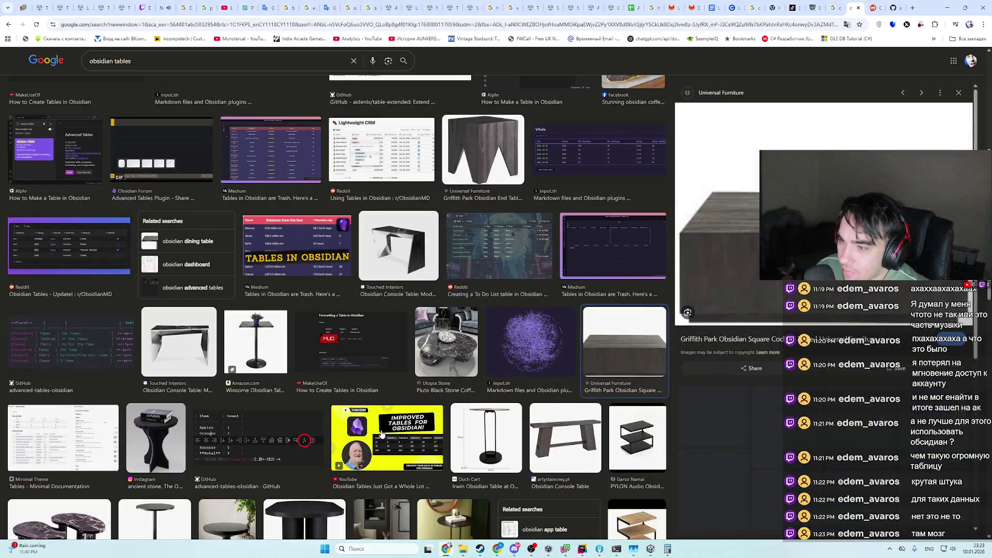
- Leave the Minimal Theme image preview for the All results of 'obsidian tables' and find the Obsidian Help result
{"action": "left_click", "coordinate": [66, 448]}
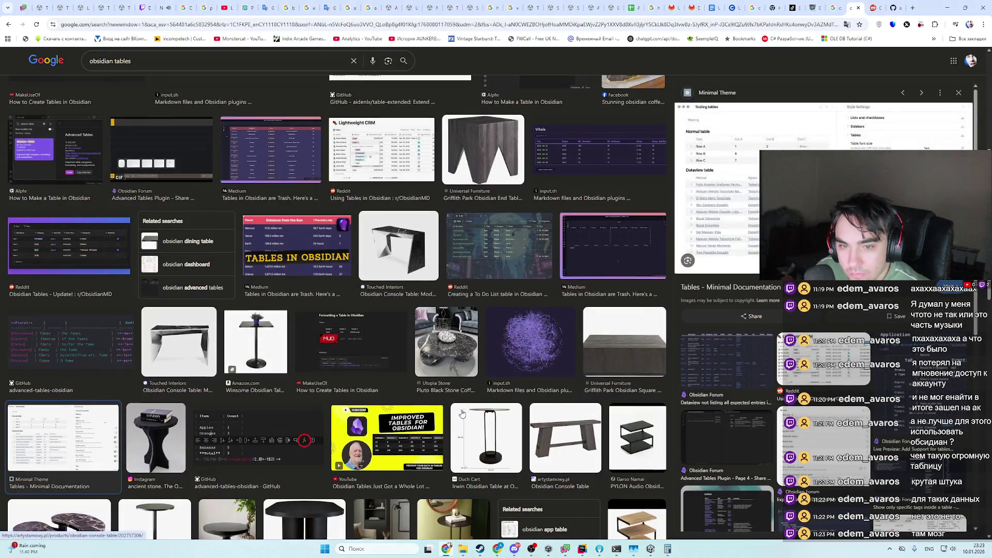
{"action": "scroll", "coordinate": [183, 73], "scroll_direction": "up", "scroll_amount": 6}
{"action": "left_click", "coordinate": [122, 93]}
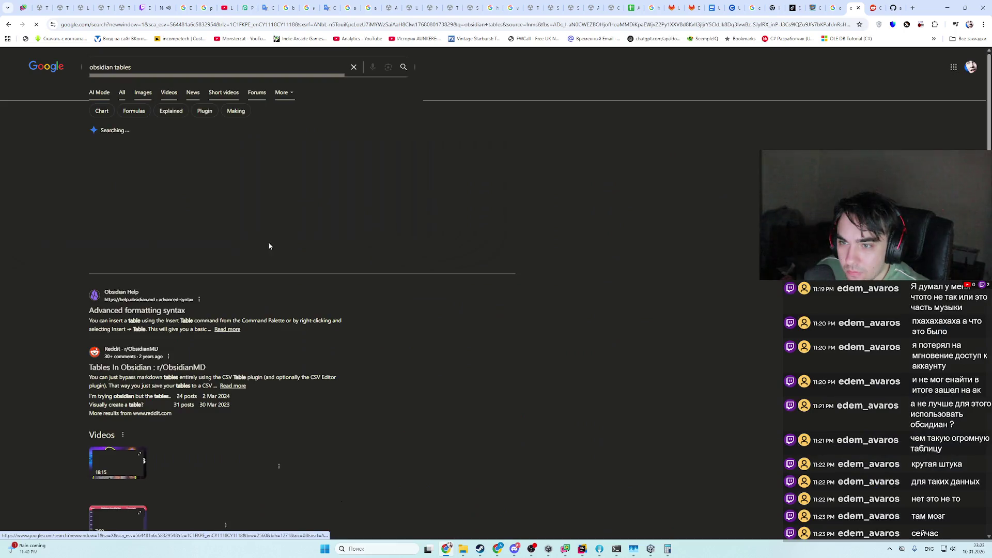
{"action": "scroll", "coordinate": [316, 358], "scroll_direction": "down", "scroll_amount": 7}
{"action": "scroll", "coordinate": [146, 192], "scroll_direction": "up", "scroll_amount": 4}
{"action": "scroll", "coordinate": [146, 192], "scroll_direction": "up", "scroll_amount": 3}
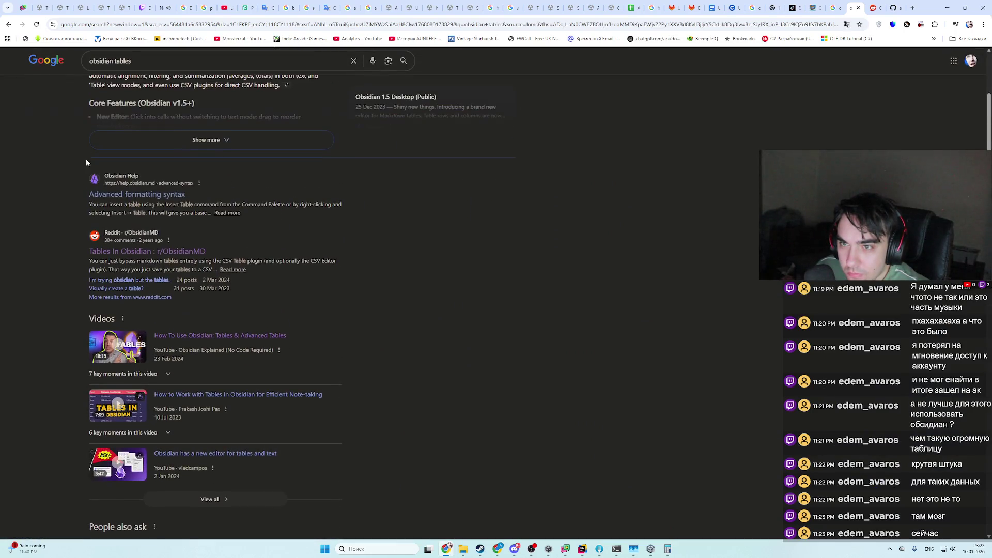
- Open the Obsidian Help result and go to the Obsidian Help home page
{"action": "left_click", "coordinate": [110, 185]}
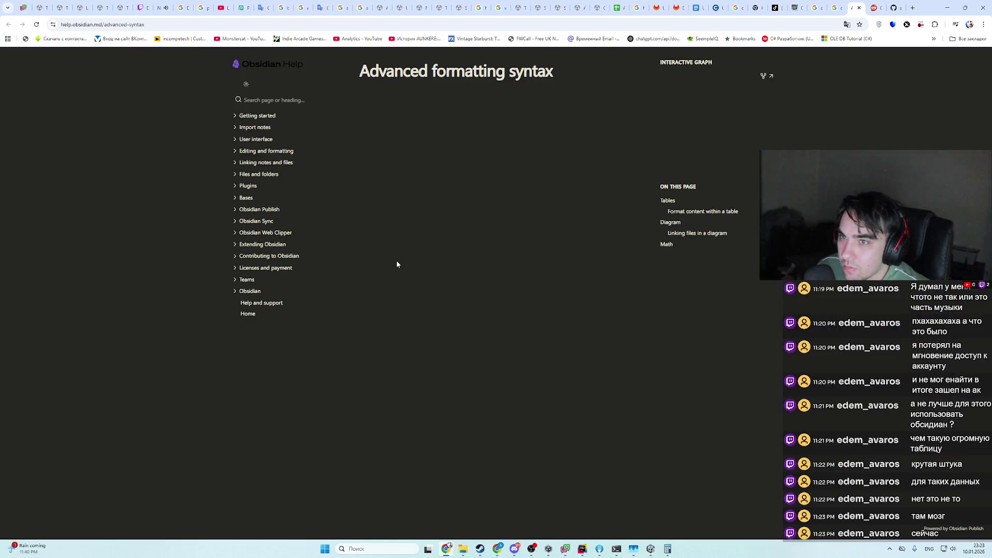
{"action": "left_click", "coordinate": [235, 69]}
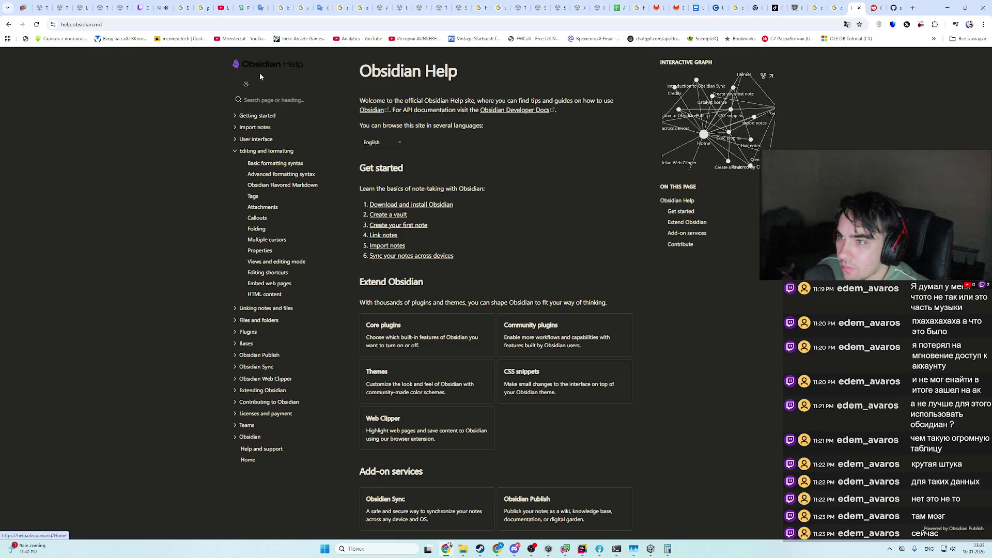
{"action": "scroll", "coordinate": [570, 240], "scroll_direction": "down", "scroll_amount": 3}
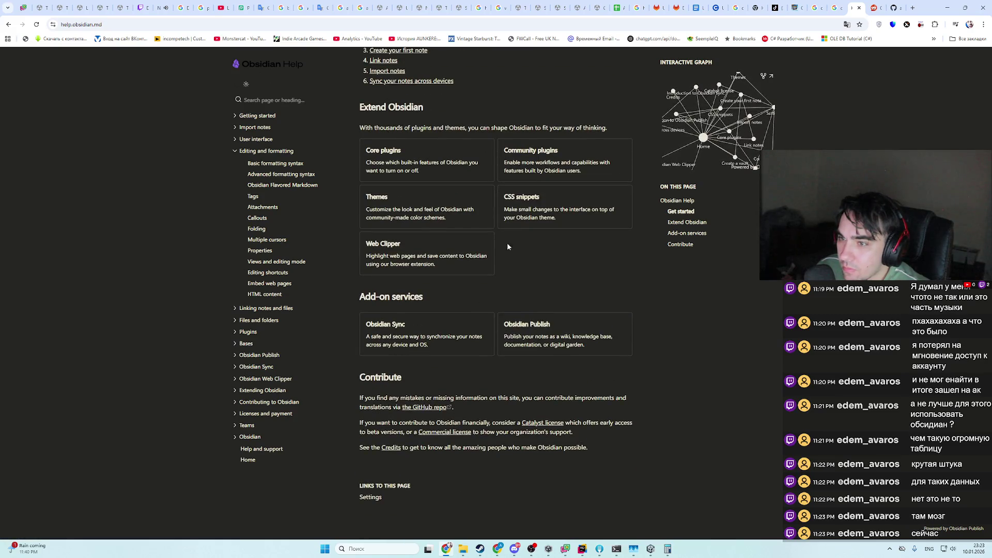
- Read the 'Download and install Obsidian' guide under Getting started, then return to the Google results
{"action": "left_click", "coordinate": [276, 116]}
{"action": "left_click", "coordinate": [296, 130]}
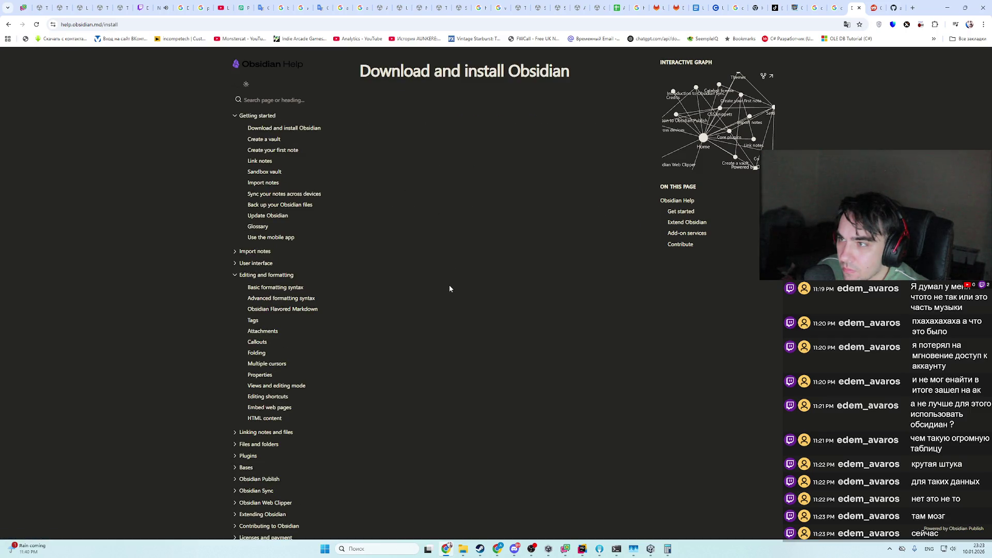
{"action": "scroll", "coordinate": [444, 289], "scroll_direction": "down", "scroll_amount": 10}
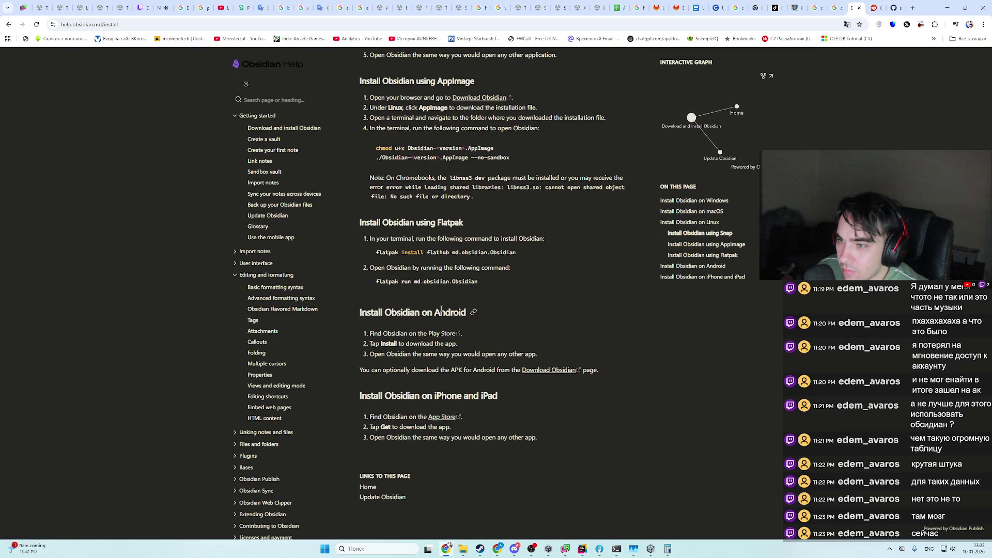
{"action": "scroll", "coordinate": [260, 413], "scroll_direction": "down", "scroll_amount": 2}
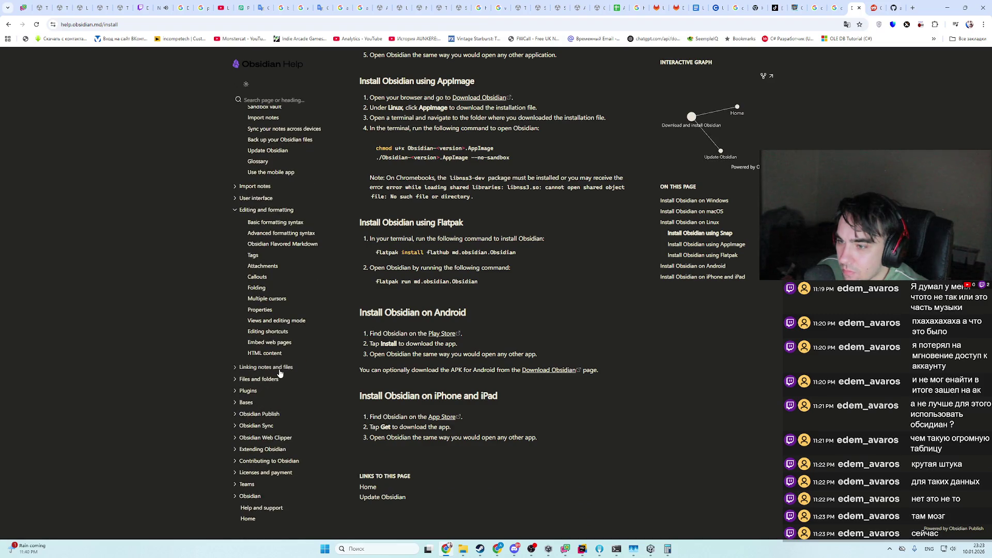
{"action": "scroll", "coordinate": [429, 374], "scroll_direction": "up", "scroll_amount": 6}
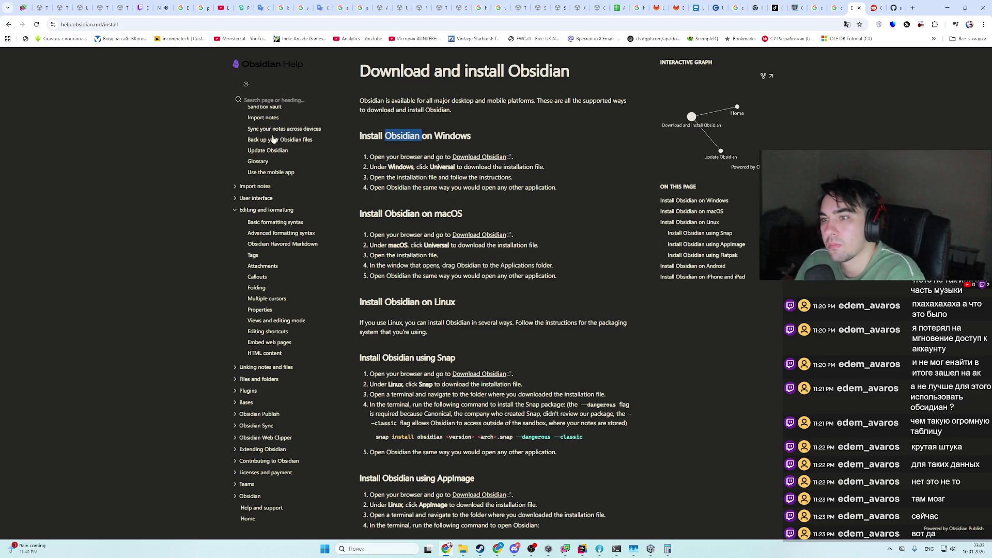
{"action": "scroll", "coordinate": [278, 127], "scroll_direction": "up", "scroll_amount": 2}
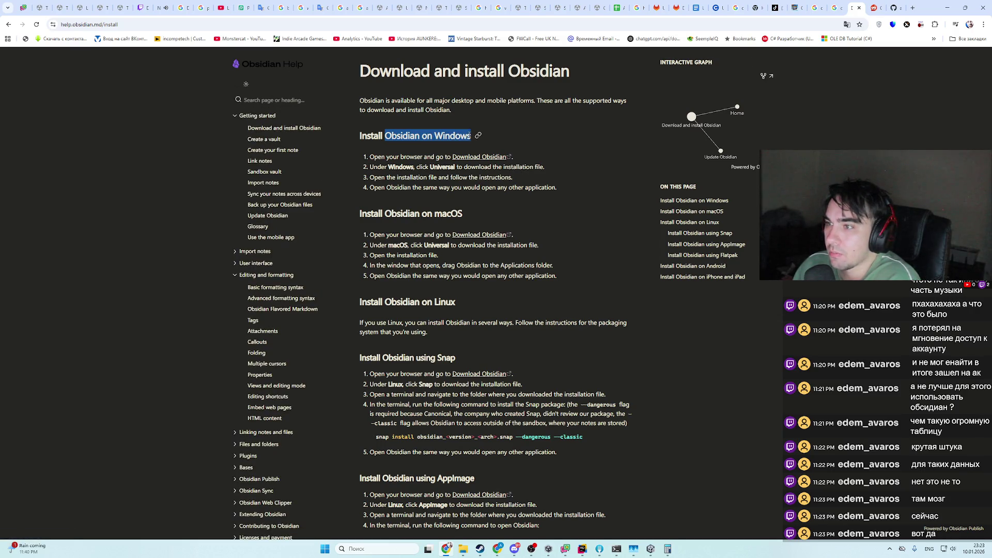
{"action": "left_click", "coordinate": [833, 6]}
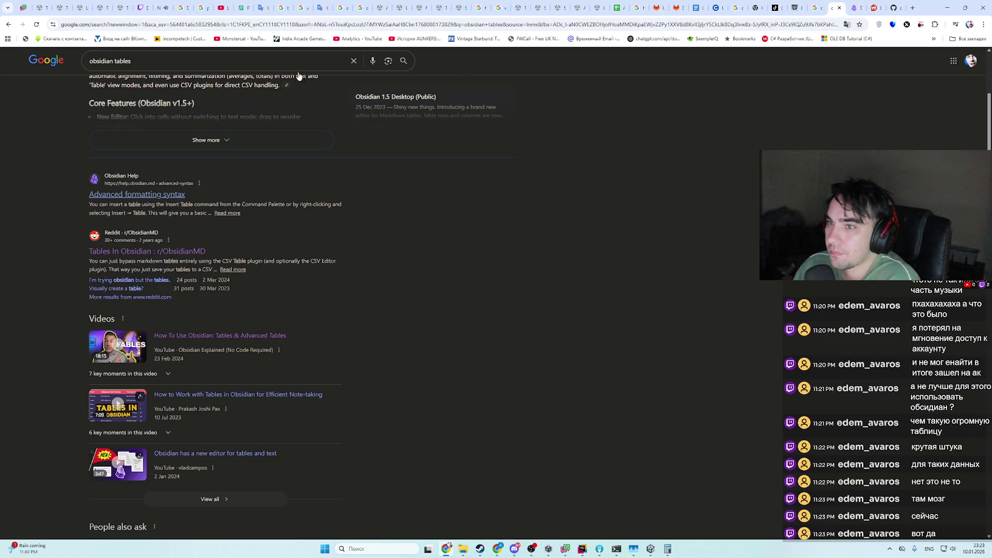
- Search for 'obsidian', view its image results, then search images for 'Obsidian on Windows'
{"action": "left_click", "coordinate": [187, 62]}
{"action": "key", "text": "BackSpace"}
{"action": "key", "text": "BackSpace"}
{"action": "key", "text": "BackSpace"}
{"action": "key", "text": "Return"}
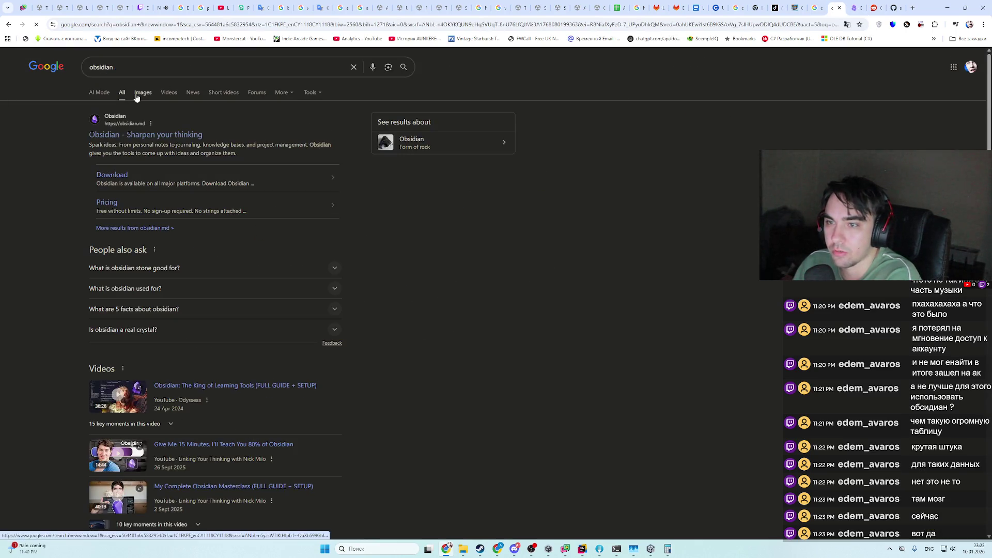
{"action": "left_click", "coordinate": [137, 94]}
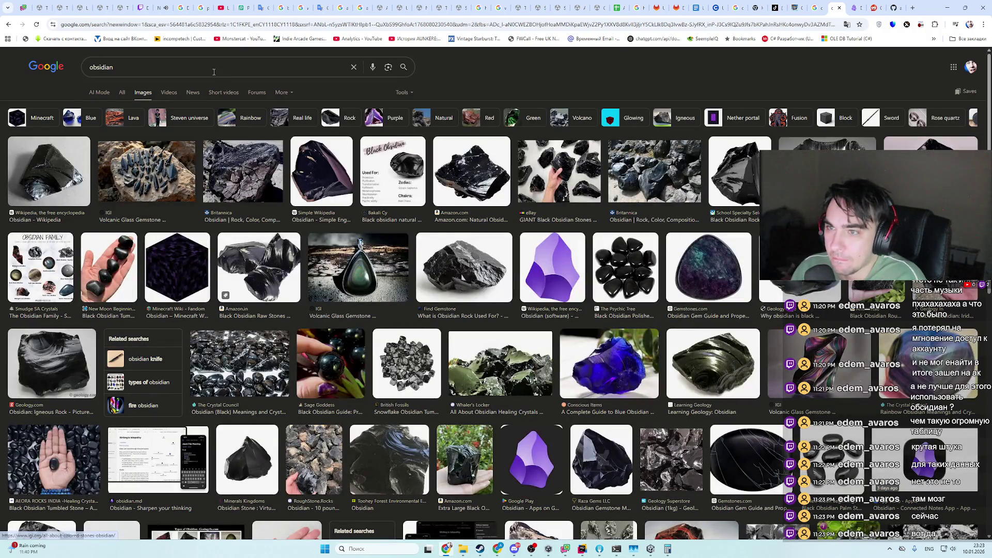
{"action": "left_click", "coordinate": [214, 72]}
{"action": "type", "text": "Obsidian on Windows"}
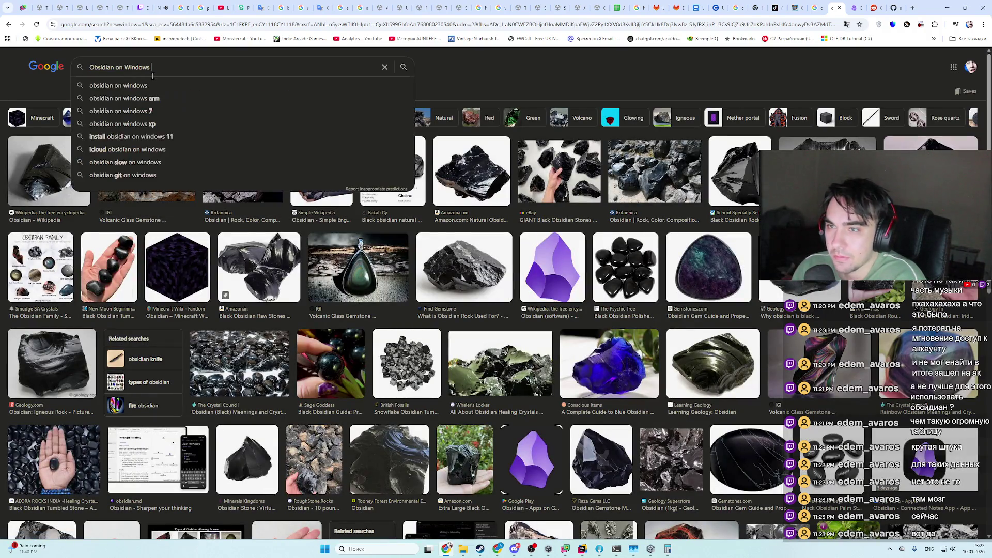
{"action": "key", "text": "Return"}
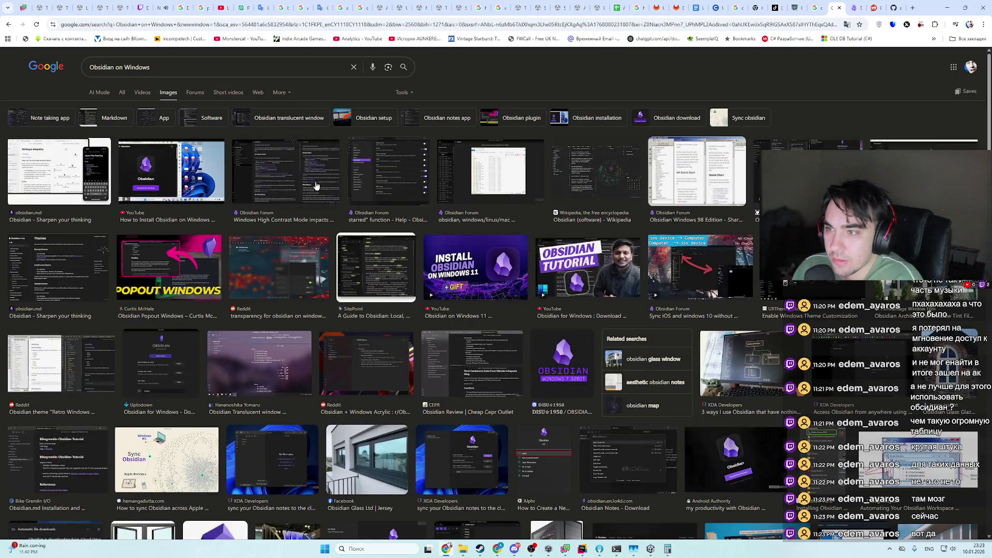
- Preview the Softpedia, Wikipedia, CEPR and Obsidian Notes images, then show video results
{"action": "left_click", "coordinate": [317, 185]}
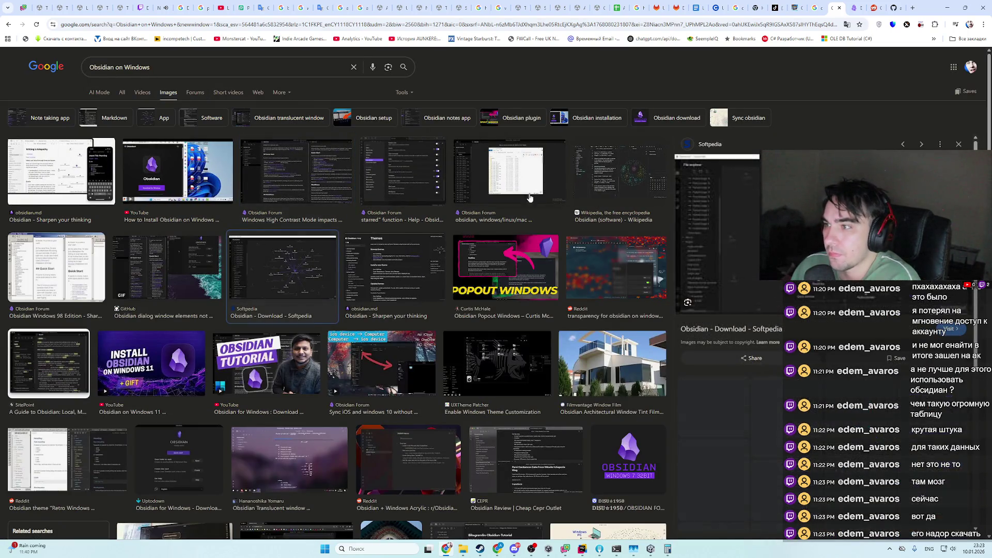
{"action": "left_click", "coordinate": [629, 174]}
{"action": "scroll", "coordinate": [372, 373], "scroll_direction": "down", "scroll_amount": 1}
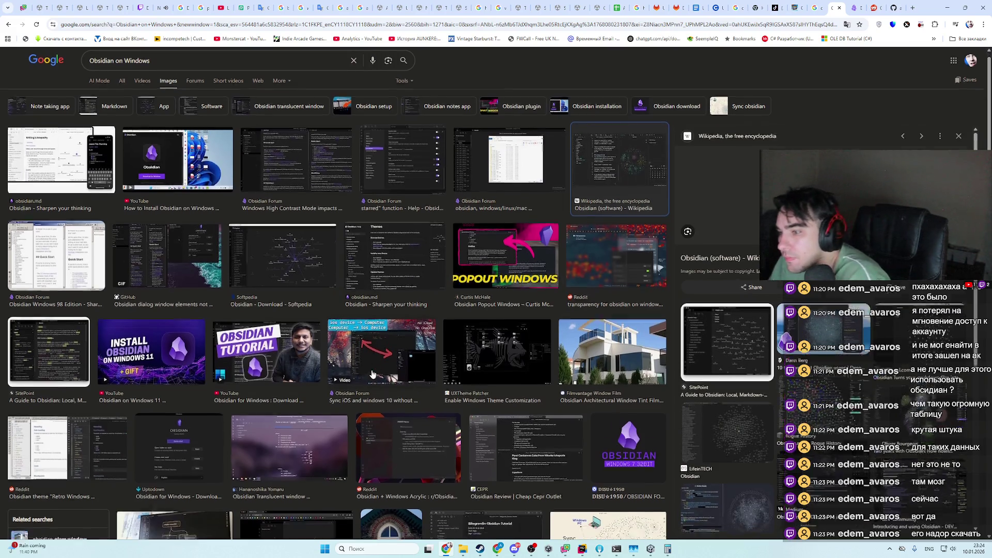
{"action": "scroll", "coordinate": [372, 374], "scroll_direction": "down", "scroll_amount": 2}
{"action": "left_click", "coordinate": [525, 361]}
{"action": "scroll", "coordinate": [169, 370], "scroll_direction": "down", "scroll_amount": 2}
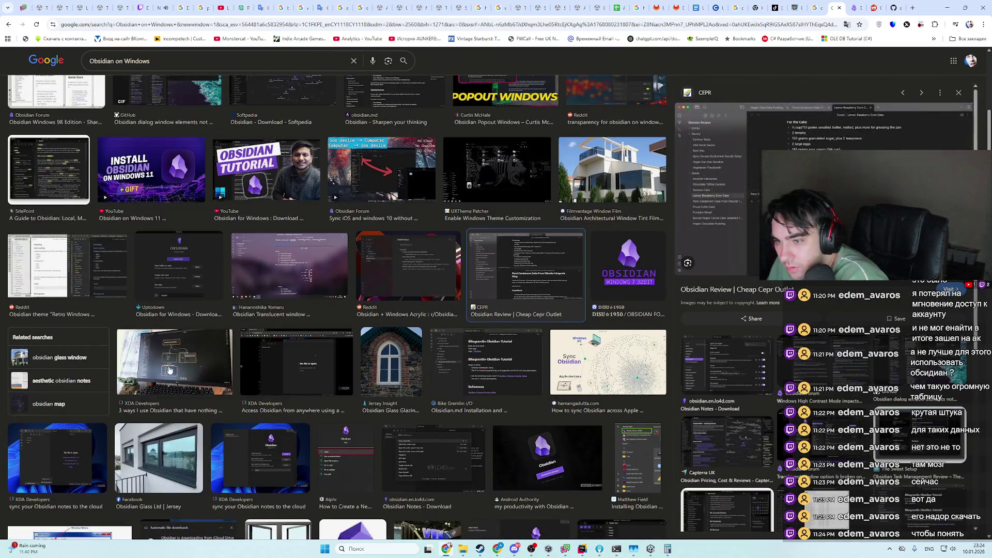
{"action": "left_click", "coordinate": [726, 362]}
{"action": "scroll", "coordinate": [302, 249], "scroll_direction": "up", "scroll_amount": 3}
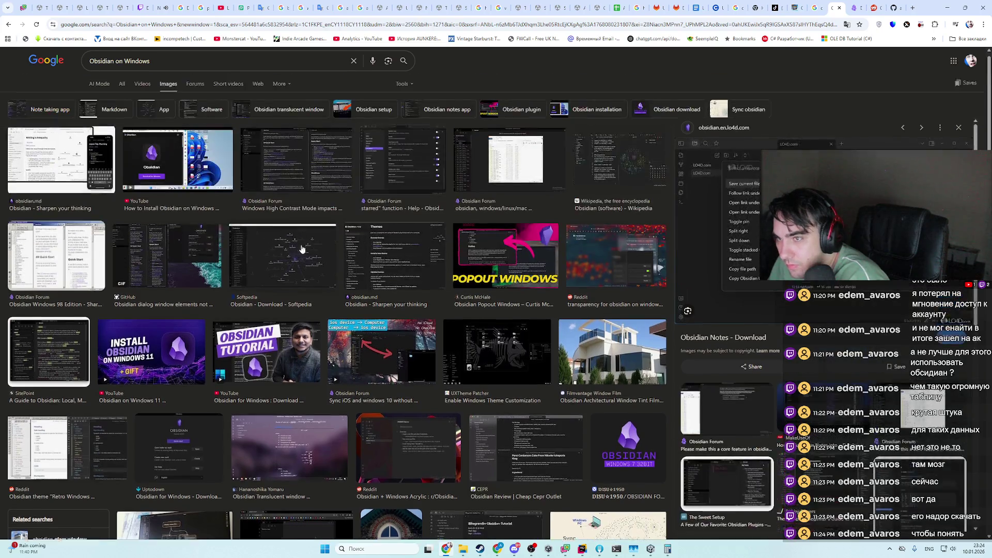
{"action": "left_click", "coordinate": [142, 93]}
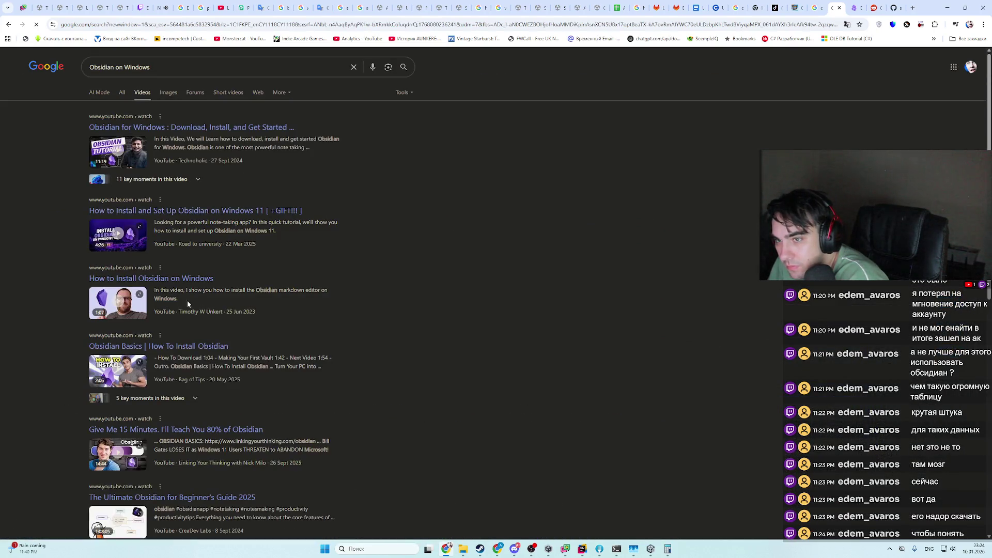
- Skim the 'Obsidian for Windows : Download, Install, and Get Started Quickly!' video and pause at 2:03
{"action": "left_click", "coordinate": [236, 126]}
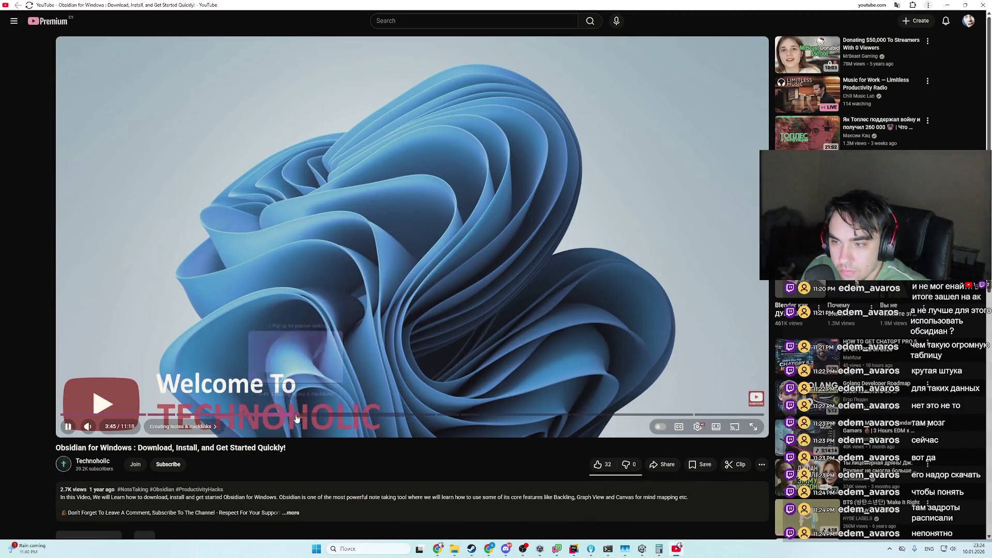
{"action": "left_click", "coordinate": [297, 414]}
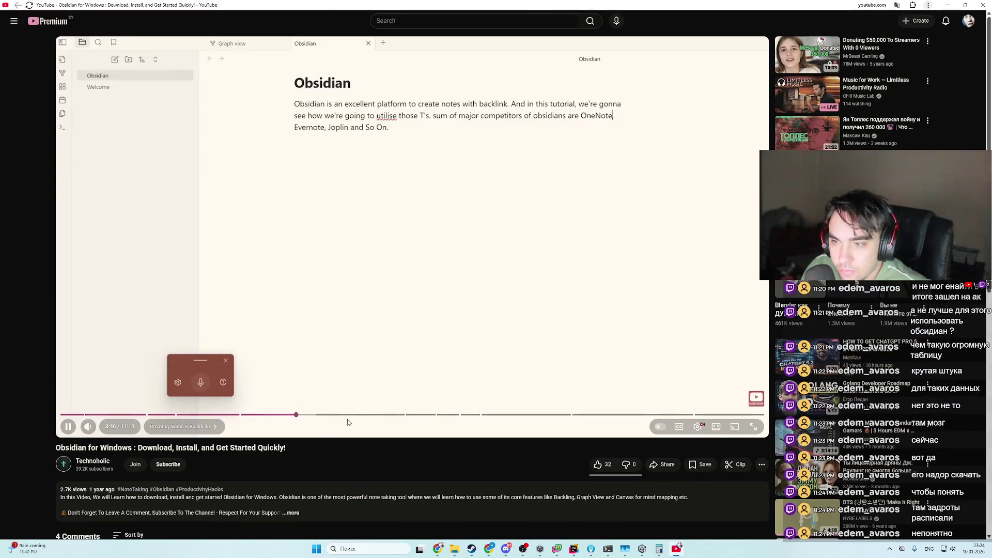
{"action": "left_click_drag", "start_coordinate": [366, 417], "coordinate": [396, 417]}
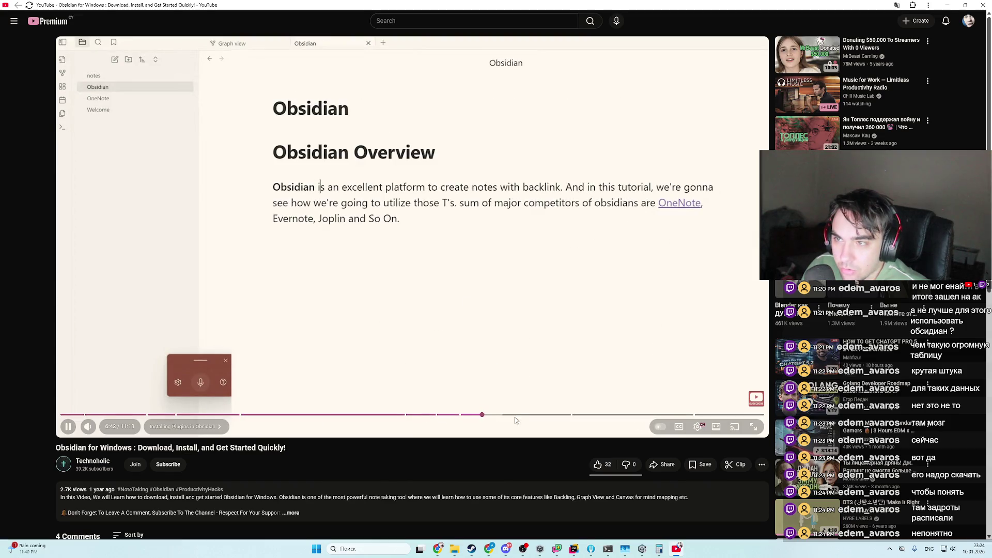
{"action": "left_click", "coordinate": [523, 416]}
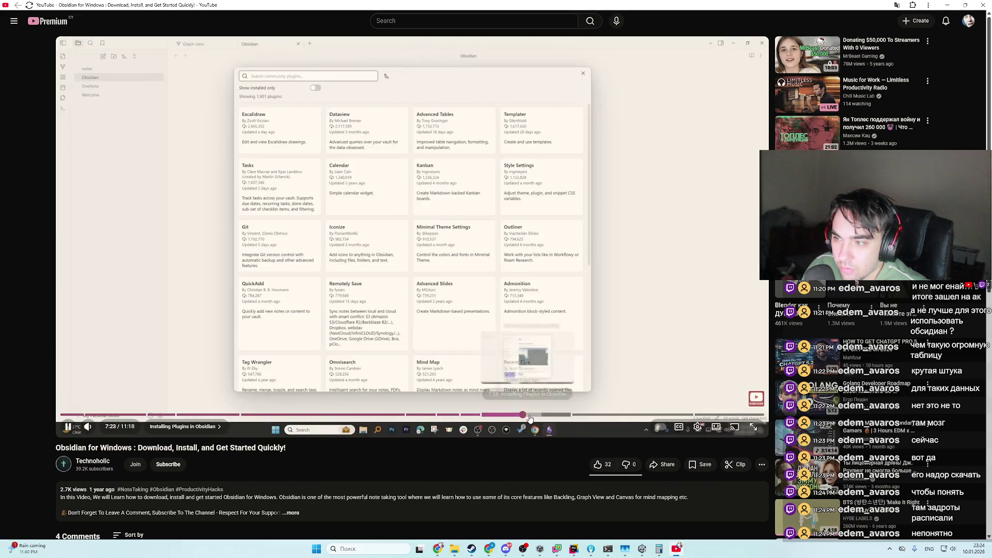
{"action": "left_click", "coordinate": [591, 415]}
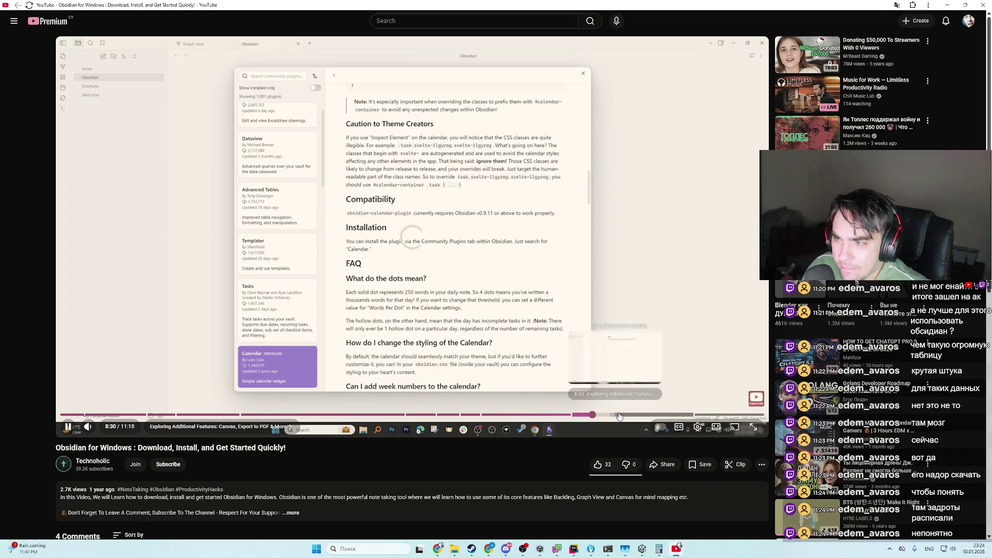
{"action": "left_click_drag", "start_coordinate": [619, 416], "coordinate": [709, 415]}
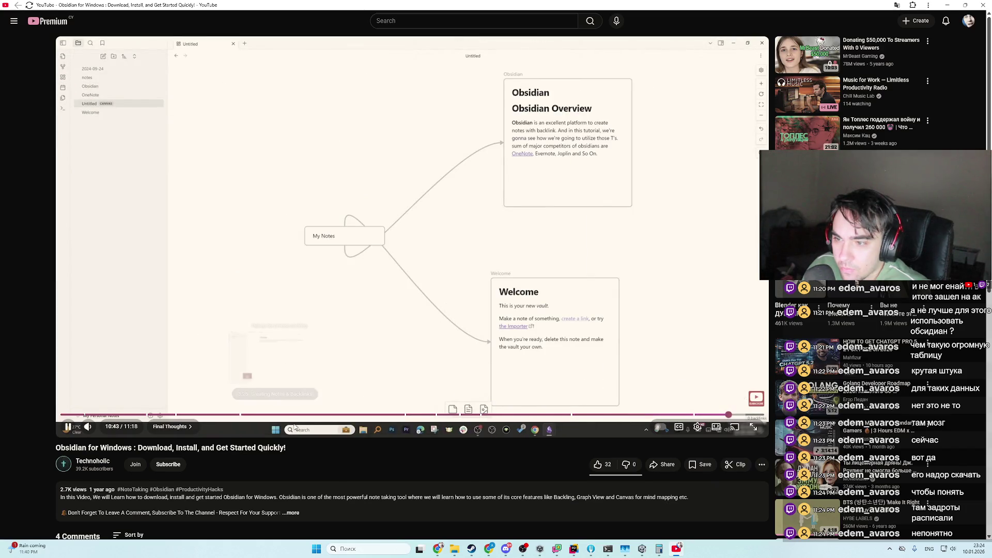
{"action": "left_click", "coordinate": [304, 415]}
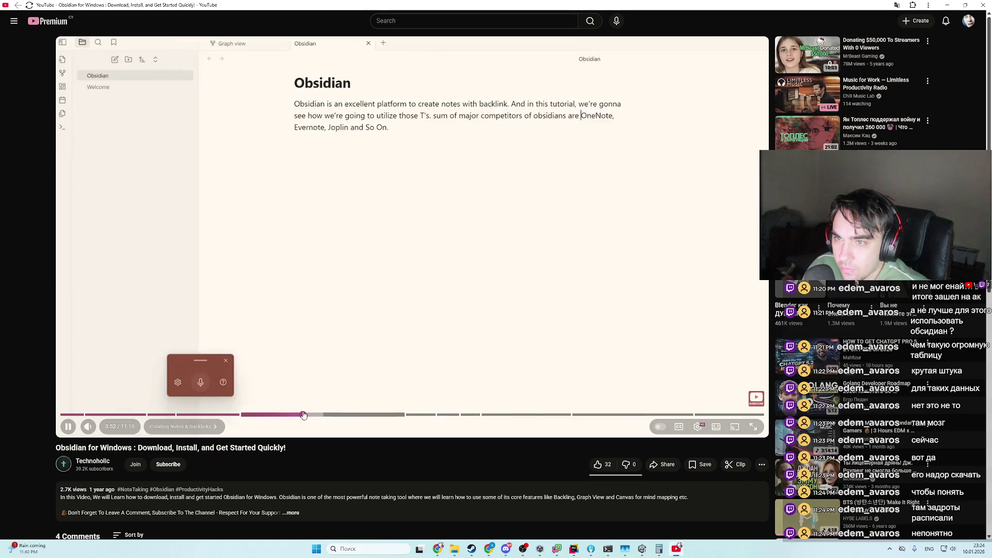
{"action": "key", "text": "space"}
{"action": "left_click", "coordinate": [189, 416]}
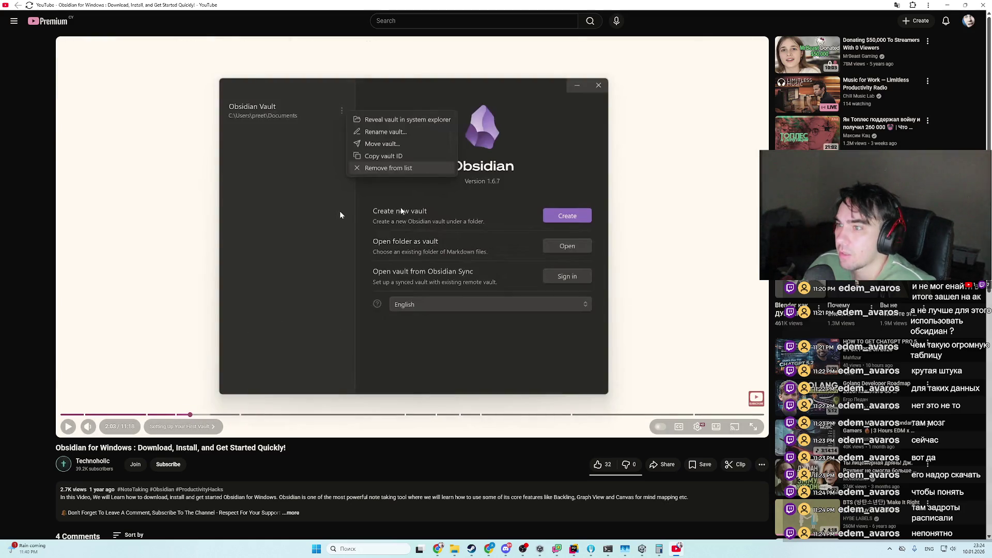
{"action": "key", "text": "slash"}
- Search YouTube for 'Obsidian on Windows table' and scroll the results
{"action": "type", "text": "Obsidian on Windows  "}
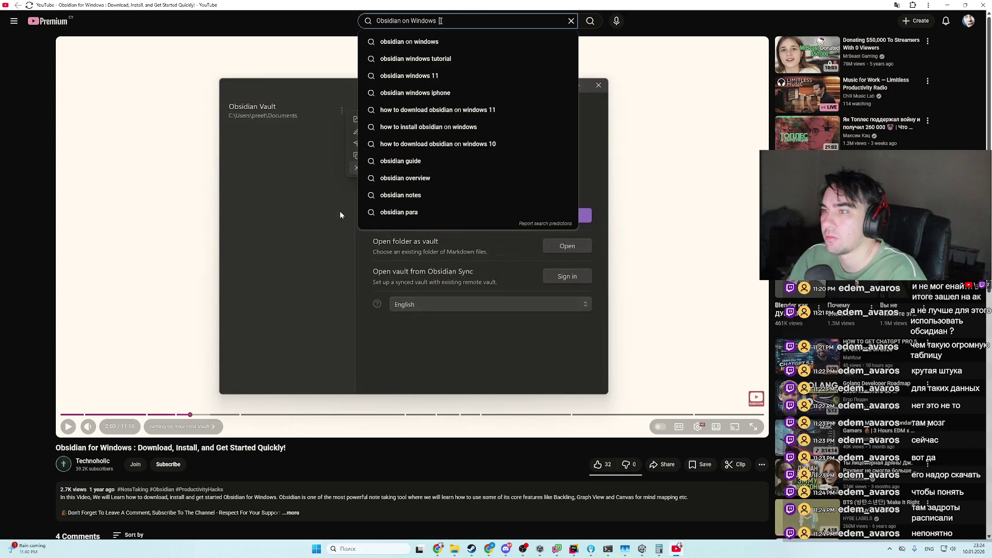
{"action": "type", "text": "table"}
{"action": "key", "text": "Escape"}
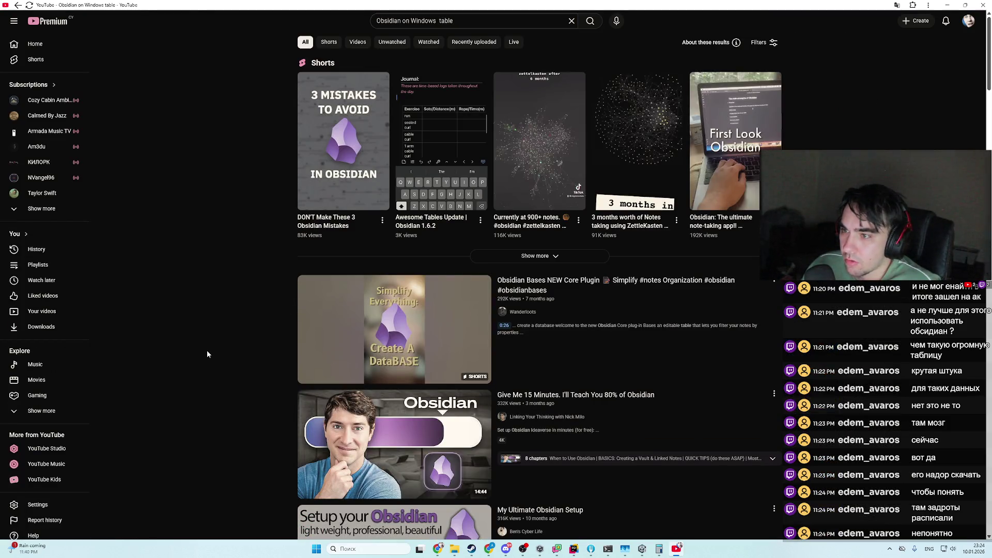
{"action": "scroll", "coordinate": [207, 349], "scroll_direction": "down", "scroll_amount": 4}
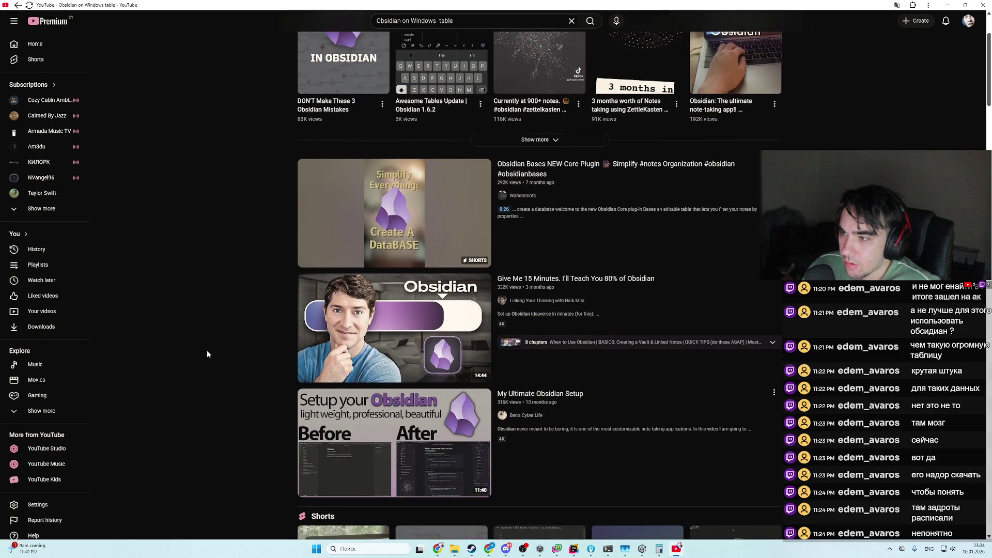
{"action": "scroll", "coordinate": [206, 349], "scroll_direction": "down", "scroll_amount": 5}
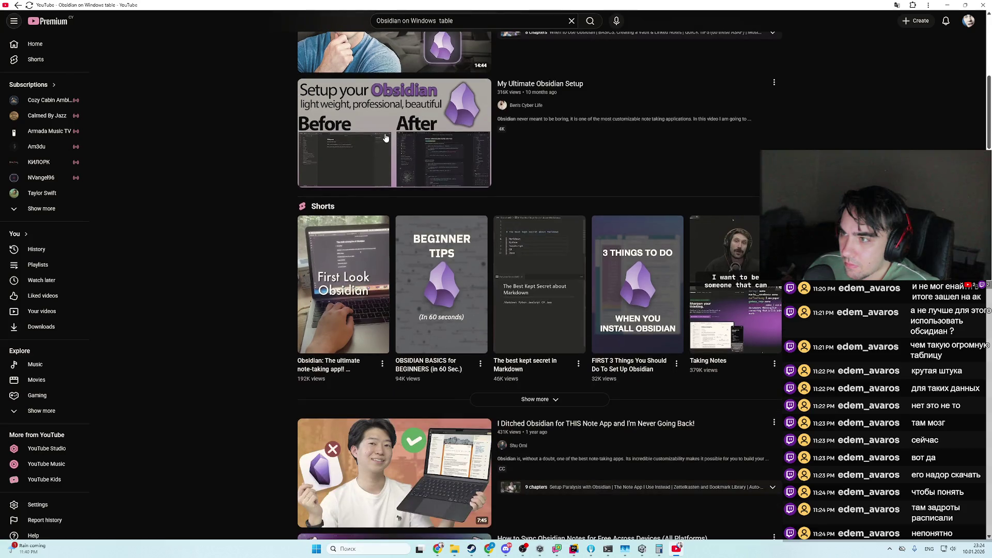
- Skim the My Ultimate Obsidian Setup video from about 3:25, then return to the search results
{"action": "left_click", "coordinate": [386, 137]}
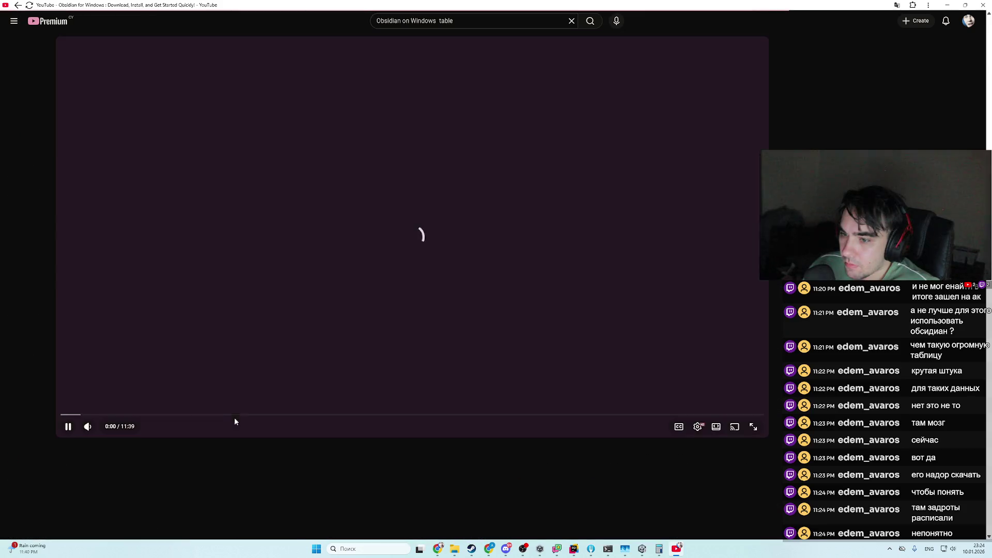
{"action": "left_click", "coordinate": [267, 416]}
{"action": "left_click", "coordinate": [454, 403]}
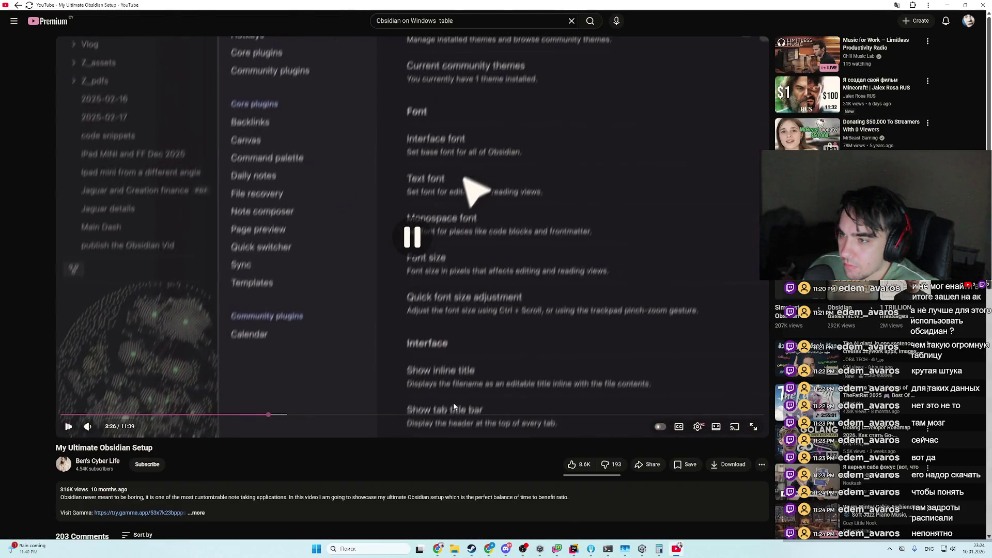
{"action": "left_click", "coordinate": [453, 409]}
{"action": "mouse_move", "coordinate": [452, 417]}
{"action": "left_mouse_down"}
{"action": "mouse_move", "coordinate": [483, 417]}
{"action": "mouse_move", "coordinate": [512, 398]}
{"action": "mouse_move", "coordinate": [522, 415]}
{"action": "mouse_move", "coordinate": [749, 417]}
{"action": "left_mouse_up"}
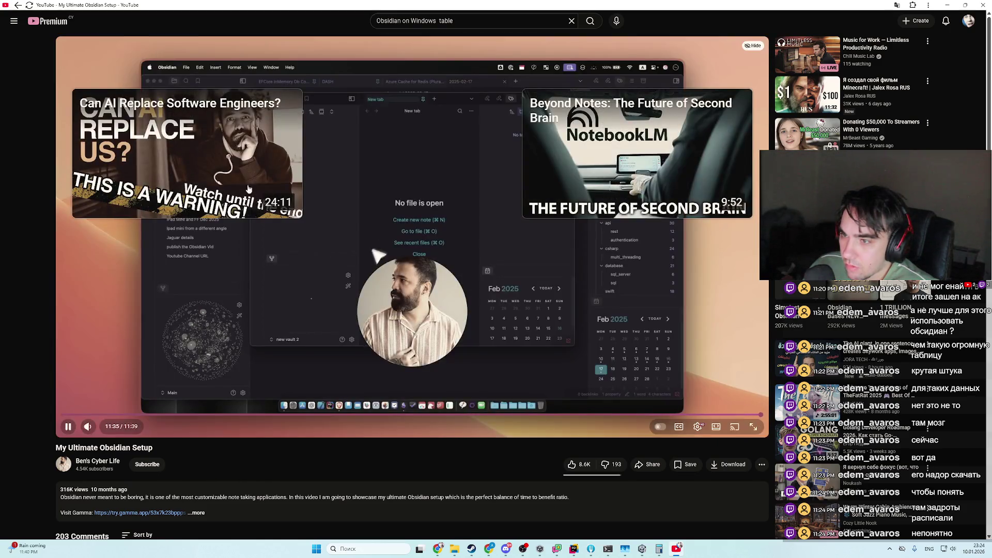
{"action": "left_click", "coordinate": [17, 5]}
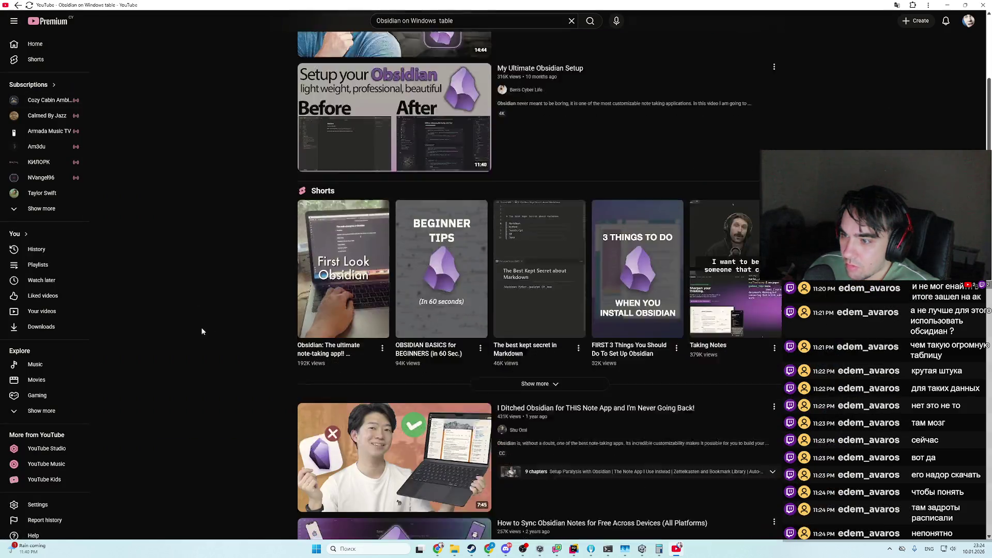
{"action": "scroll", "coordinate": [201, 327], "scroll_direction": "down", "scroll_amount": 12}
{"action": "scroll", "coordinate": [185, 331], "scroll_direction": "down", "scroll_amount": 20}
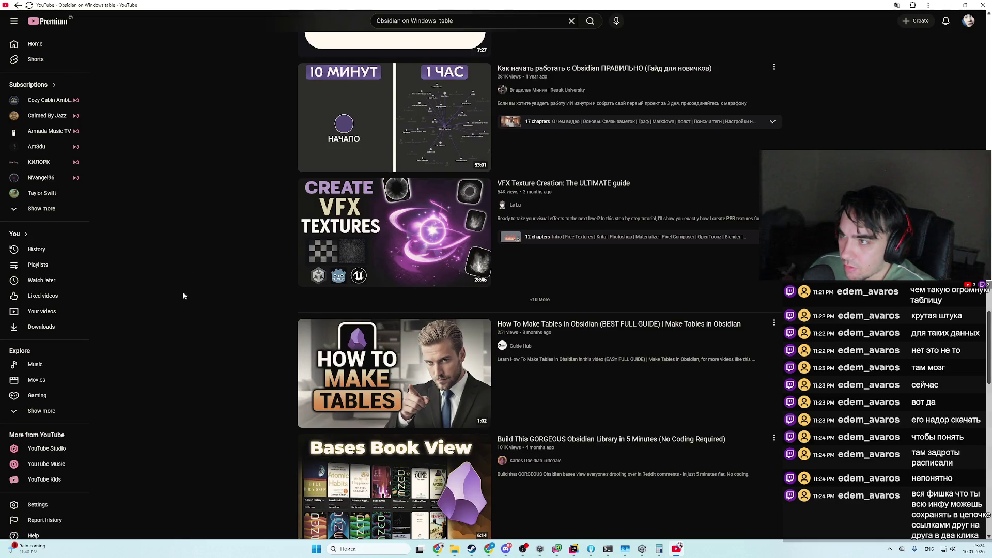
- Skim the Russian beginner's Obsidian guide from 14:25 through plugins, Iconize, Phones table and Advanced Tables
{"action": "left_click", "coordinate": [661, 68]}
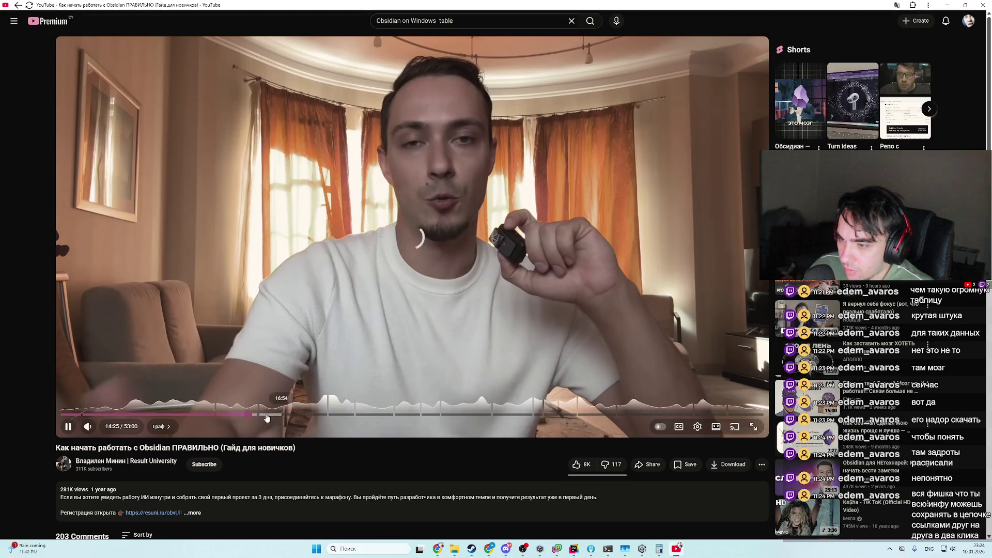
{"action": "left_click", "coordinate": [249, 415]}
{"action": "left_click", "coordinate": [321, 415]}
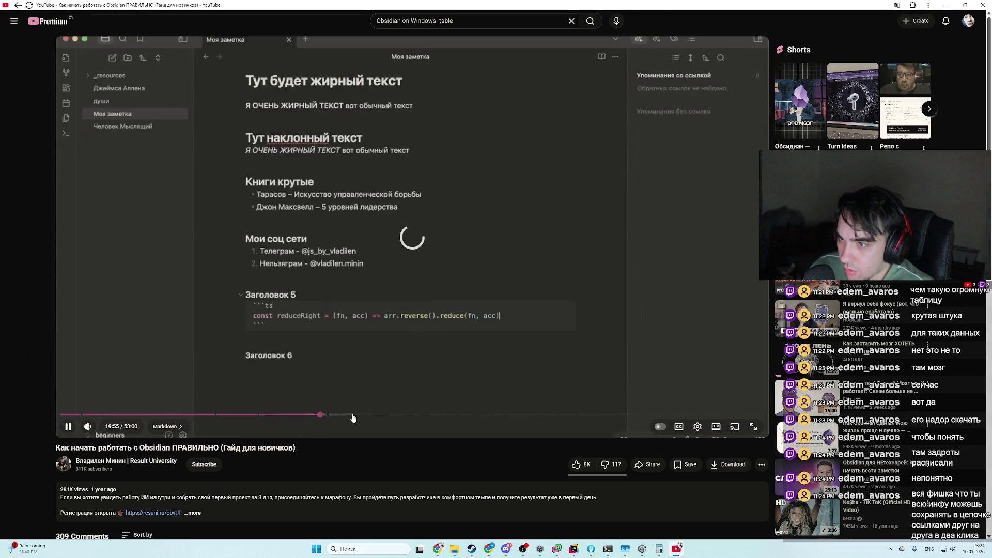
{"action": "left_click", "coordinate": [374, 415]}
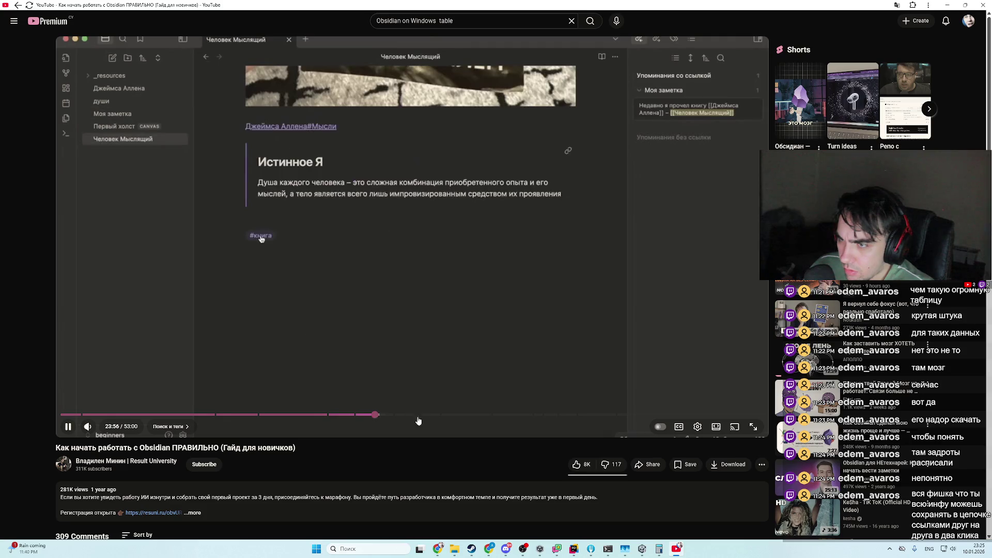
{"action": "left_click", "coordinate": [483, 417]}
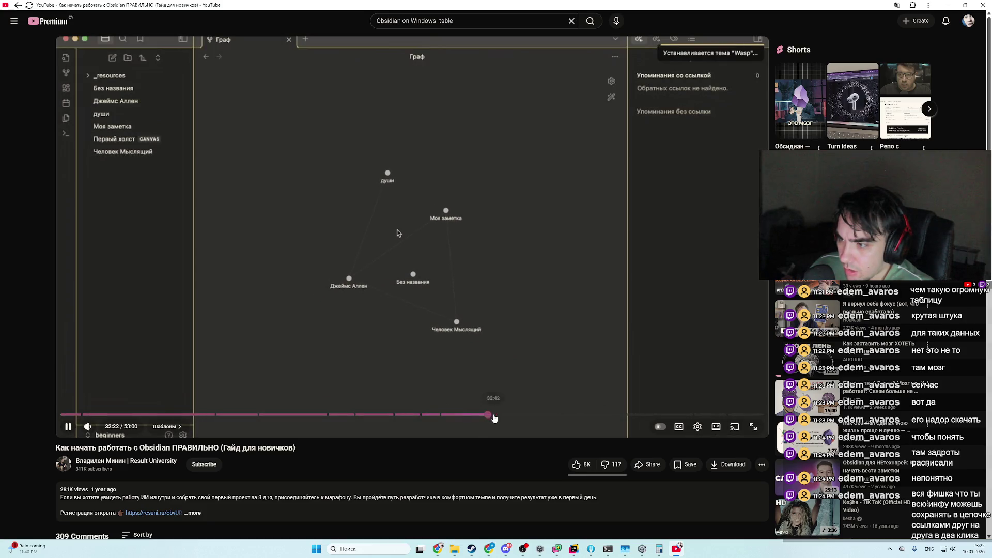
{"action": "left_click", "coordinate": [519, 415]}
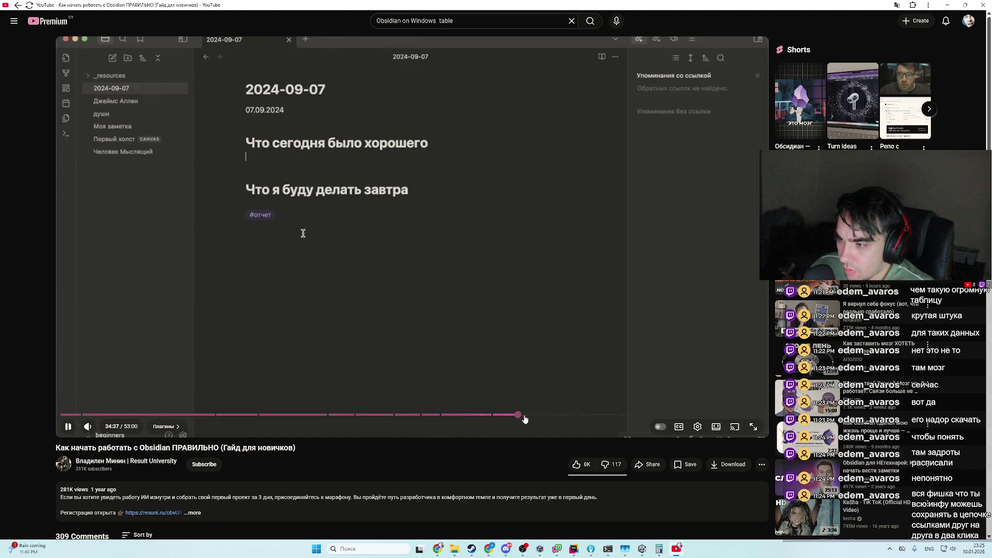
{"action": "left_click", "coordinate": [541, 416]}
{"action": "left_click", "coordinate": [548, 416]}
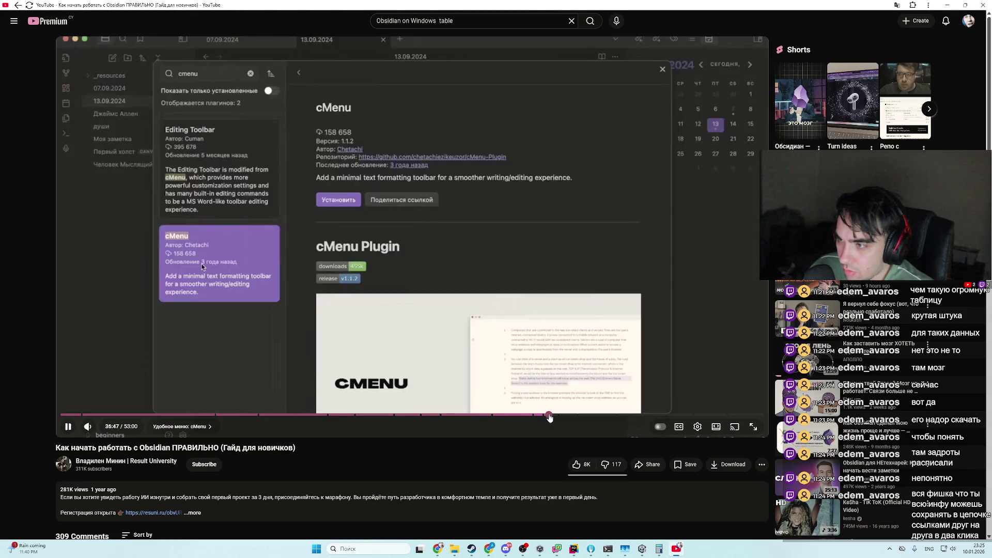
{"action": "left_click", "coordinate": [551, 416]}
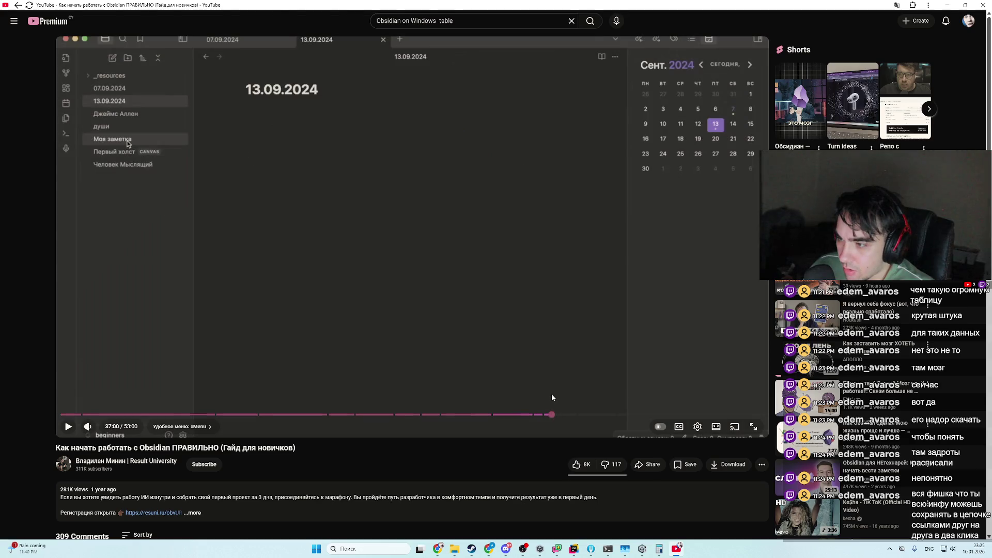
{"action": "left_click", "coordinate": [568, 416]}
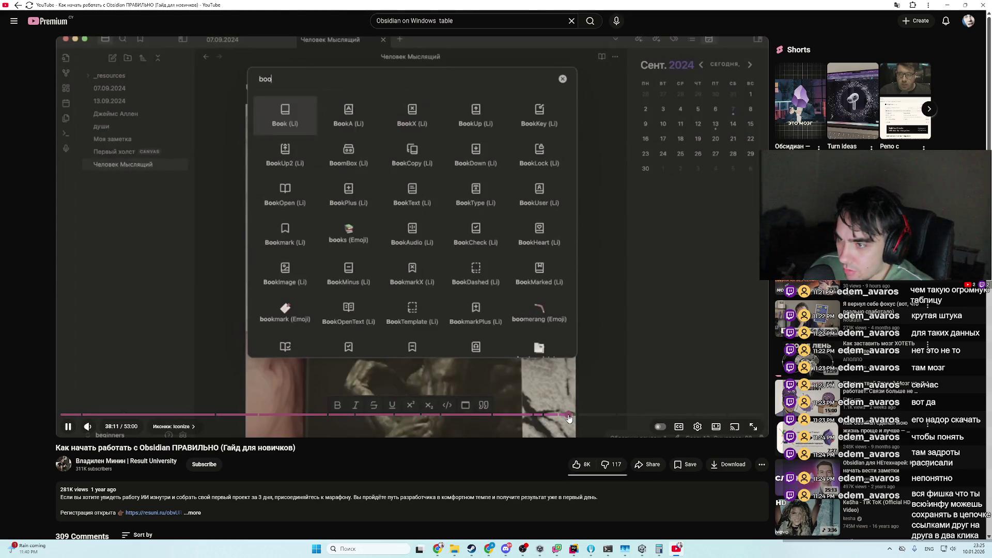
{"action": "left_click", "coordinate": [589, 416]}
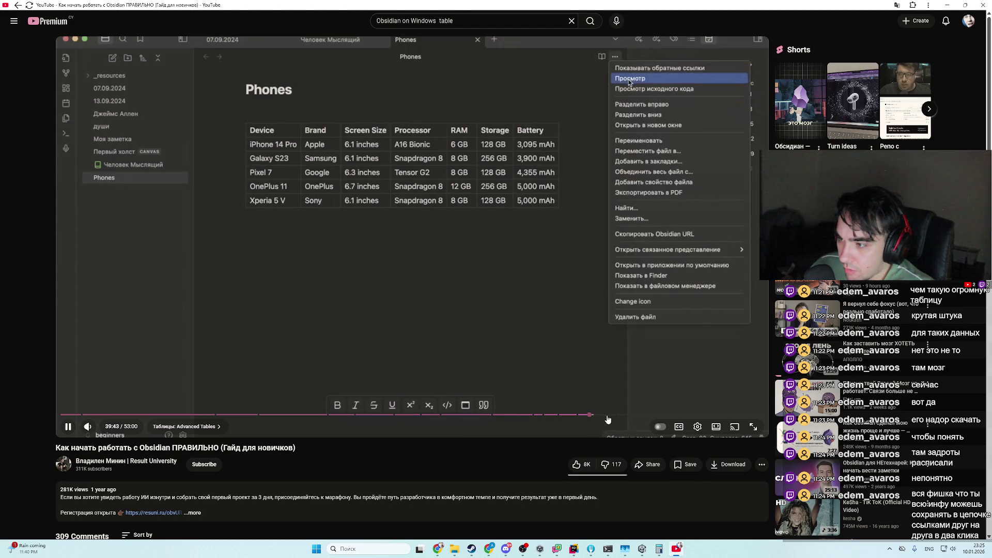
{"action": "left_click", "coordinate": [603, 415]}
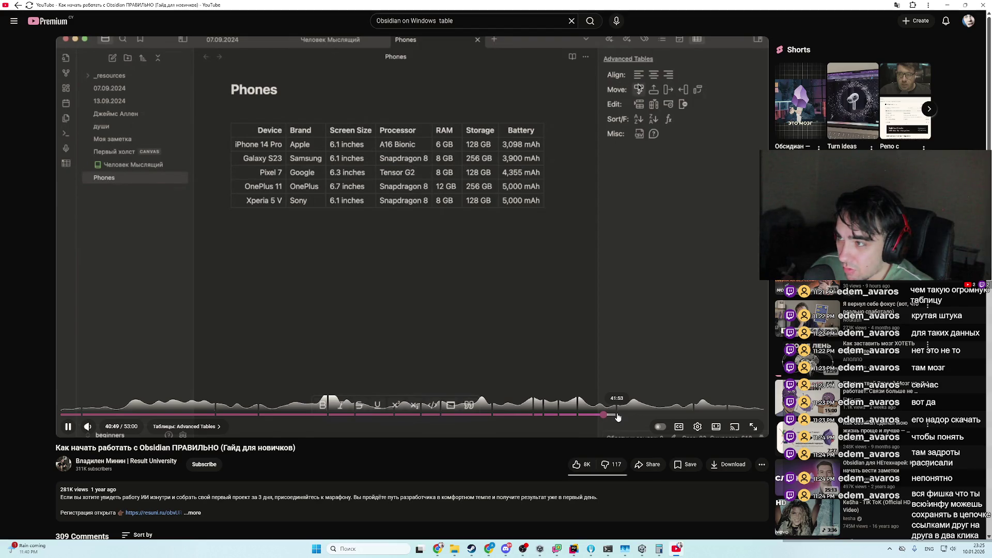
- Skim the Projects table and calendar views, pause at 48:47, then switch to the Google window
{"action": "left_click_drag", "start_coordinate": [625, 419], "coordinate": [712, 417]}
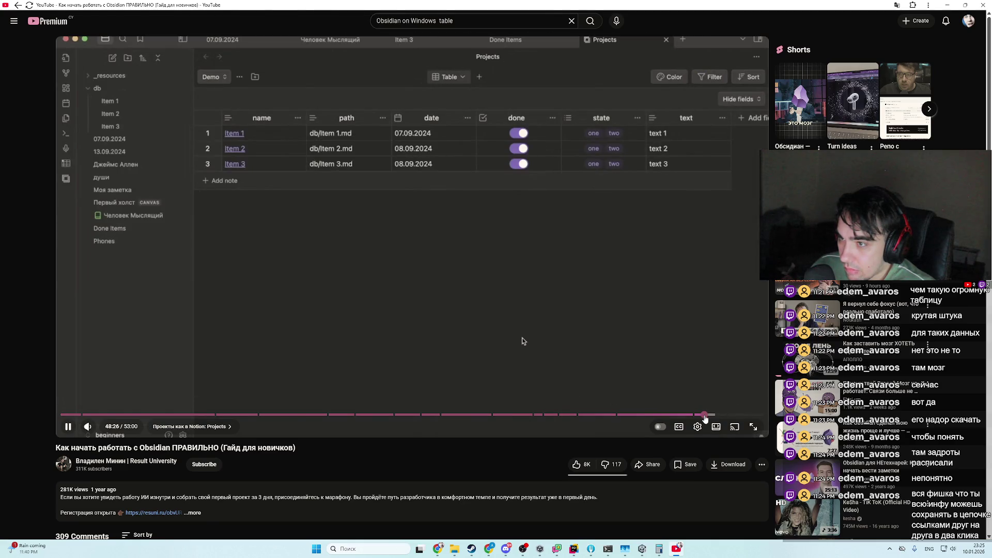
{"action": "left_click", "coordinate": [700, 418]}
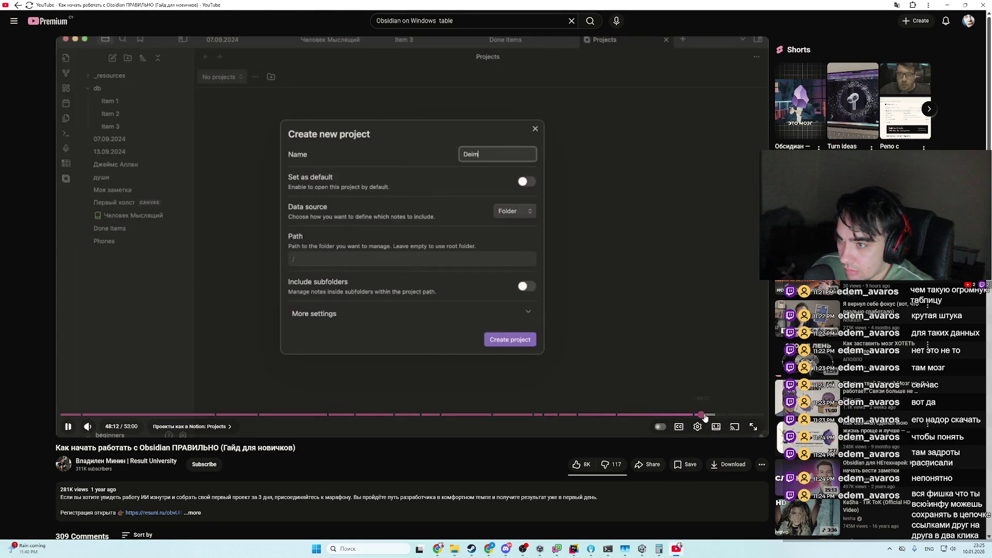
{"action": "left_click", "coordinate": [705, 417]}
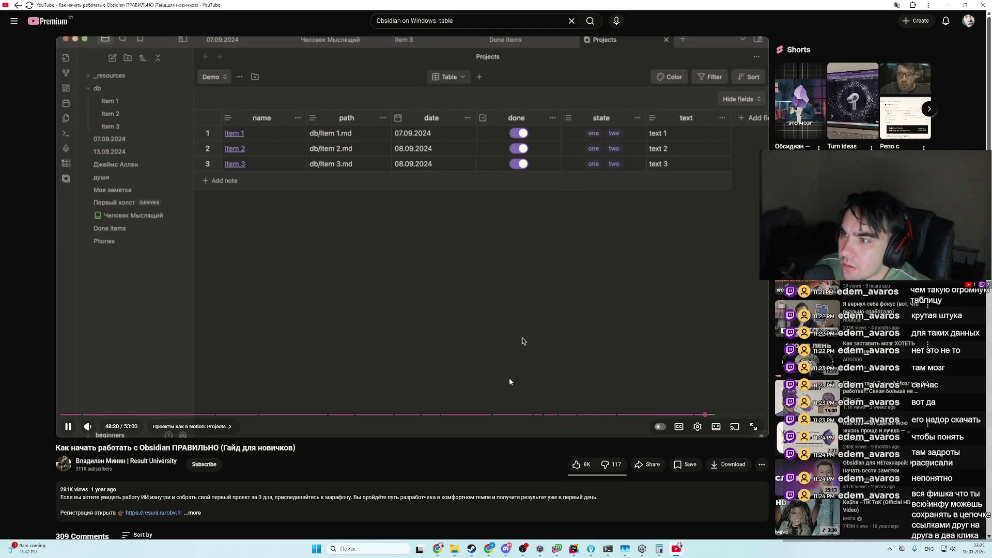
{"action": "left_click", "coordinate": [715, 415]}
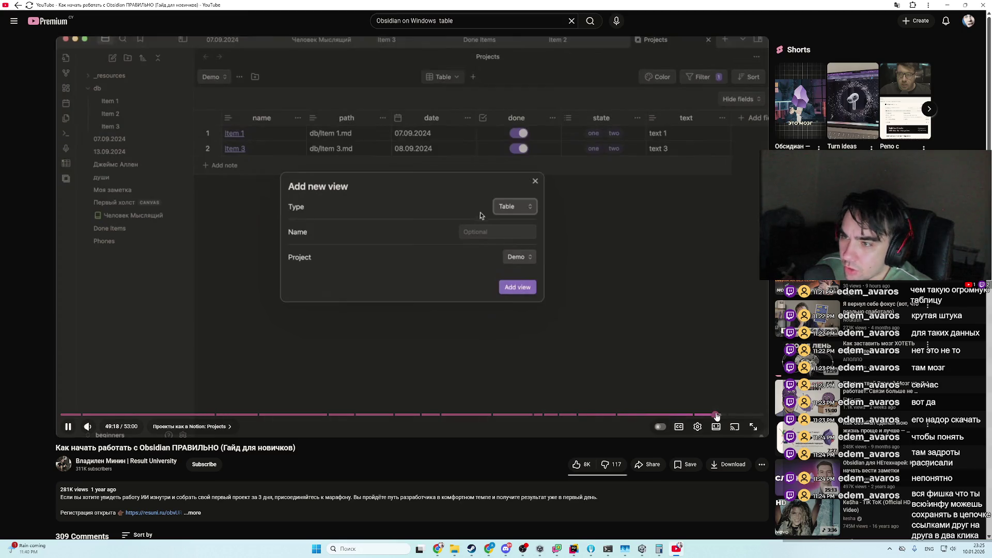
{"action": "mouse_move", "coordinate": [716, 416]}
{"action": "left_mouse_down"}
{"action": "mouse_move", "coordinate": [726, 418]}
{"action": "mouse_move", "coordinate": [710, 415]}
{"action": "left_mouse_up"}
{"action": "left_click", "coordinate": [698, 359]}
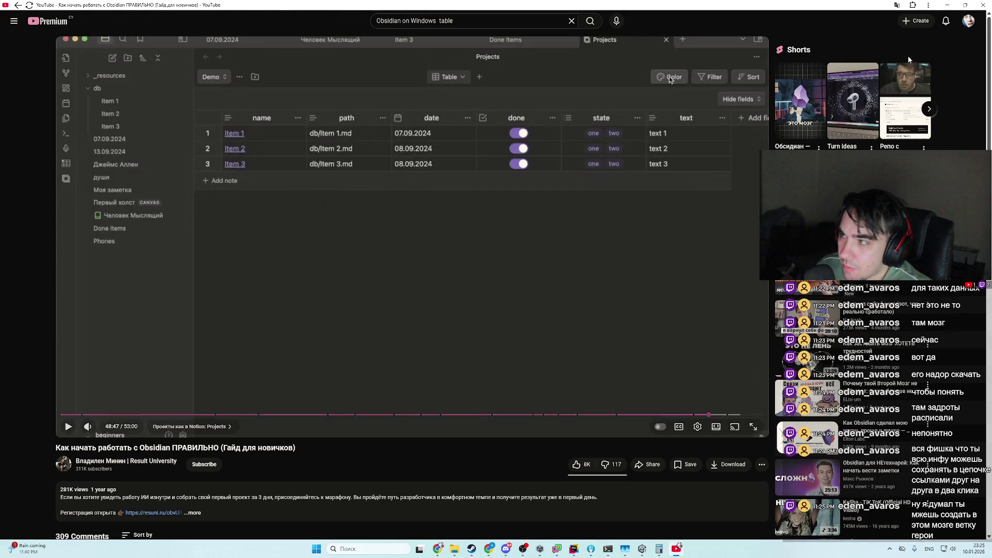
{"action": "scroll", "coordinate": [605, 377], "scroll_direction": "down", "scroll_amount": 7}
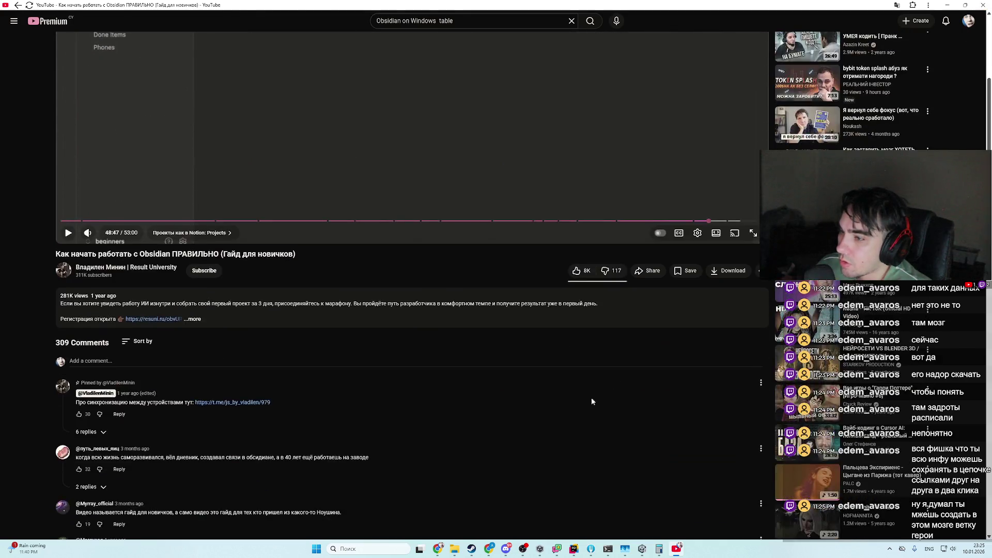
{"action": "key", "text": "alt+Tab"}
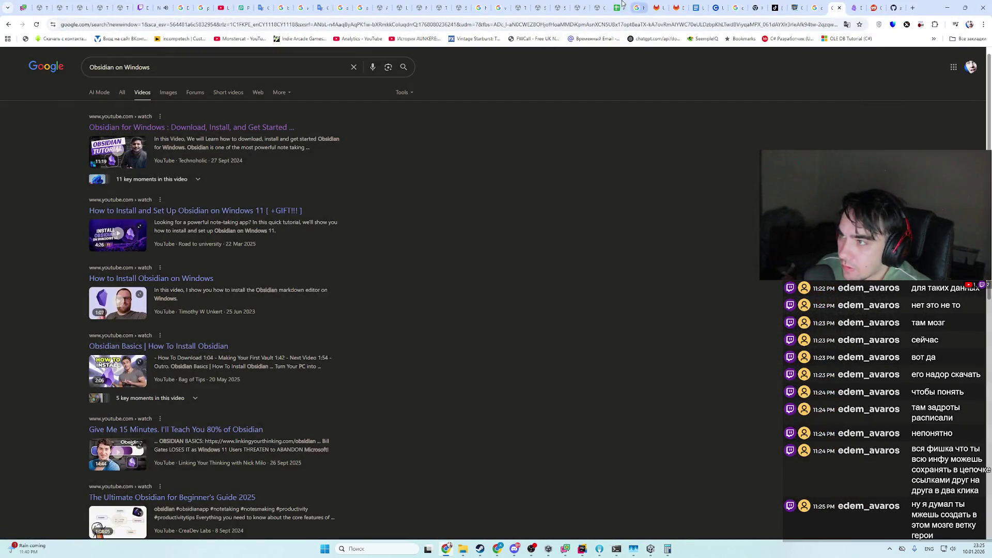
- In the Afk Battle spreadsheet, inspect the J14 attack formula, UndeadBoar MaxHP sum and UndeadBear formulas
{"action": "key", "text": "ctrl+Tab"}
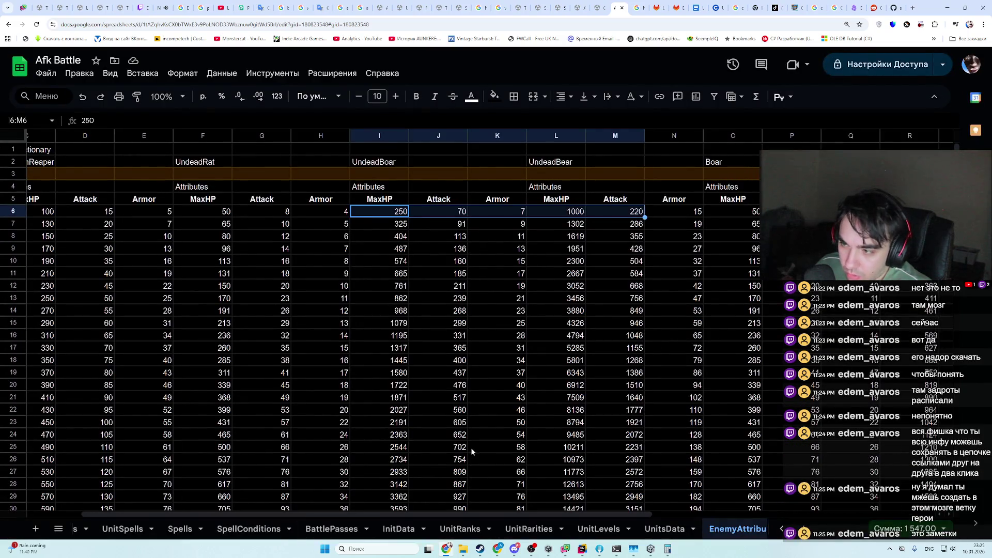
{"action": "scroll", "coordinate": [480, 457], "scroll_direction": "down", "scroll_amount": 5}
{"action": "scroll", "coordinate": [480, 457], "scroll_direction": "up", "scroll_amount": 5}
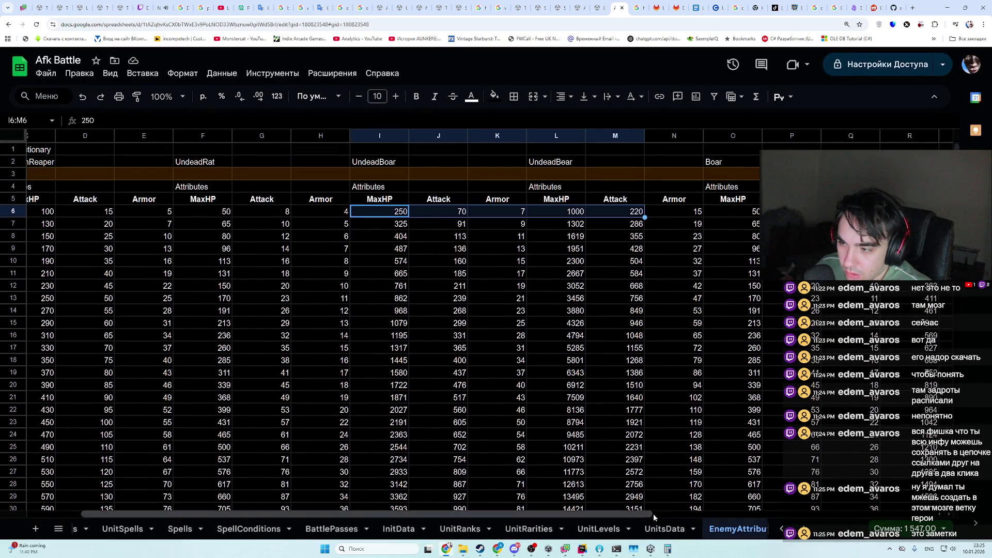
{"action": "left_click", "coordinate": [326, 310]}
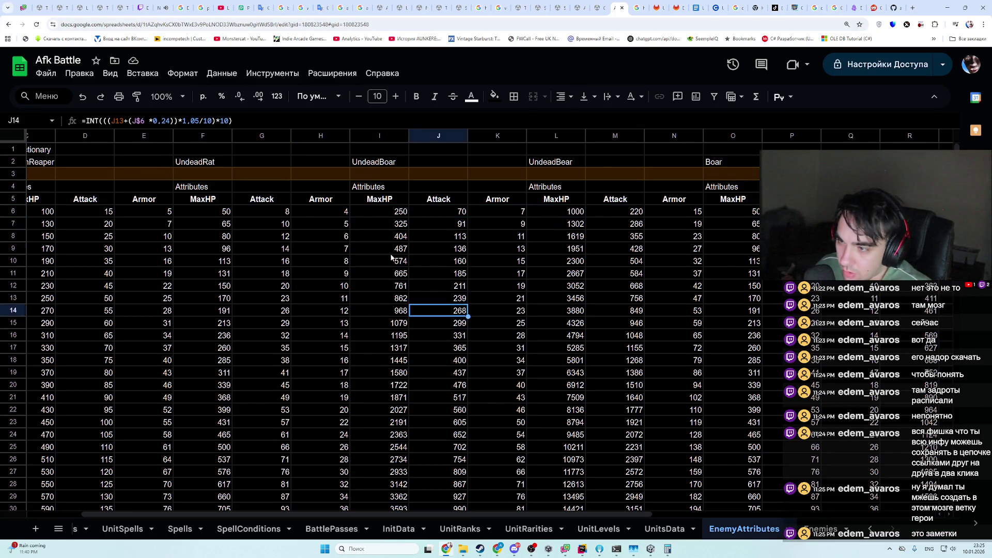
{"action": "left_click_drag", "start_coordinate": [387, 249], "coordinate": [395, 310]}
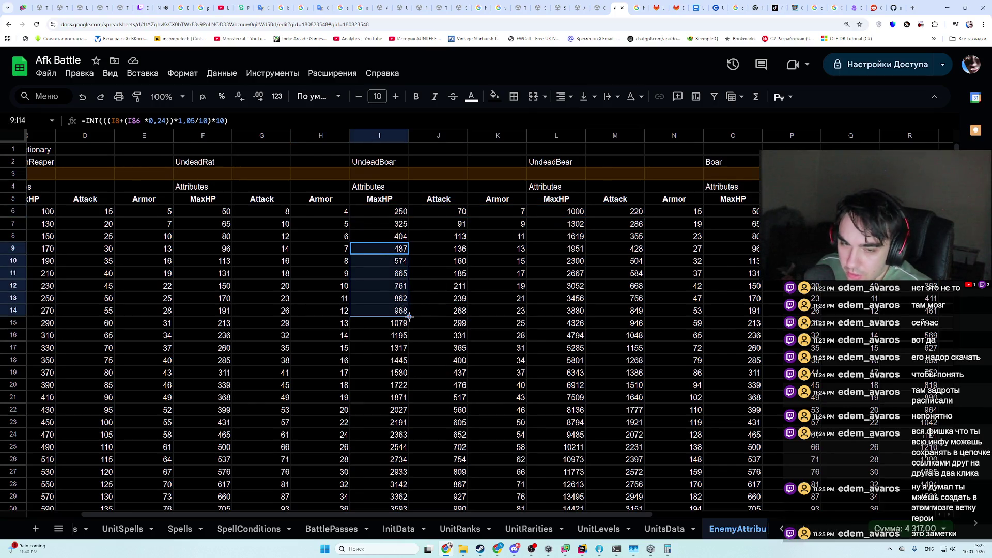
{"action": "left_click_drag", "start_coordinate": [410, 364], "coordinate": [410, 462]}
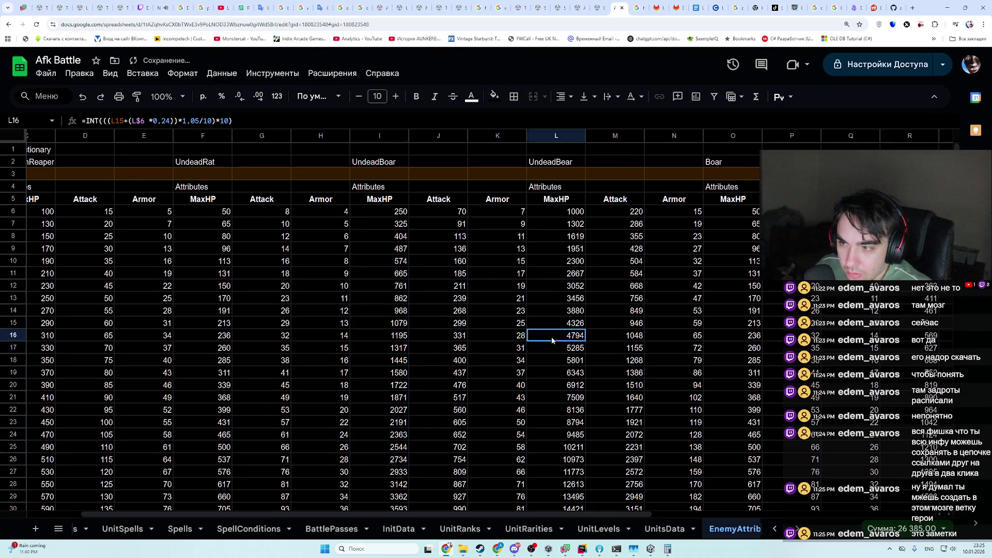
{"action": "left_click_drag", "start_coordinate": [380, 262], "coordinate": [615, 311]}
{"action": "left_click", "coordinate": [615, 336]}
- Look through the UnitRanks, chapter units, SpellConditions and UnitRarities sheets, then return to EnemyAttributes
{"action": "left_click", "coordinate": [444, 530]}
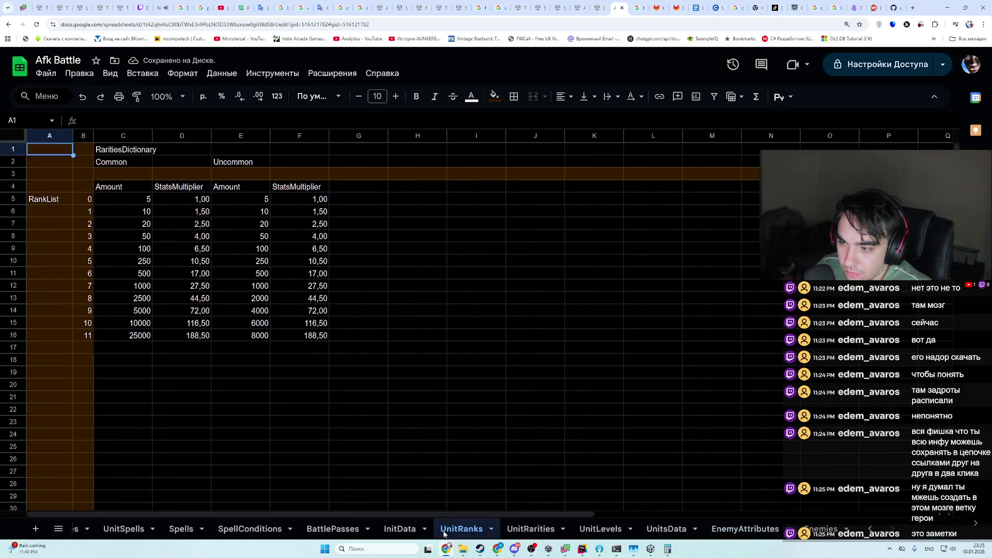
{"action": "left_click", "coordinate": [822, 529]}
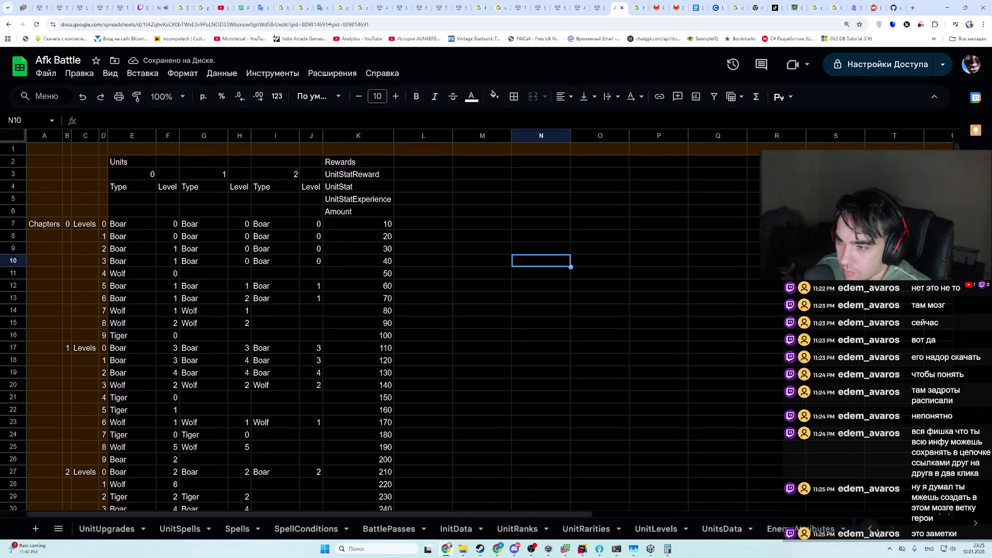
{"action": "left_click", "coordinate": [509, 522]}
{"action": "left_click", "coordinate": [310, 525]}
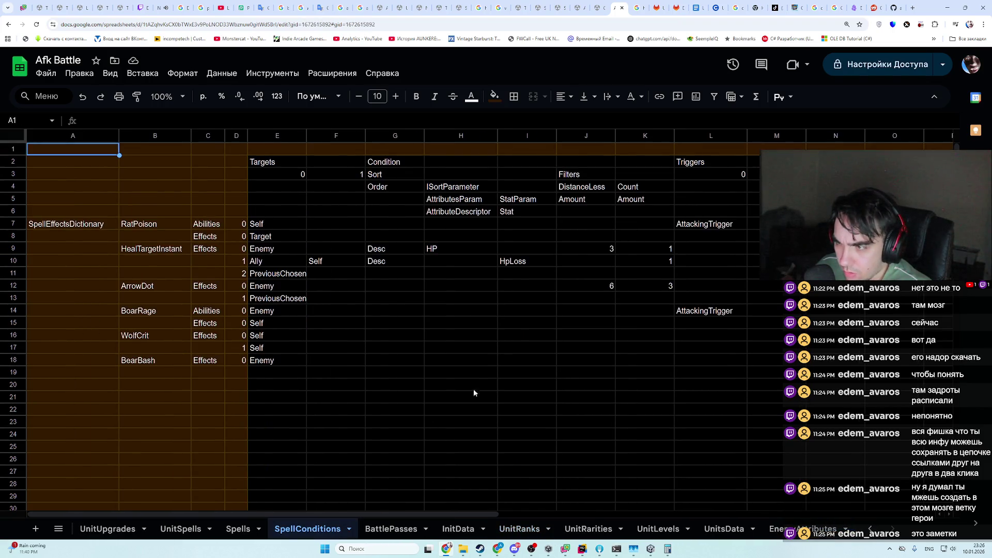
{"action": "scroll", "coordinate": [500, 518], "scroll_direction": "right", "scroll_amount": 1}
{"action": "scroll", "coordinate": [500, 518], "scroll_direction": "right", "scroll_amount": 5}
{"action": "left_click", "coordinate": [587, 529]}
{"action": "left_click", "coordinate": [801, 529]}
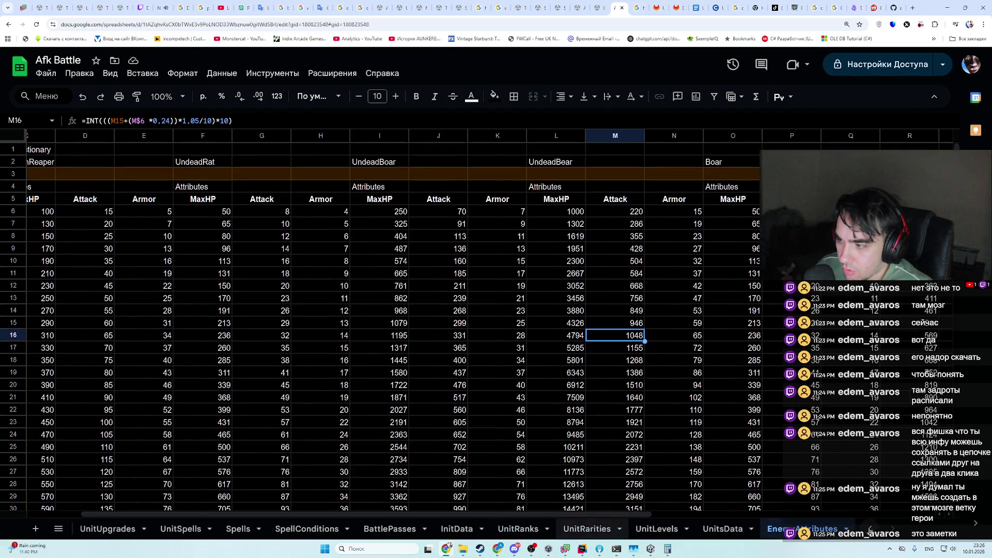
- Fill the level-30 stats row C36:Z36 down to row 57
{"action": "scroll", "coordinate": [384, 409], "scroll_direction": "down", "scroll_amount": 5}
{"action": "scroll", "coordinate": [385, 410], "scroll_direction": "down", "scroll_amount": 4}
{"action": "left_click", "coordinate": [41, 247]}
{"action": "key", "text": "ctrl+shift+Right"}
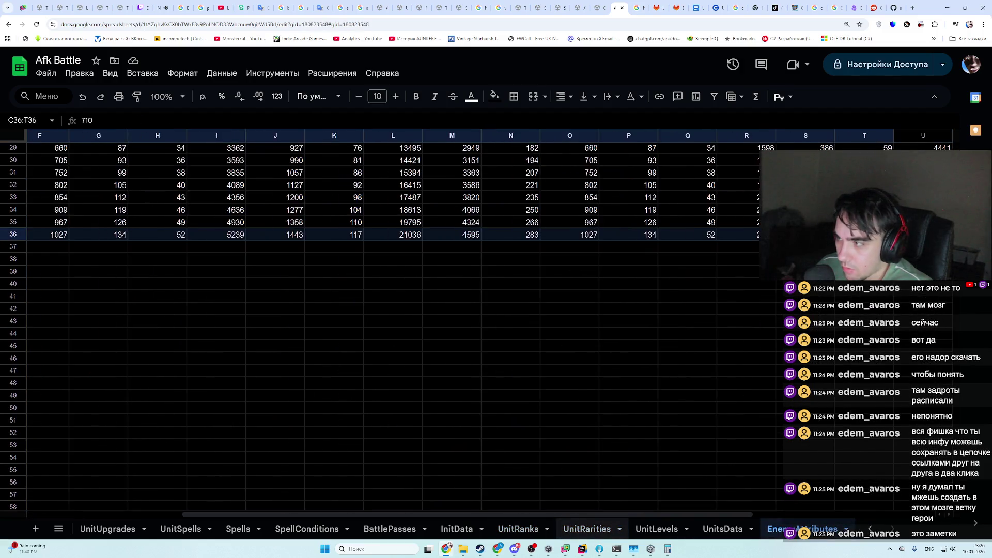
{"action": "key", "text": "shift+Right"}
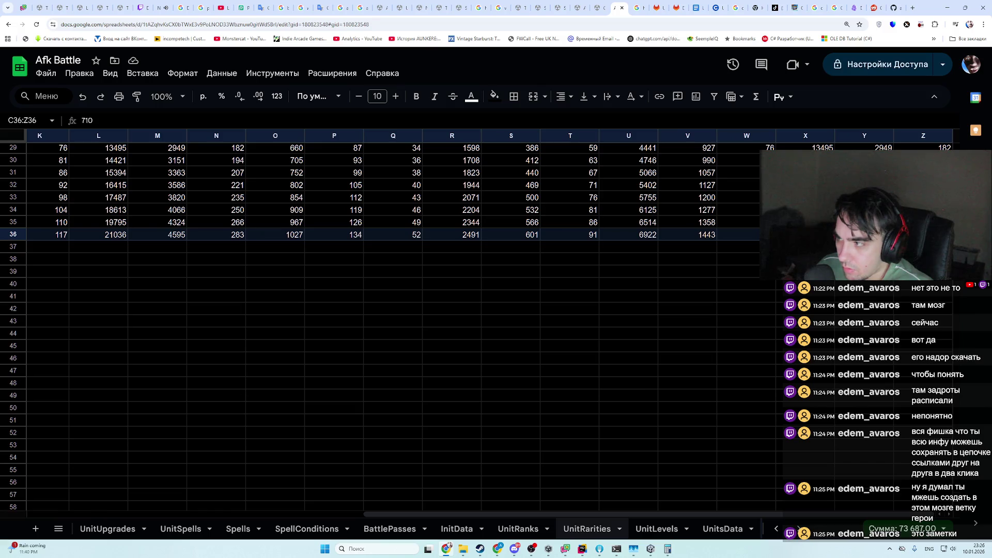
{"action": "mouse_move", "coordinate": [953, 241]}
{"action": "left_mouse_down"}
{"action": "mouse_move", "coordinate": [671, 502]}
{"action": "mouse_move", "coordinate": [113, 519]}
{"action": "left_mouse_up"}
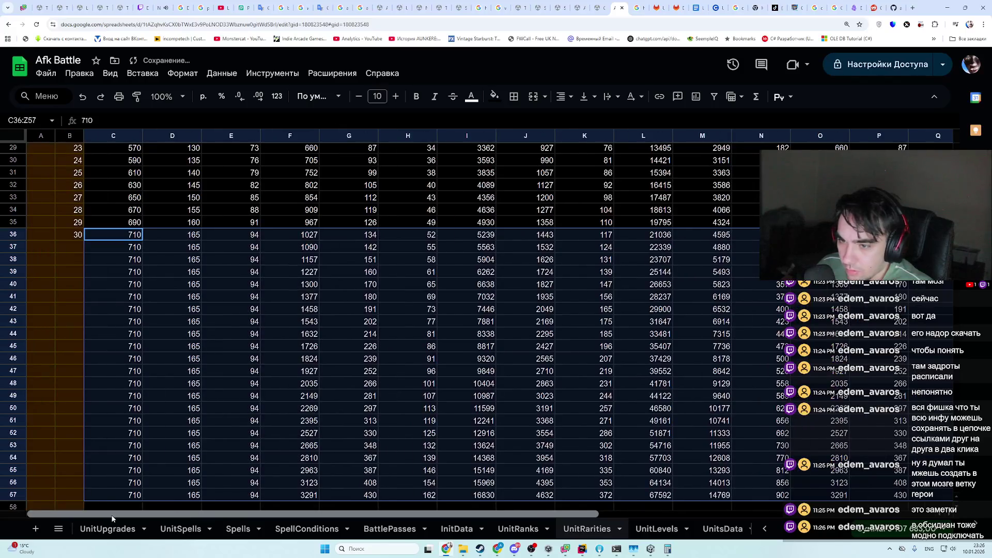
- Extend the level numbers B34:B36 down to B57 and check the filled Armor and row-49 MaxHP values
{"action": "scroll", "coordinate": [351, 409], "scroll_direction": "up", "scroll_amount": 2}
{"action": "left_click_drag", "start_coordinate": [83, 313], "coordinate": [77, 287]}
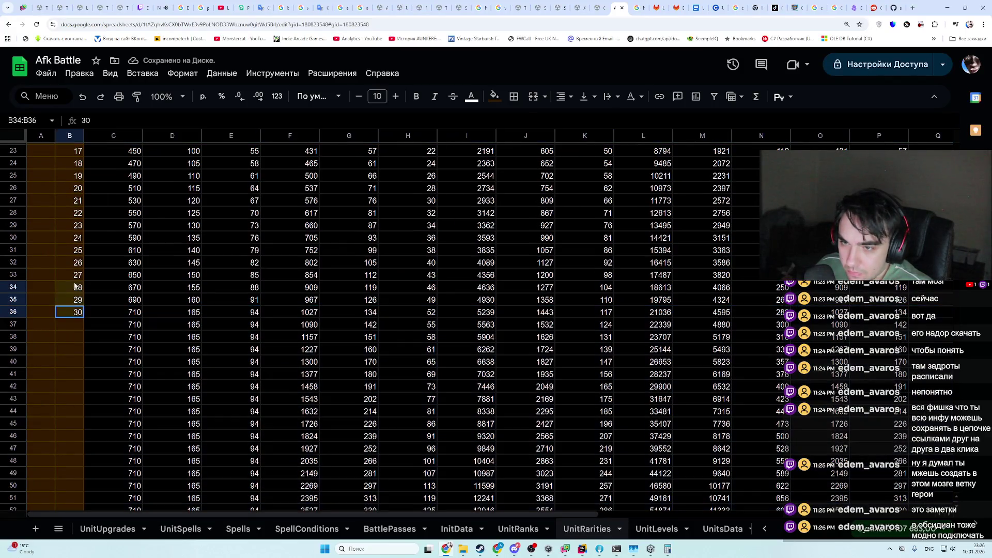
{"action": "scroll", "coordinate": [90, 332], "scroll_direction": "down", "scroll_amount": 4}
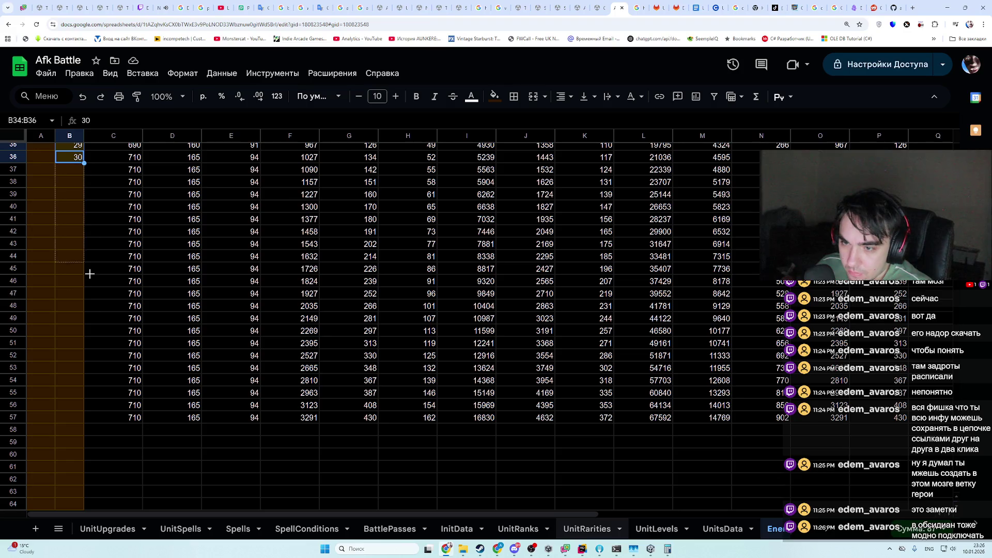
{"action": "left_click_drag", "start_coordinate": [87, 414], "coordinate": [86, 417]}
{"action": "scroll", "coordinate": [231, 419], "scroll_direction": "up", "scroll_amount": 11}
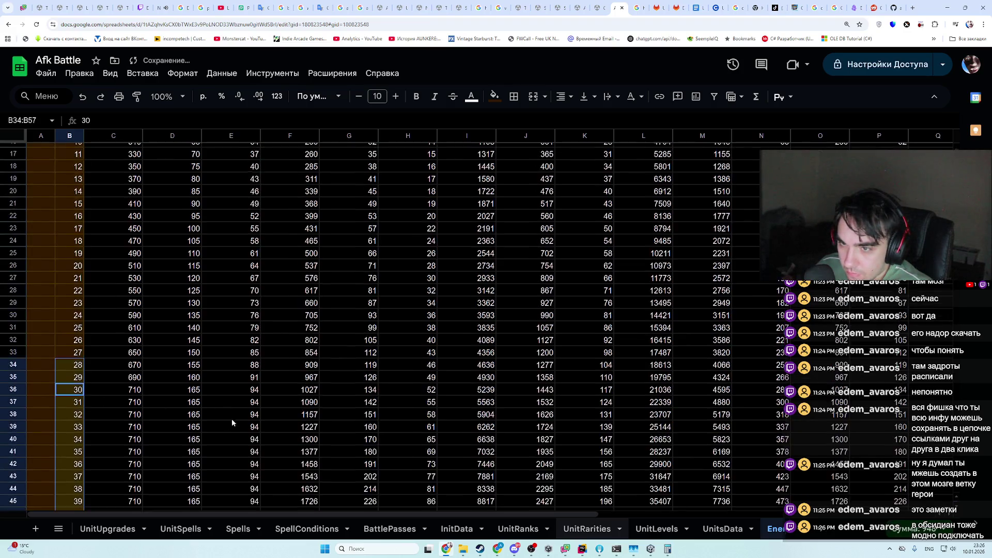
{"action": "scroll", "coordinate": [234, 413], "scroll_direction": "down", "scroll_amount": 10}
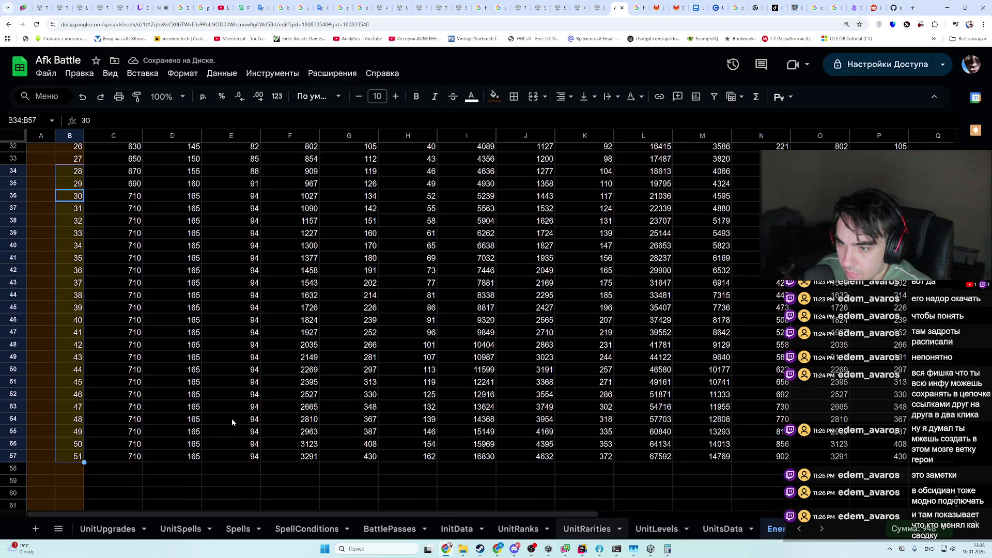
{"action": "left_click", "coordinate": [232, 395]}
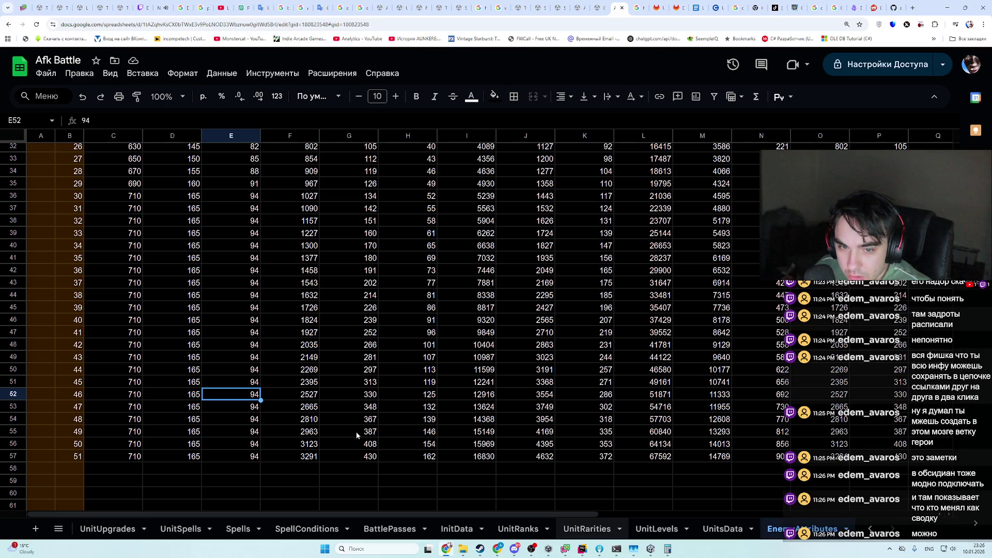
{"action": "key", "text": "ctrl+z"}
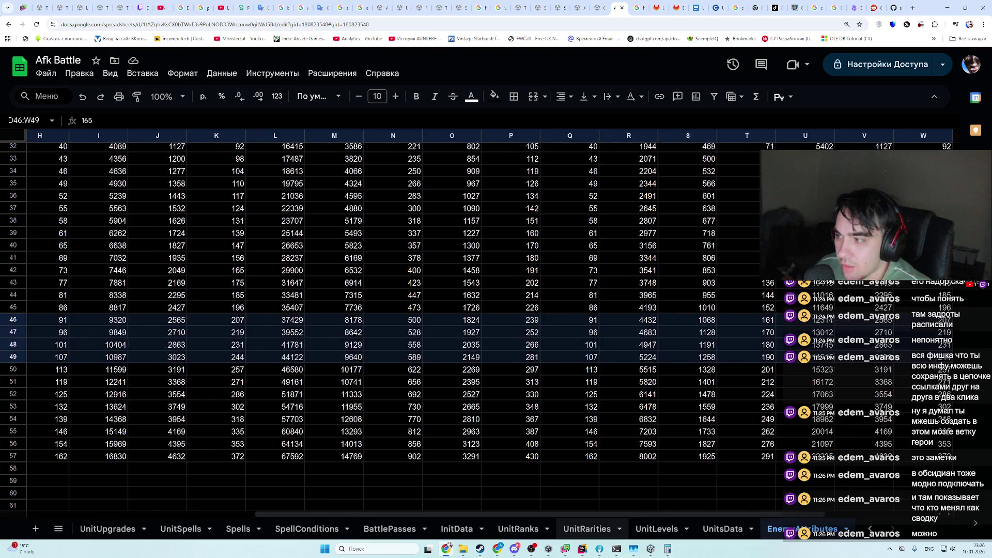
{"action": "left_click", "coordinate": [279, 362]}
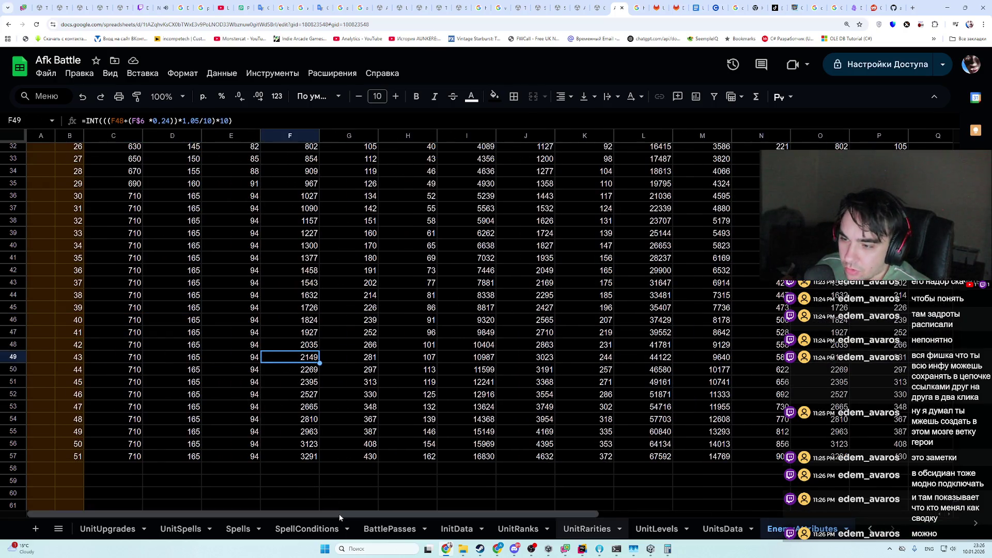
- Scroll through the extended EnemyAttributes stats, briefly flipping to Unity and back
{"action": "scroll", "coordinate": [348, 366], "scroll_direction": "up", "scroll_amount": 8}
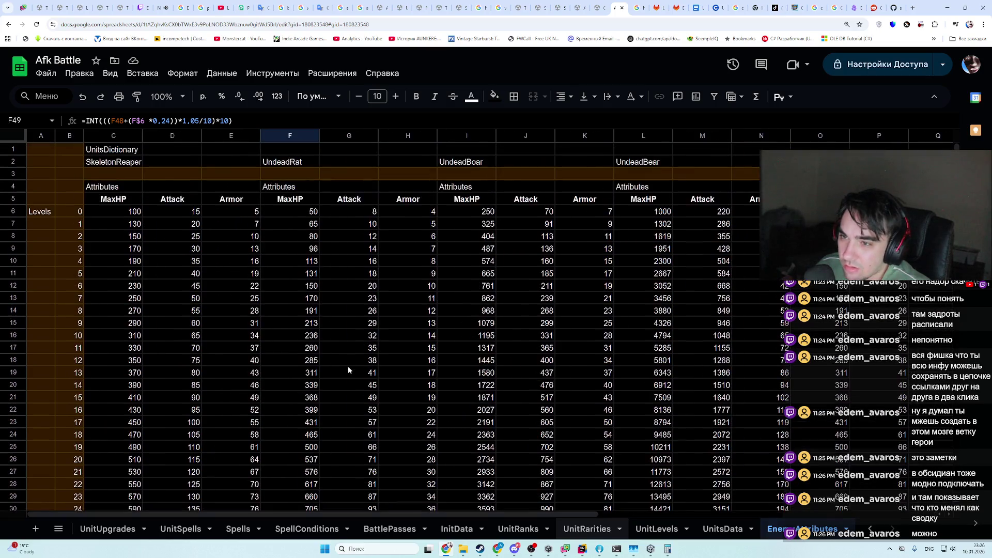
{"action": "scroll", "coordinate": [348, 366], "scroll_direction": "down", "scroll_amount": 13}
{"action": "scroll", "coordinate": [324, 375], "scroll_direction": "up", "scroll_amount": 1}
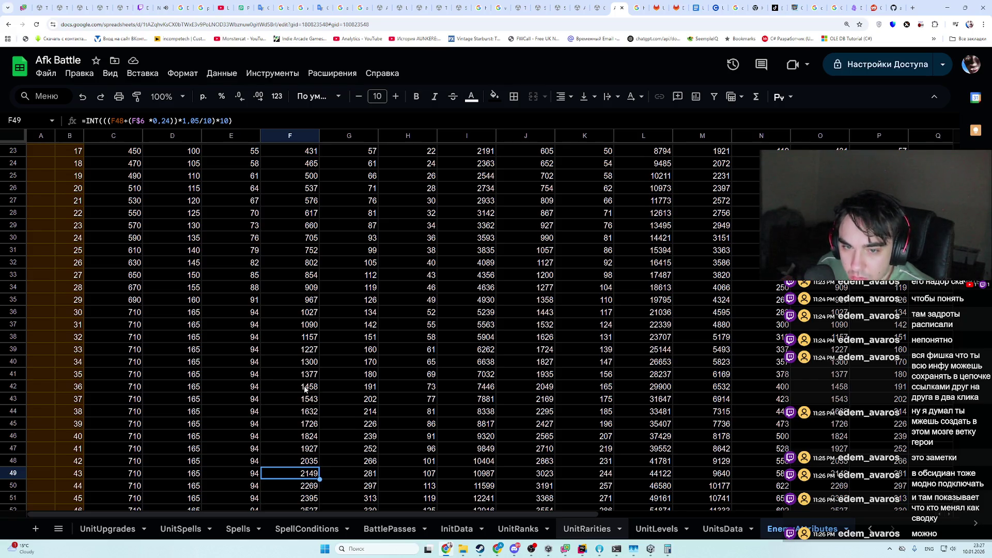
{"action": "scroll", "coordinate": [305, 389], "scroll_direction": "down", "scroll_amount": 5}
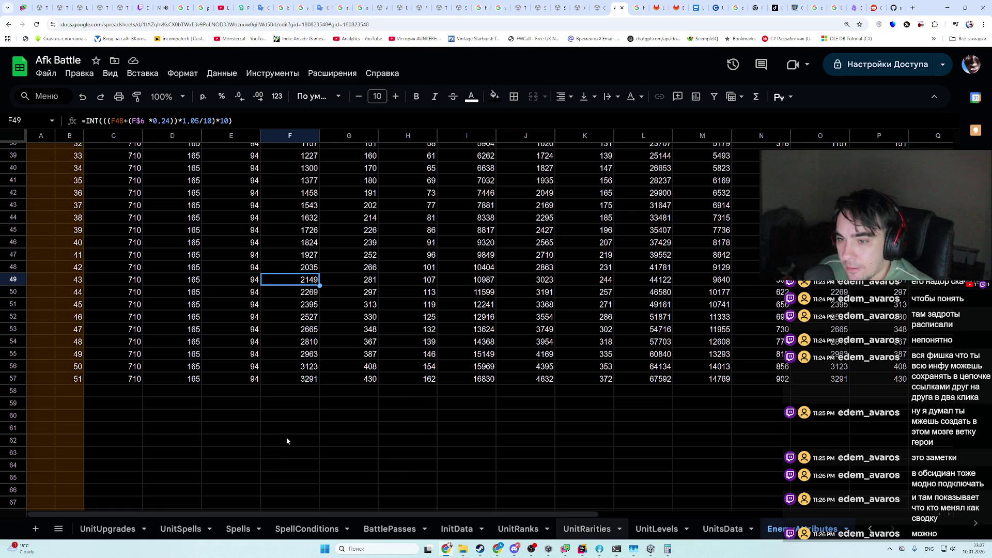
{"action": "scroll", "coordinate": [431, 517], "scroll_direction": "right", "scroll_amount": 2}
{"action": "scroll", "coordinate": [431, 520], "scroll_direction": "left", "scroll_amount": 3}
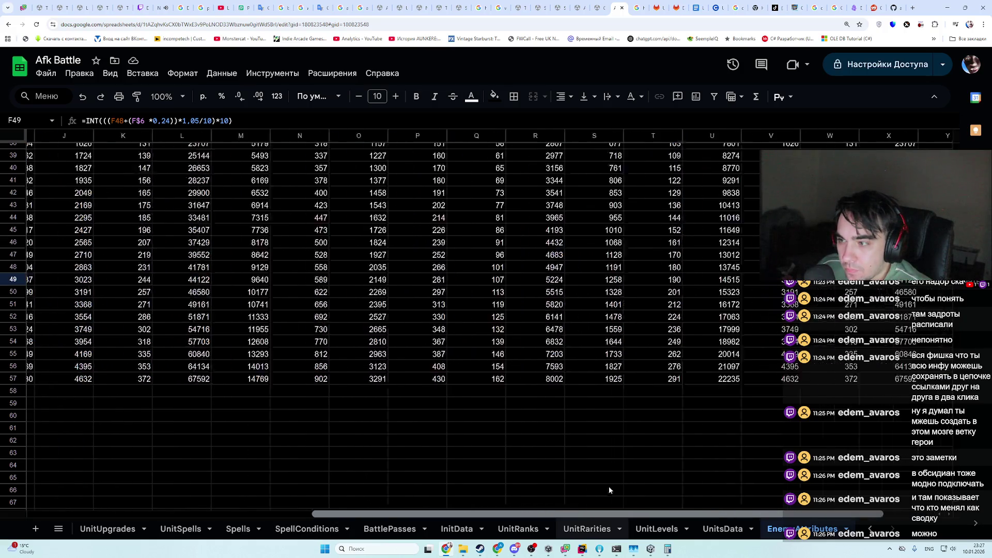
{"action": "scroll", "coordinate": [522, 450], "scroll_direction": "right", "scroll_amount": 3}
{"action": "scroll", "coordinate": [503, 451], "scroll_direction": "left", "scroll_amount": 3}
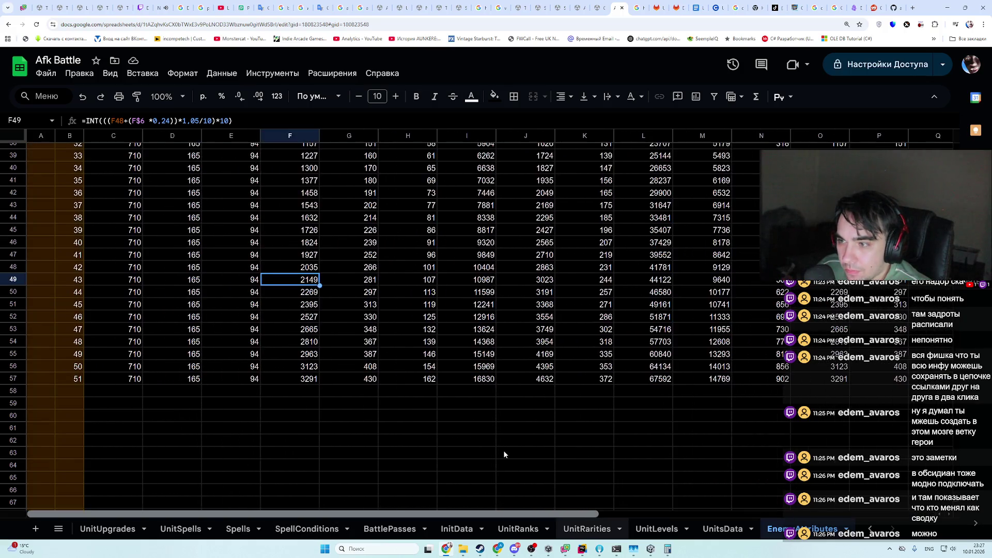
{"action": "scroll", "coordinate": [504, 439], "scroll_direction": "up", "scroll_amount": 12}
{"action": "scroll", "coordinate": [486, 429], "scroll_direction": "down", "scroll_amount": 15}
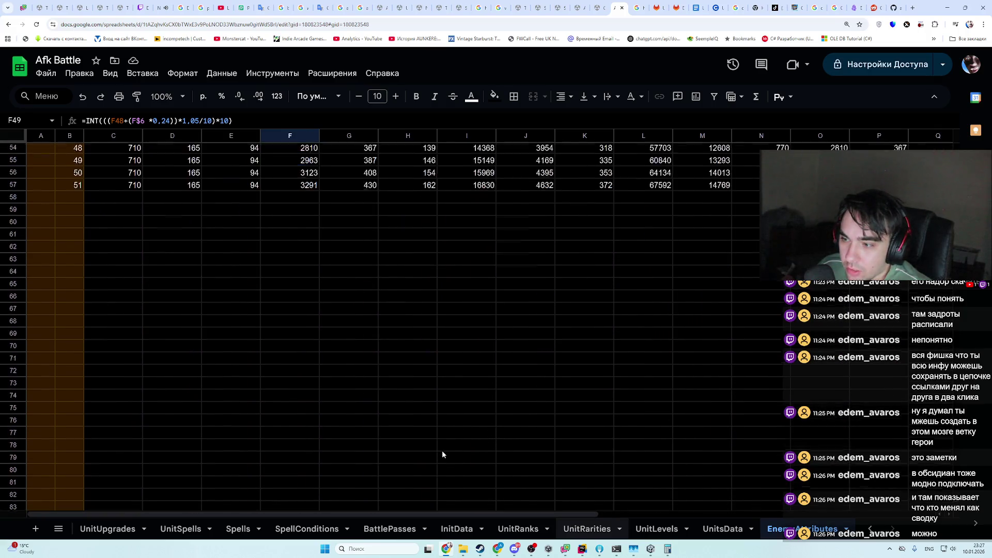
{"action": "scroll", "coordinate": [442, 451], "scroll_direction": "up", "scroll_amount": 12}
{"action": "scroll", "coordinate": [439, 510], "scroll_direction": "right", "scroll_amount": 5}
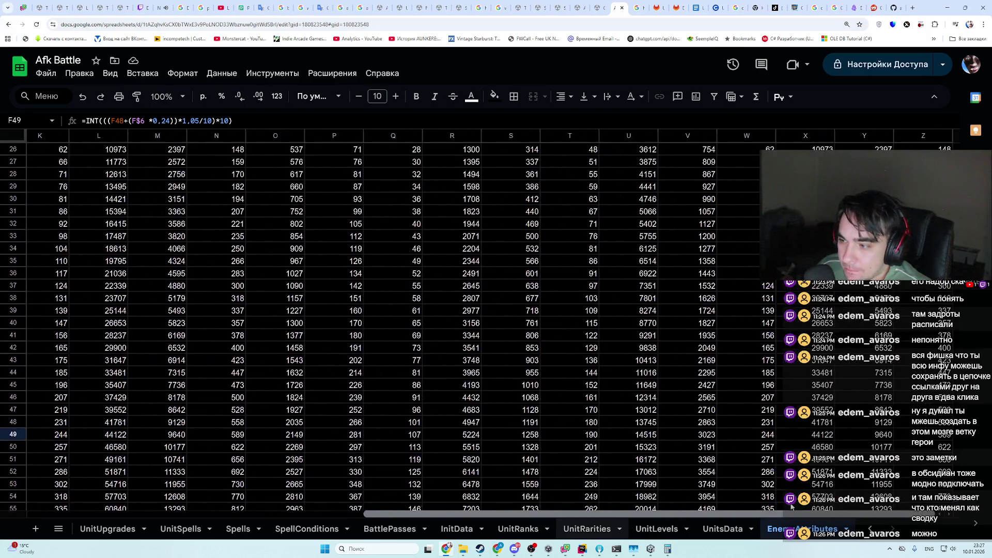
{"action": "scroll", "coordinate": [439, 510], "scroll_direction": "left", "scroll_amount": 3}
{"action": "left_click", "coordinate": [651, 549]}
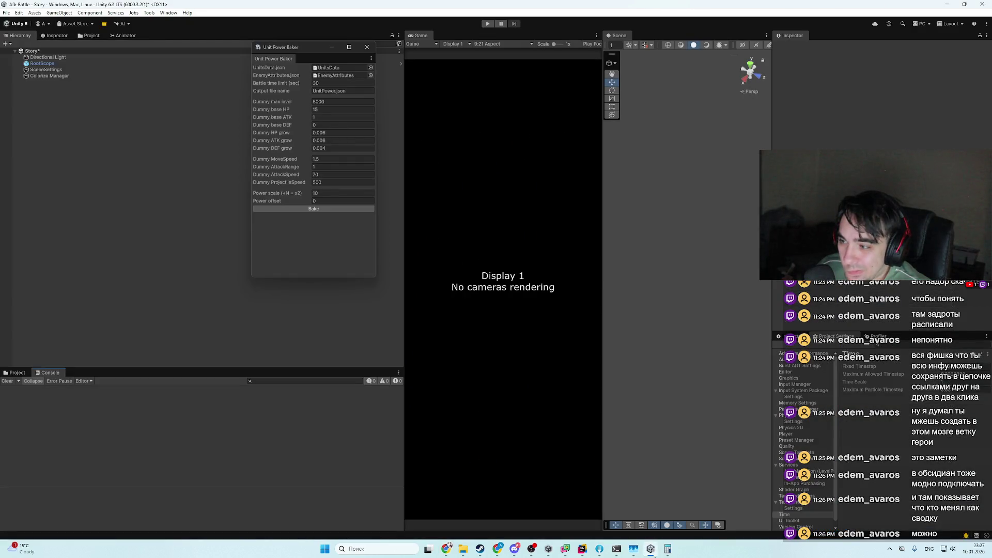
{"action": "left_click", "coordinate": [652, 551]}
- Select the new stat rows, check the R56 formula, glance at UnitRarities, then return to Unity
{"action": "scroll", "coordinate": [584, 515], "scroll_direction": "right", "scroll_amount": 5}
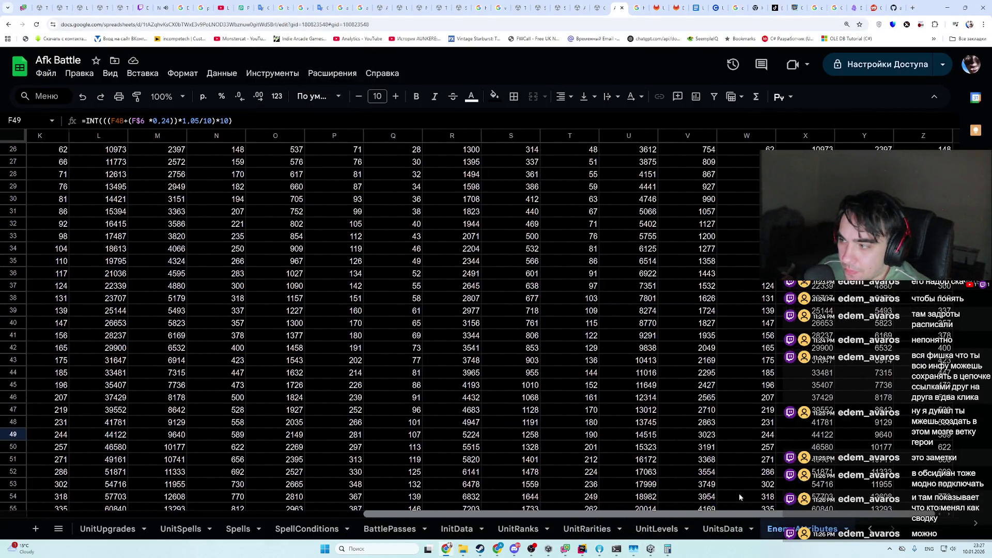
{"action": "scroll", "coordinate": [460, 472], "scroll_direction": "left", "scroll_amount": 5}
{"action": "scroll", "coordinate": [378, 444], "scroll_direction": "down", "scroll_amount": 4}
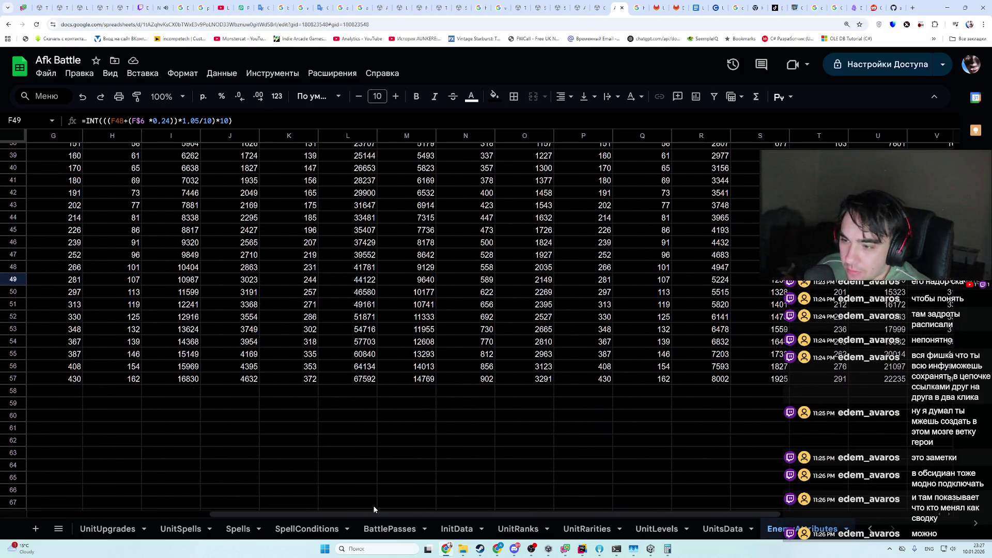
{"action": "scroll", "coordinate": [373, 509], "scroll_direction": "left", "scroll_amount": 3}
{"action": "scroll", "coordinate": [254, 482], "scroll_direction": "up", "scroll_amount": 4}
{"action": "scroll", "coordinate": [226, 511], "scroll_direction": "left", "scroll_amount": 2}
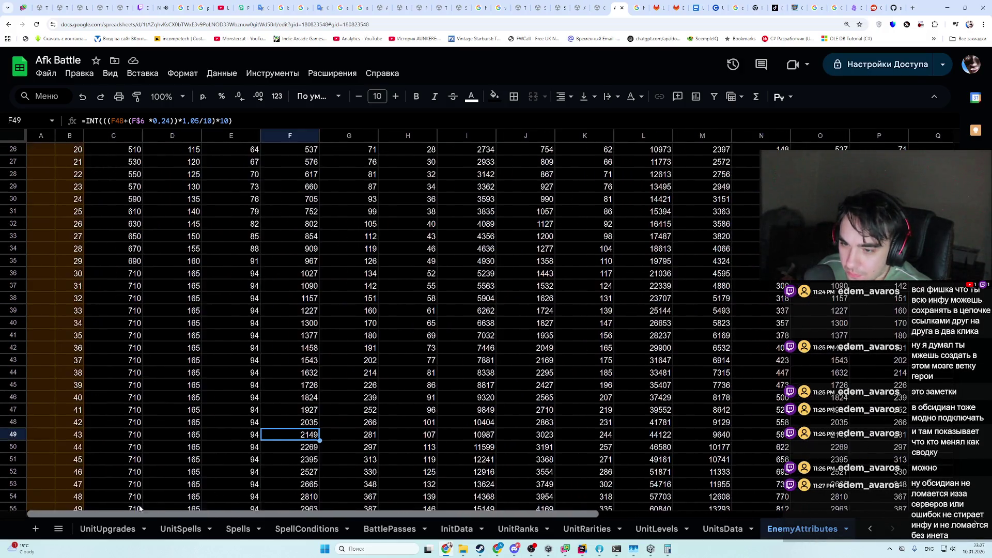
{"action": "mouse_move", "coordinate": [78, 509]}
{"action": "left_mouse_down"}
{"action": "mouse_move", "coordinate": [121, 398]}
{"action": "mouse_move", "coordinate": [414, 362]}
{"action": "mouse_move", "coordinate": [908, 337]}
{"action": "left_mouse_up"}
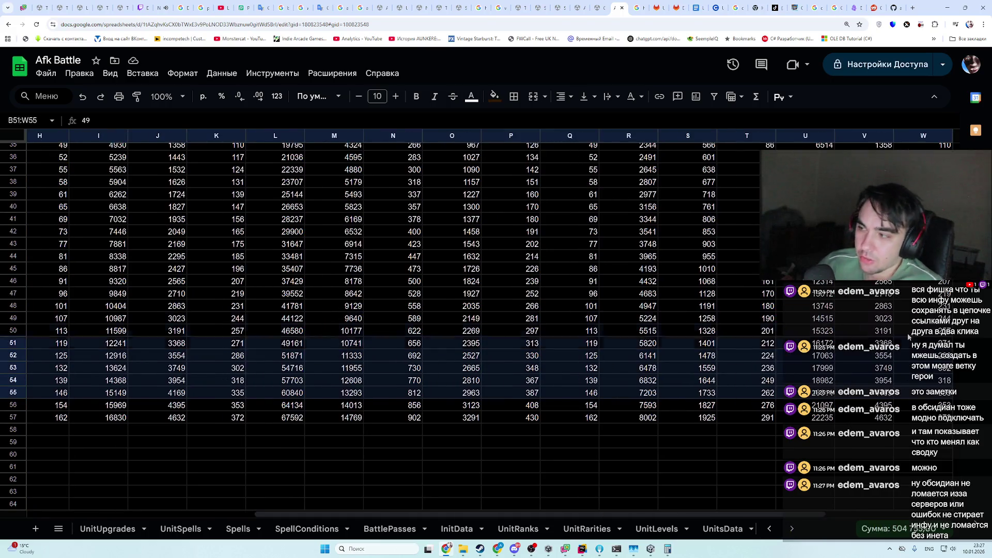
{"action": "left_click", "coordinate": [647, 406]}
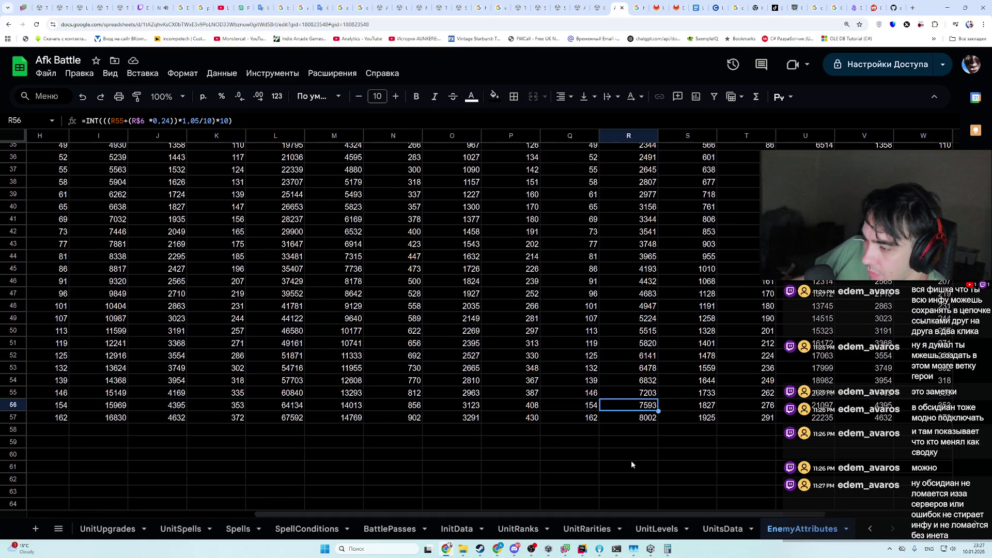
{"action": "left_click", "coordinate": [627, 521]}
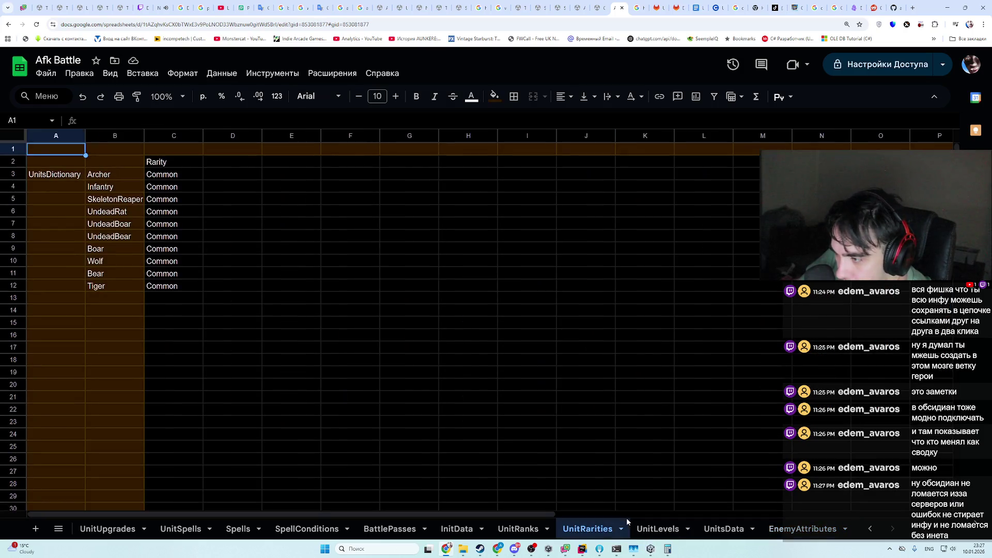
{"action": "left_click", "coordinate": [791, 529]}
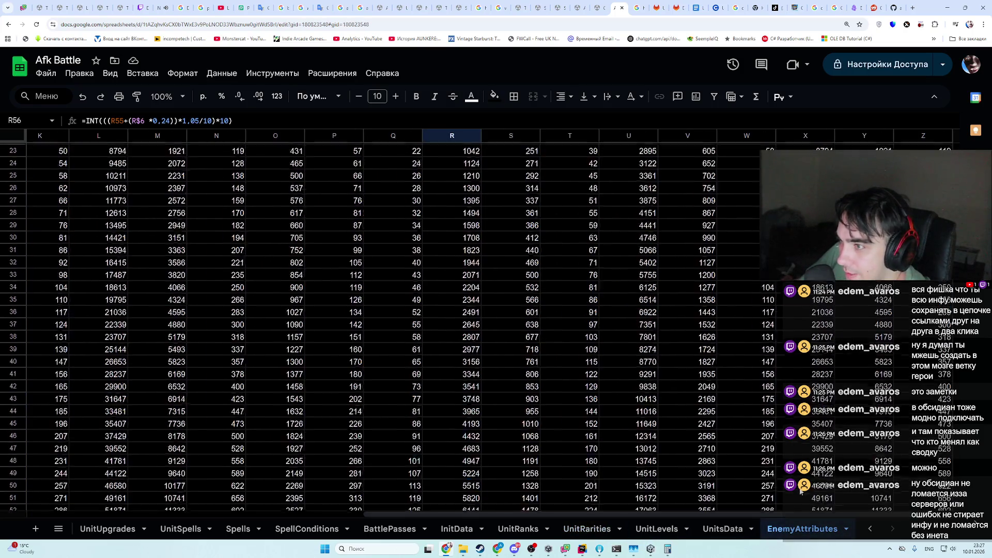
{"action": "left_click", "coordinate": [651, 549]}
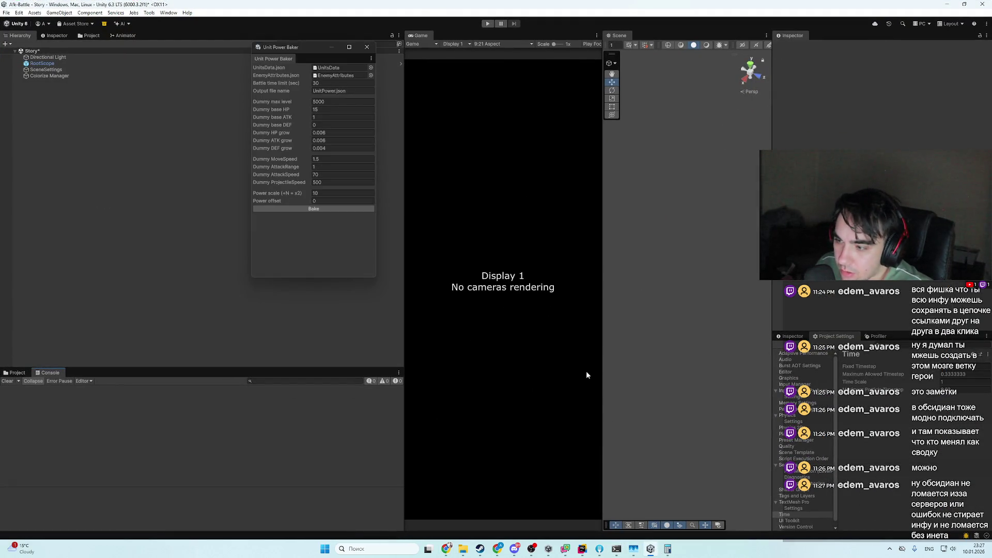
- In Unity's Project panel, open the SineVFX asset folder
{"action": "mouse_move", "coordinate": [589, 552]}
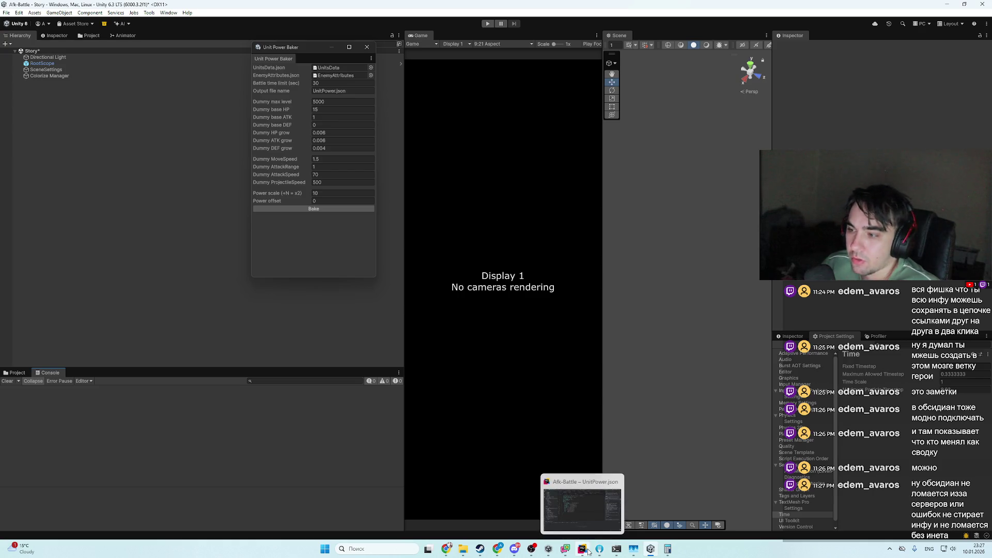
{"action": "left_click", "coordinate": [18, 373]}
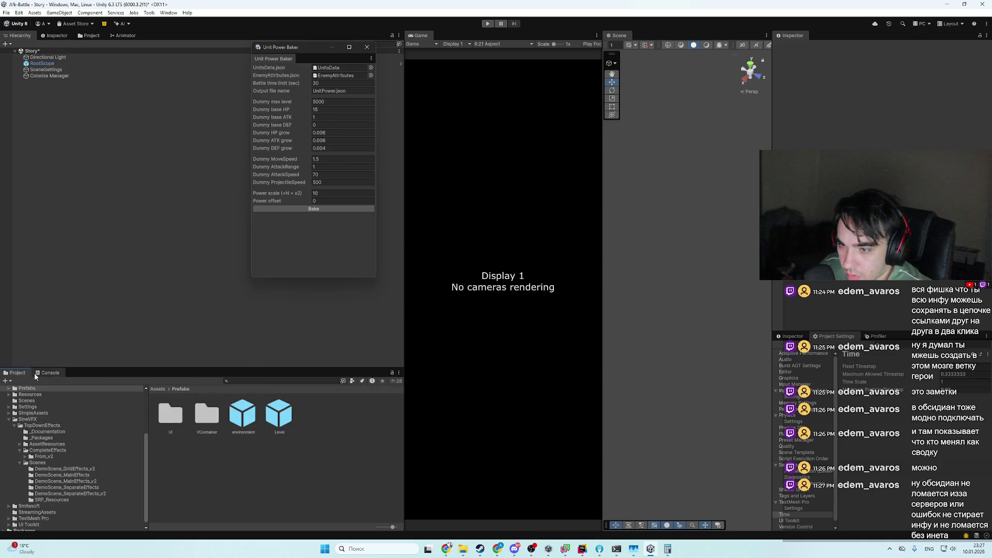
{"action": "left_click", "coordinate": [7, 419]}
{"action": "left_click", "coordinate": [8, 419]}
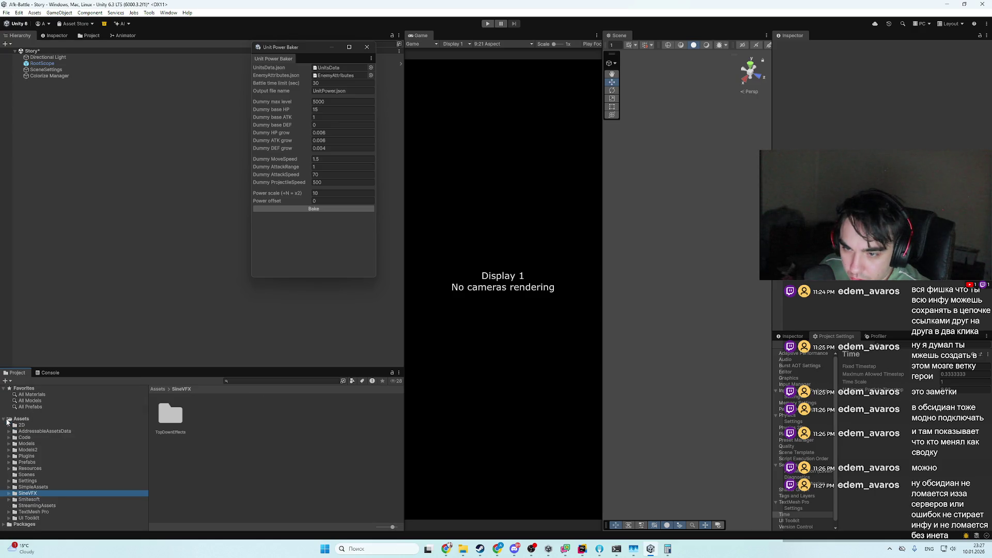
- Switch to the Afk Battle spreadsheet and show its Spells sheet
{"action": "left_click", "coordinate": [651, 550]}
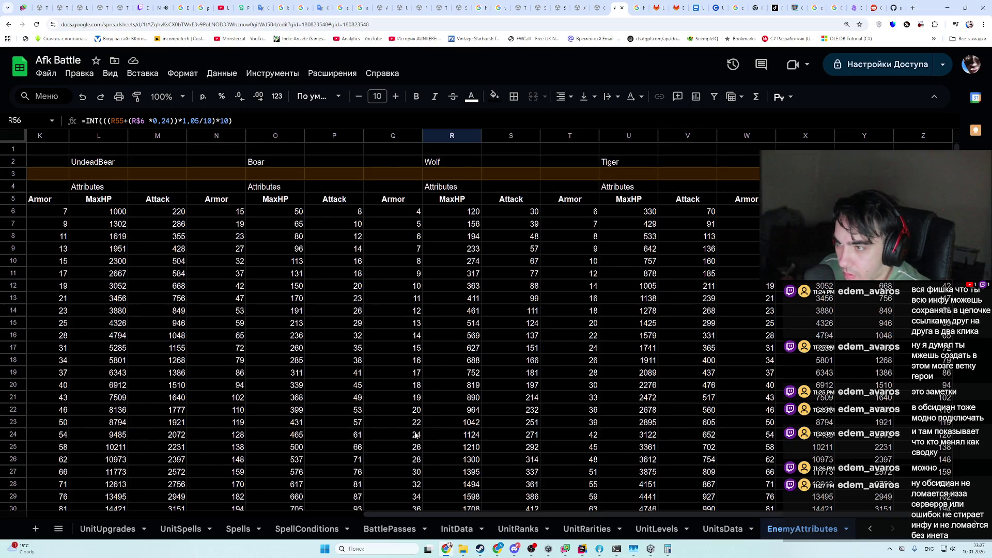
{"action": "left_click", "coordinate": [306, 529]}
{"action": "left_click", "coordinate": [238, 529]}
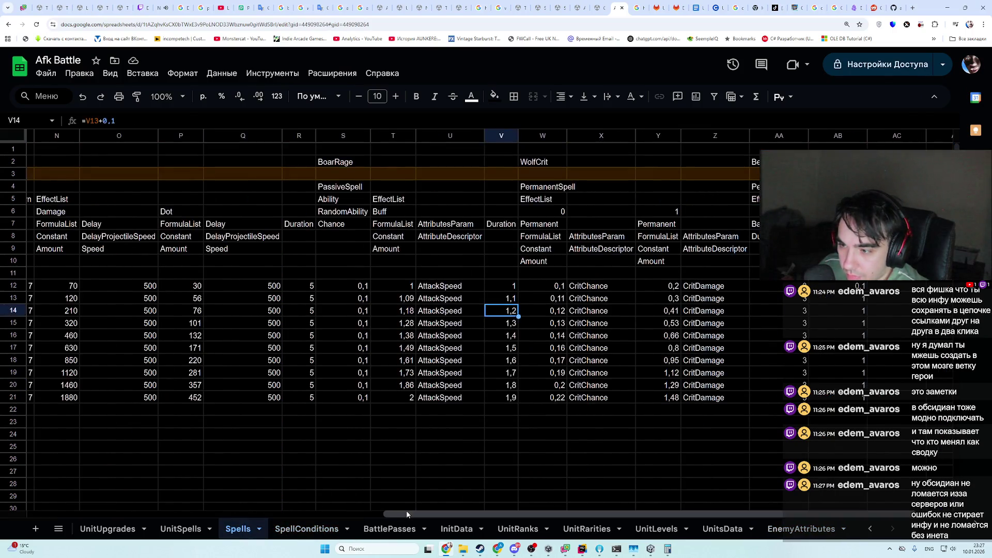
{"action": "left_click_drag", "start_coordinate": [236, 513], "coordinate": [40, 514]}
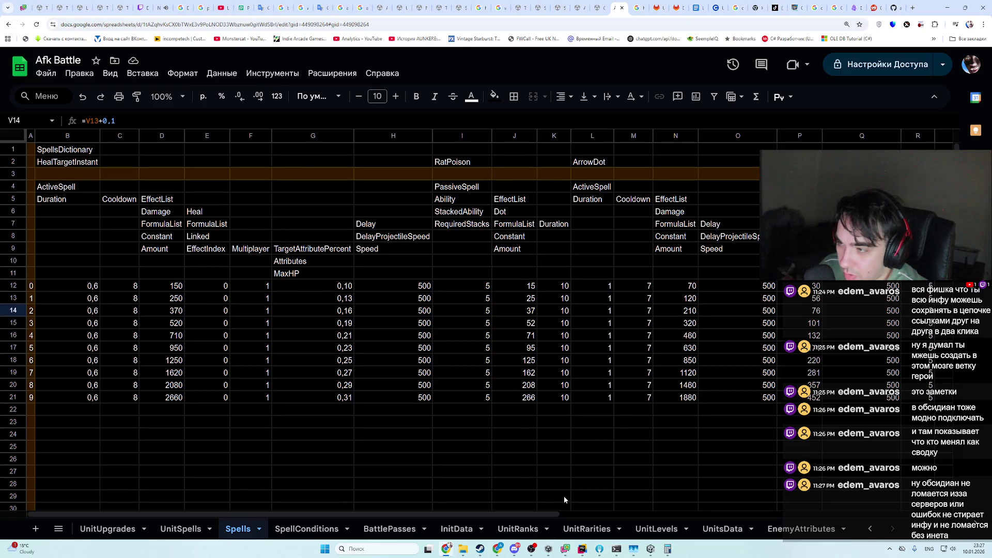
- Browse the EnemyAttributes, UnitsData and UnitRarities sheets, ending on the UnitLevels sheet
{"action": "mouse_move", "coordinate": [392, 513]}
{"action": "left_mouse_down"}
{"action": "mouse_move", "coordinate": [807, 513]}
{"action": "mouse_move", "coordinate": [392, 514]}
{"action": "mouse_move", "coordinate": [827, 532]}
{"action": "left_mouse_up"}
{"action": "left_click", "coordinate": [827, 528]}
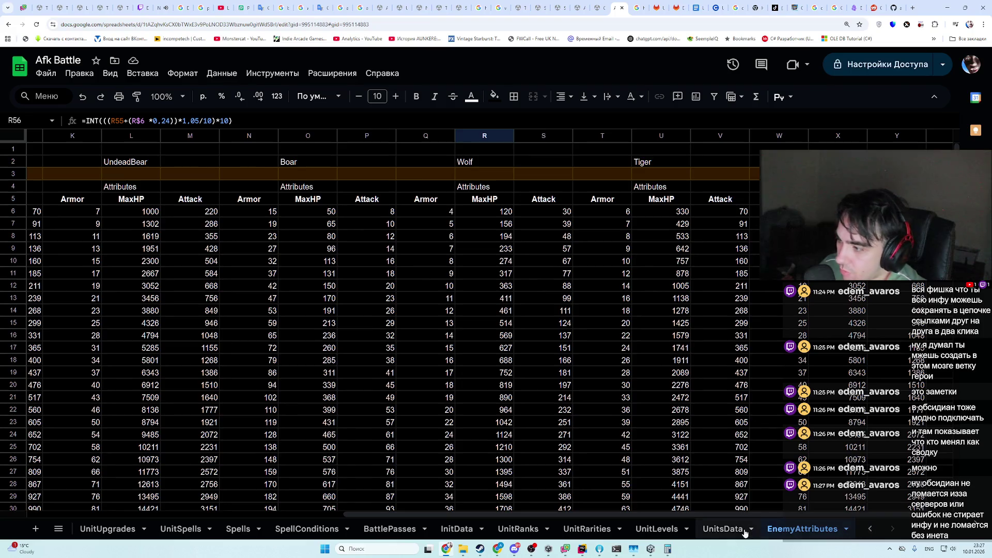
{"action": "left_click", "coordinate": [727, 528]}
{"action": "left_click", "coordinate": [587, 528]}
{"action": "left_click", "coordinate": [652, 529]}
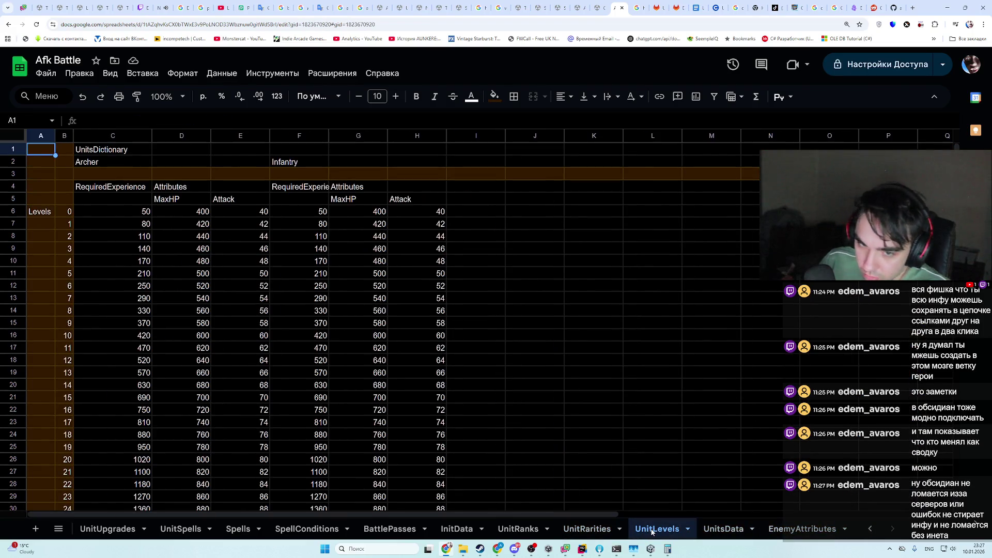
- Scroll the Archer and Infantry level stats on UnitLevels, then bring up UnitPower.json in Rider
{"action": "left_click", "coordinate": [652, 550]}
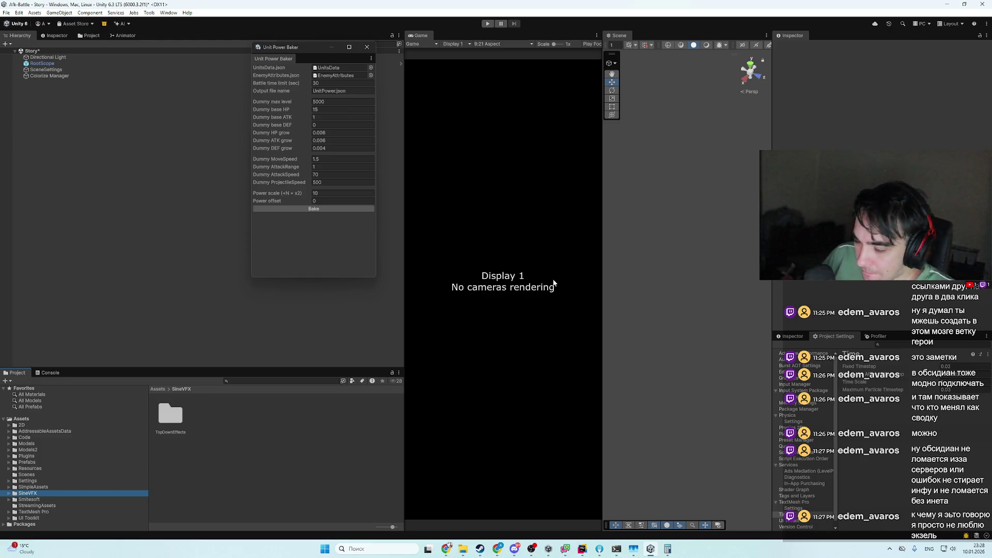
{"action": "key", "text": "alt+Tab"}
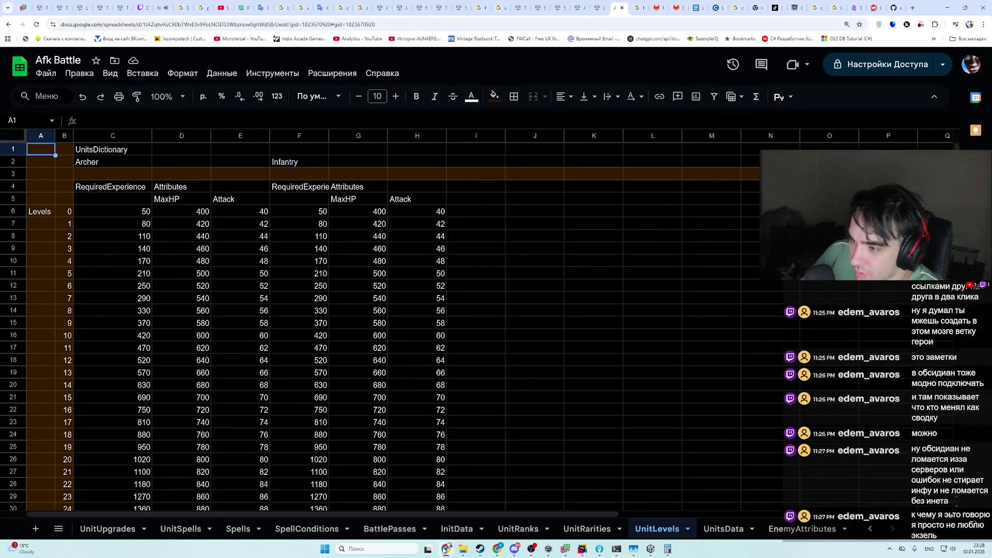
{"action": "scroll", "coordinate": [361, 430], "scroll_direction": "down", "scroll_amount": 10}
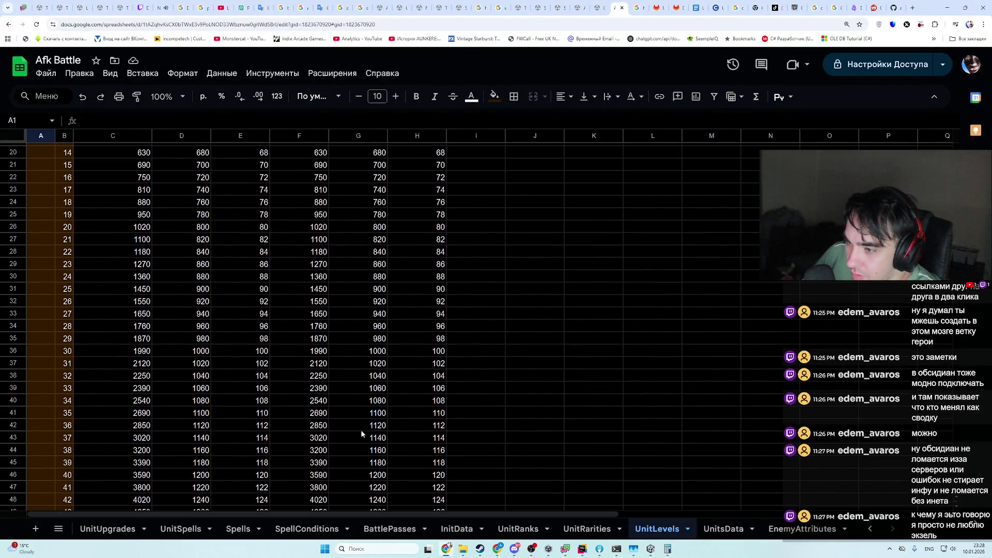
{"action": "scroll", "coordinate": [332, 425], "scroll_direction": "down", "scroll_amount": 5}
{"action": "scroll", "coordinate": [336, 423], "scroll_direction": "up", "scroll_amount": 15}
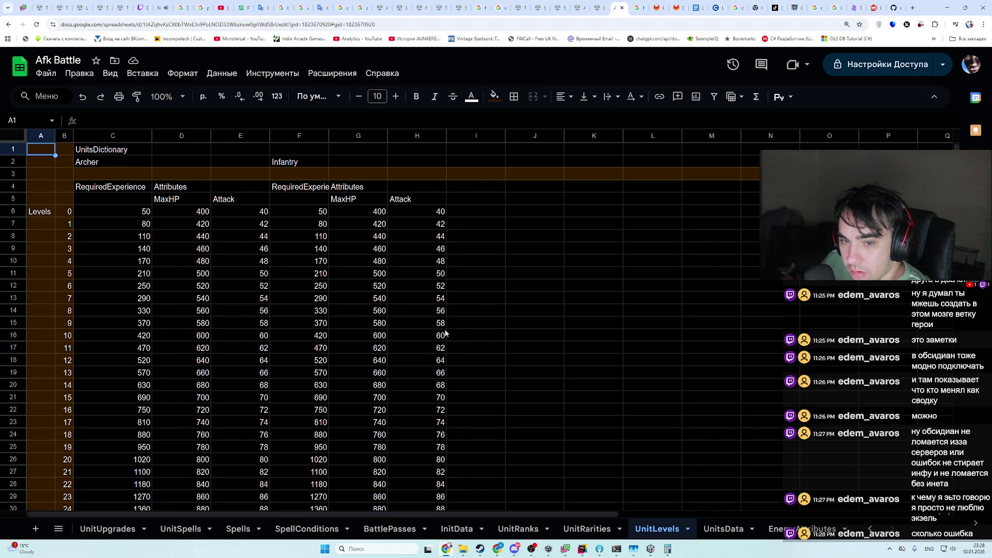
{"action": "scroll", "coordinate": [446, 334], "scroll_direction": "down", "scroll_amount": 2}
{"action": "scroll", "coordinate": [445, 343], "scroll_direction": "up", "scroll_amount": 2}
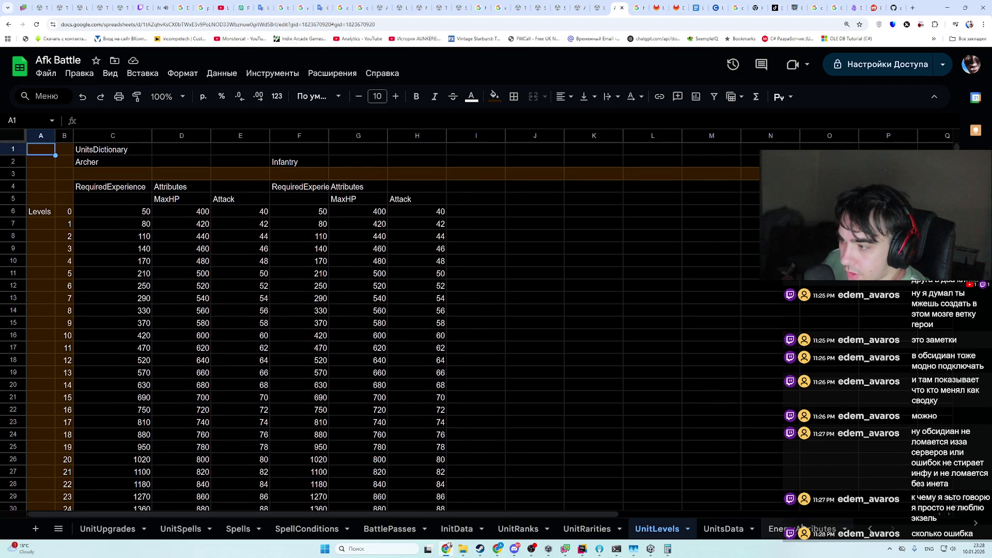
{"action": "left_click", "coordinate": [635, 549]}
- Expand and collapse the Boar and UndeadBear power arrays in UnitPower.json, then return to Sheets
{"action": "left_click", "coordinate": [582, 549]}
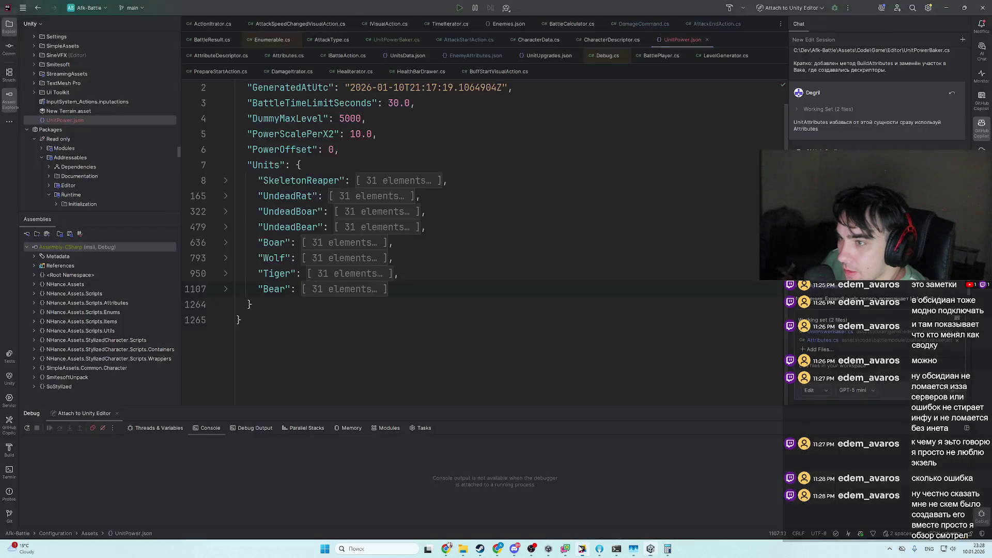
{"action": "left_click", "coordinate": [582, 549]}
{"action": "left_click", "coordinate": [582, 549]}
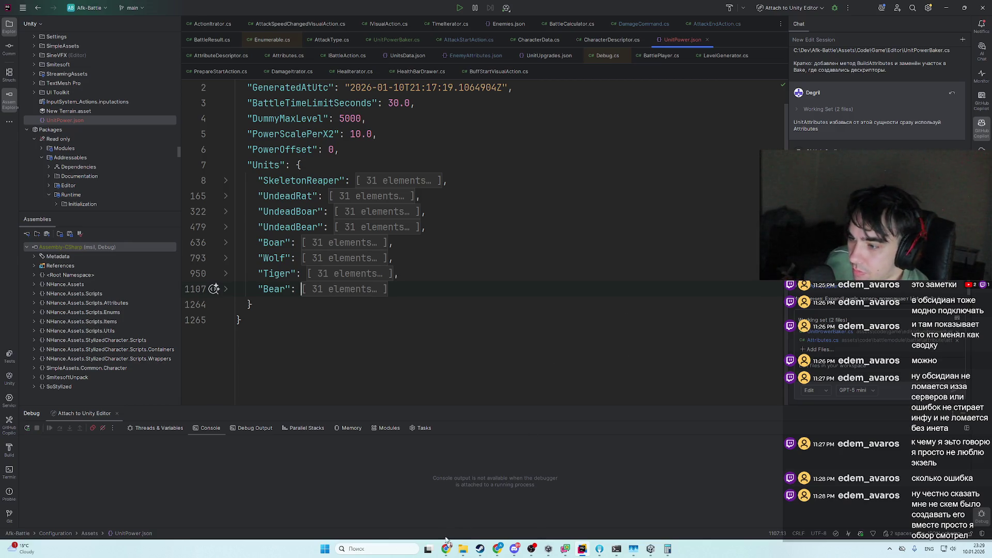
{"action": "left_click", "coordinate": [226, 243]}
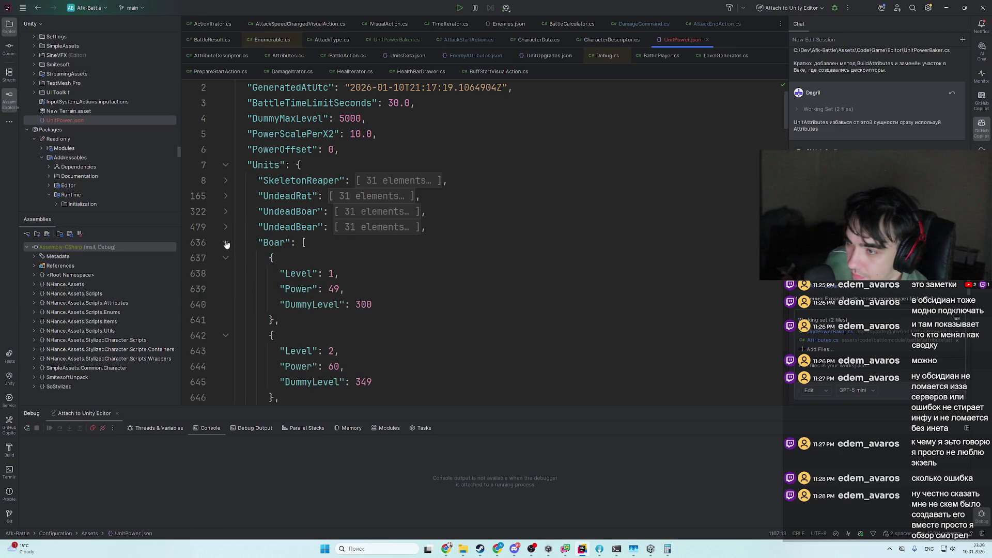
{"action": "left_click", "coordinate": [226, 243]}
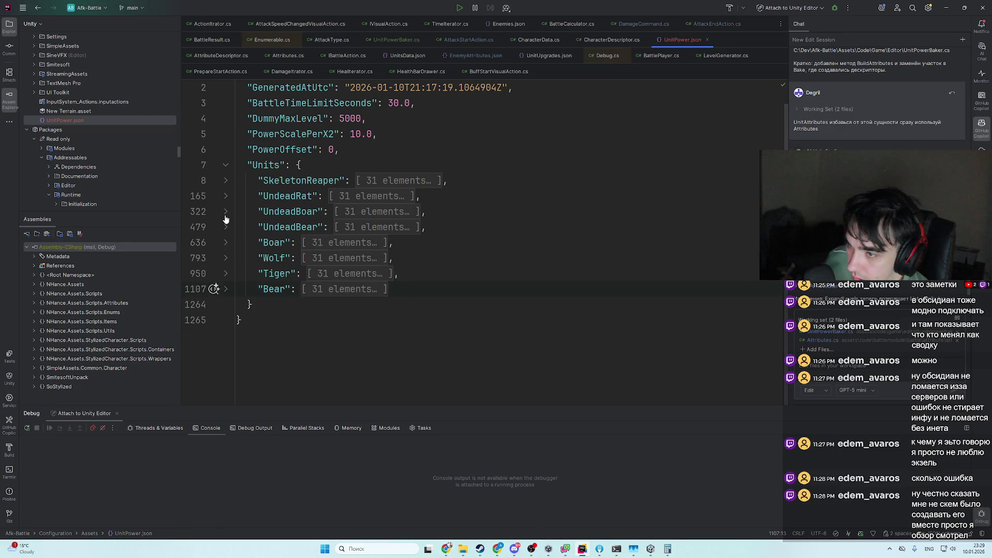
{"action": "left_click", "coordinate": [227, 228]}
{"action": "left_click", "coordinate": [226, 228]}
{"action": "left_click", "coordinate": [226, 228]}
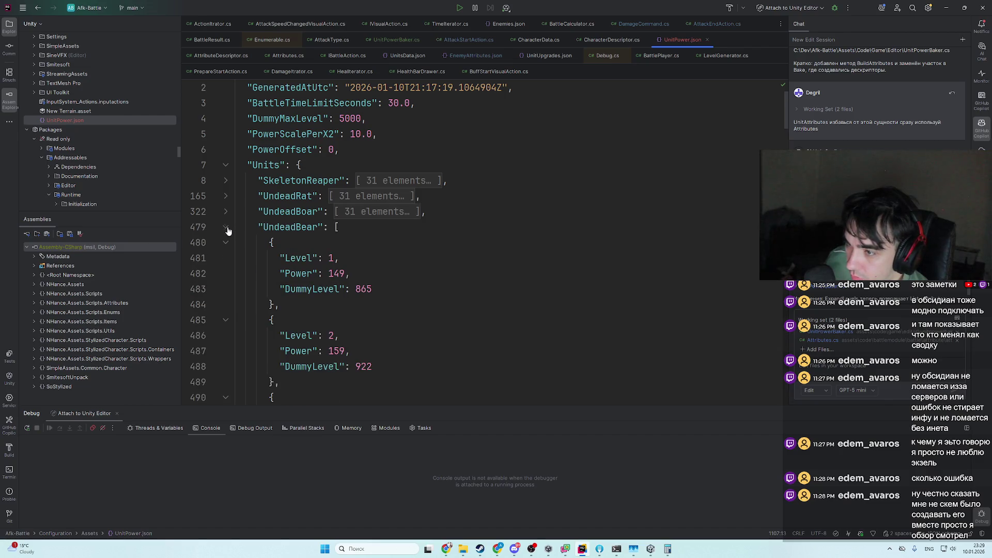
{"action": "left_click", "coordinate": [226, 228]}
{"action": "left_click", "coordinate": [446, 549]}
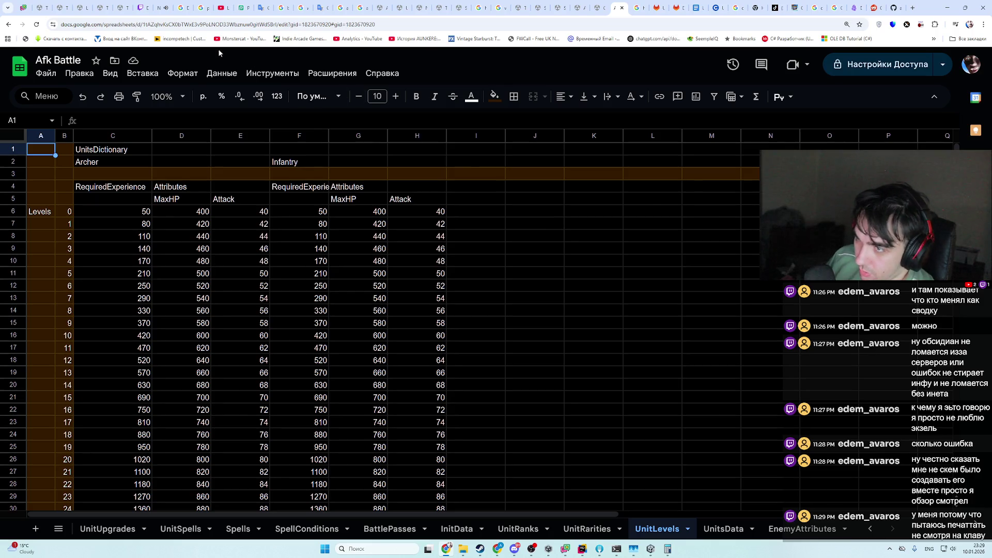
- Scroll ChatGPT's armor-inflation explanation, then cycle through Unity and Rider back to UnitLevels
{"action": "left_click", "coordinate": [498, 549]}
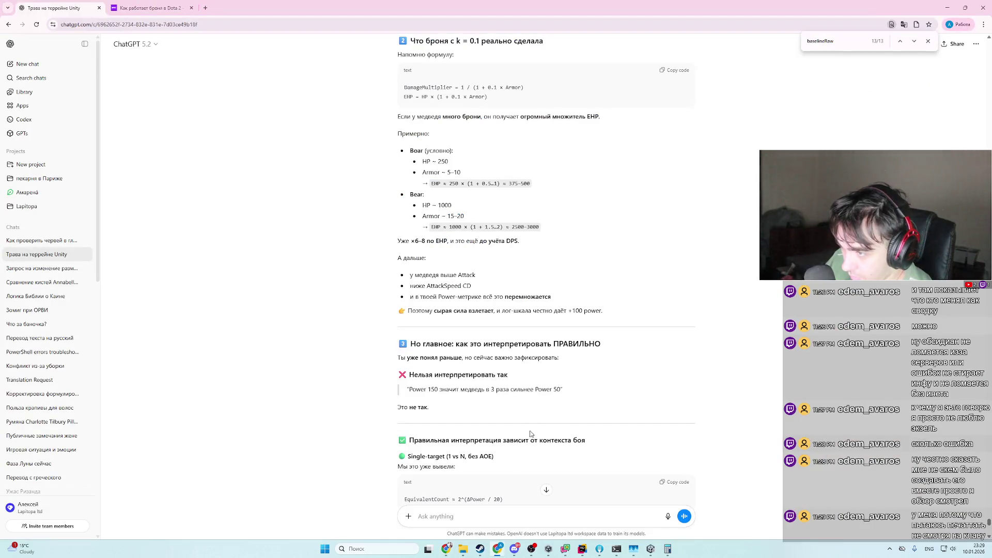
{"action": "scroll", "coordinate": [551, 426], "scroll_direction": "down", "scroll_amount": 3}
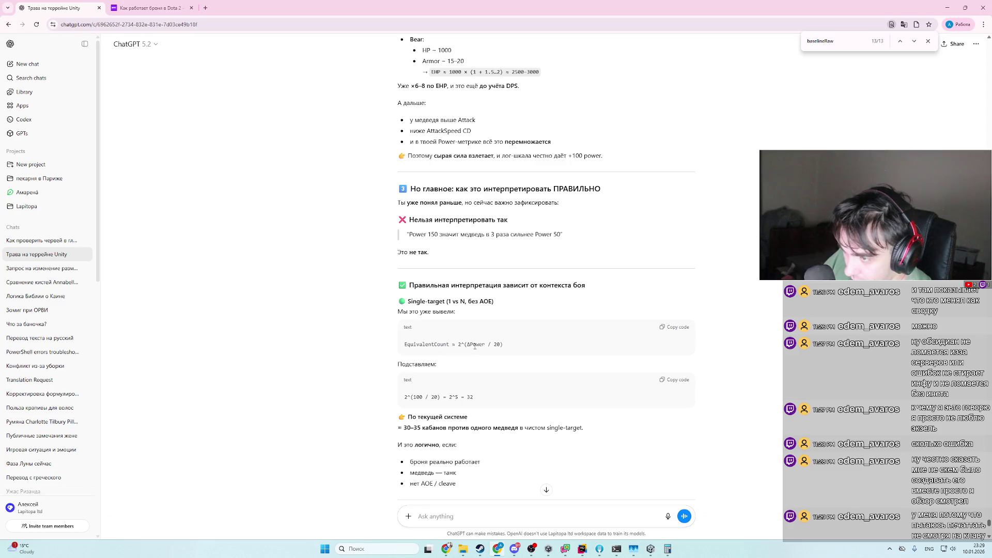
{"action": "left_click", "coordinate": [652, 550]}
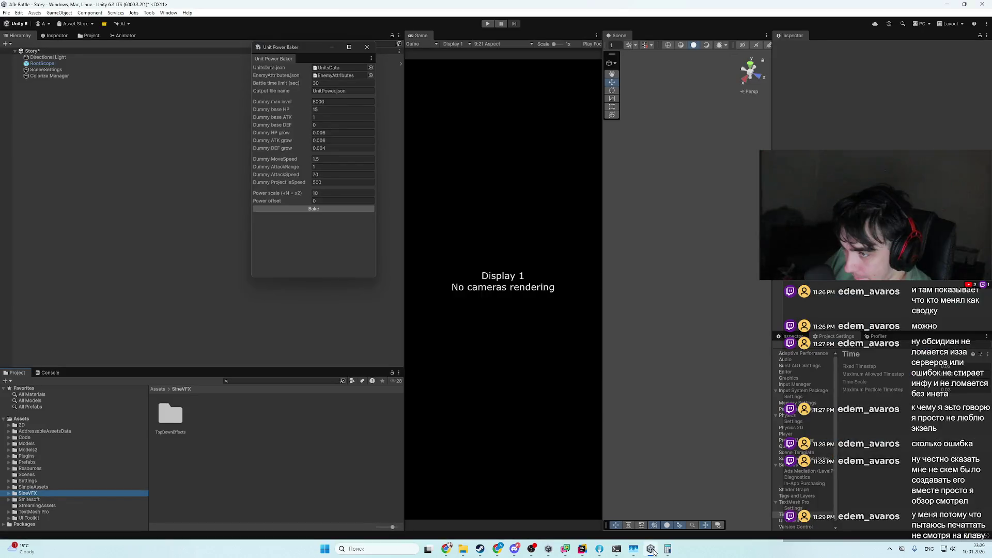
{"action": "left_click", "coordinate": [582, 551]}
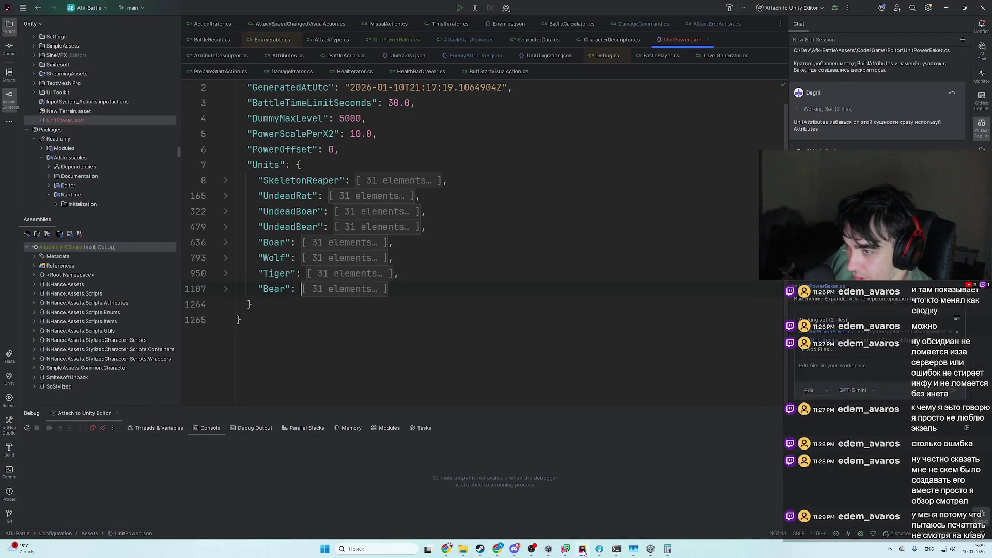
{"action": "left_click", "coordinate": [583, 551]}
{"action": "left_click", "coordinate": [448, 550]}
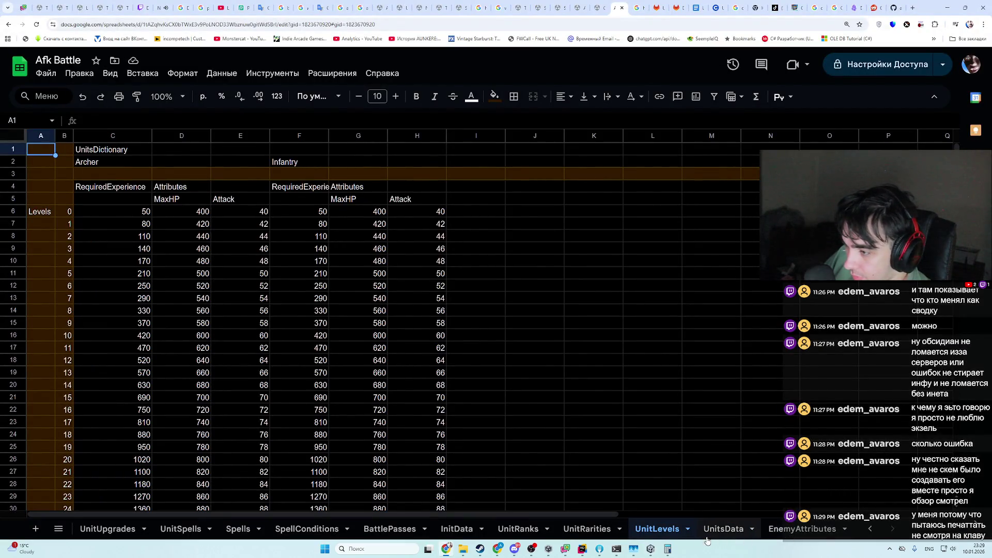
{"action": "left_click", "coordinate": [447, 550]}
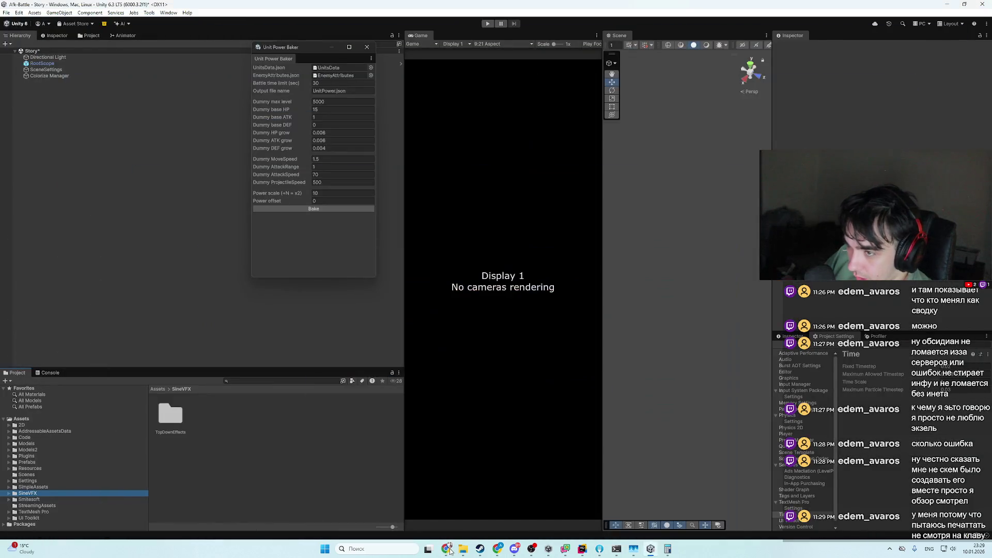
{"action": "left_click", "coordinate": [448, 550]}
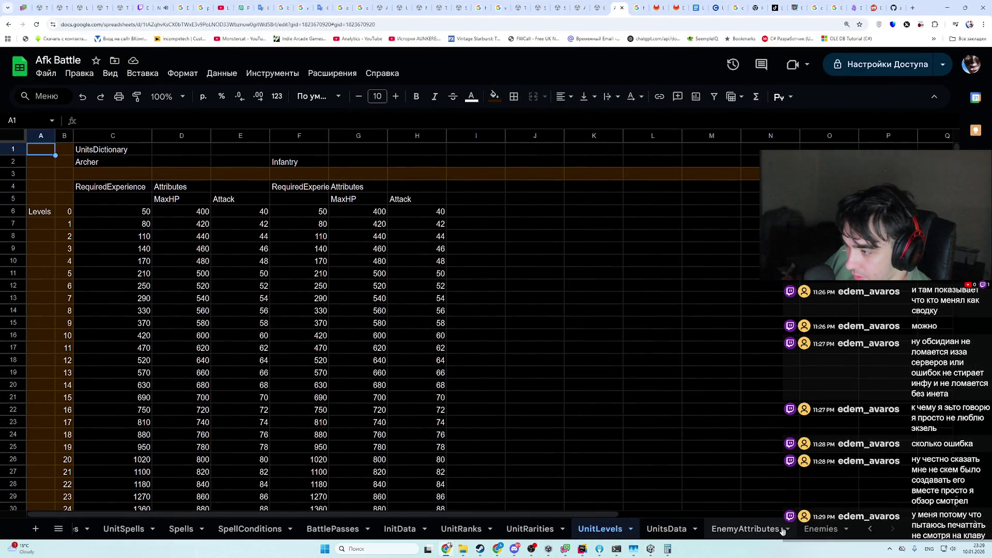
- Select Boar's level-one MaxHP value 50 on EnemyAttributes, then switch to UnitPower.json in Rider
{"action": "left_click", "coordinate": [825, 530]}
{"action": "left_click", "coordinate": [735, 531]}
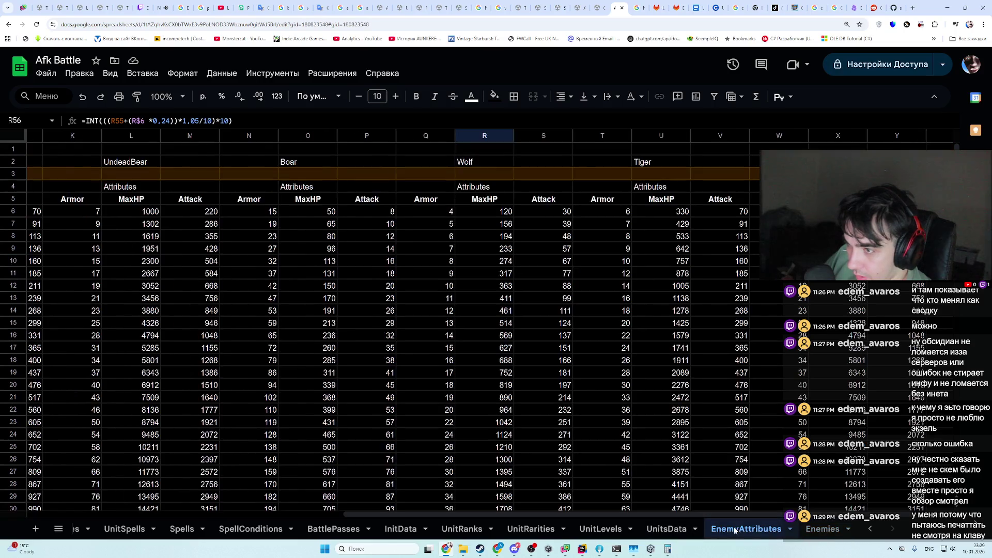
{"action": "left_click", "coordinate": [303, 202]}
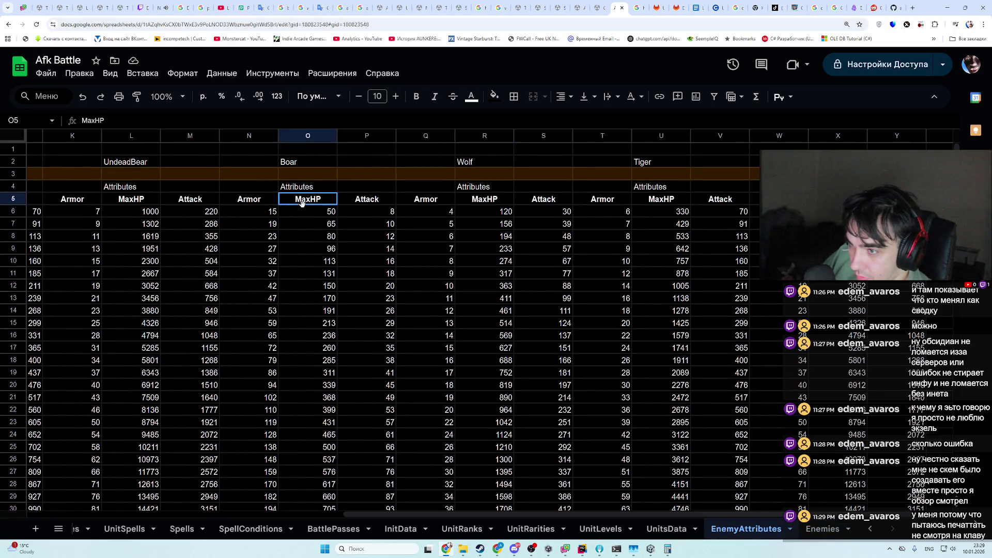
{"action": "key", "text": "Down"}
{"action": "key", "text": "Down"}
{"action": "left_click", "coordinate": [310, 211]}
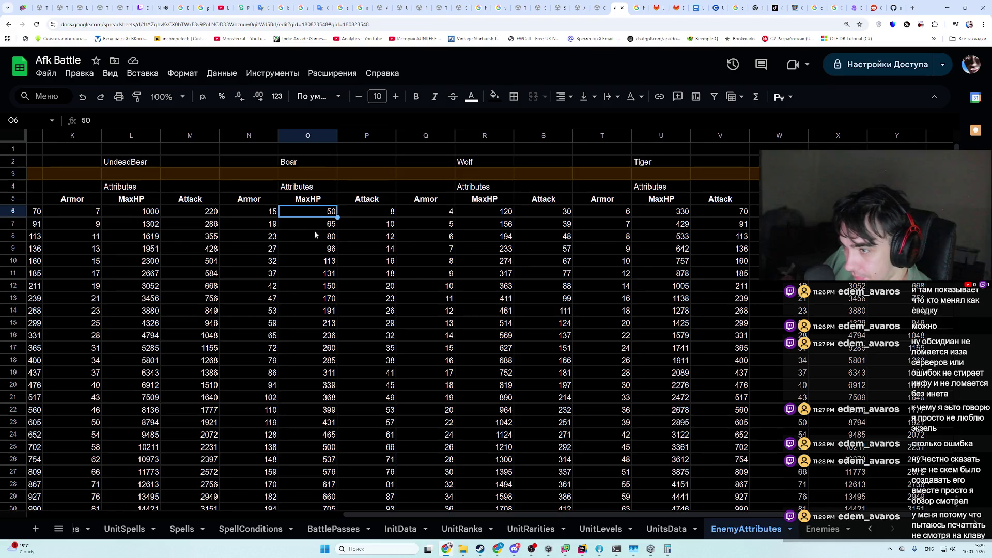
{"action": "key", "text": "alt+Tab"}
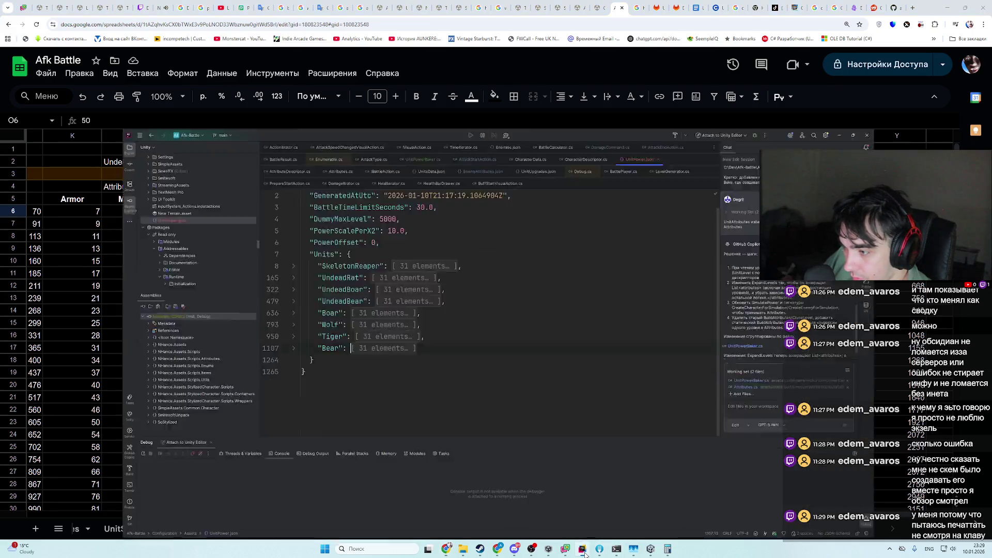
- Toggle the Boar and Bear power arrays open and closed twice, then return to EnemyAttributes
{"action": "left_click", "coordinate": [228, 244]}
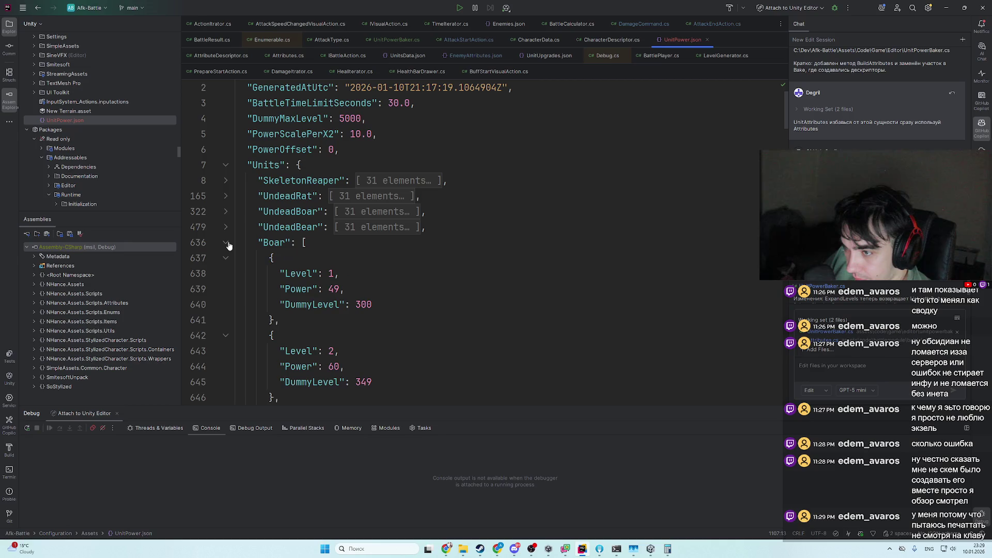
{"action": "left_click", "coordinate": [228, 243]}
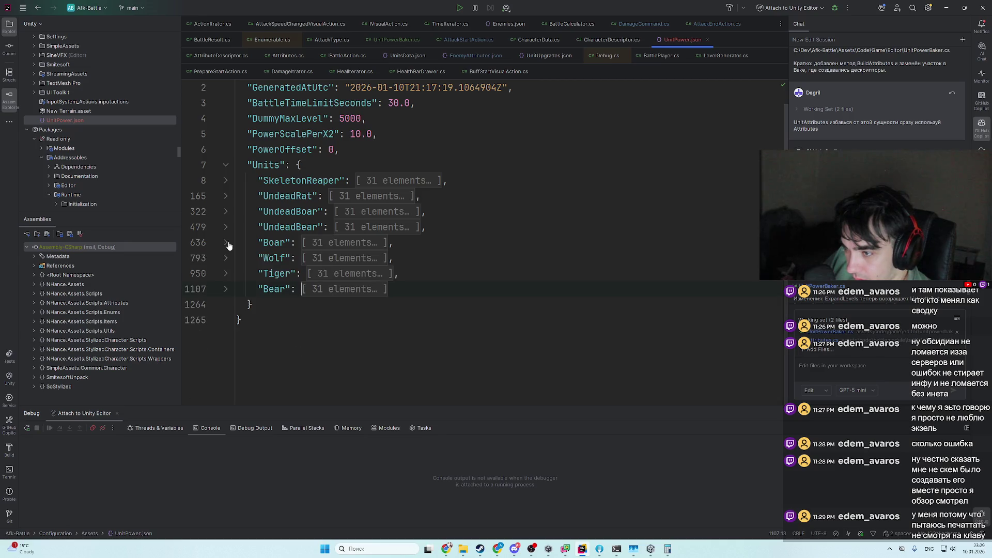
{"action": "left_click", "coordinate": [228, 290]}
{"action": "left_click", "coordinate": [228, 290]}
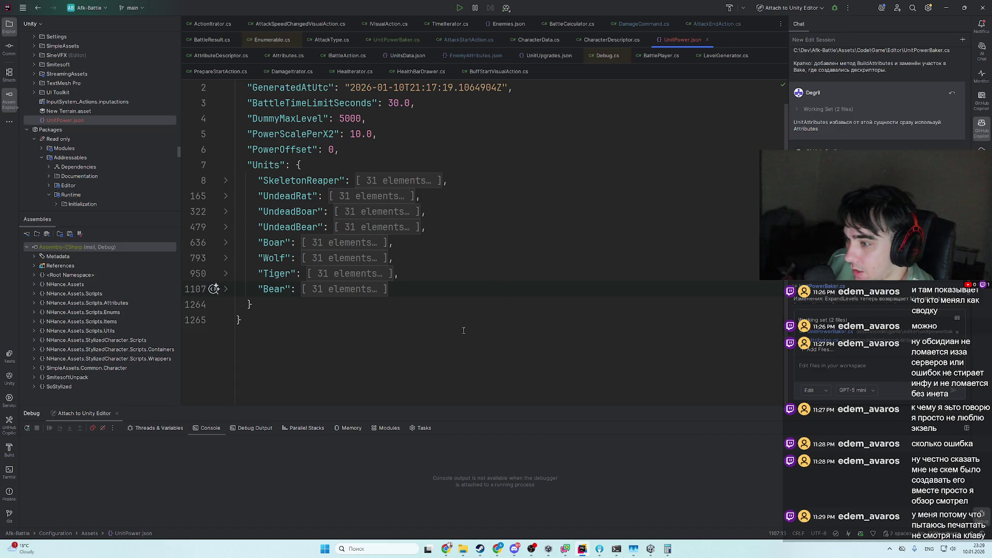
{"action": "left_click", "coordinate": [226, 243]}
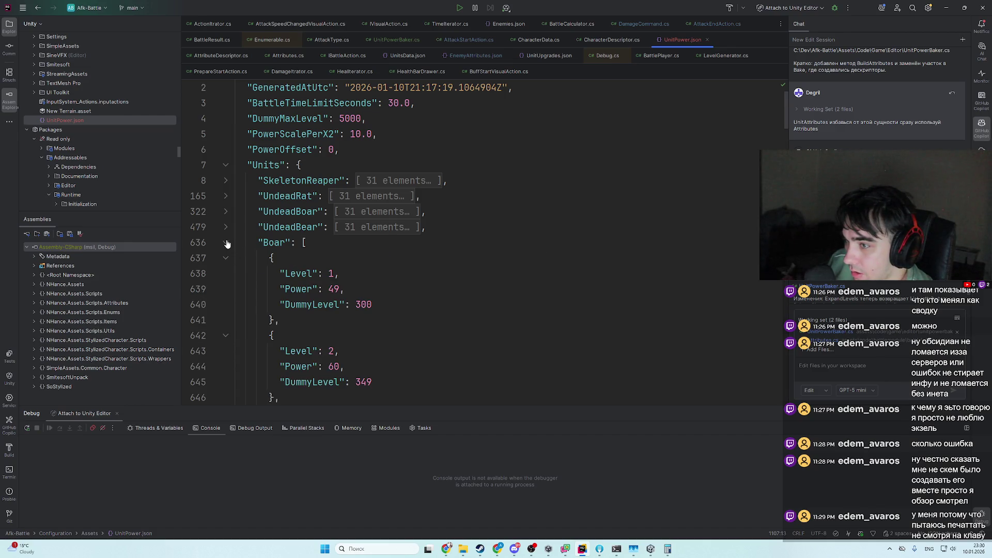
{"action": "left_click", "coordinate": [226, 243]}
{"action": "left_click", "coordinate": [226, 289]}
{"action": "left_click", "coordinate": [226, 289]}
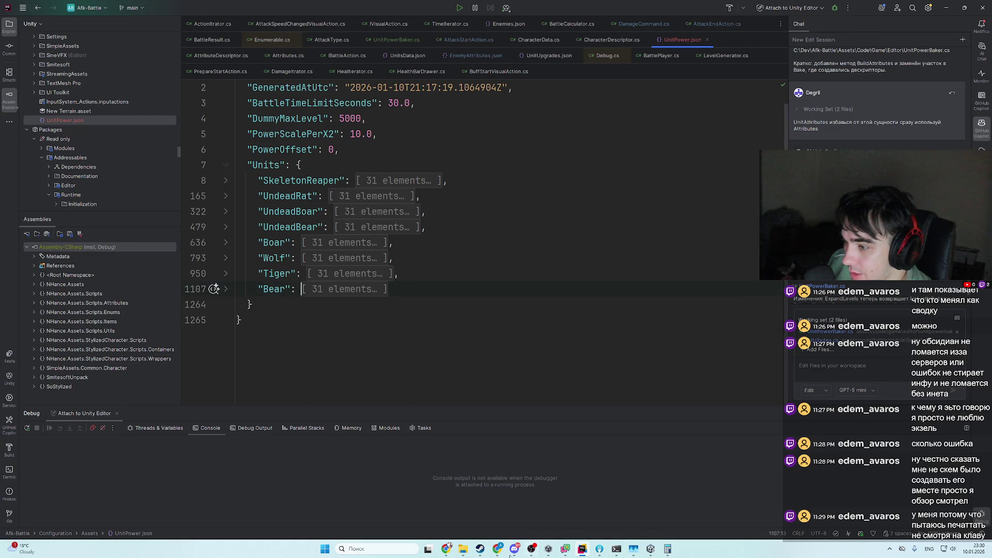
{"action": "left_click", "coordinate": [446, 552]}
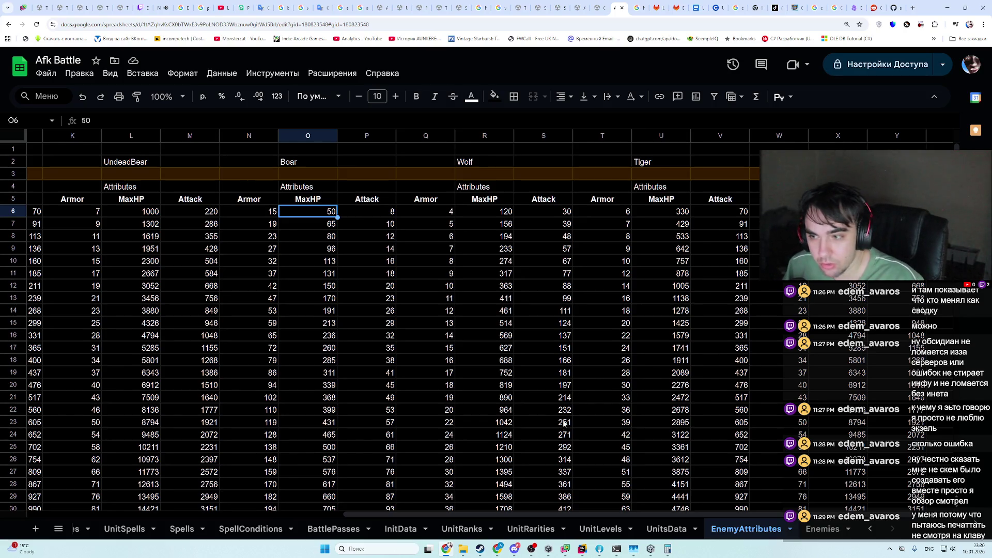
- Glance at the Enemies sheet's chapter lineups, then return via Unity to UnitPower.json in Rider
{"action": "left_click", "coordinate": [840, 535]}
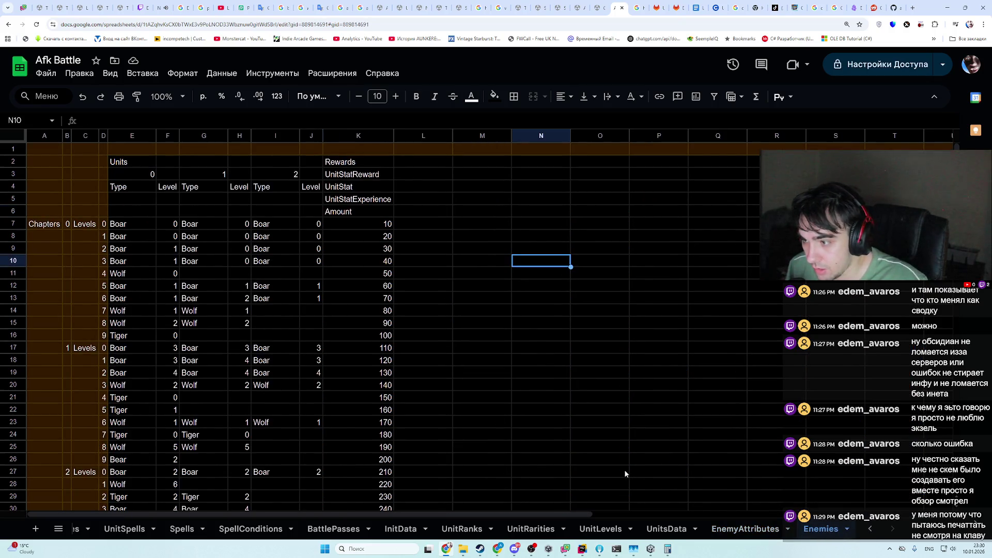
{"action": "left_click", "coordinate": [638, 549]}
{"action": "left_click", "coordinate": [590, 553]}
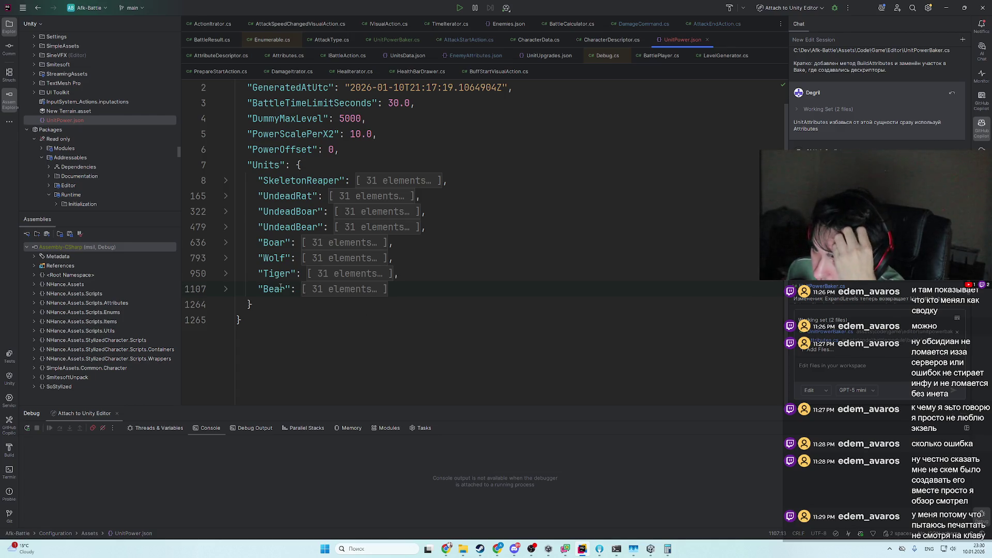
- Expand the Wolf power array and mark its level-1 power 89, then return to the Enemies sheet
{"action": "left_click", "coordinate": [225, 258]}
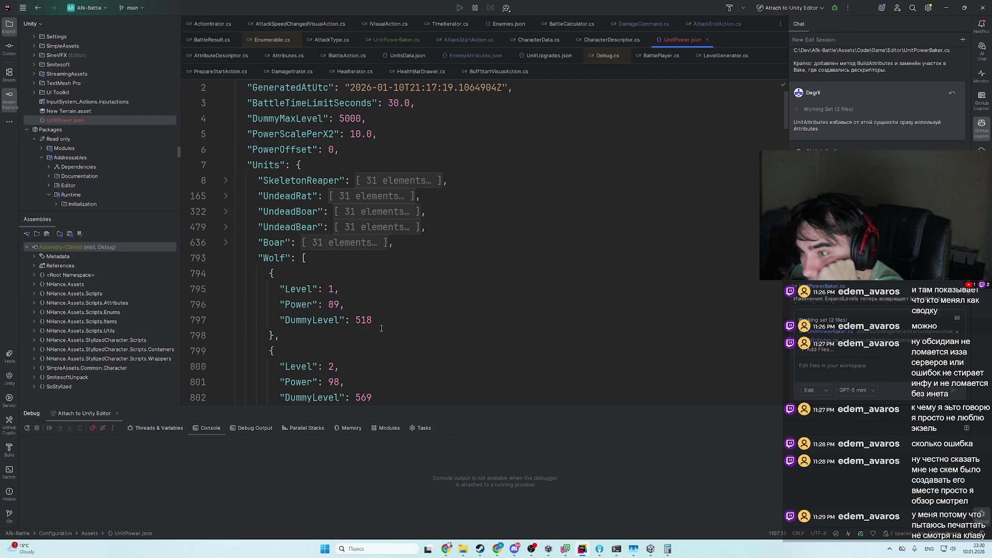
{"action": "left_click", "coordinate": [341, 305]}
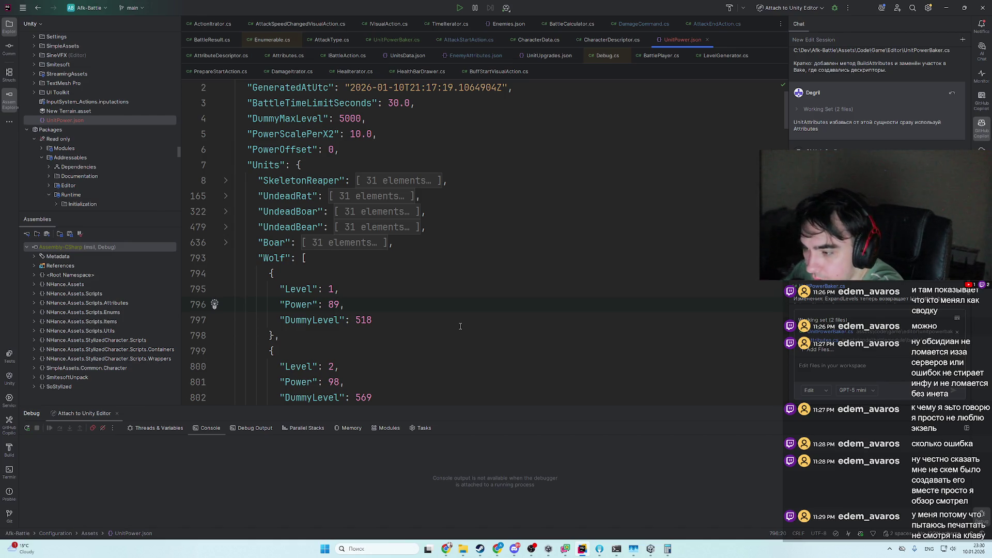
{"action": "left_click", "coordinate": [448, 549]}
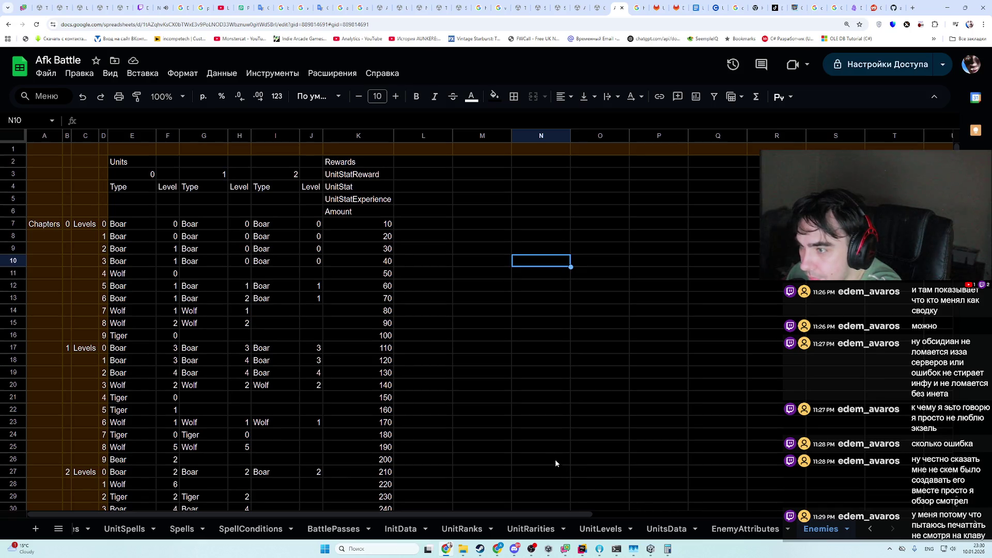
- Inspect the first wave's Enemies row: reward in K7, unit level in F7, units E7:J7
{"action": "left_click", "coordinate": [362, 229]}
{"action": "left_click", "coordinate": [163, 228]}
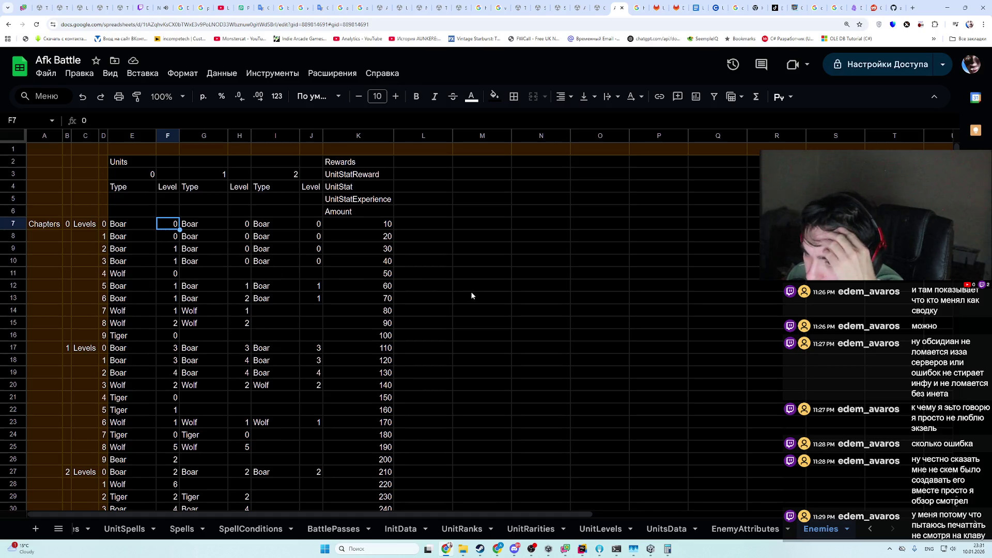
{"action": "scroll", "coordinate": [471, 297], "scroll_direction": "down", "scroll_amount": 1}
{"action": "scroll", "coordinate": [471, 299], "scroll_direction": "up", "scroll_amount": 1}
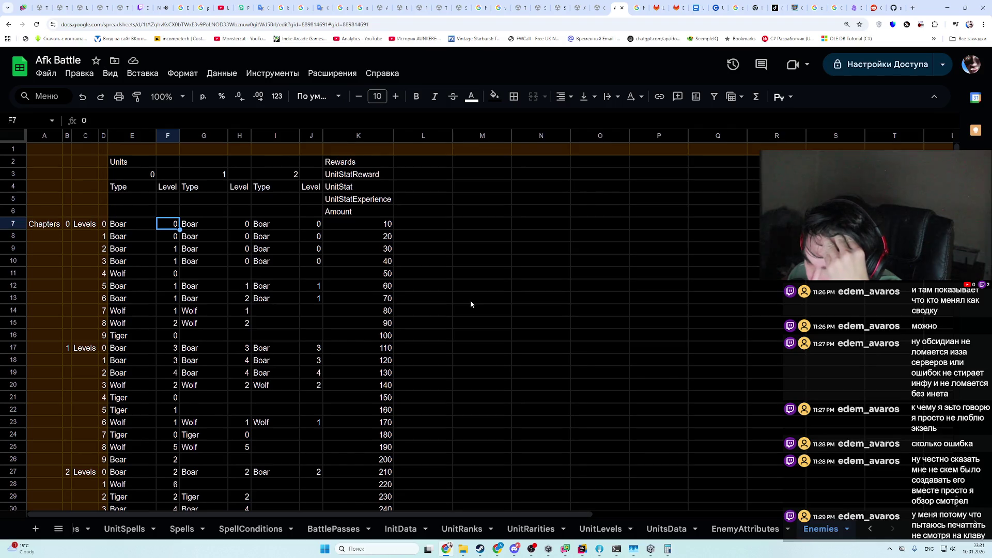
{"action": "left_click_drag", "start_coordinate": [133, 227], "coordinate": [310, 226]}
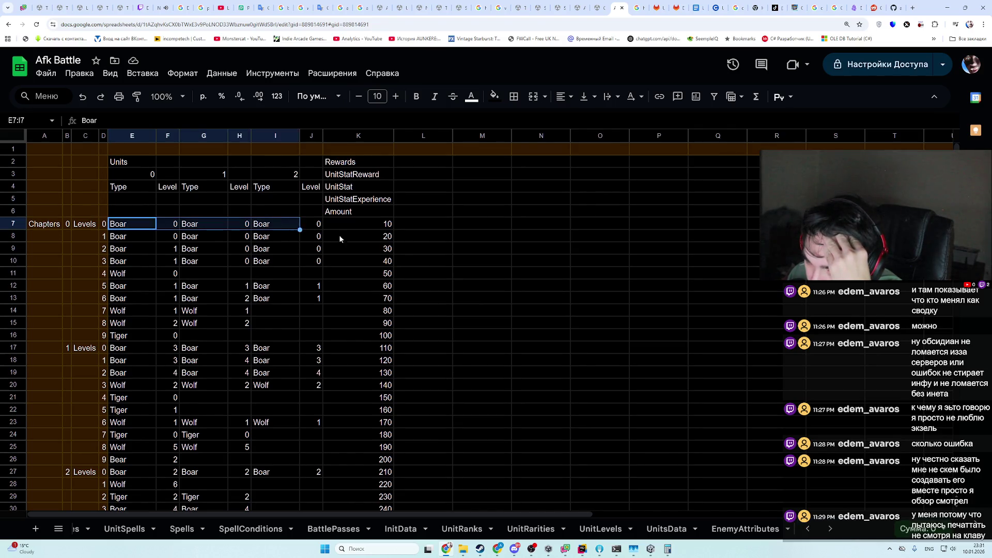
{"action": "left_click", "coordinate": [562, 256]}
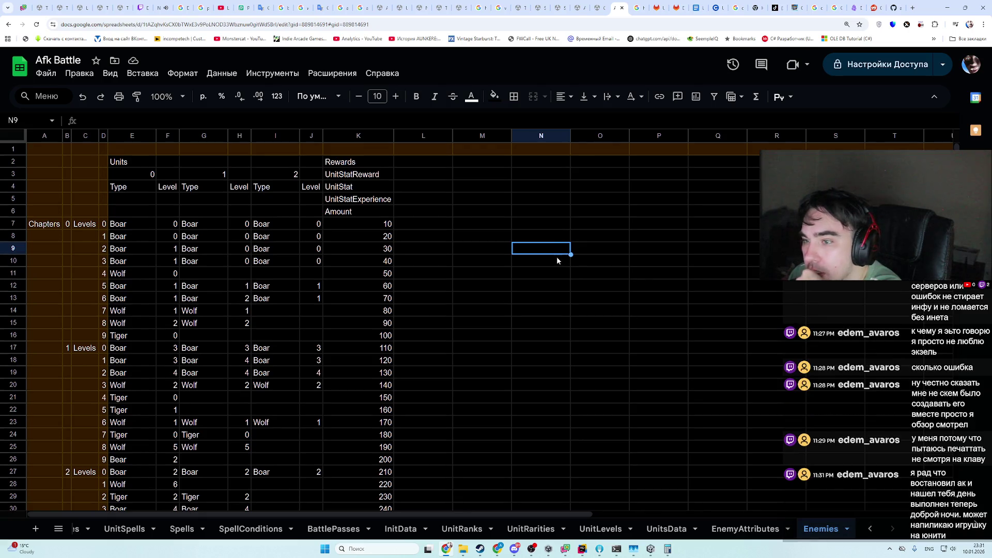
- Compare with UnitsData, UnitLevels and EnemyAttributes, then return to Enemies and switch to Rider
{"action": "left_click", "coordinate": [687, 529]}
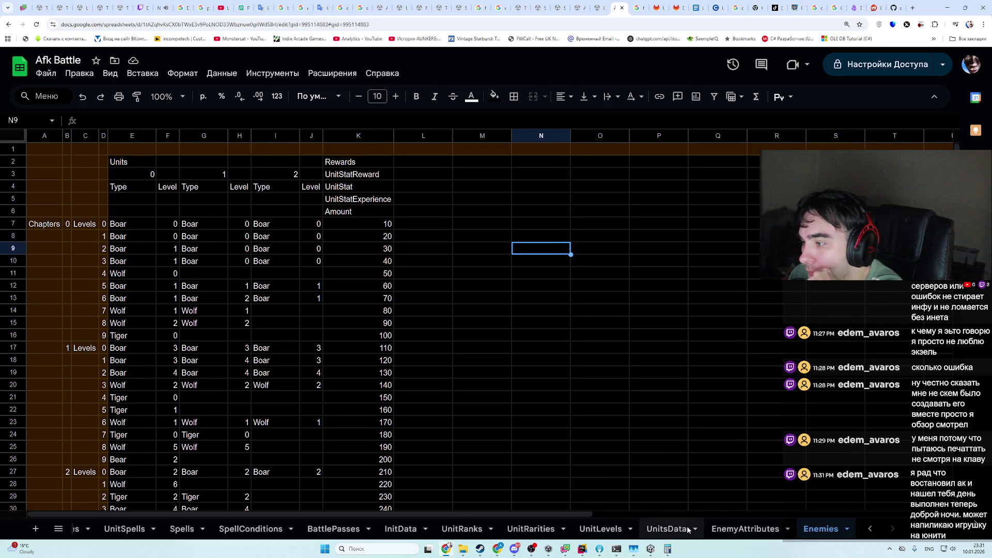
{"action": "left_click", "coordinate": [601, 529]}
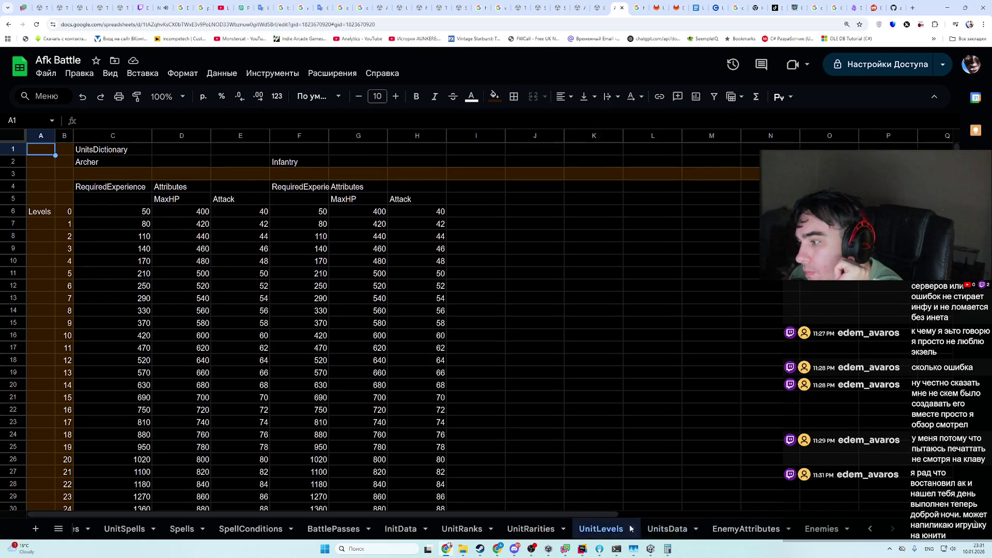
{"action": "left_click", "coordinate": [746, 528]}
{"action": "mouse_move", "coordinate": [511, 513]}
{"action": "left_mouse_down"}
{"action": "mouse_move", "coordinate": [359, 504]}
{"action": "mouse_move", "coordinate": [435, 509]}
{"action": "left_mouse_up"}
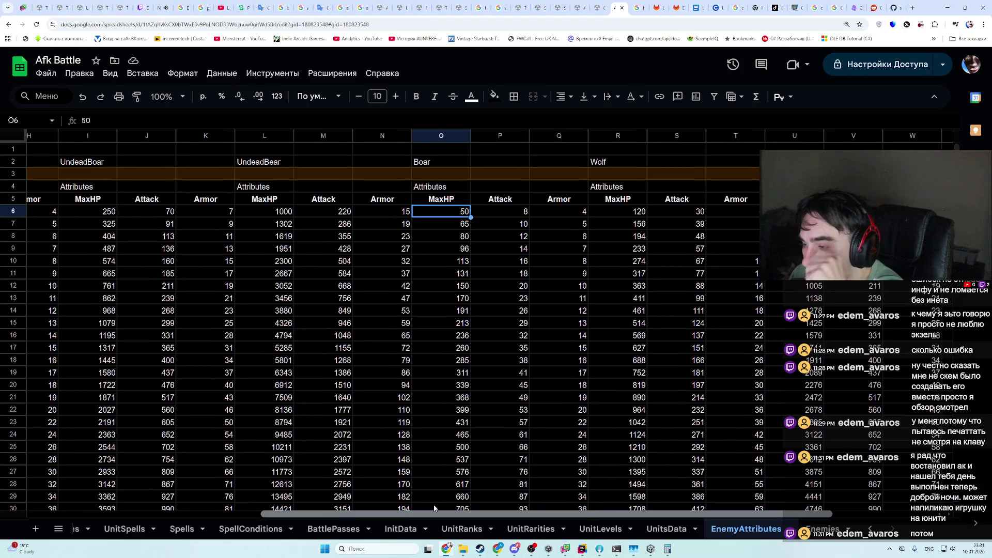
{"action": "mouse_move", "coordinate": [436, 510]}
{"action": "left_mouse_down"}
{"action": "mouse_move", "coordinate": [497, 511]}
{"action": "mouse_move", "coordinate": [431, 513]}
{"action": "mouse_move", "coordinate": [445, 513]}
{"action": "left_mouse_up"}
{"action": "left_click", "coordinate": [824, 529]}
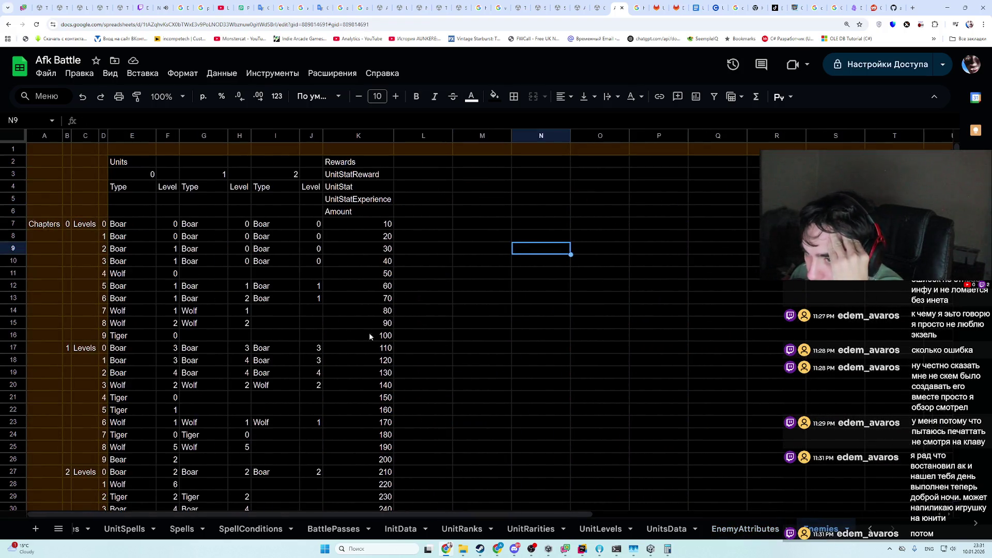
{"action": "left_click", "coordinate": [410, 225]}
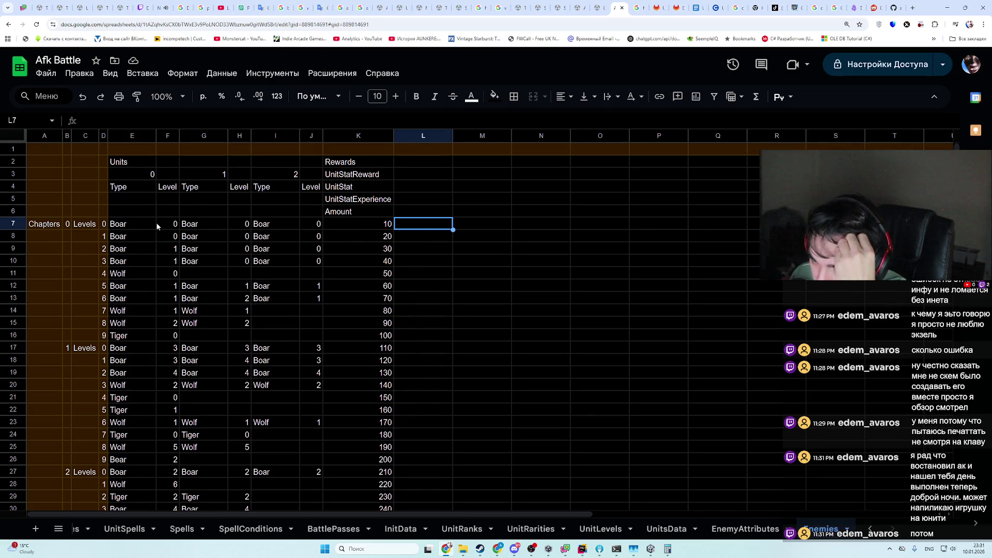
{"action": "left_click", "coordinate": [583, 549]}
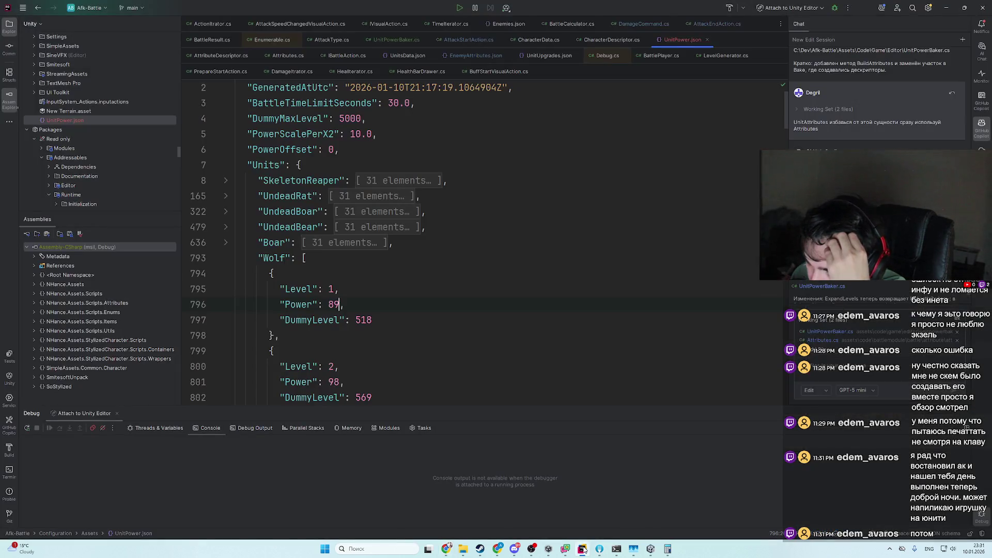
- Expand and collapse the UndeadBoar power array, then switch to the ChatGPT conversation
{"action": "left_click", "coordinate": [225, 213]}
{"action": "left_click", "coordinate": [225, 212]}
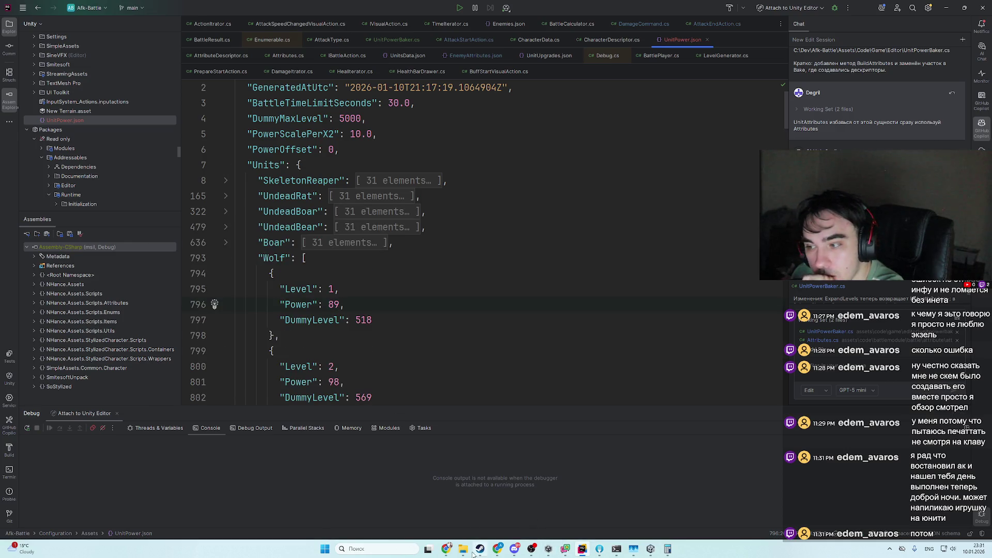
{"action": "left_click", "coordinate": [499, 548]}
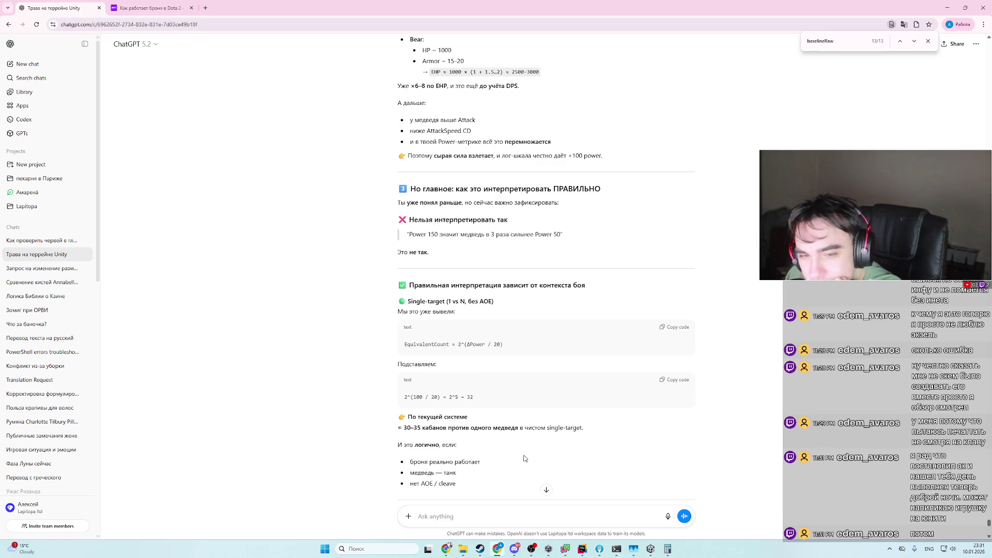
- Scroll ChatGPT back to the UnitPower = SquadPower − 10·log2(N) formula and UnitPowerFromSquad code
{"action": "scroll", "coordinate": [533, 445], "scroll_direction": "down", "scroll_amount": 1}
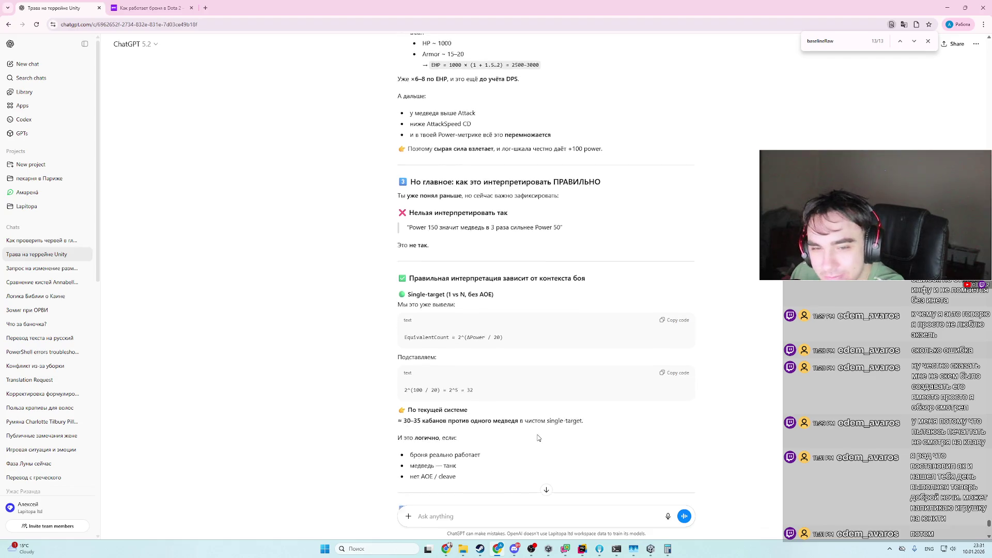
{"action": "scroll", "coordinate": [538, 438], "scroll_direction": "down", "scroll_amount": 1}
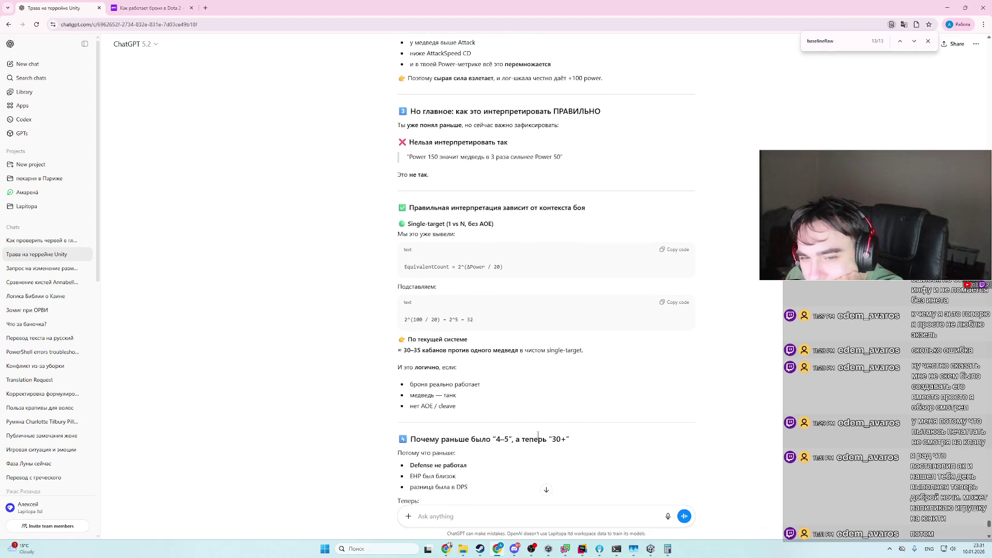
{"action": "scroll", "coordinate": [538, 436], "scroll_direction": "down", "scroll_amount": 3}
{"action": "scroll", "coordinate": [538, 437], "scroll_direction": "down", "scroll_amount": 2}
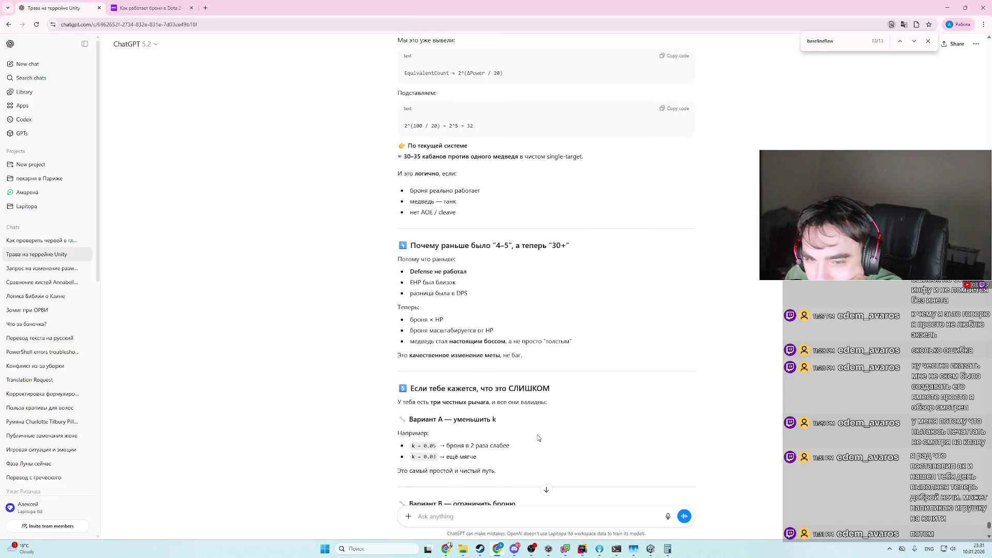
{"action": "scroll", "coordinate": [527, 445], "scroll_direction": "up", "scroll_amount": 1}
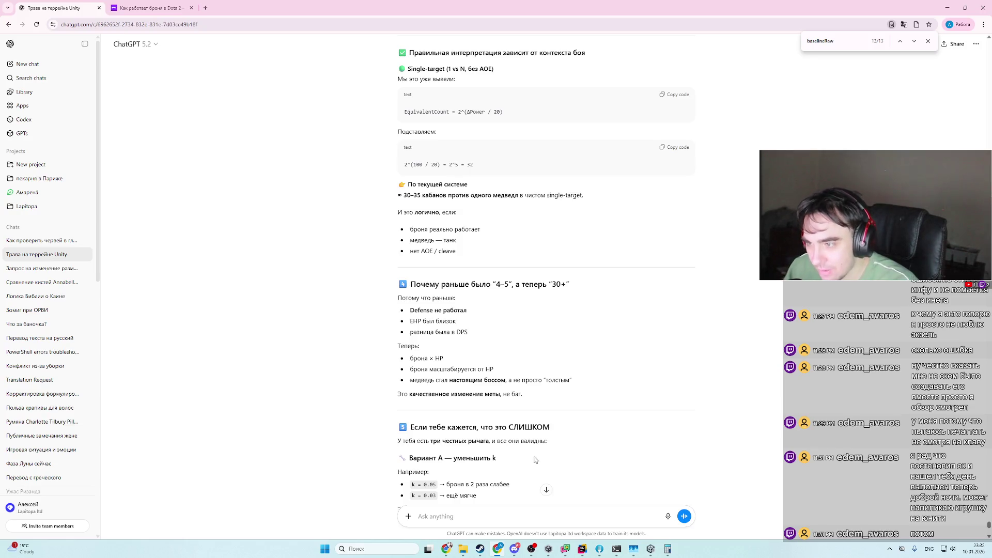
{"action": "scroll", "coordinate": [538, 459], "scroll_direction": "down", "scroll_amount": 3}
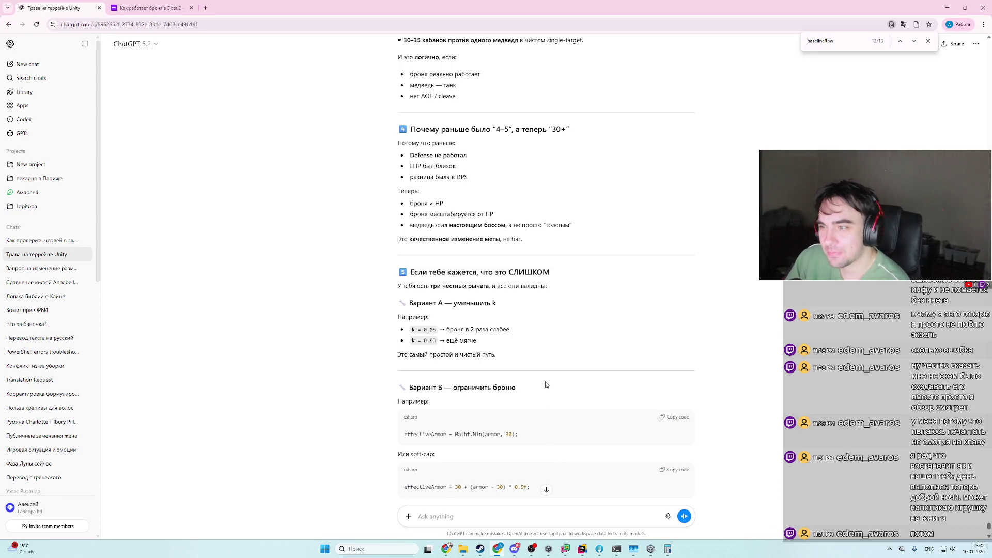
{"action": "scroll", "coordinate": [543, 384], "scroll_direction": "down", "scroll_amount": 2}
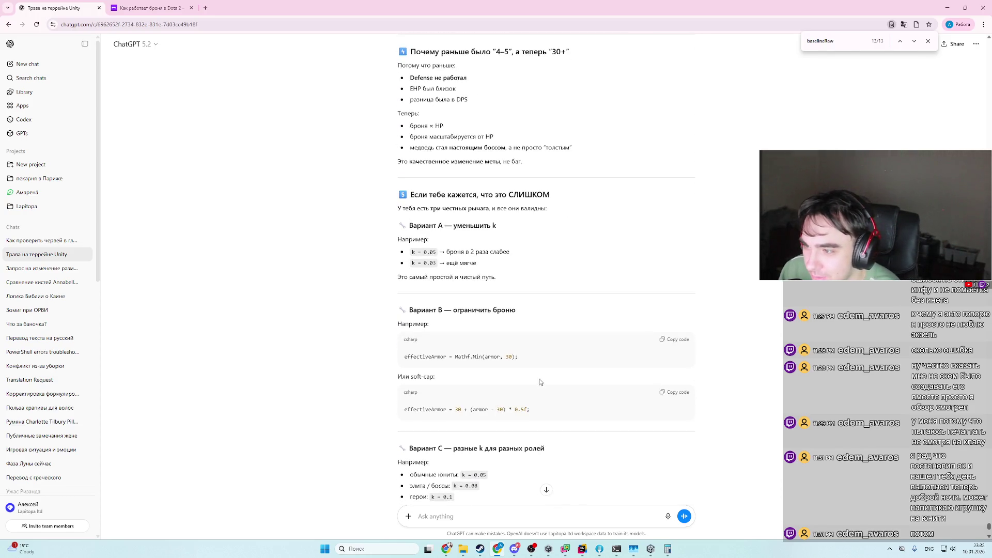
{"action": "scroll", "coordinate": [540, 382], "scroll_direction": "down", "scroll_amount": 1}
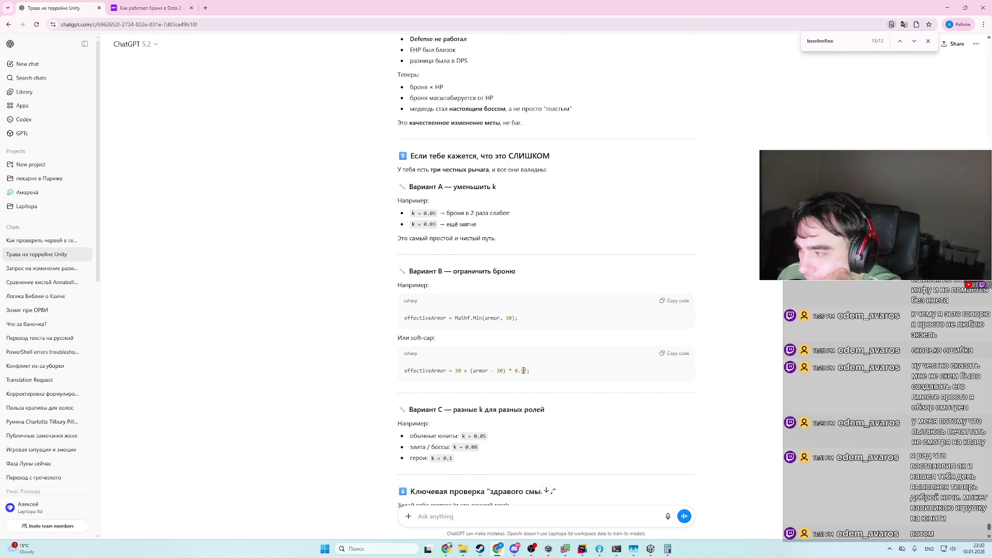
{"action": "scroll", "coordinate": [456, 372], "scroll_direction": "down", "scroll_amount": 6}
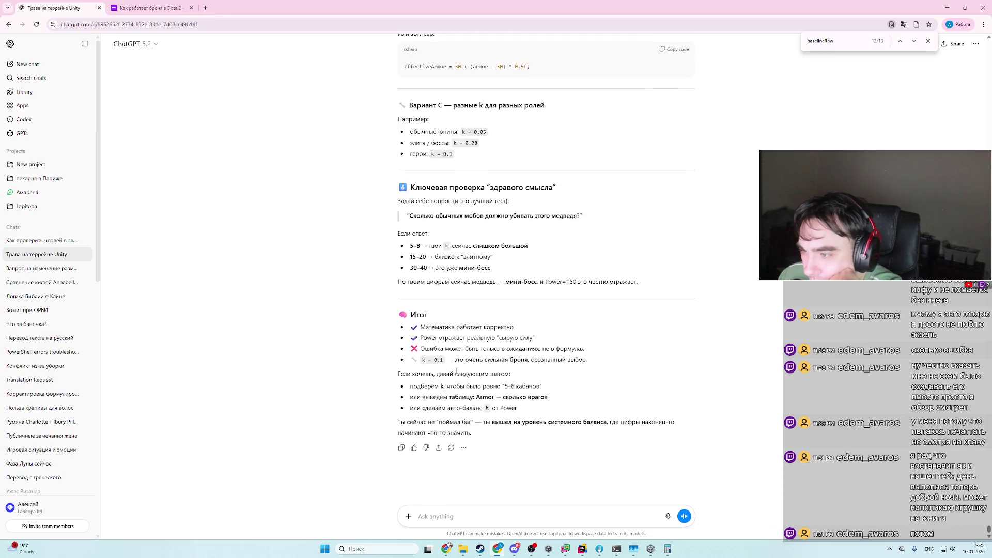
{"action": "scroll", "coordinate": [456, 372], "scroll_direction": "up", "scroll_amount": 10}
{"action": "scroll", "coordinate": [456, 372], "scroll_direction": "up", "scroll_amount": 10}
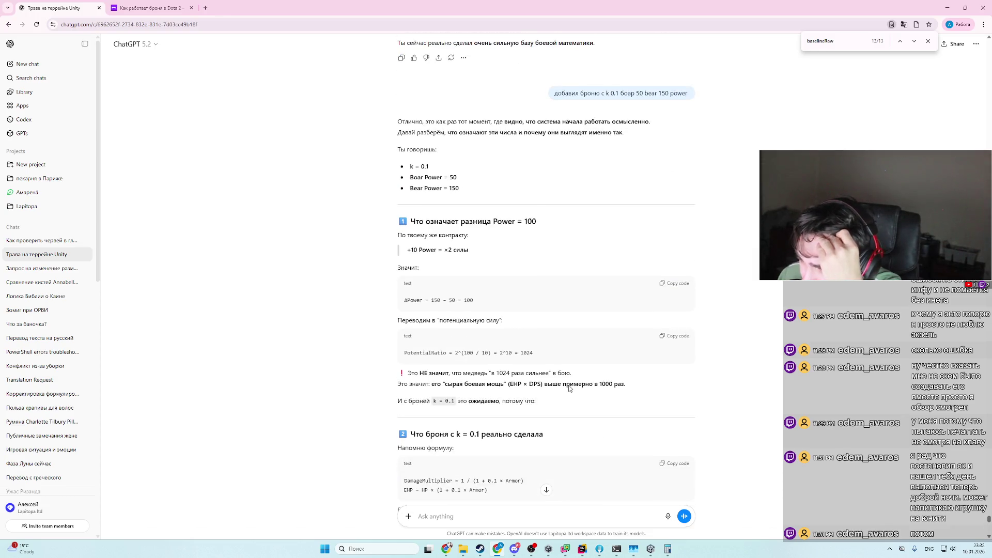
{"action": "scroll", "coordinate": [569, 385], "scroll_direction": "up", "scroll_amount": 15}
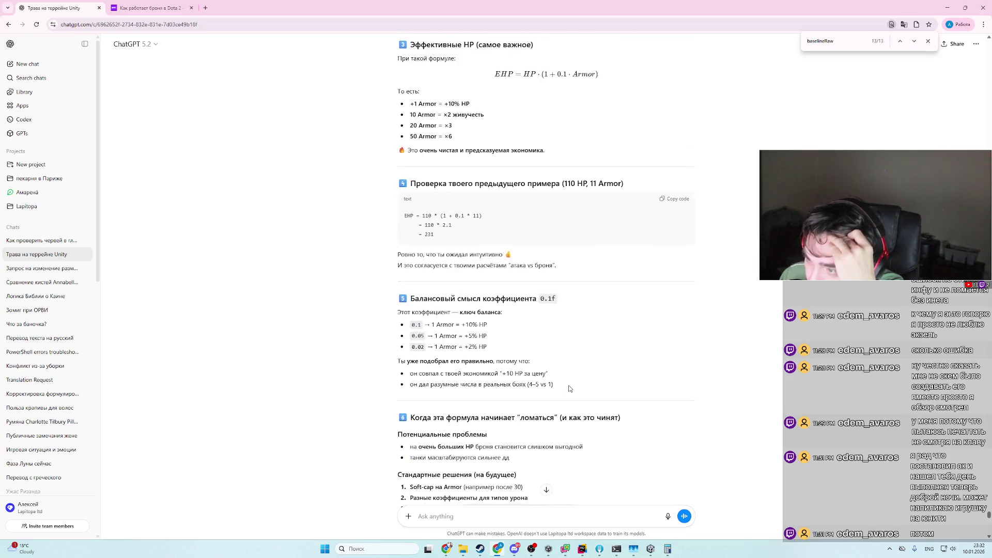
{"action": "scroll", "coordinate": [567, 387], "scroll_direction": "up", "scroll_amount": 10}
{"action": "scroll", "coordinate": [566, 386], "scroll_direction": "down", "scroll_amount": 5}
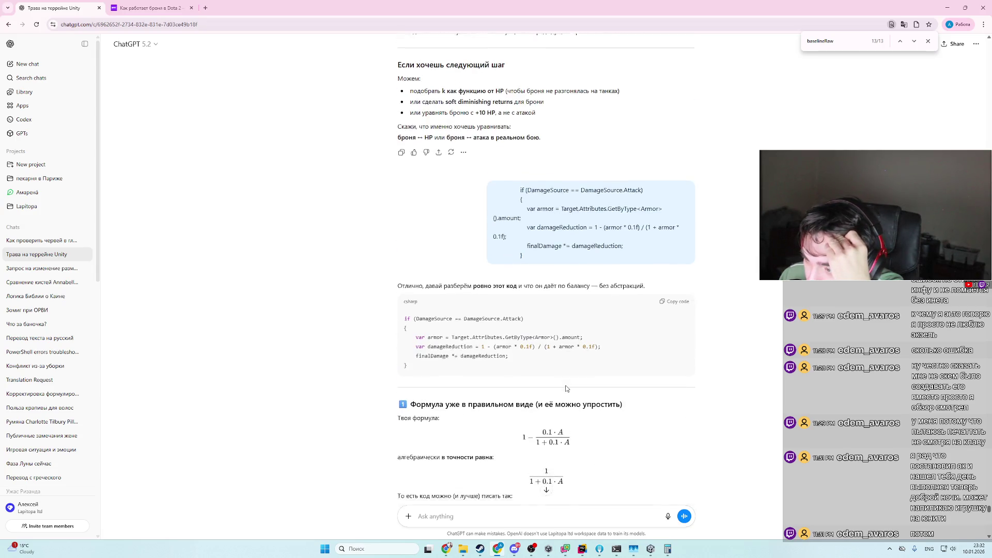
{"action": "scroll", "coordinate": [566, 388], "scroll_direction": "up", "scroll_amount": 15}
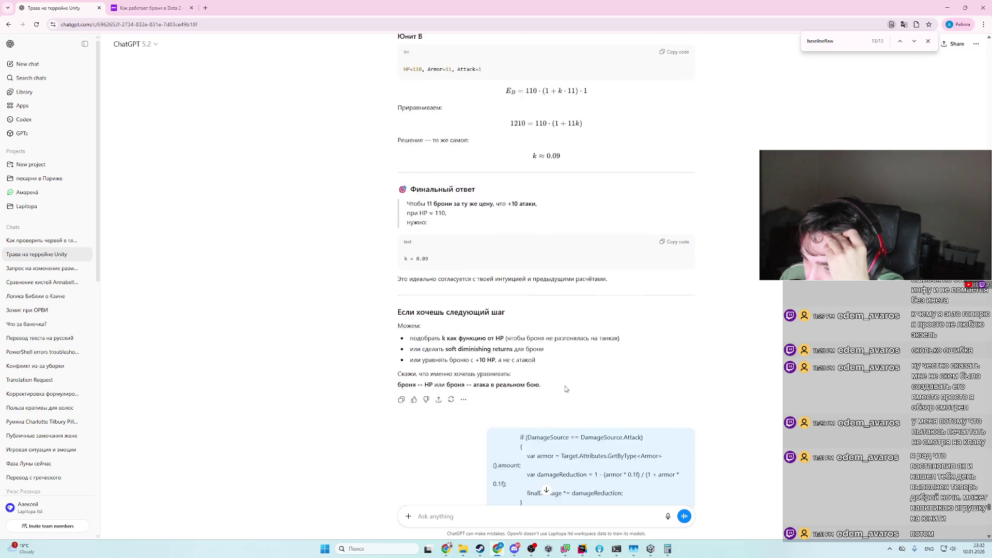
{"action": "scroll", "coordinate": [563, 389], "scroll_direction": "up", "scroll_amount": 20}
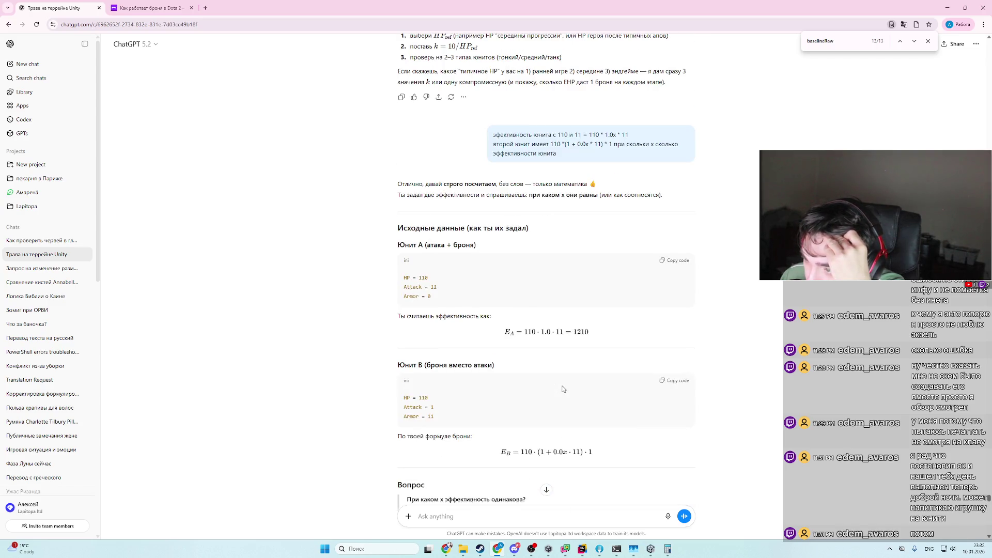
{"action": "scroll", "coordinate": [563, 389], "scroll_direction": "up", "scroll_amount": 20}
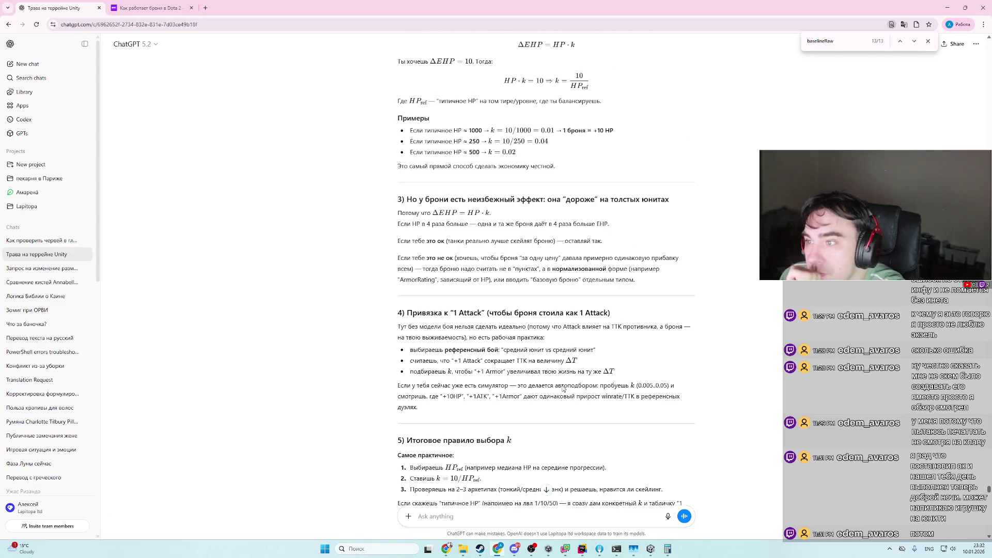
{"action": "scroll", "coordinate": [563, 385], "scroll_direction": "up", "scroll_amount": 7}
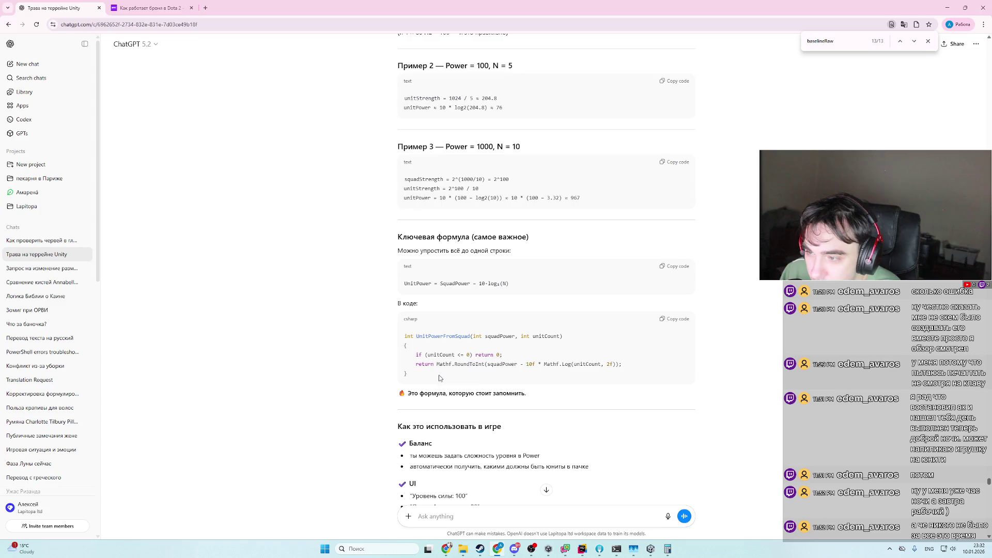
{"action": "left_click_drag", "start_coordinate": [439, 378], "coordinate": [385, 340]}
{"action": "left_click", "coordinate": [408, 328]}
{"action": "left_click_drag", "start_coordinate": [413, 377], "coordinate": [390, 338]}
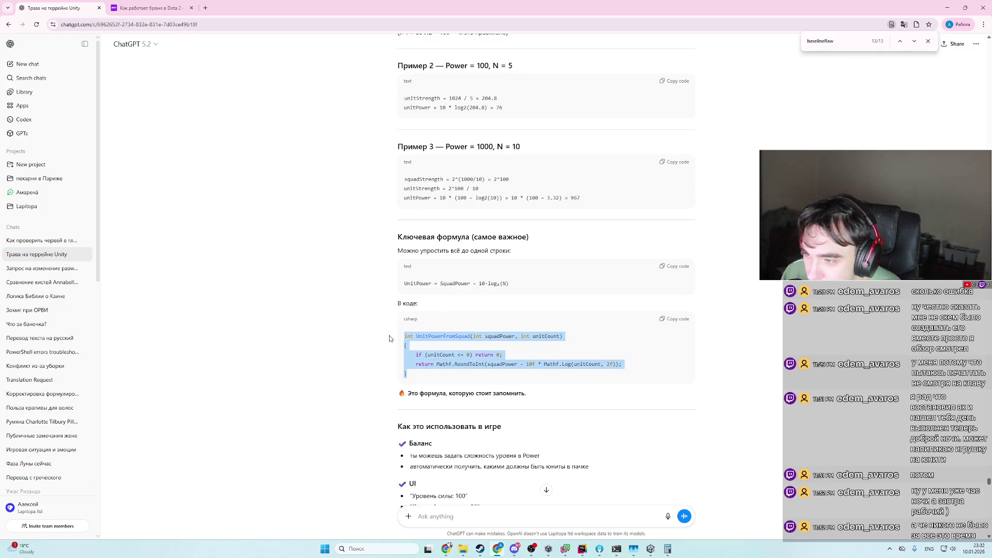
{"action": "left_click", "coordinate": [466, 370]}
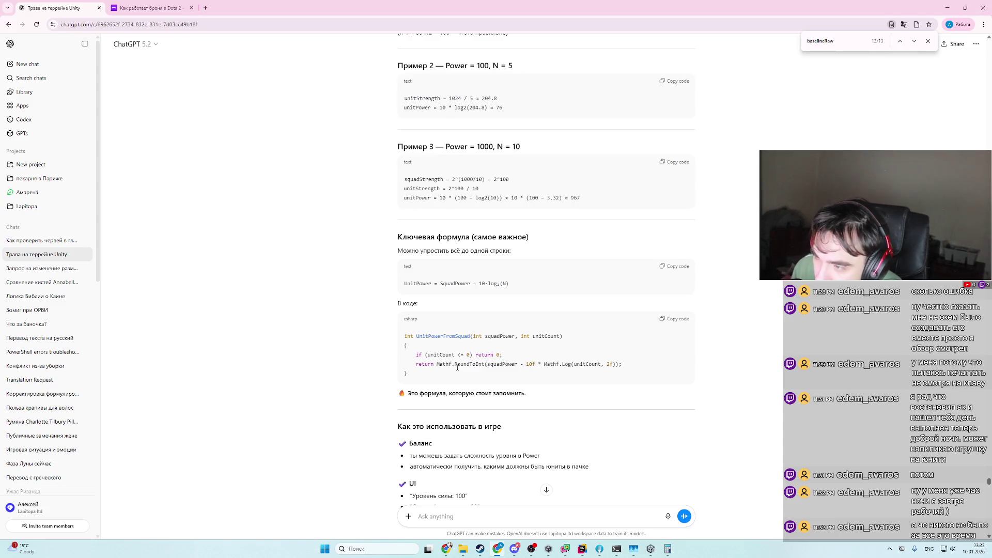
{"action": "double_click", "coordinate": [499, 336]}
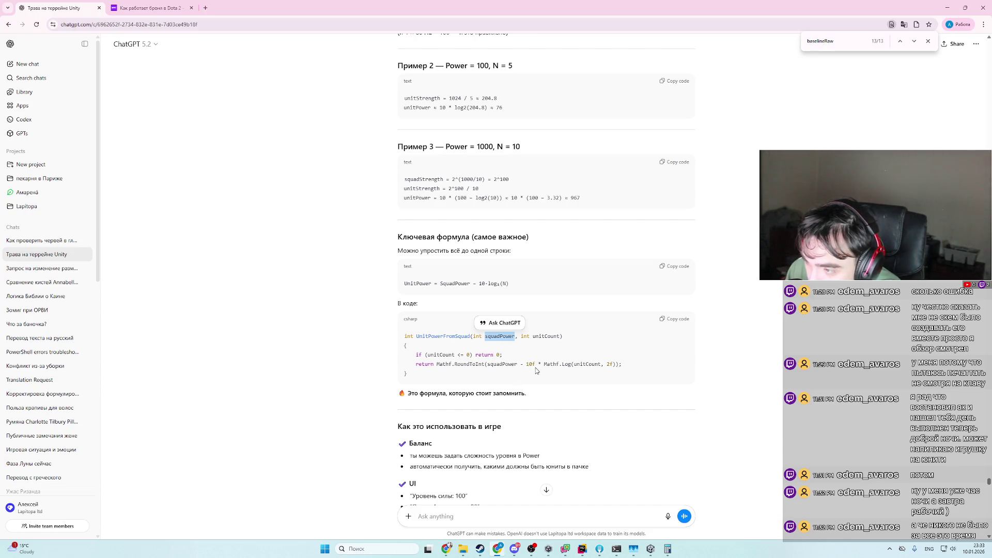
{"action": "left_click", "coordinate": [537, 367]}
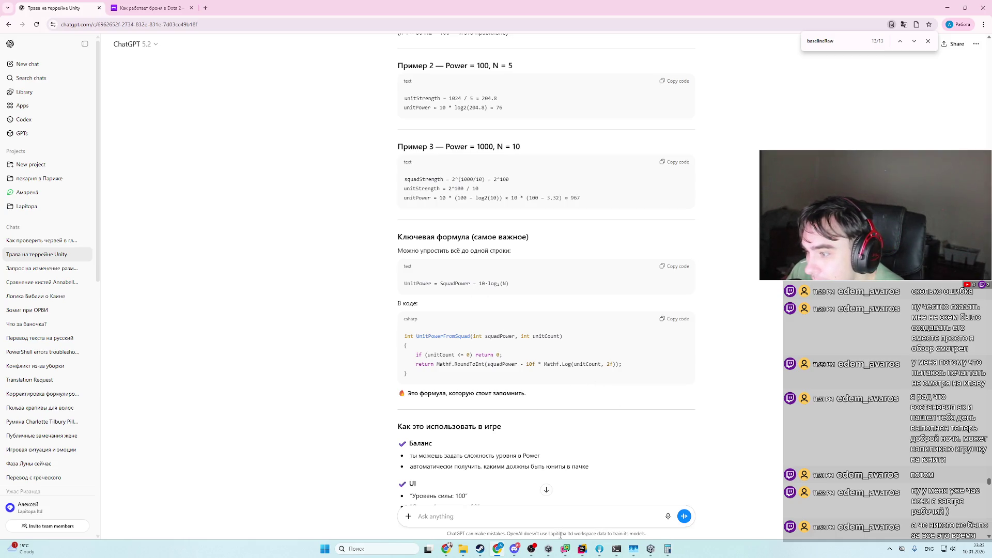
{"action": "left_click", "coordinate": [582, 549]}
{"action": "left_click", "coordinate": [498, 550]}
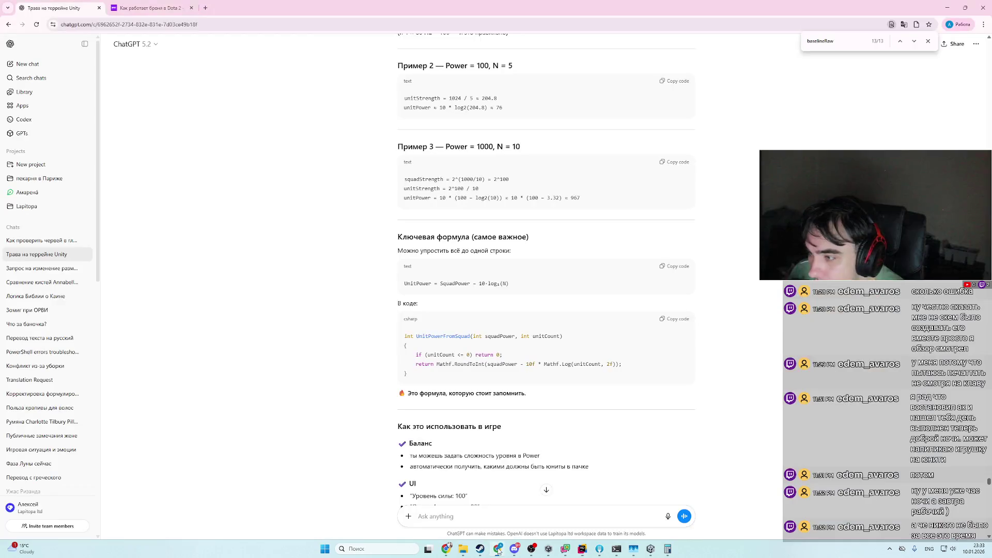
{"action": "left_click", "coordinate": [447, 549]}
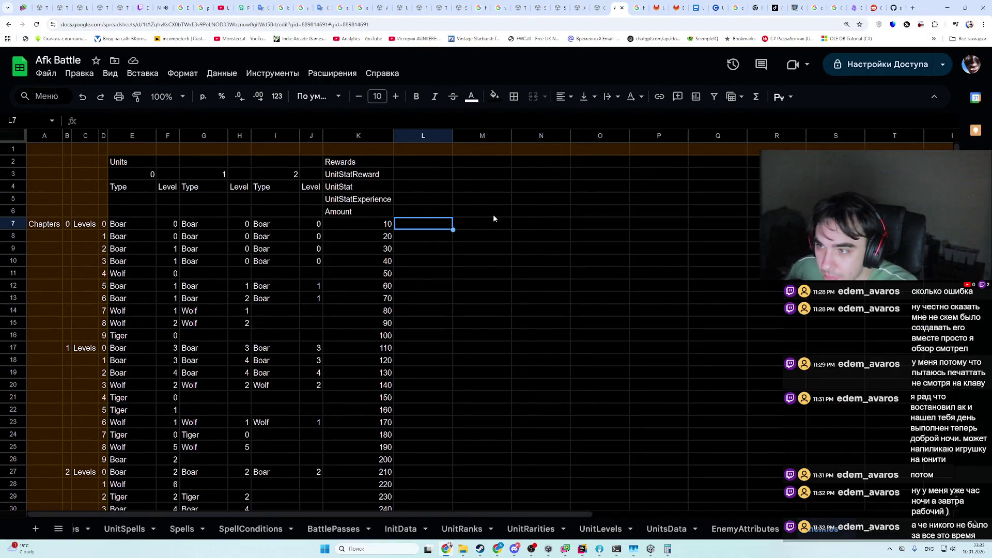
{"action": "key", "text": "alt+Tab"}
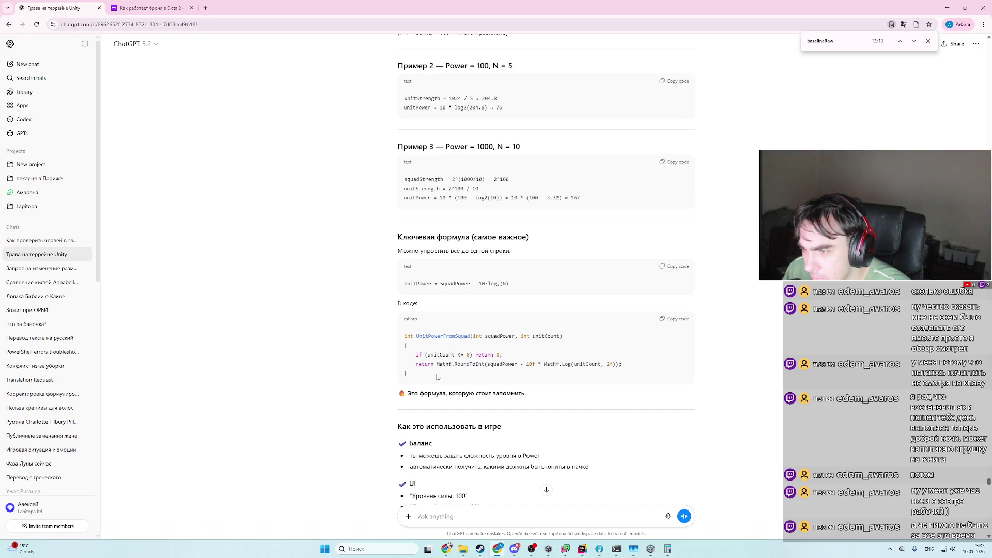
- Paste the UnitPowerFromSquad code into ChatGPT and ask for per-unit power of 3 units at squad power 10, 20, 30
{"action": "left_click_drag", "start_coordinate": [439, 376], "coordinate": [402, 337]}
{"action": "key", "text": "ctrl+c"}
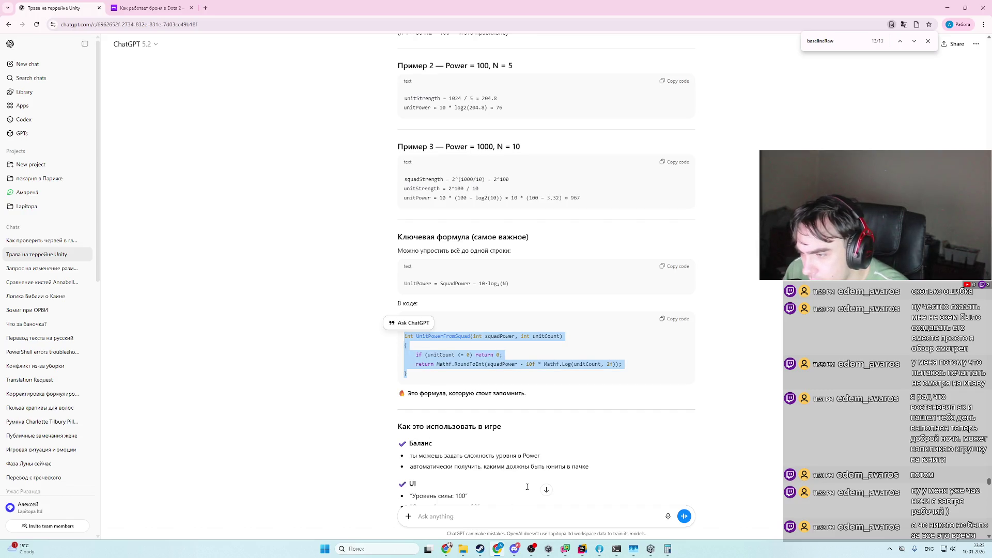
{"action": "left_click", "coordinate": [459, 514]}
{"action": "key", "text": "ctrl+v"}
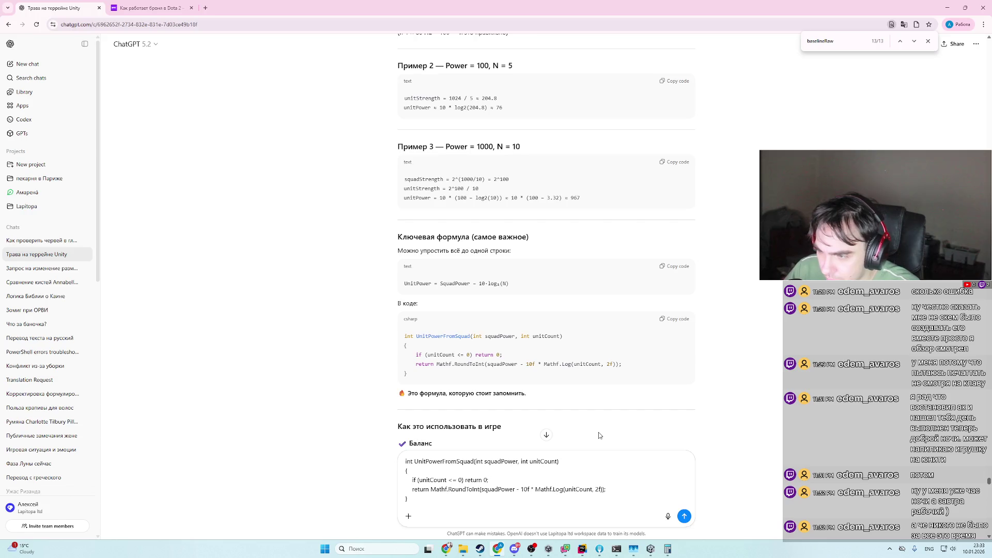
{"action": "key", "text": "shift+Return"}
{"action": "key", "text": "alt+shift"}
{"action": "key", "text": "BackSpace"}
{"action": "type", "text": "посч"}
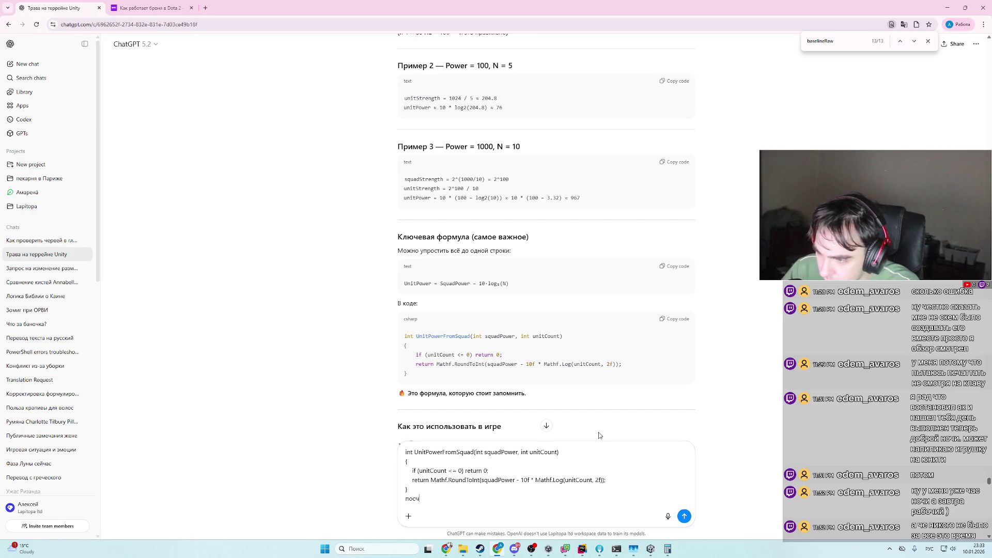
{"action": "type", "text": "итай силу отряд"}
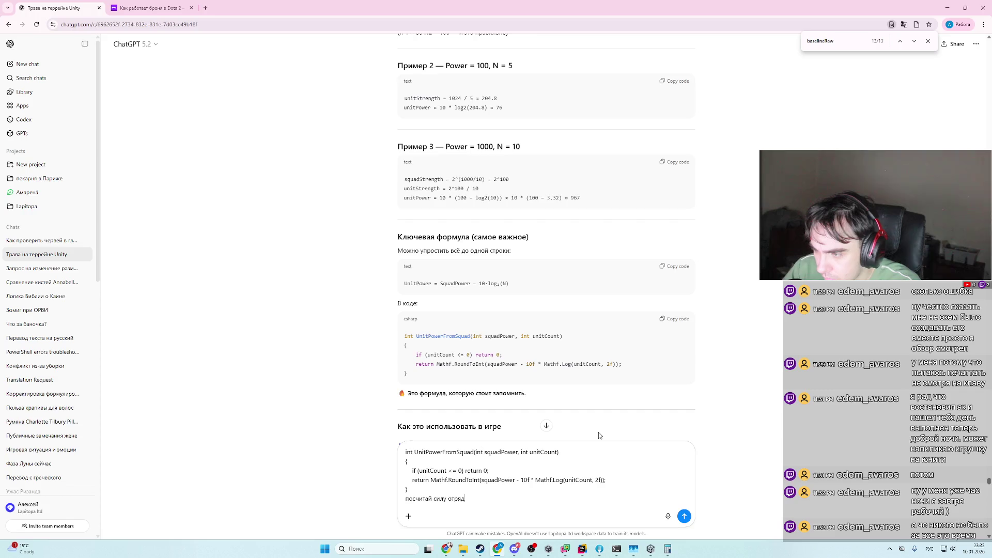
{"action": "type", "text": "а из сила 10 20 "}
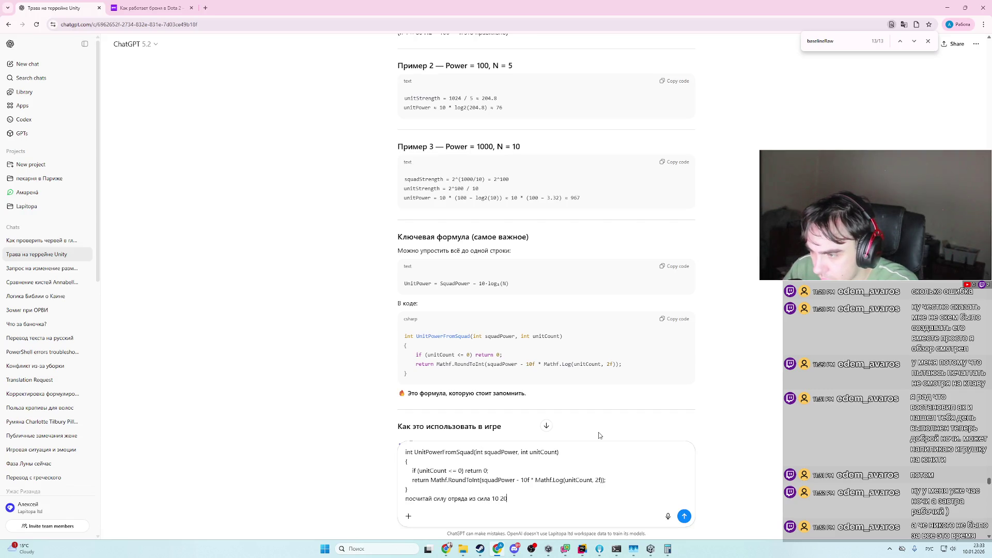
{"action": "type", "text": "и 30 т"}
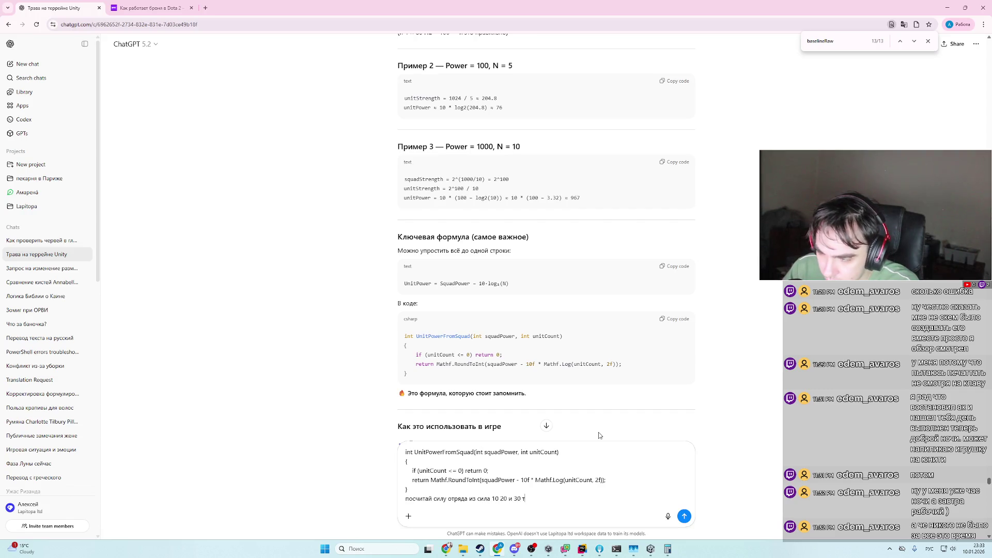
{"action": "type", "text": ".е. 3 юнита"}
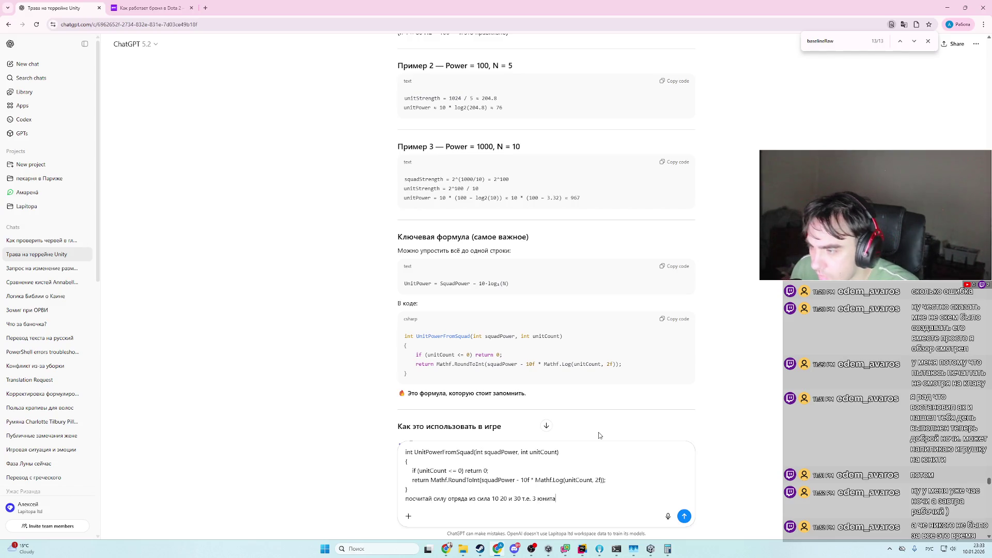
{"action": "key", "text": "Return"}
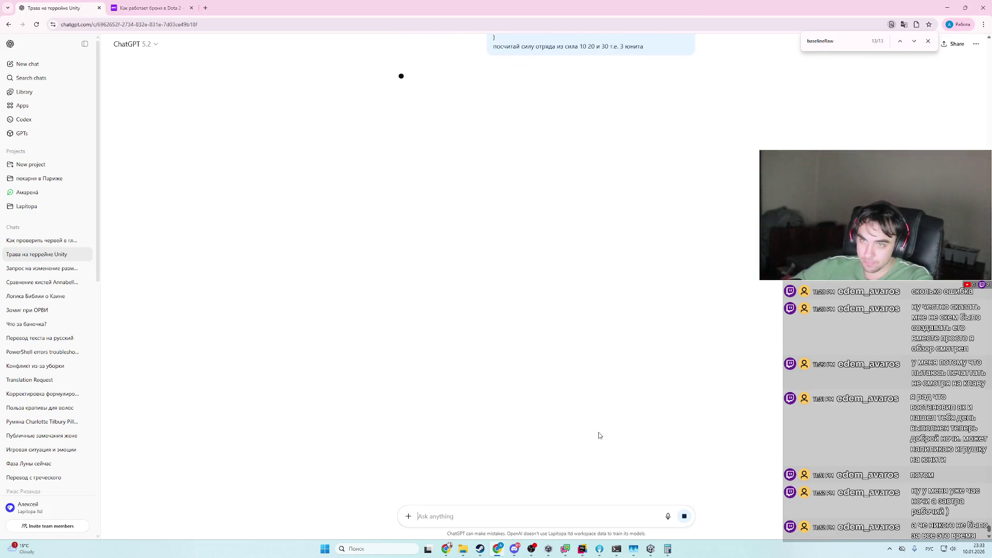
- Cycle past Sheets, YouTube Studio and GitHub back to ChatGPT's reply showing about −6, 4 and 14 per unit
{"action": "mouse_move", "coordinate": [428, 549]}
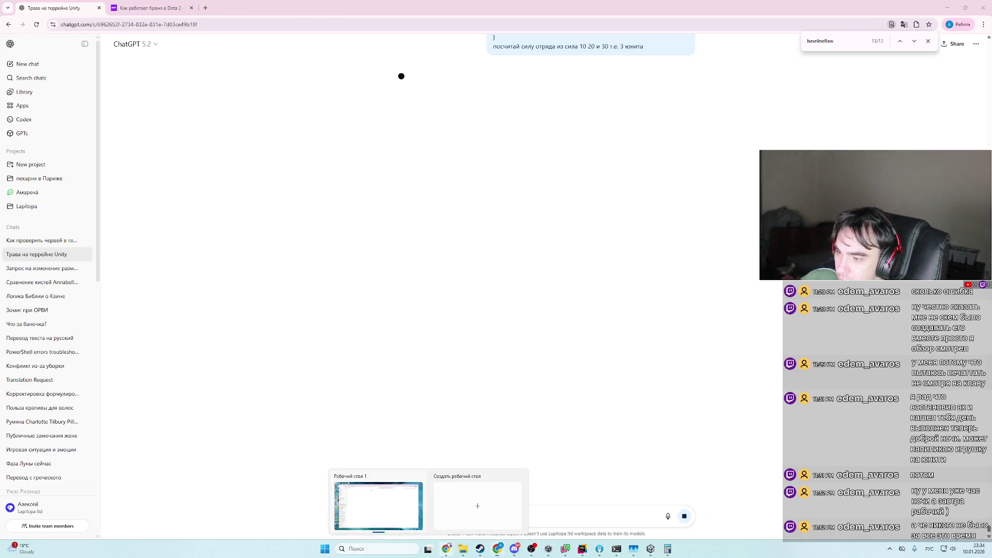
{"action": "left_click", "coordinate": [375, 509]}
{"action": "left_click", "coordinate": [225, 4]}
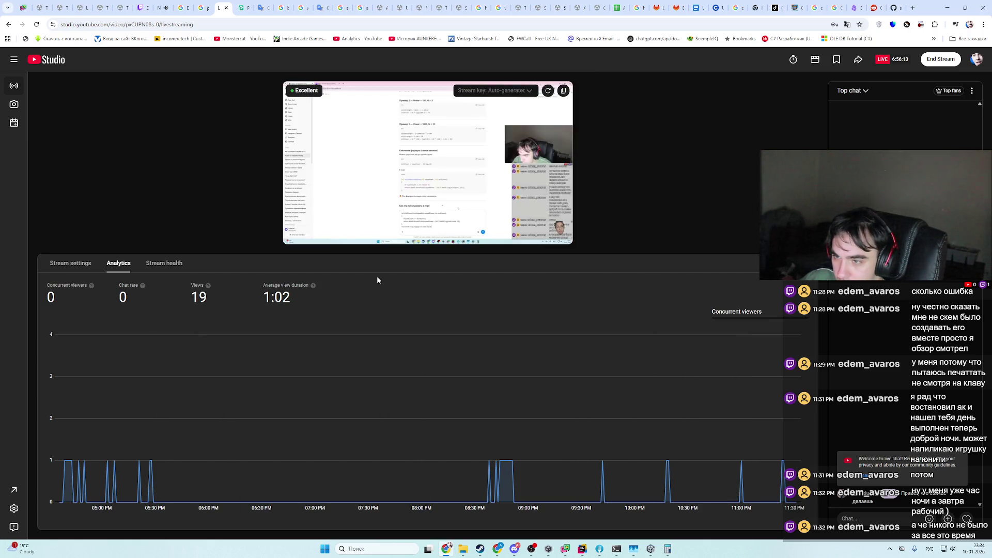
{"action": "left_click", "coordinate": [897, 6]}
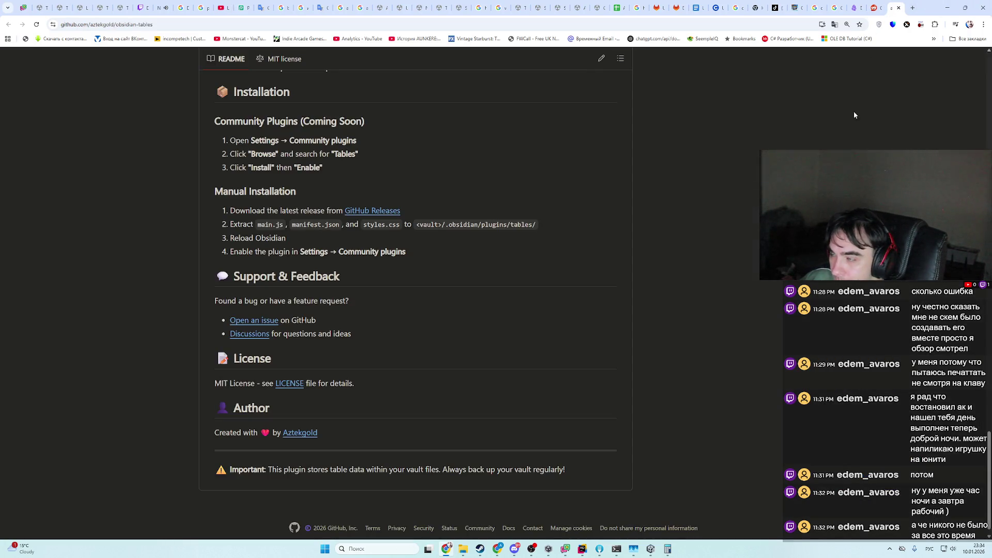
{"action": "left_click", "coordinate": [498, 549]}
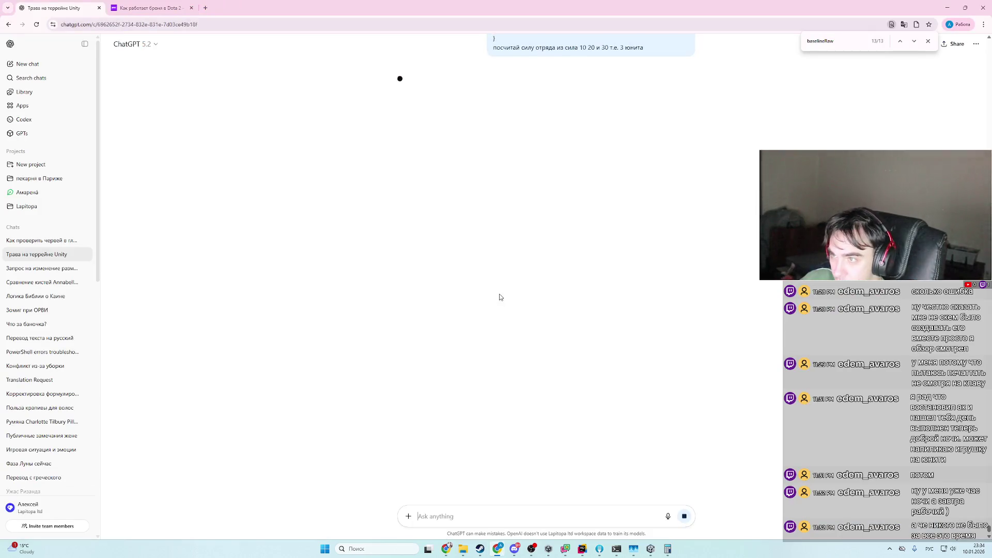
{"action": "scroll", "coordinate": [507, 297], "scroll_direction": "down", "scroll_amount": 2}
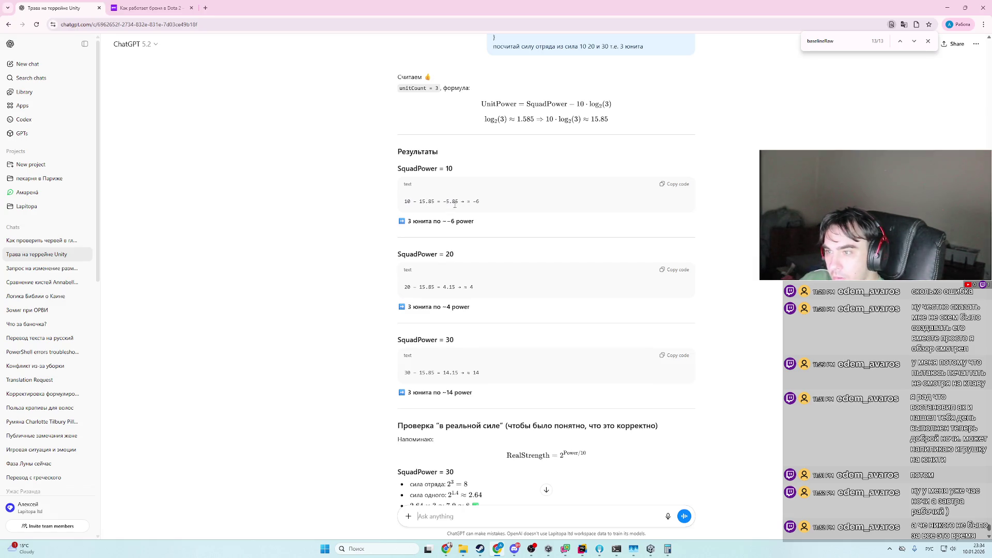
- Ask ChatGPT for the power of one squad made of units with powers 12, 20 and 30
{"action": "scroll", "coordinate": [499, 230], "scroll_direction": "up", "scroll_amount": 1}
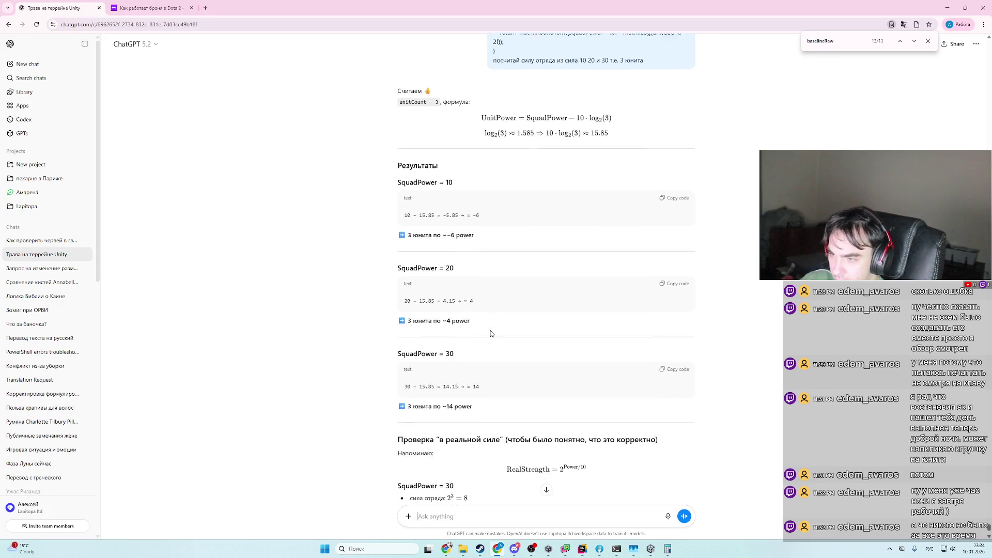
{"action": "scroll", "coordinate": [491, 334], "scroll_direction": "down", "scroll_amount": 3}
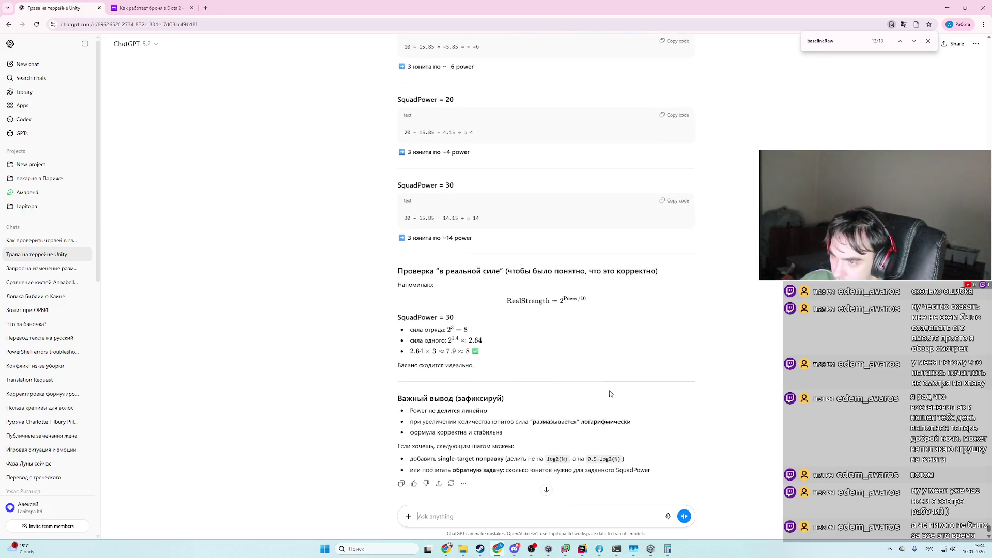
{"action": "scroll", "coordinate": [611, 394], "scroll_direction": "down", "scroll_amount": 1}
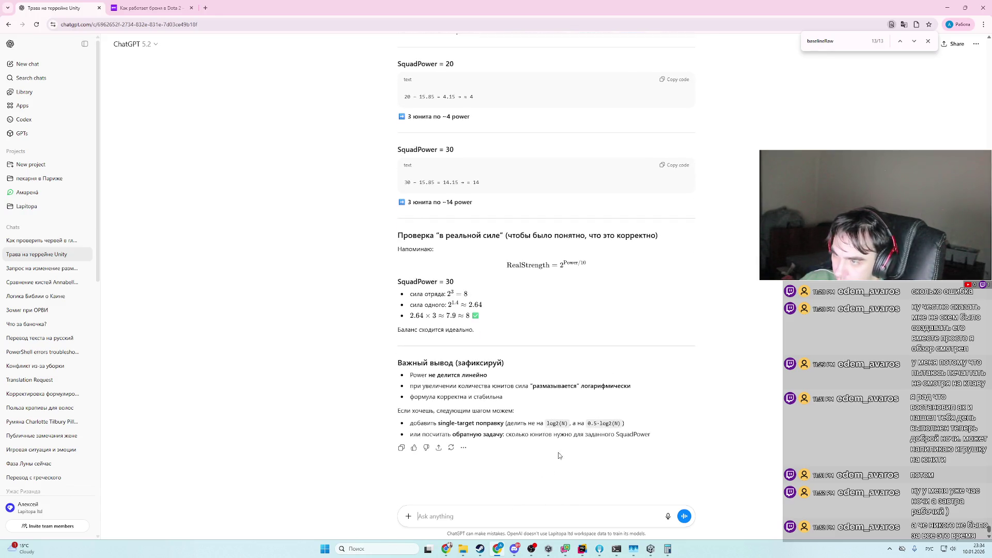
{"action": "left_click", "coordinate": [519, 517]}
{"action": "type", "text": "1 отряди"}
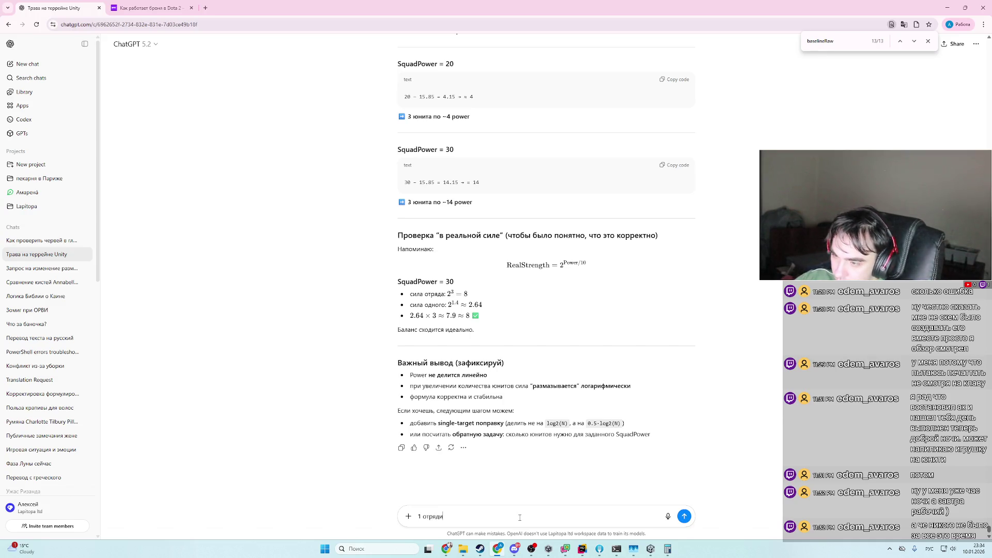
{"action": "type", "text": " из юнитов сила"}
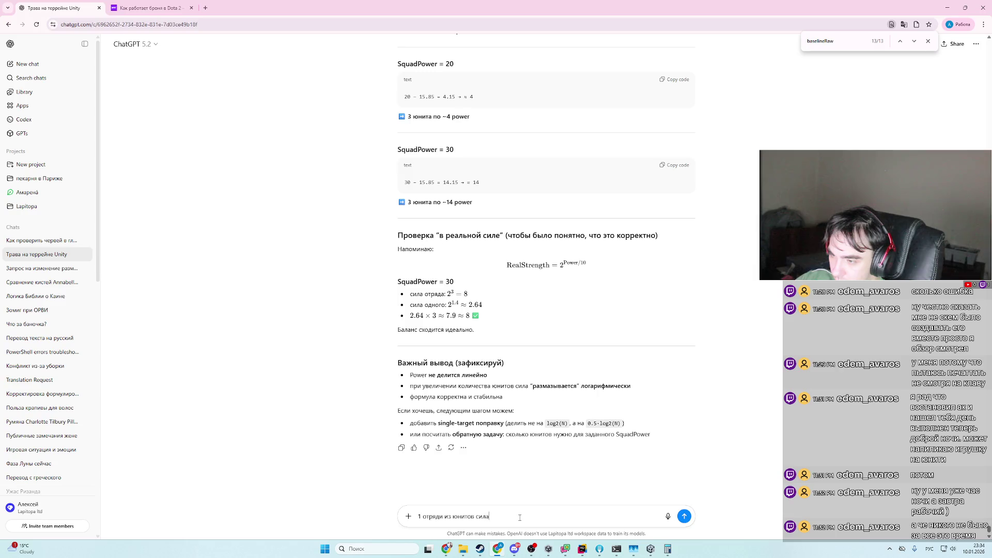
{"action": "type", "text": "ми 12 20 и 30"}
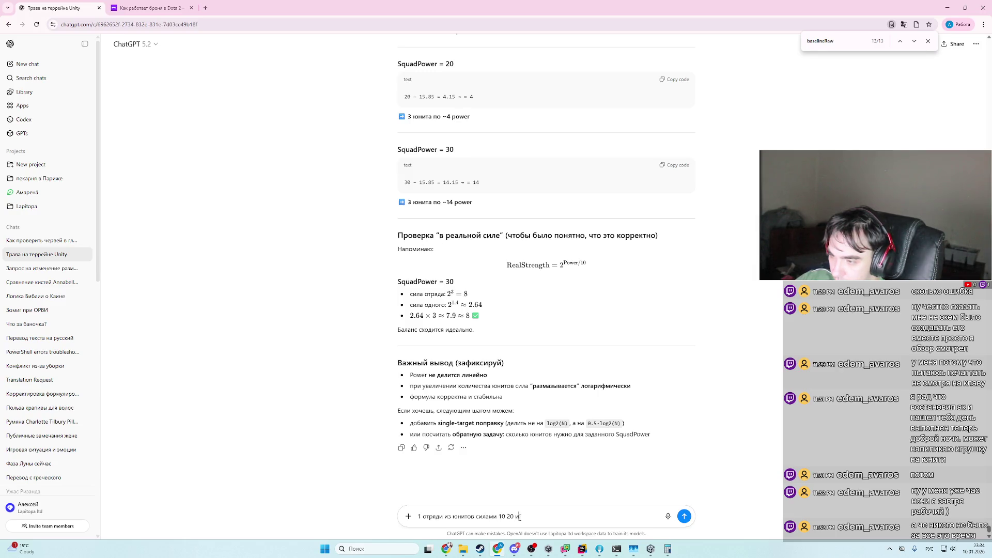
{"action": "key", "text": "Return"}
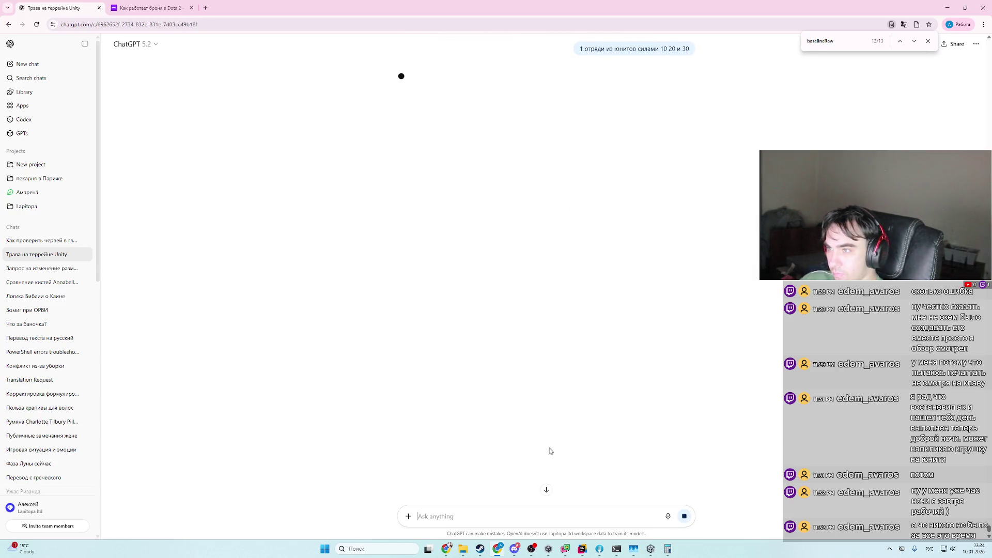
- Read through the reply's Steps 1–3: strengths 2, 4 and 8 sum to 14, giving SquadPower ≈ 38
{"action": "scroll", "coordinate": [420, 363], "scroll_direction": "up", "scroll_amount": 3}
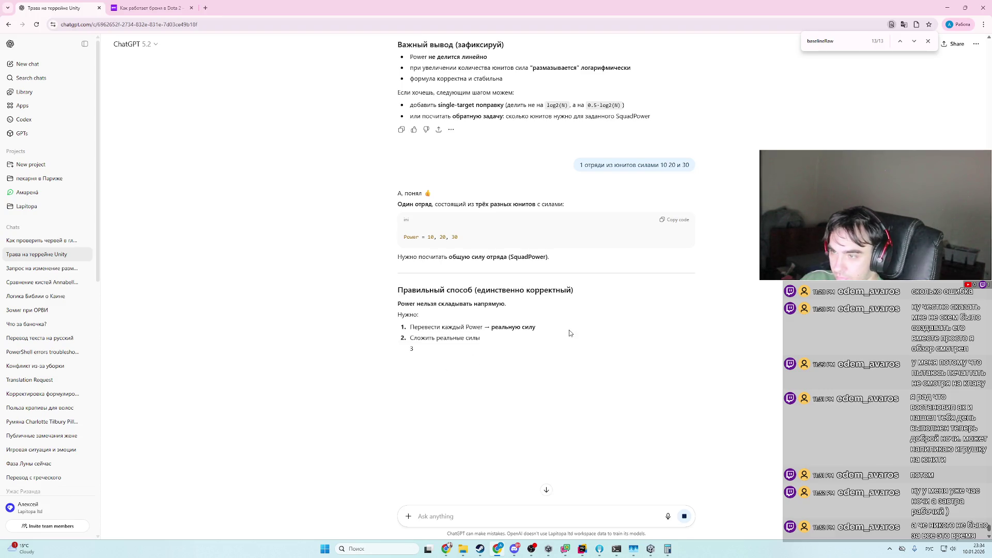
{"action": "scroll", "coordinate": [608, 423], "scroll_direction": "down", "scroll_amount": 1}
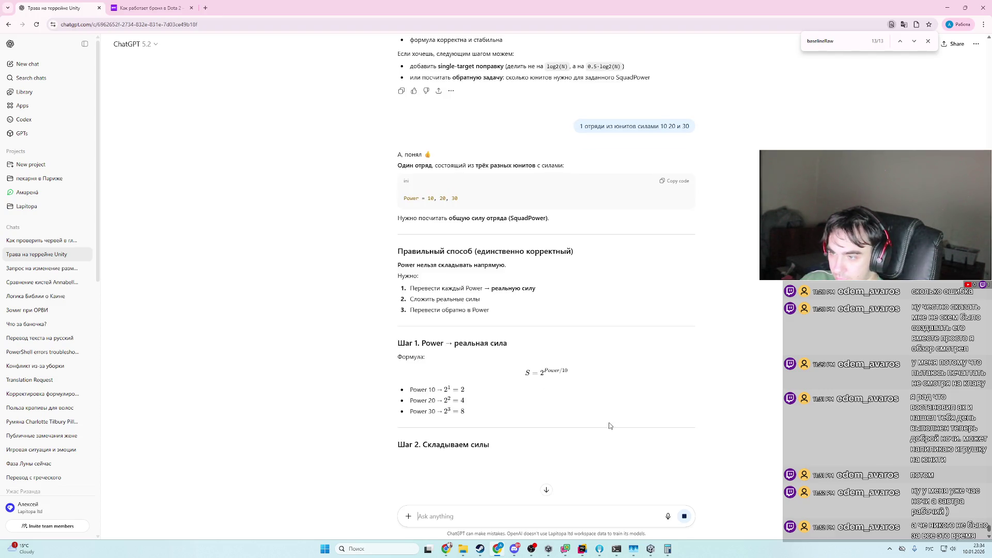
{"action": "scroll", "coordinate": [608, 423], "scroll_direction": "down", "scroll_amount": 1}
{"action": "scroll", "coordinate": [609, 423], "scroll_direction": "down", "scroll_amount": 1}
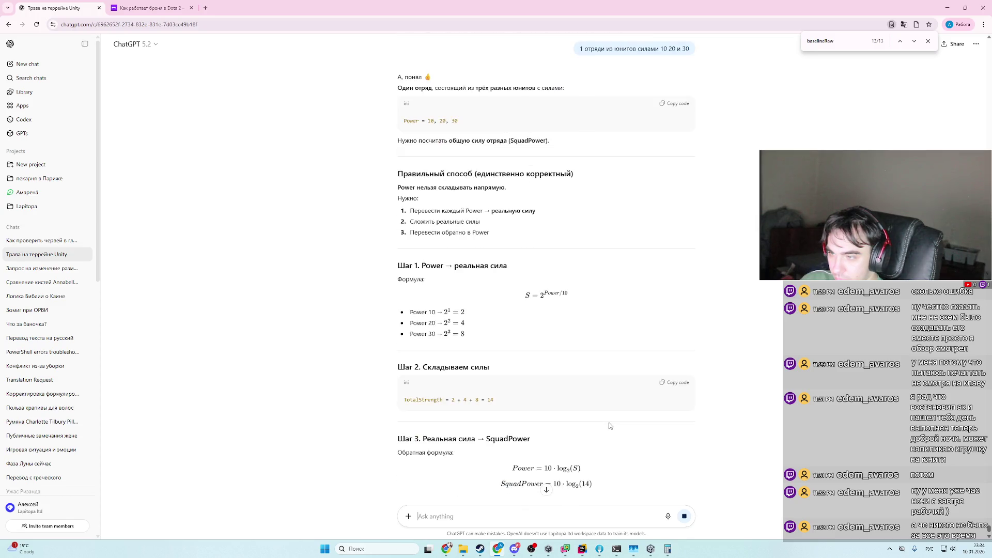
{"action": "scroll", "coordinate": [609, 422], "scroll_direction": "down", "scroll_amount": 1}
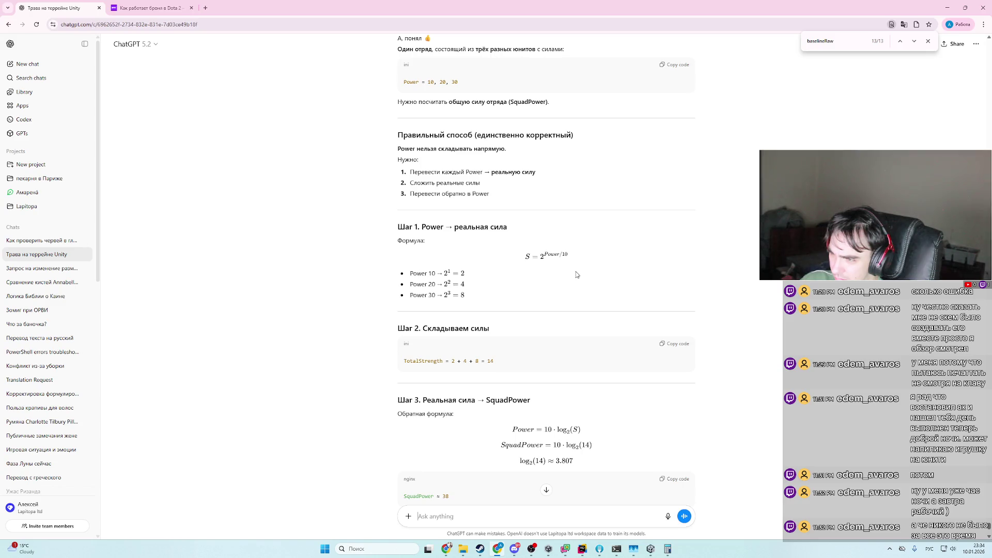
{"action": "scroll", "coordinate": [576, 275], "scroll_direction": "down", "scroll_amount": 3}
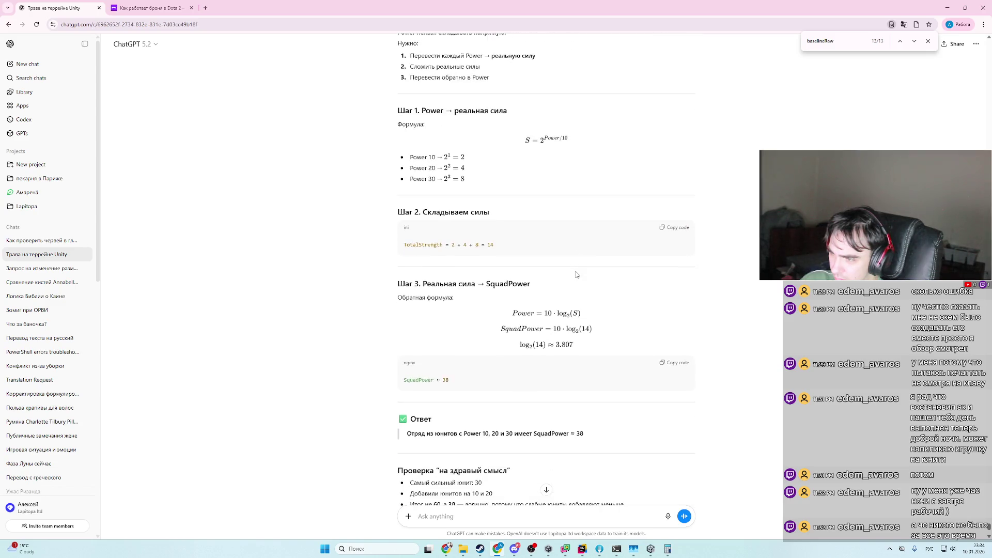
{"action": "scroll", "coordinate": [568, 372], "scroll_direction": "up", "scroll_amount": 1}
{"action": "scroll", "coordinate": [588, 388], "scroll_direction": "up", "scroll_amount": 1}
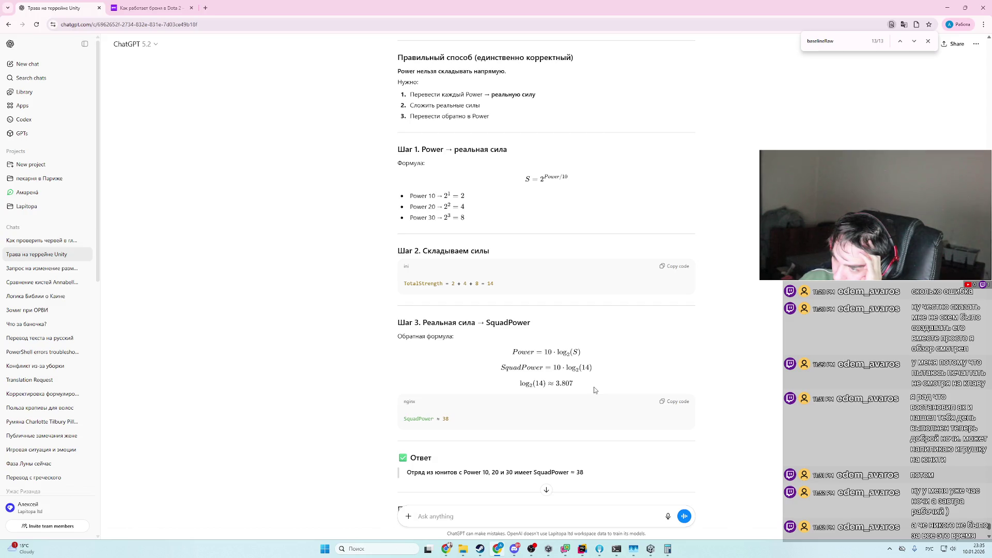
{"action": "scroll", "coordinate": [576, 380], "scroll_direction": "down", "scroll_amount": 2}
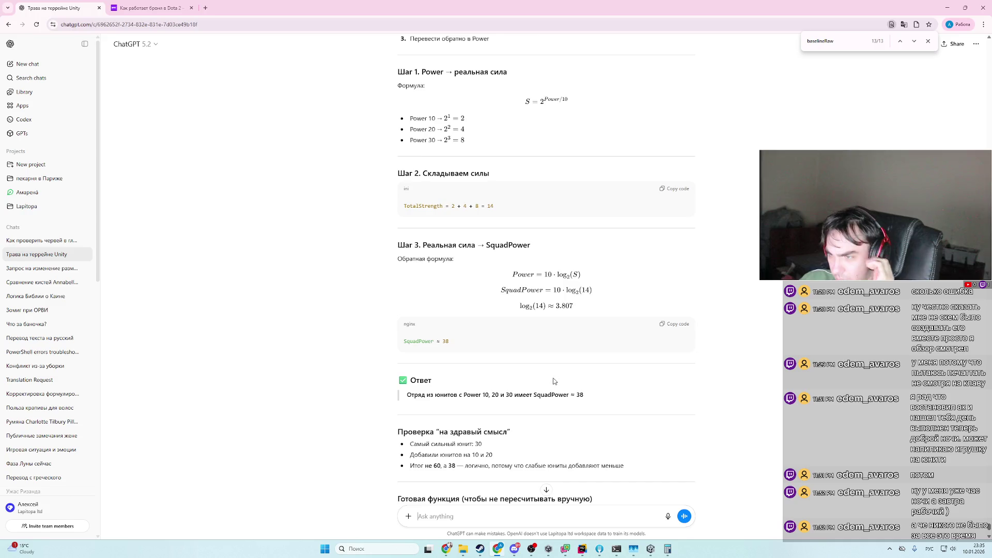
{"action": "scroll", "coordinate": [535, 376], "scroll_direction": "up", "scroll_amount": 1}
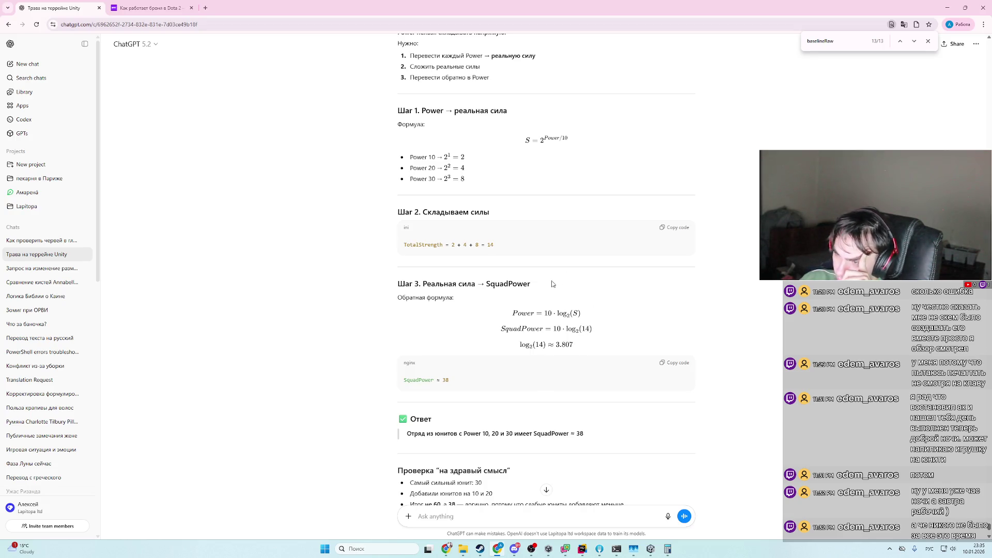
{"action": "left_click", "coordinate": [669, 550]}
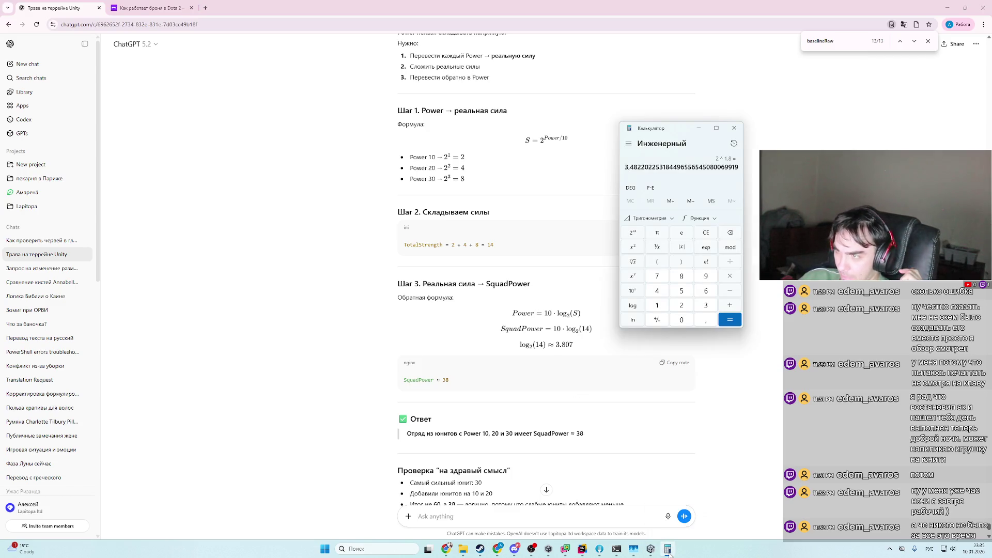
{"action": "left_click", "coordinate": [582, 551]}
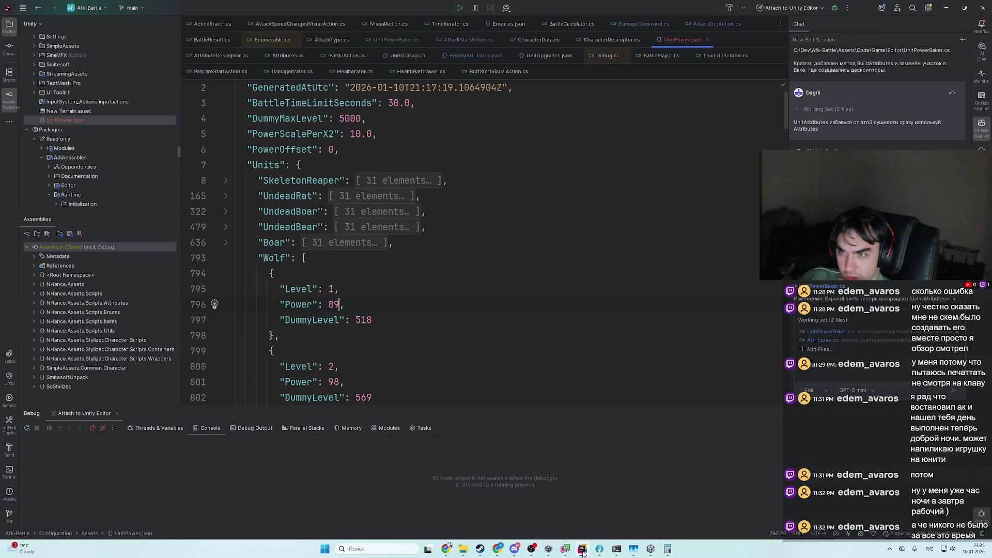
{"action": "left_click", "coordinate": [225, 258]}
{"action": "left_click", "coordinate": [227, 274]}
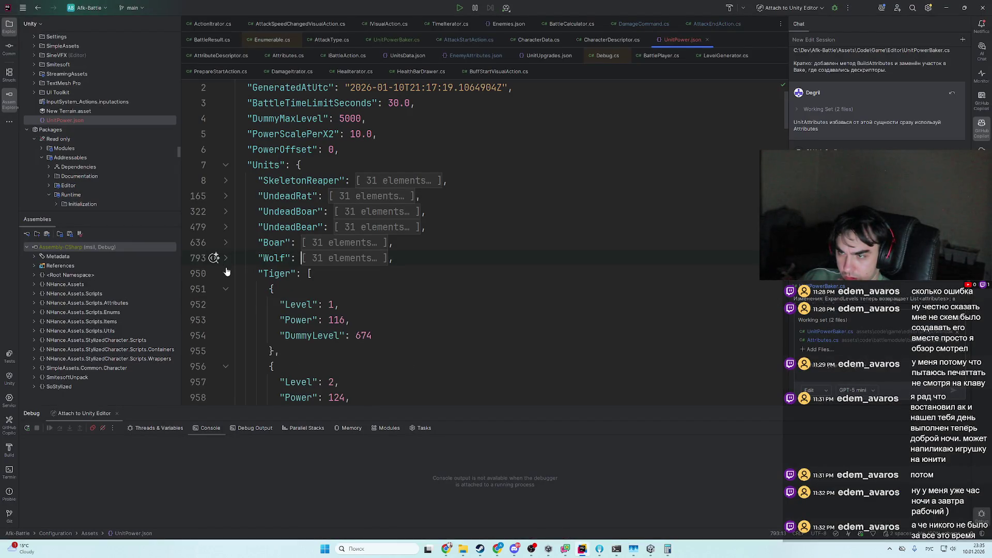
{"action": "left_click", "coordinate": [227, 274]}
{"action": "left_click", "coordinate": [228, 290]}
{"action": "left_click", "coordinate": [227, 289]}
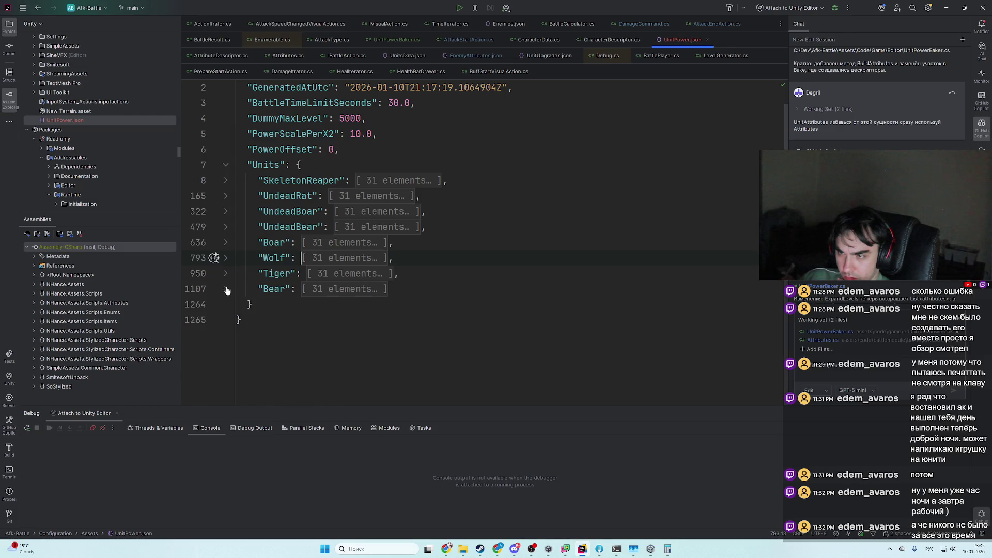
{"action": "left_click", "coordinate": [668, 549]}
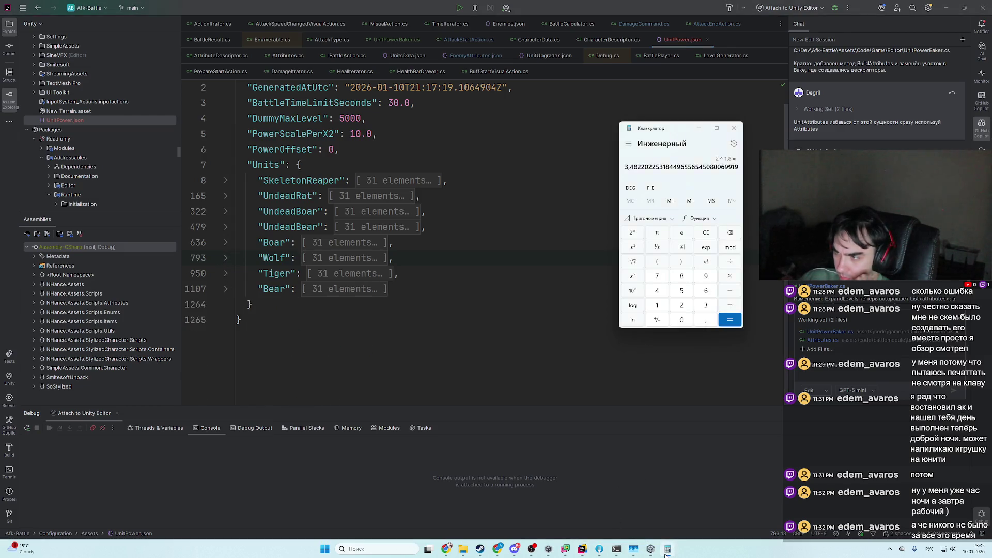
{"action": "left_click", "coordinate": [668, 549]}
{"action": "key", "text": "alt+Tab"}
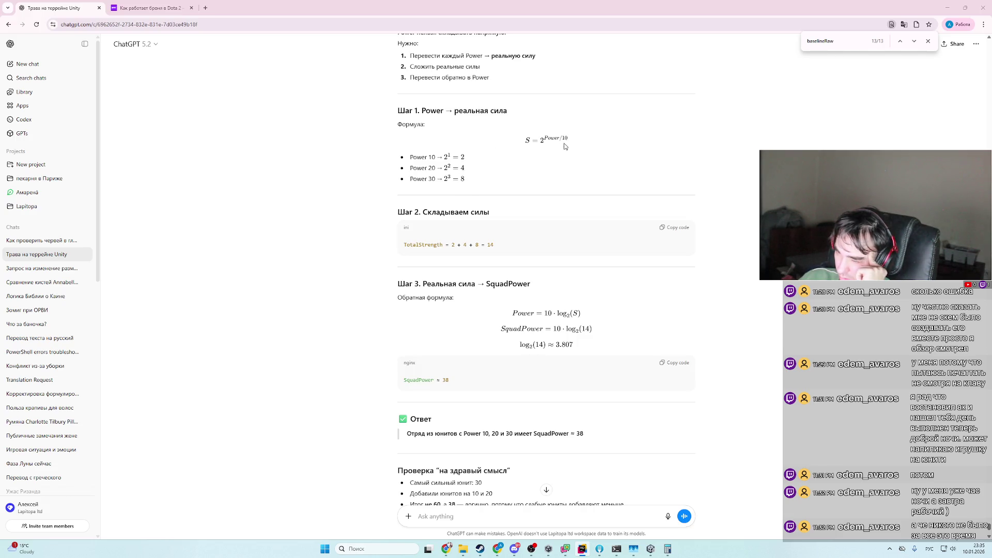
{"action": "left_click", "coordinate": [668, 549]}
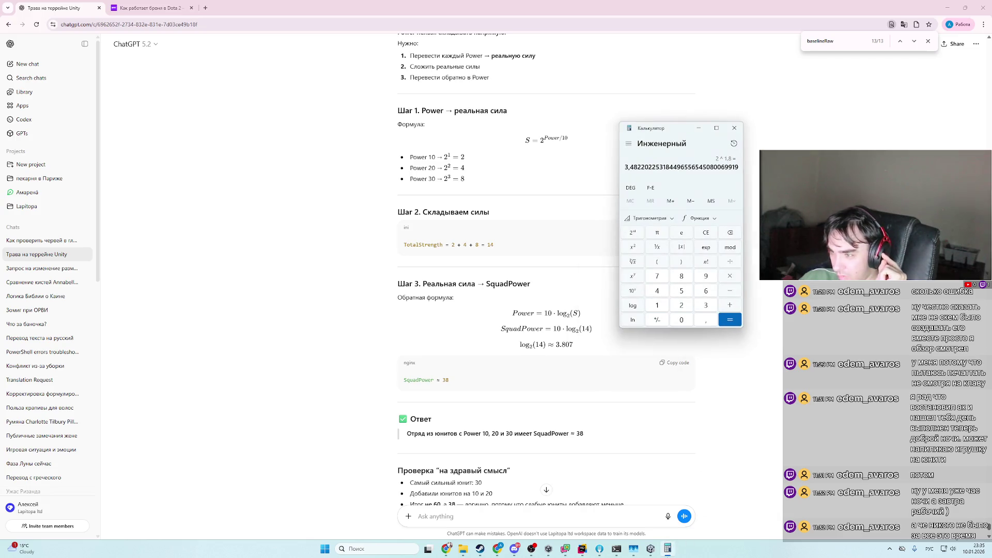
{"action": "left_click", "coordinate": [667, 549]}
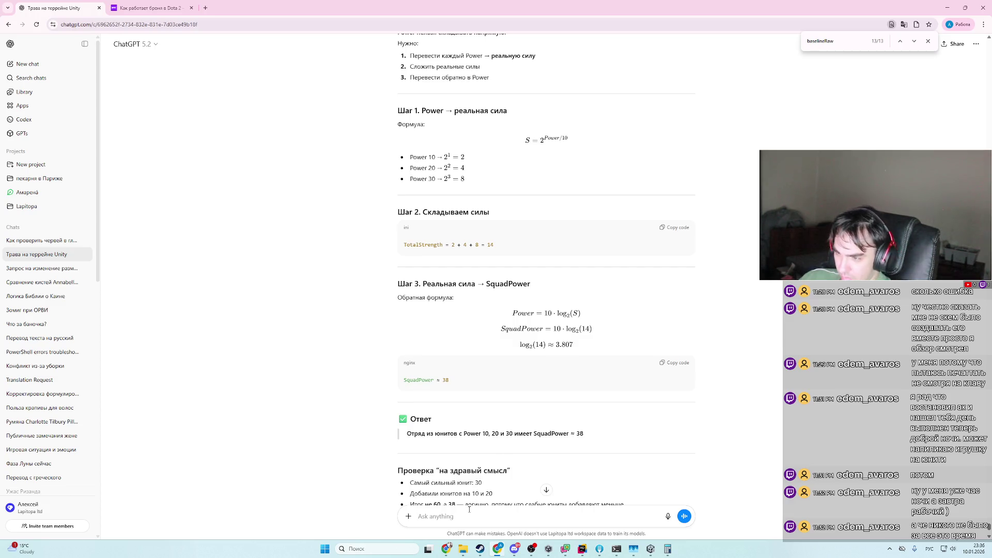
- Ask why the formula gives only a 20% difference between one and two Power-50 units
{"action": "type", "text": "ка"}
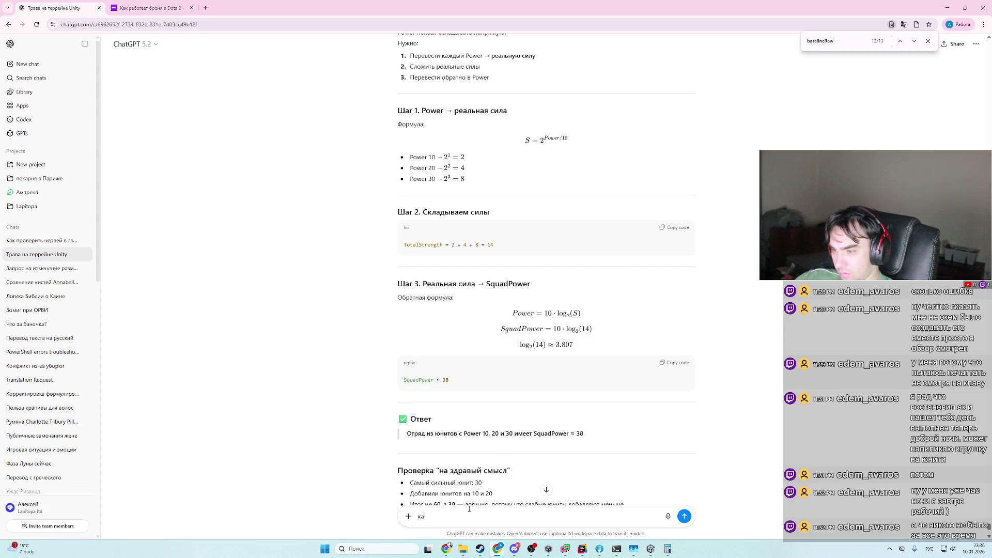
{"action": "type", "text": "к из 1"}
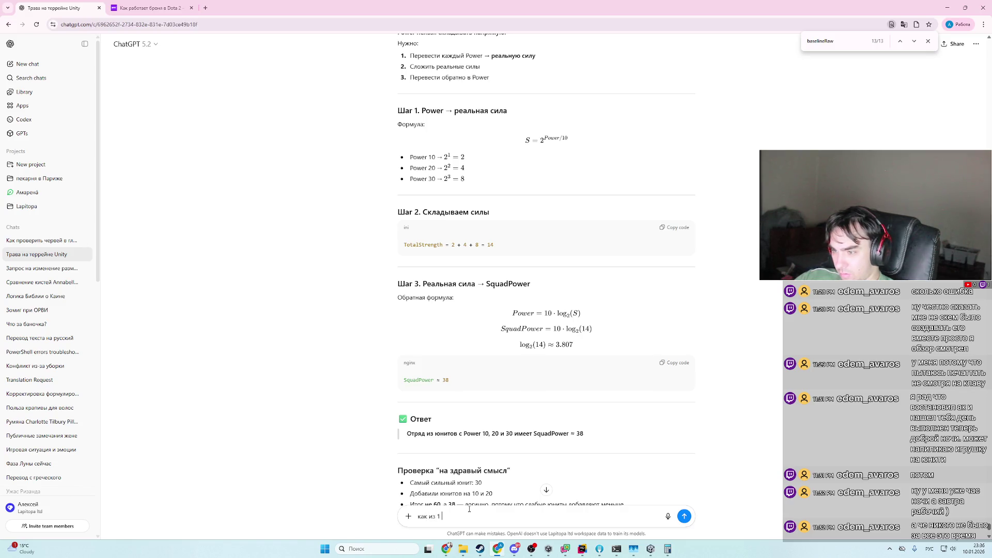
{"action": "type", "text": "юнит"}
{"action": "type", "text": "та"}
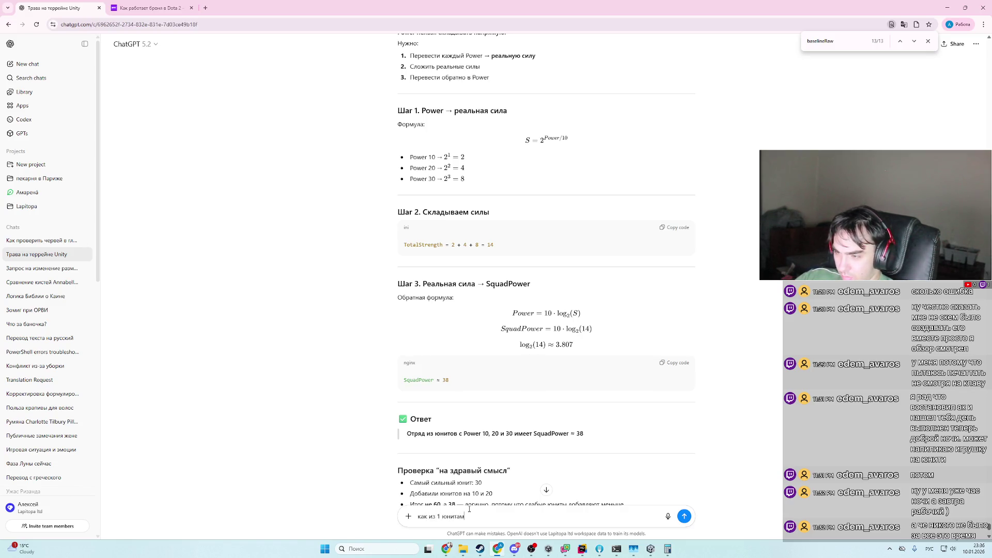
{"action": "type", "text": " силой0 и"}
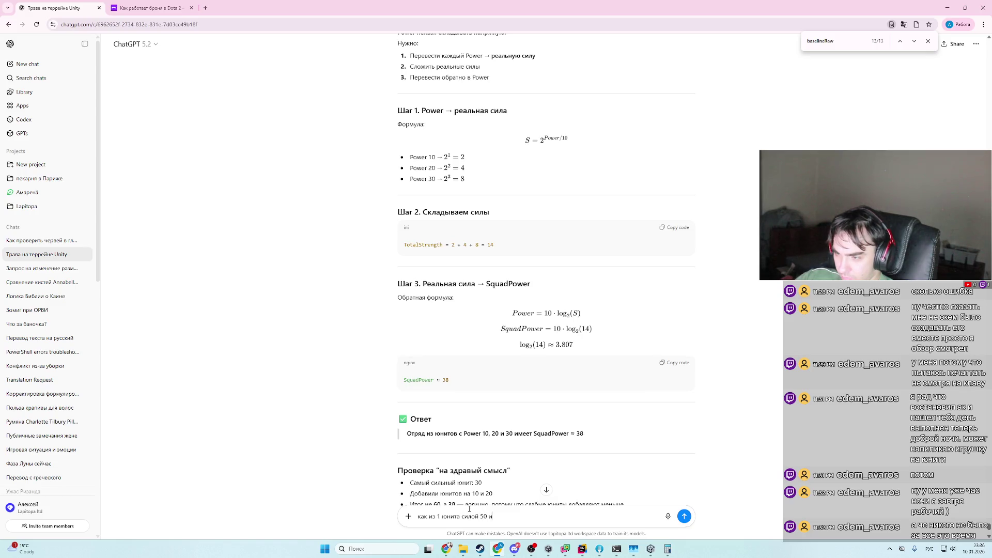
{"action": "type", "text": "20"}
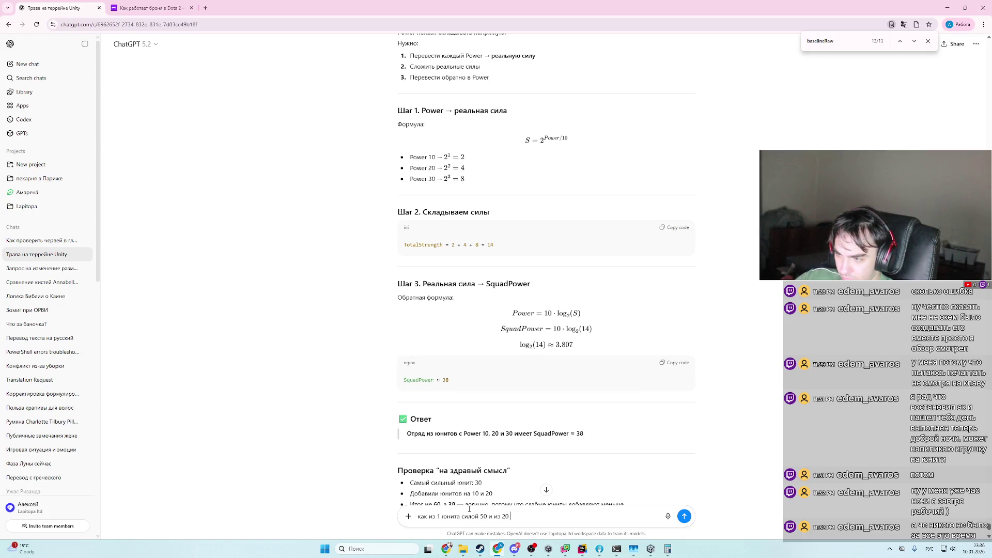
{"action": "key", "text": "BackSpace"}
{"action": "type", "text": " юнитов сид"}
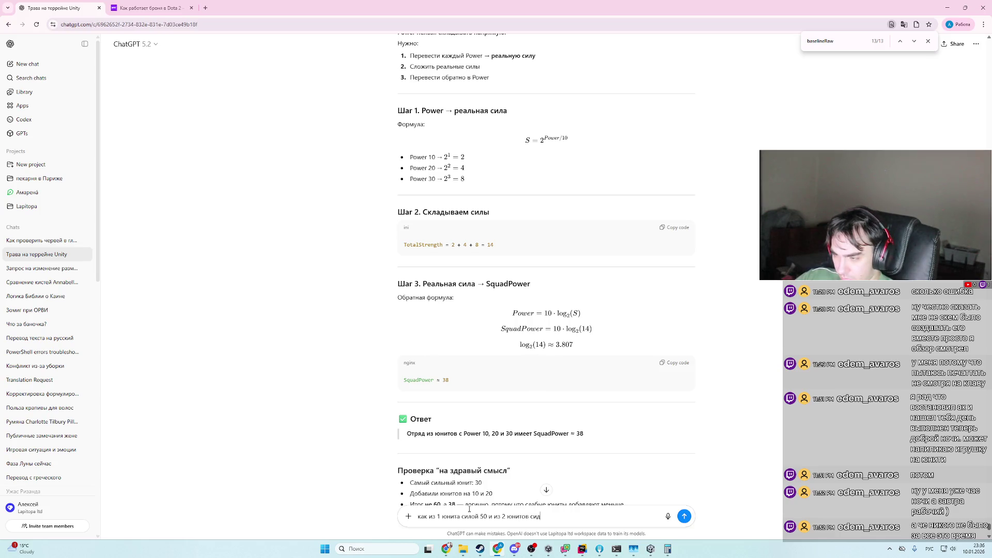
{"action": "key", "text": "BackSpace"}
{"action": "type", "text": "ло"}
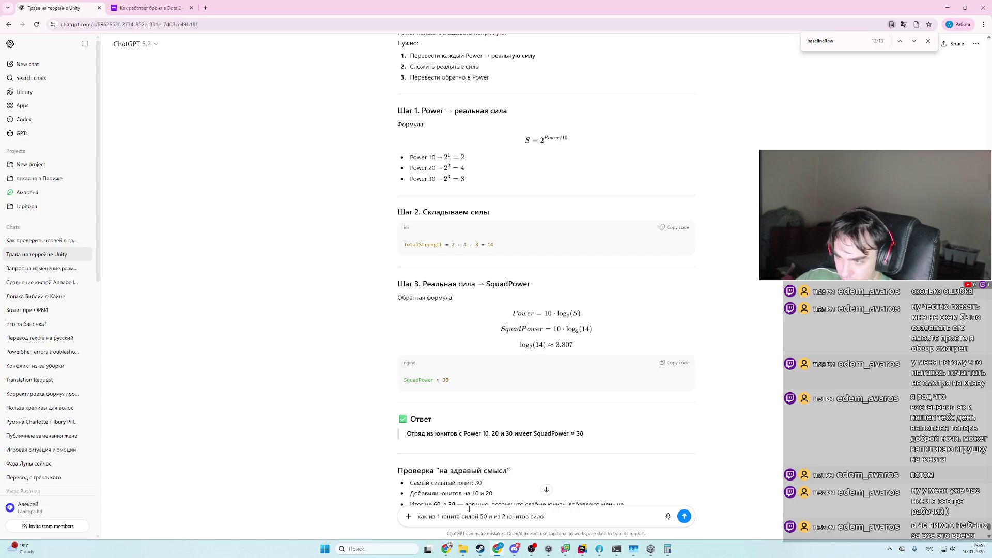
{"action": "type", "text": "й "}
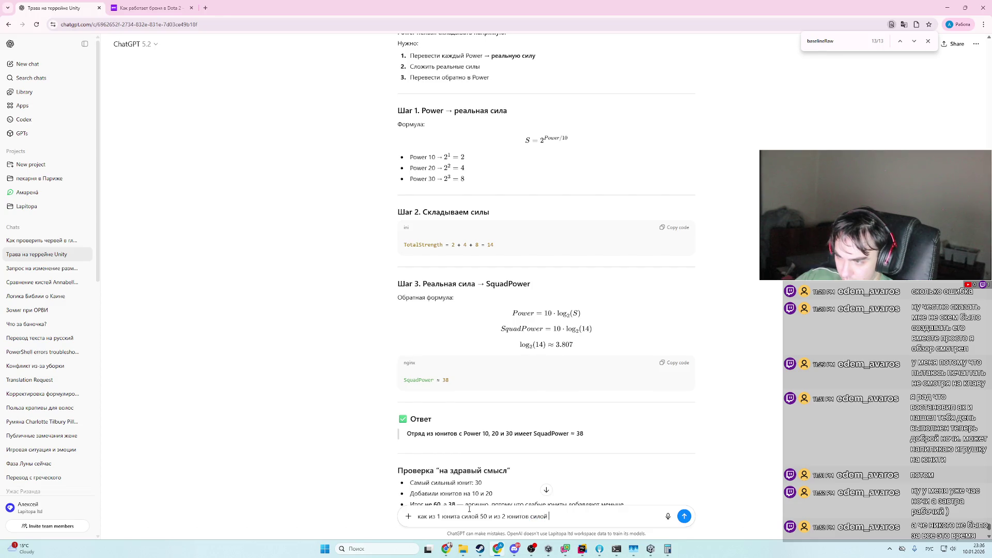
{"action": "type", "text": "50 по форм"}
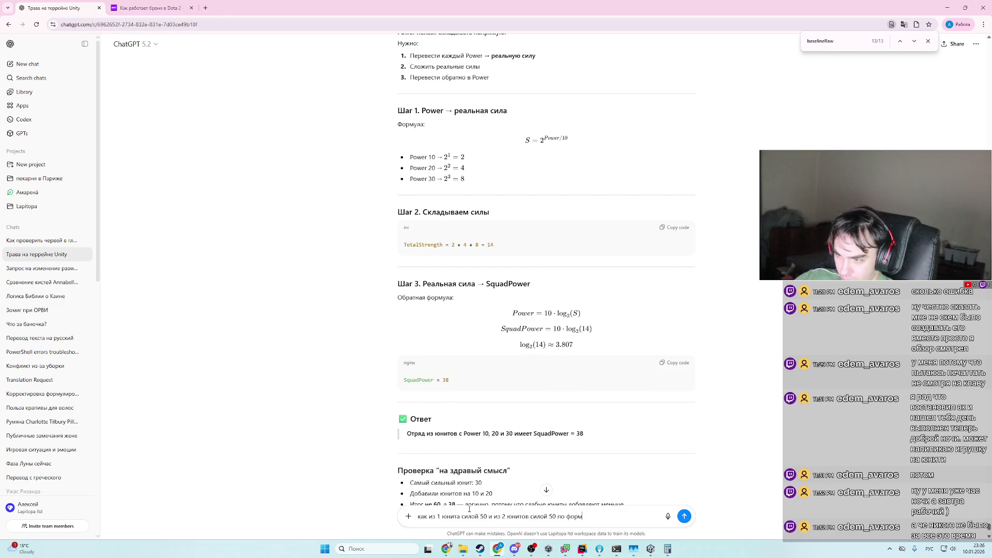
{"action": "type", "text": "уле разница вс"}
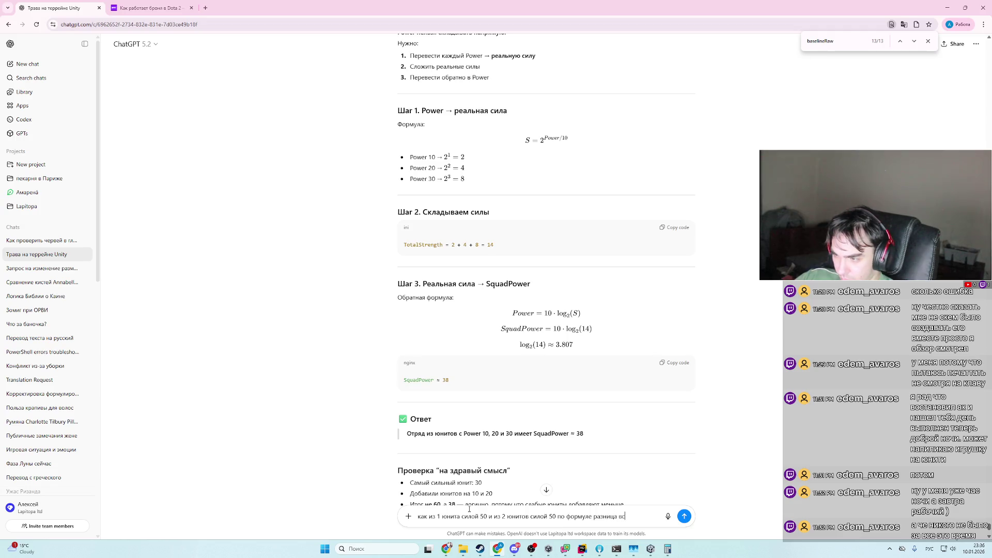
{"action": "type", "text": "его в 20%"}
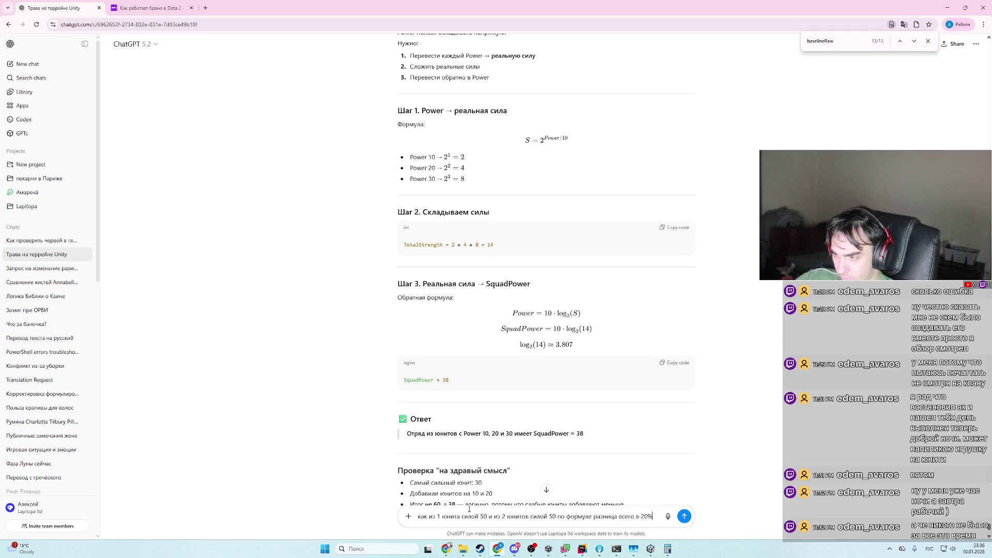
{"action": "key", "text": "Return"}
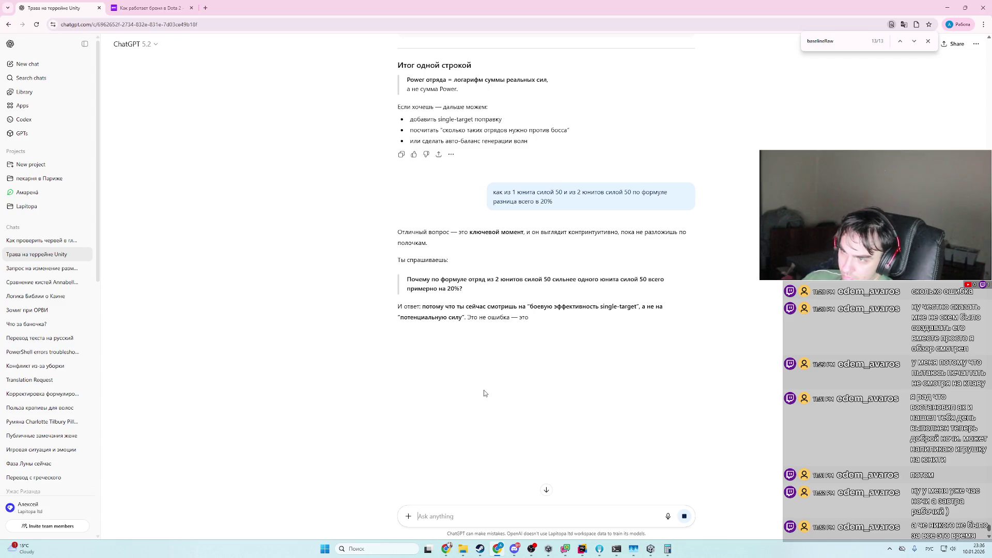
- Review sections 1–5 of the reply, highlighting the √64 = 8 result behind the +41% effectiveness claim
{"action": "scroll", "coordinate": [327, 322], "scroll_direction": "down", "scroll_amount": 6}
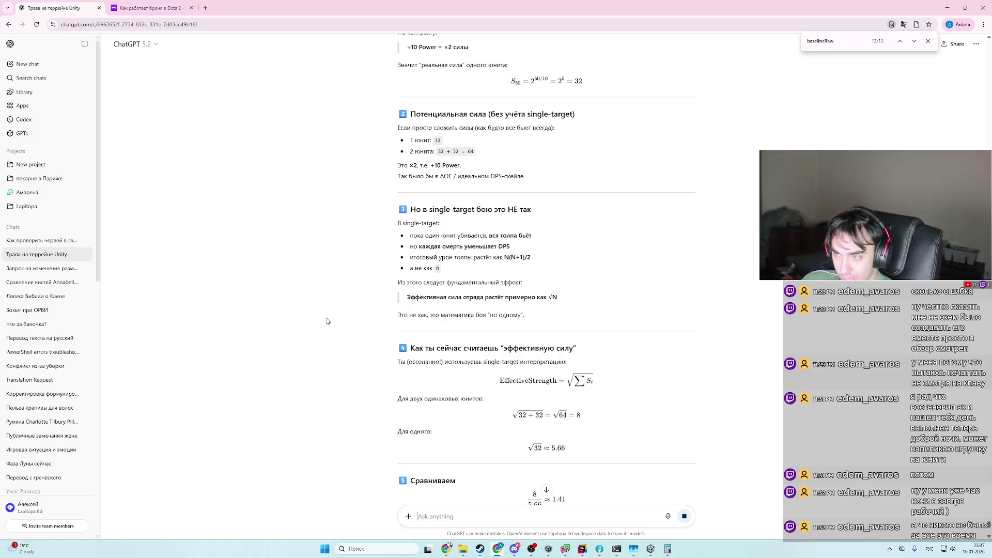
{"action": "scroll", "coordinate": [327, 321], "scroll_direction": "down", "scroll_amount": 3}
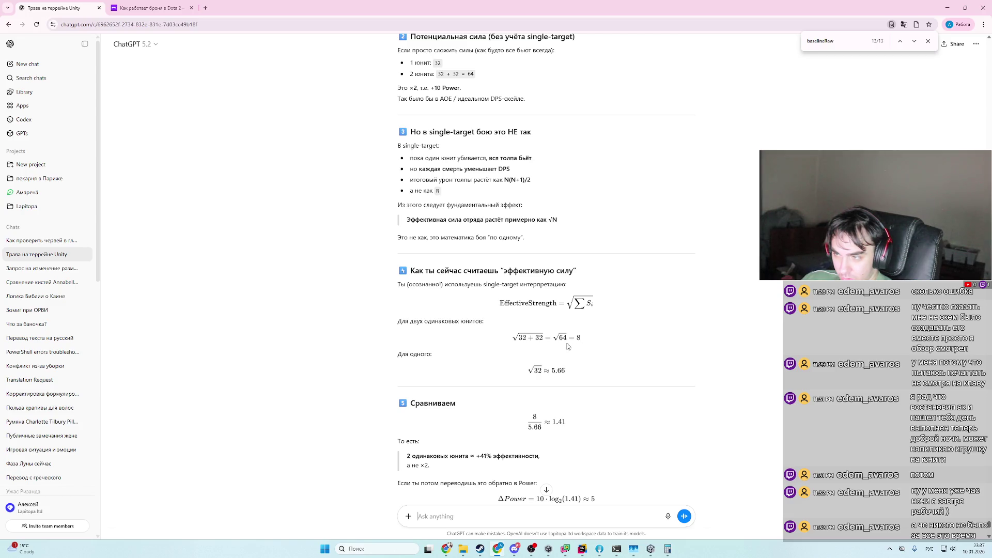
{"action": "left_click_drag", "start_coordinate": [569, 340], "coordinate": [585, 343]}
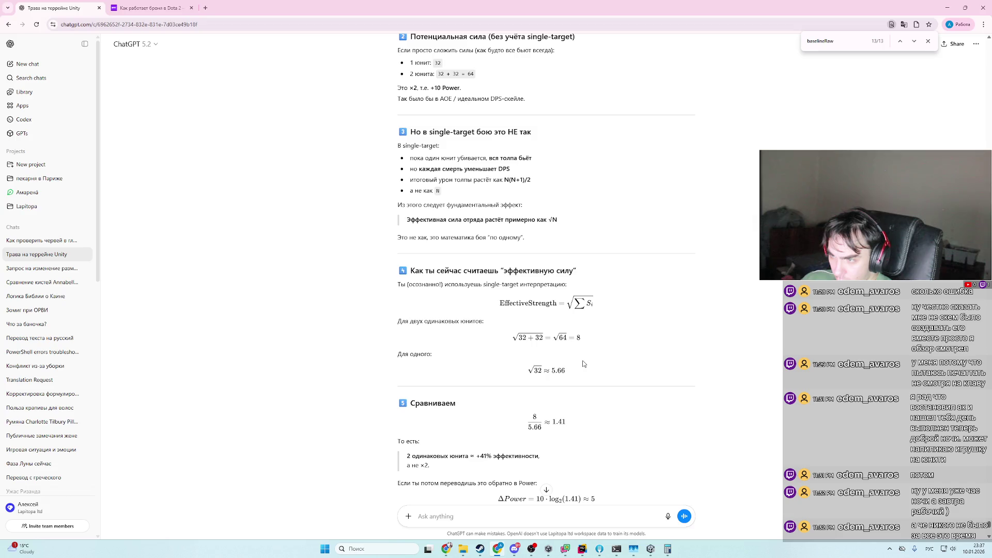
{"action": "scroll", "coordinate": [582, 364], "scroll_direction": "down", "scroll_amount": 1}
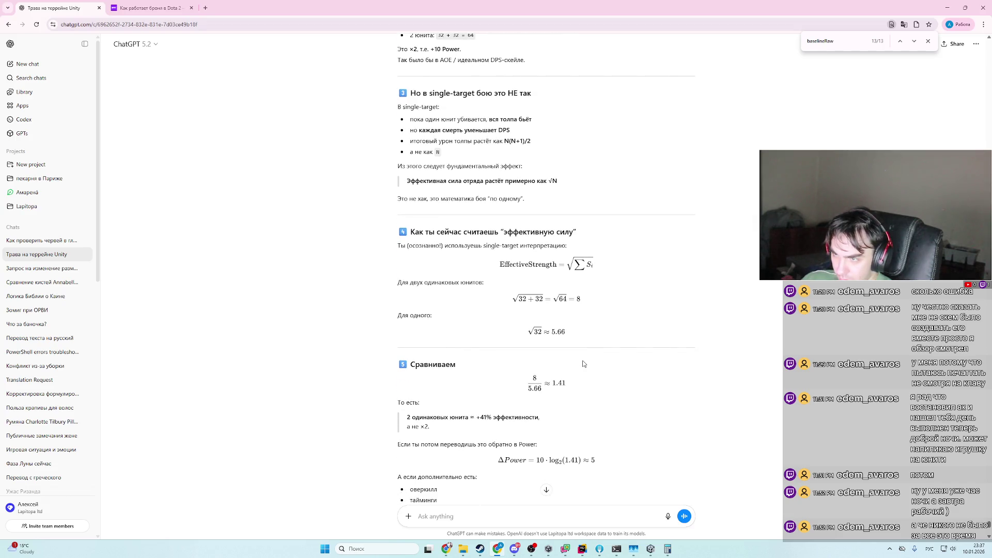
{"action": "scroll", "coordinate": [583, 361], "scroll_direction": "up", "scroll_amount": 10}
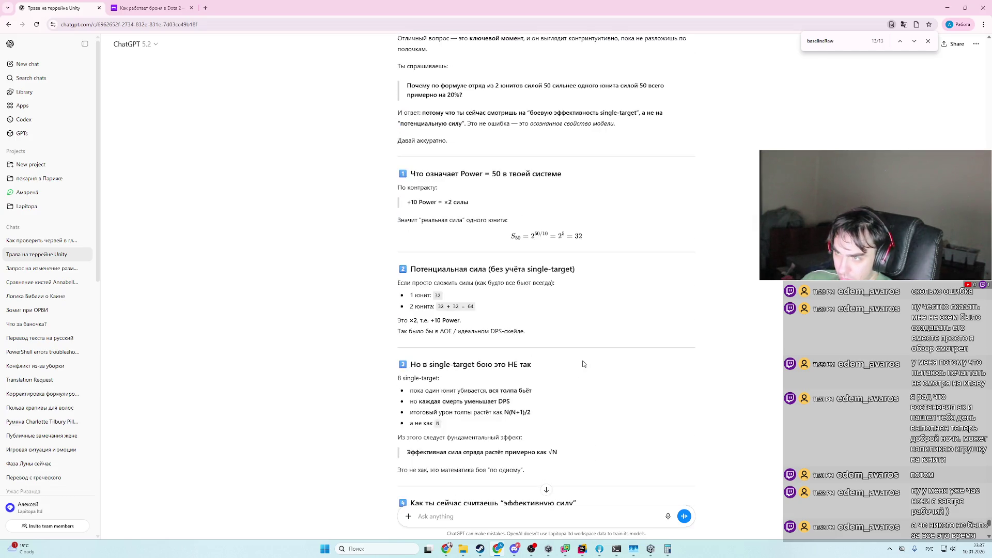
{"action": "scroll", "coordinate": [583, 364], "scroll_direction": "up", "scroll_amount": 3}
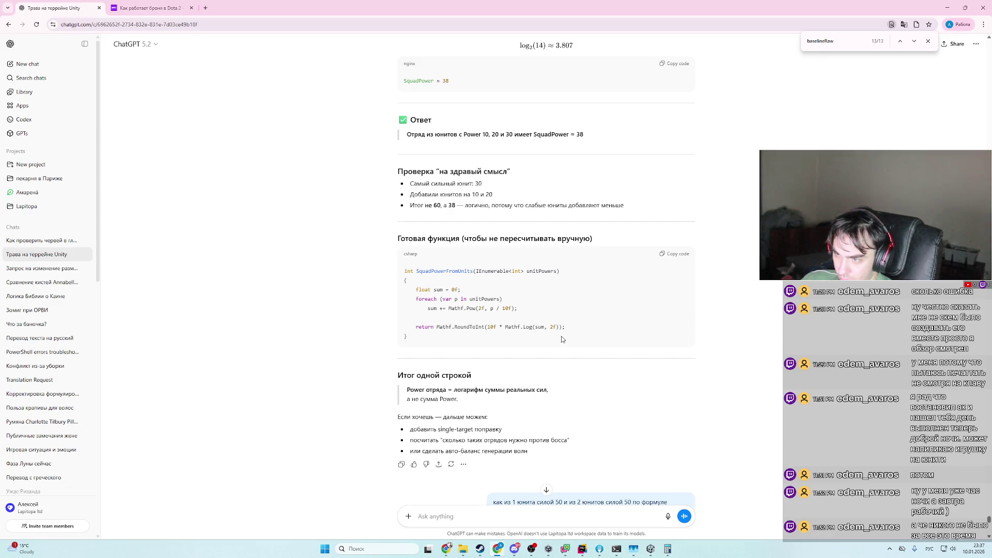
{"action": "scroll", "coordinate": [562, 339], "scroll_direction": "up", "scroll_amount": 5}
{"action": "scroll", "coordinate": [566, 337], "scroll_direction": "down", "scroll_amount": 6}
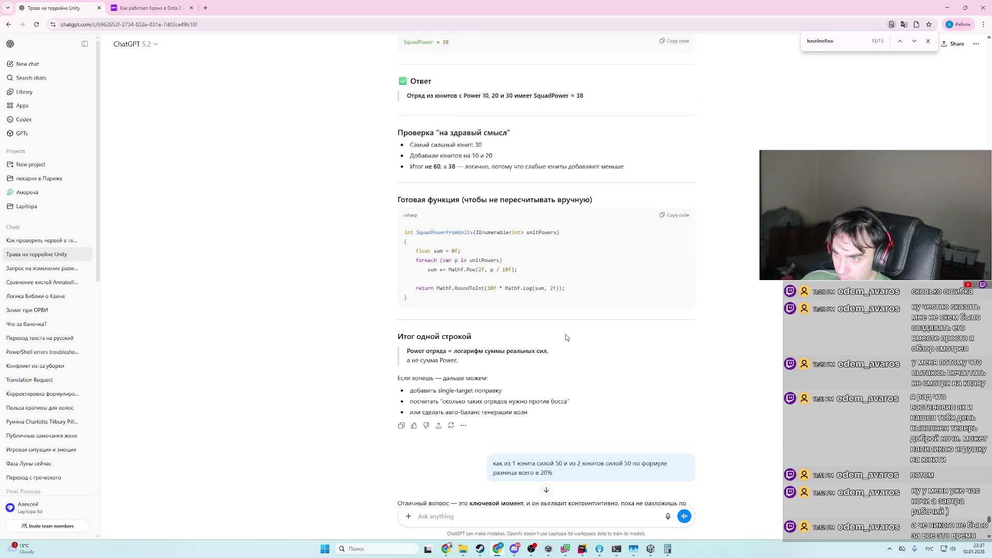
{"action": "scroll", "coordinate": [566, 337], "scroll_direction": "up", "scroll_amount": 4}
{"action": "scroll", "coordinate": [567, 339], "scroll_direction": "down", "scroll_amount": 15}
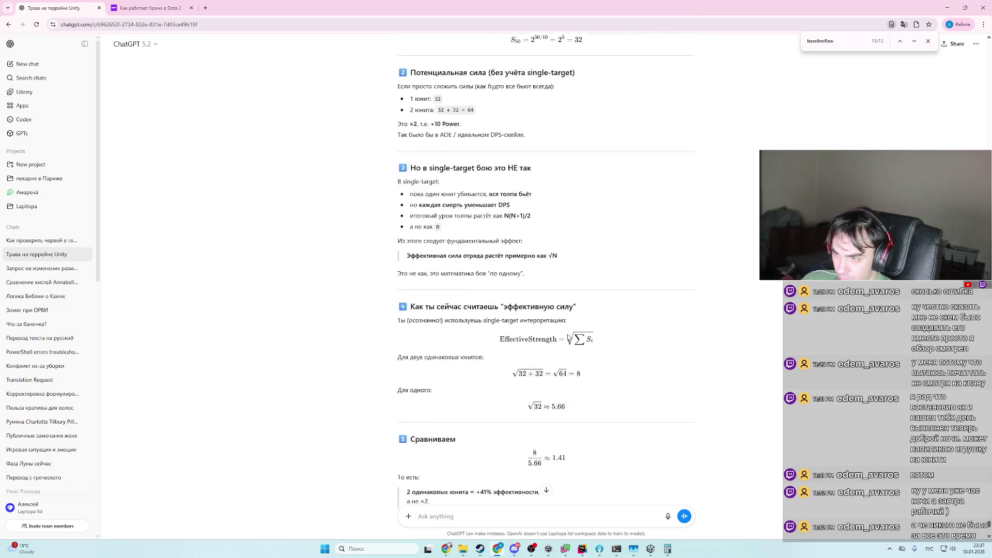
{"action": "scroll", "coordinate": [568, 338], "scroll_direction": "down", "scroll_amount": 5}
{"action": "scroll", "coordinate": [568, 338], "scroll_direction": "up", "scroll_amount": 3}
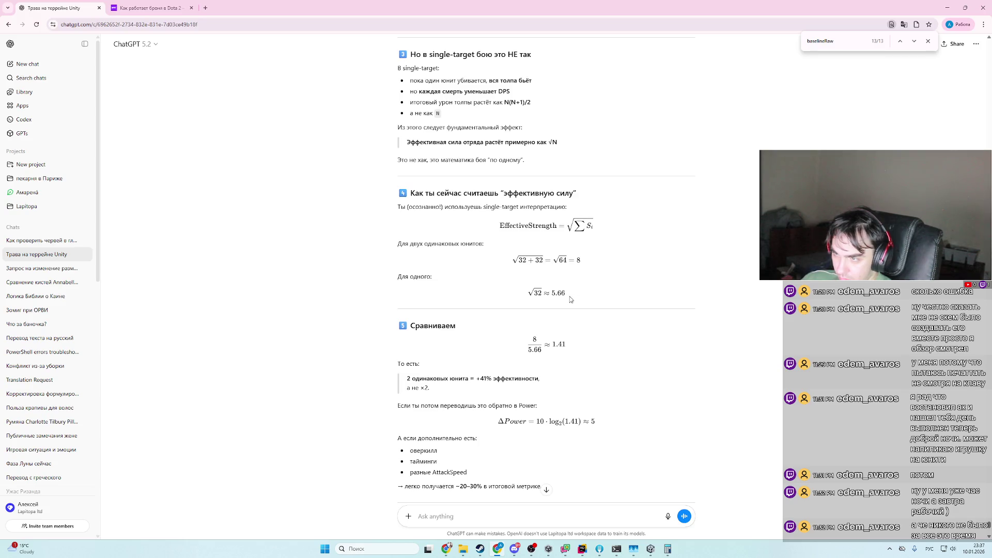
{"action": "scroll", "coordinate": [538, 269], "scroll_direction": "up", "scroll_amount": 2}
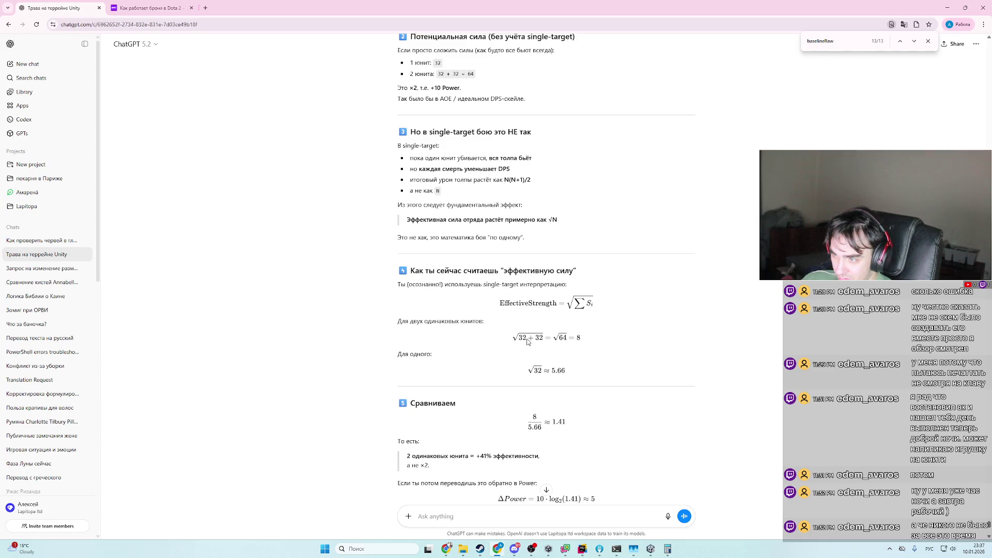
{"action": "scroll", "coordinate": [534, 371], "scroll_direction": "up", "scroll_amount": 1}
{"action": "scroll", "coordinate": [537, 383], "scroll_direction": "down", "scroll_amount": 3}
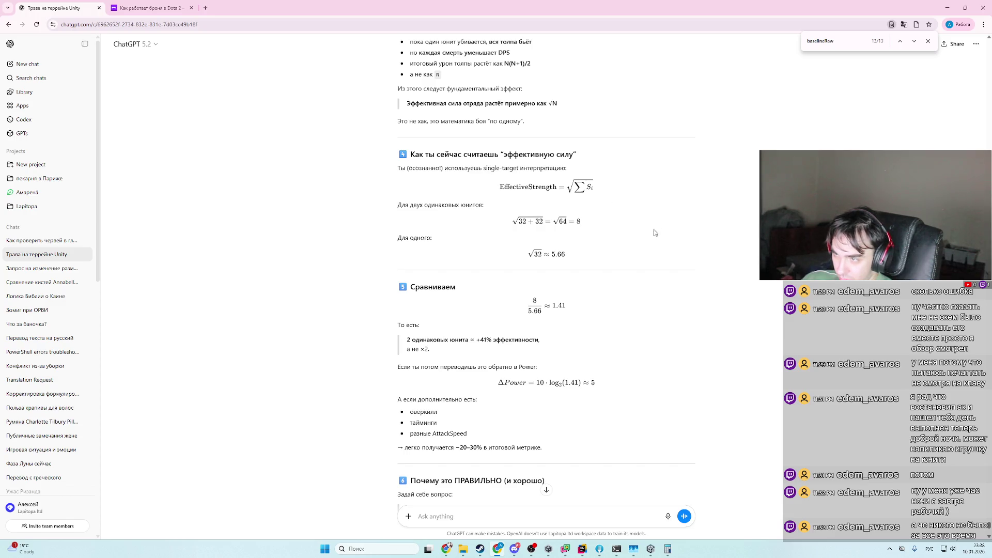
{"action": "scroll", "coordinate": [590, 233], "scroll_direction": "up", "scroll_amount": 5}
{"action": "scroll", "coordinate": [591, 277], "scroll_direction": "up", "scroll_amount": 20}
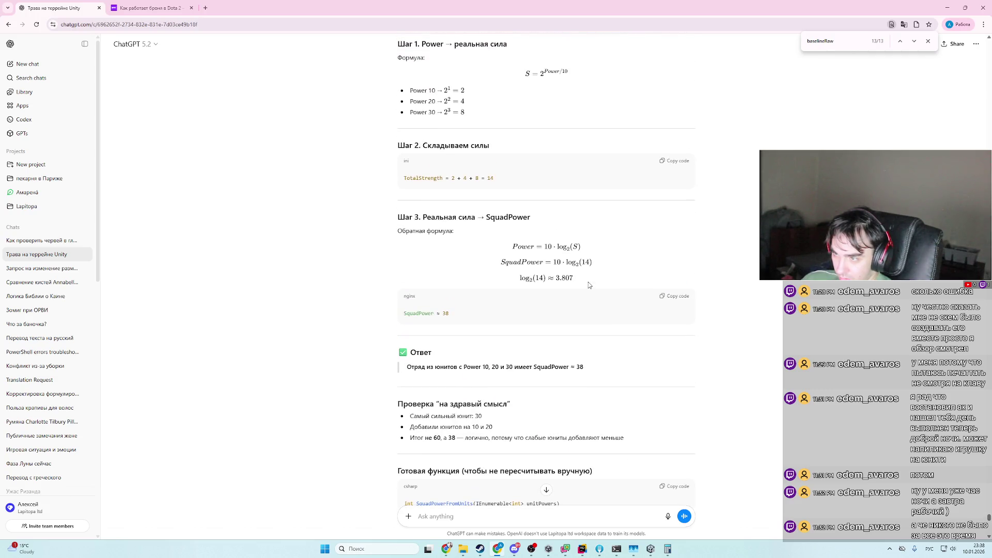
{"action": "scroll", "coordinate": [579, 290], "scroll_direction": "up", "scroll_amount": 2}
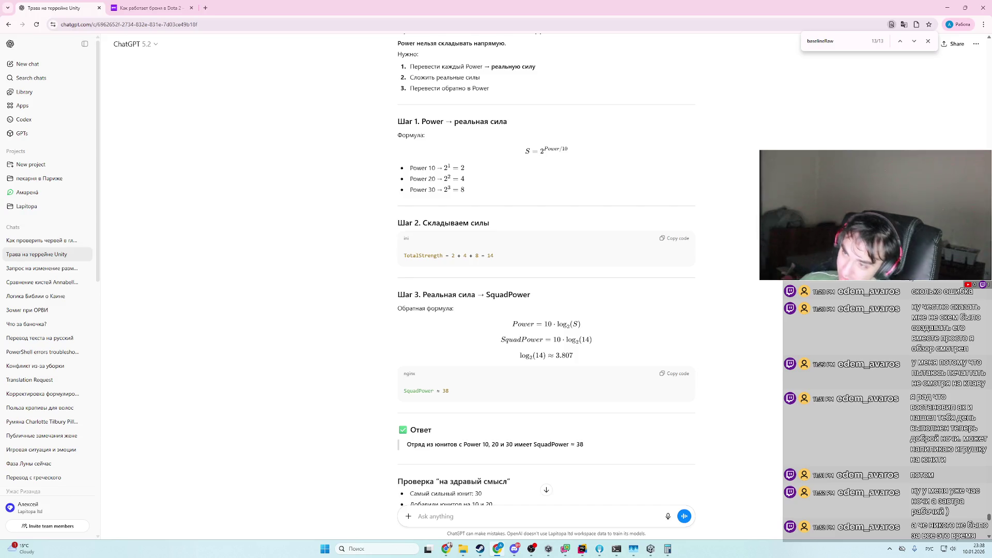
{"action": "scroll", "coordinate": [796, 367], "scroll_direction": "down", "scroll_amount": 10}
{"action": "scroll", "coordinate": [796, 367], "scroll_direction": "down", "scroll_amount": 5}
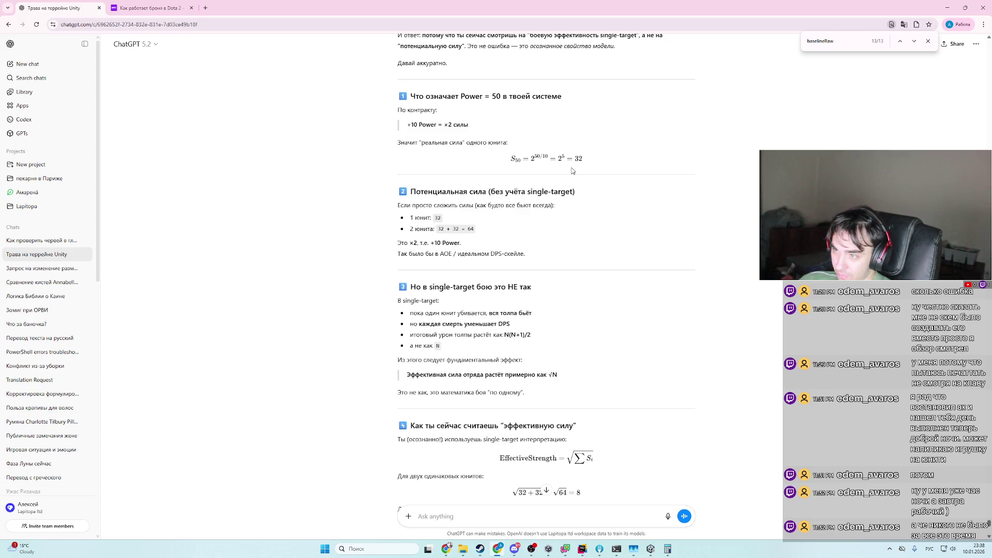
{"action": "scroll", "coordinate": [574, 176], "scroll_direction": "down", "scroll_amount": 5}
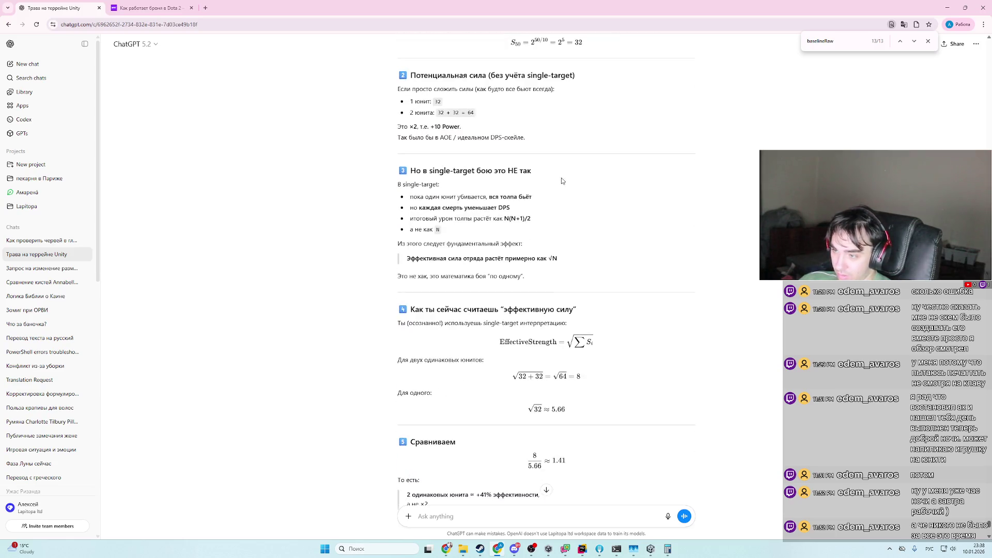
{"action": "scroll", "coordinate": [579, 269], "scroll_direction": "down", "scroll_amount": 2}
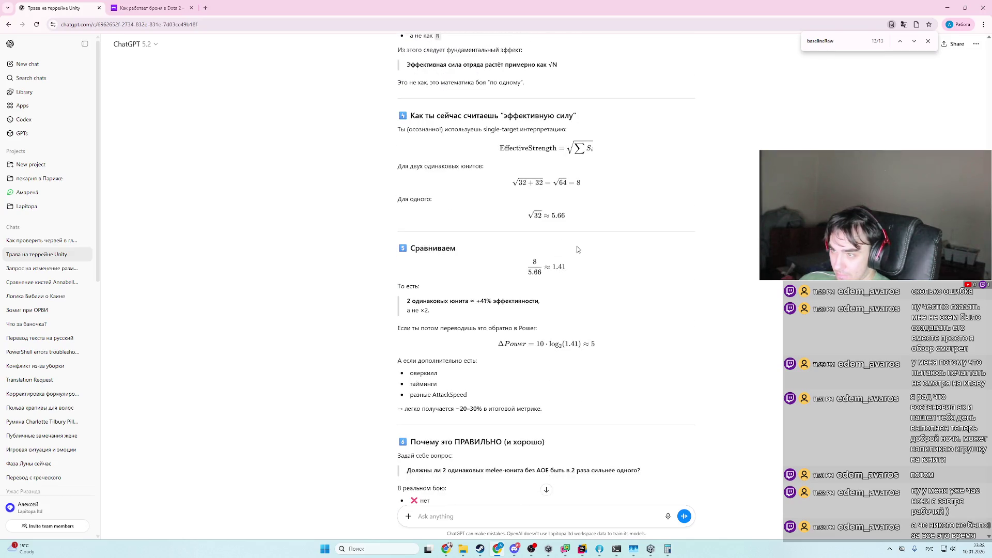
{"action": "scroll", "coordinate": [578, 249], "scroll_direction": "down", "scroll_amount": 1}
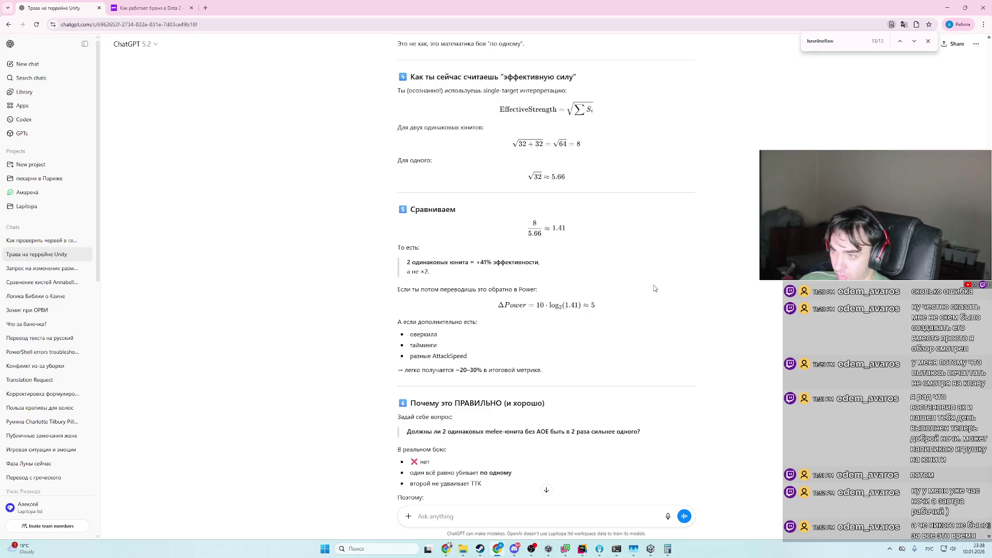
{"action": "scroll", "coordinate": [655, 288], "scroll_direction": "down", "scroll_amount": 6}
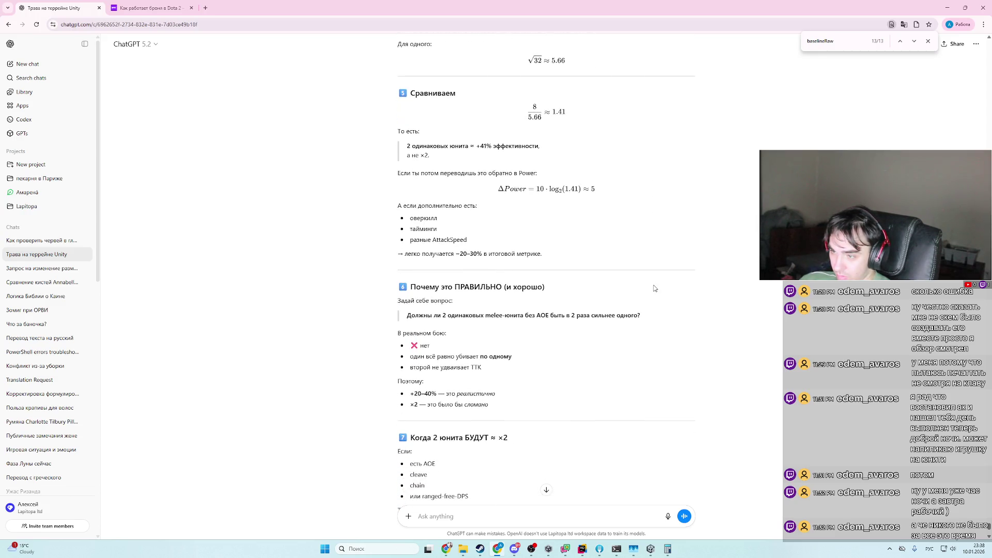
{"action": "scroll", "coordinate": [654, 288], "scroll_direction": "down", "scroll_amount": 3}
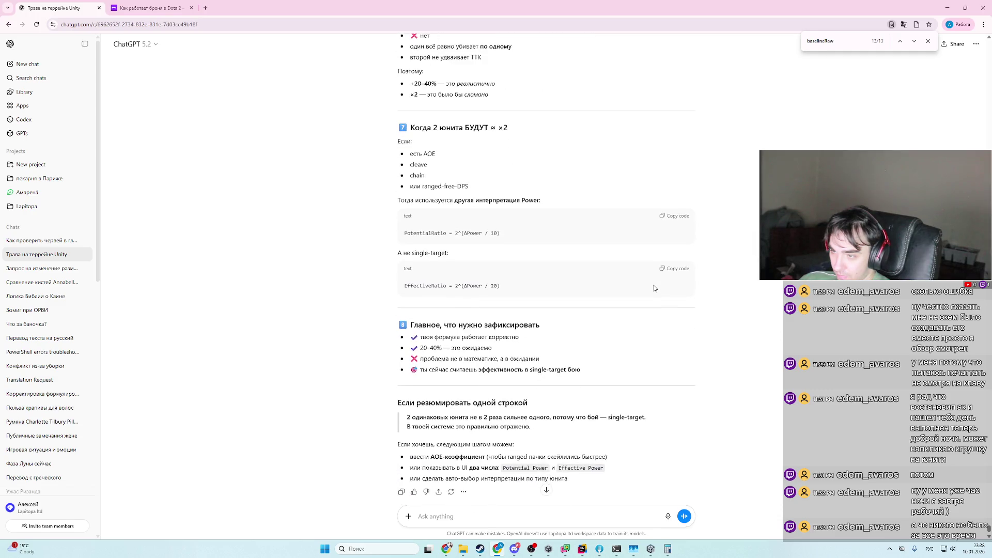
{"action": "scroll", "coordinate": [655, 288], "scroll_direction": "up", "scroll_amount": 12}
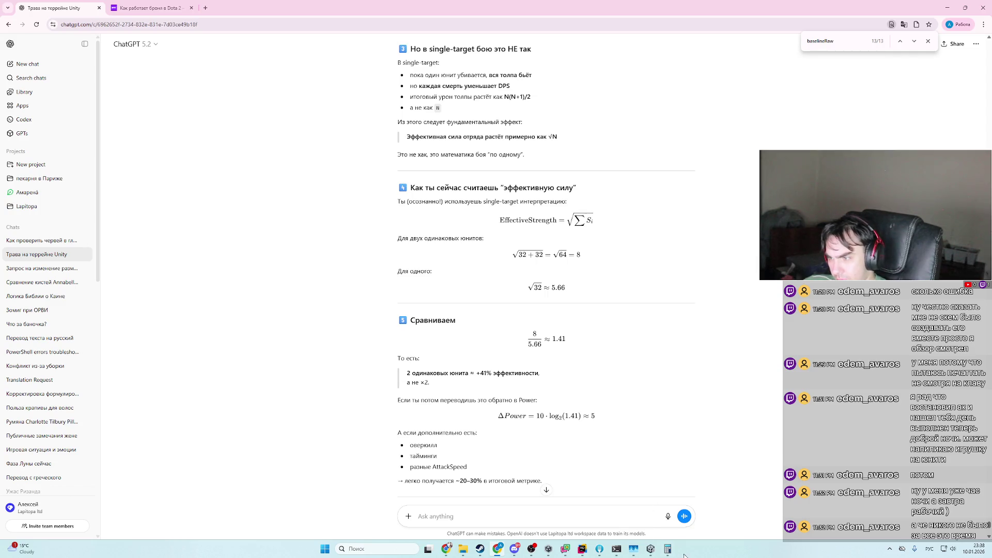
- Compute the square root of 128 in Calculator, getting about 11.3137
{"action": "left_click", "coordinate": [668, 549]}
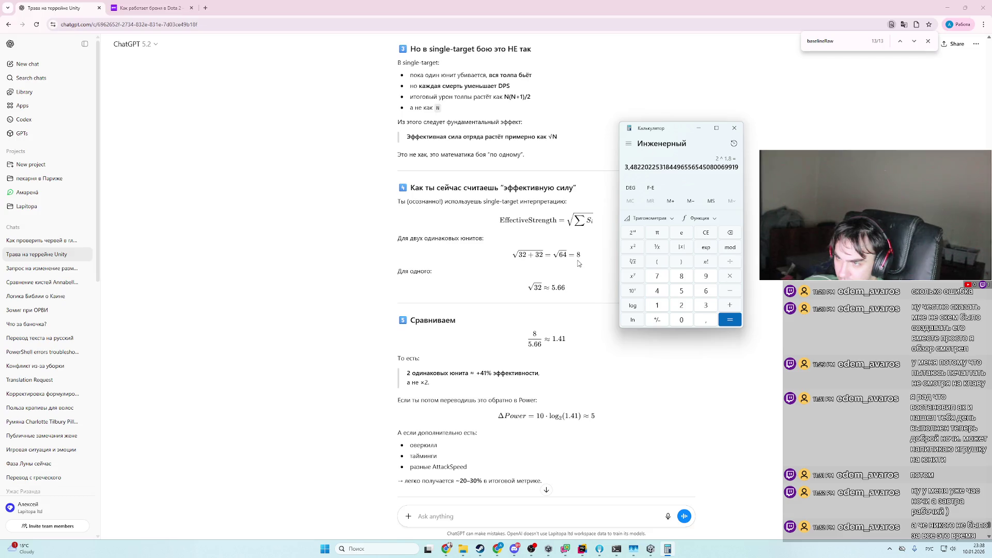
{"action": "left_click", "coordinate": [660, 304]}
{"action": "left_click", "coordinate": [682, 305]}
{"action": "left_click", "coordinate": [681, 278]}
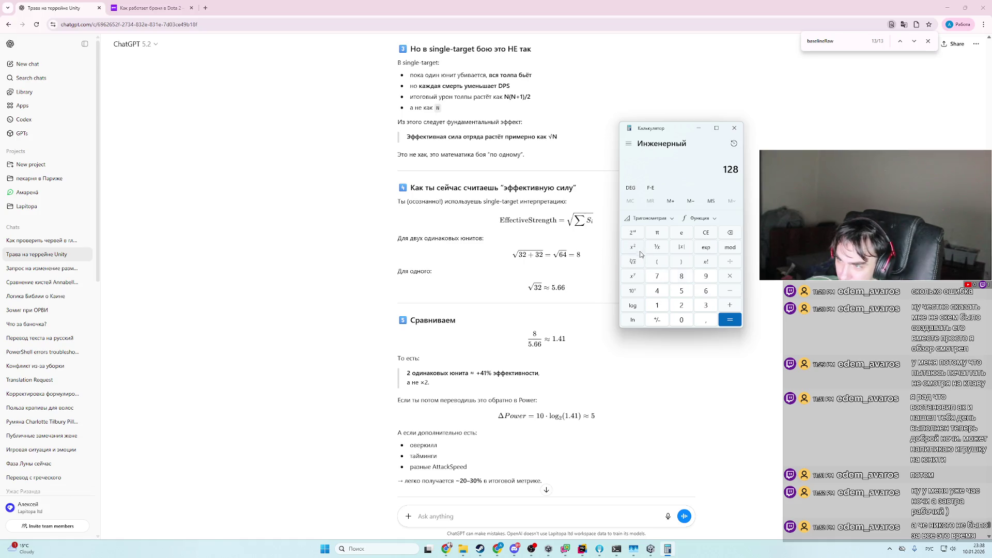
{"action": "left_click", "coordinate": [633, 263]}
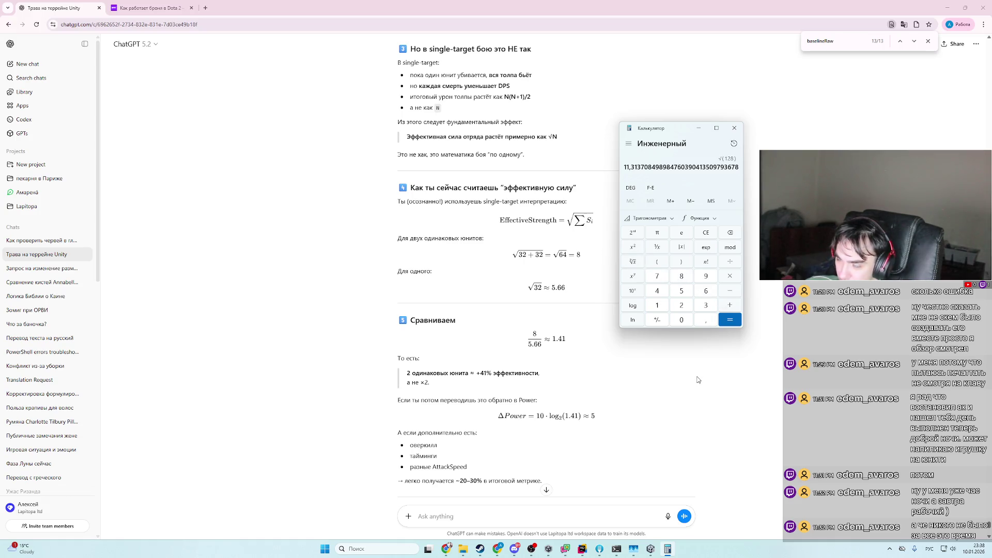
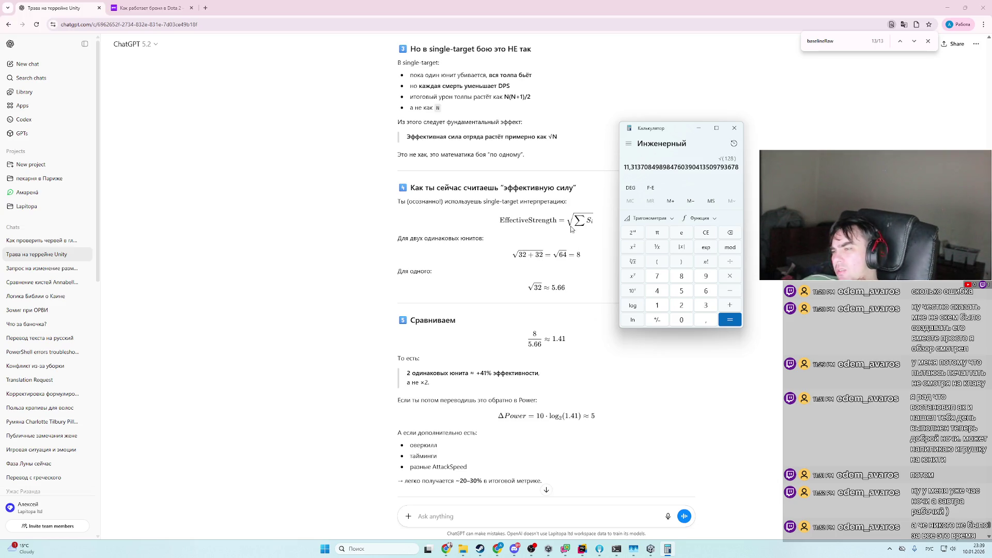
- Review the answer and compute 2^15 = 32768 and its square root (≈ 181.02) in Calculator
{"action": "scroll", "coordinate": [572, 228], "scroll_direction": "up", "scroll_amount": 3}
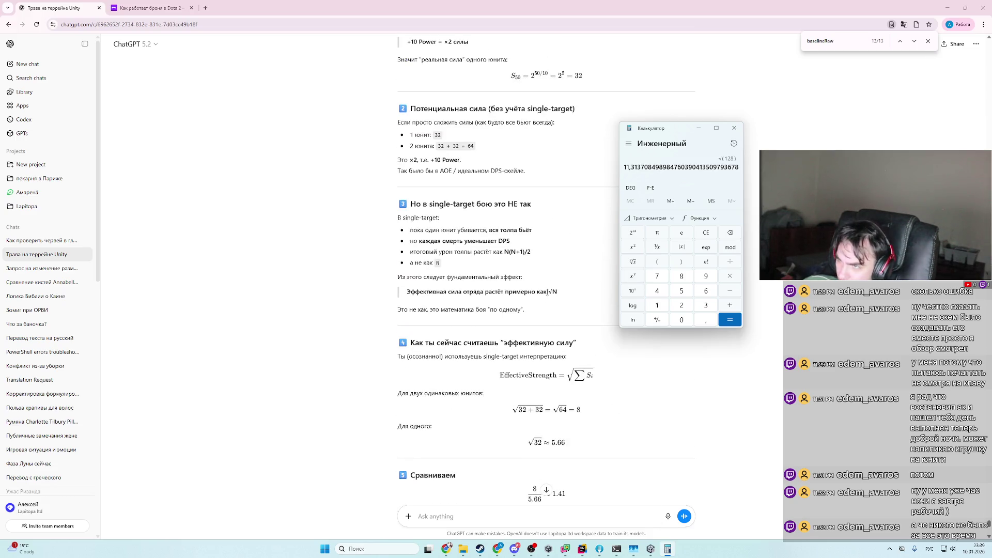
{"action": "scroll", "coordinate": [545, 284], "scroll_direction": "up", "scroll_amount": 2}
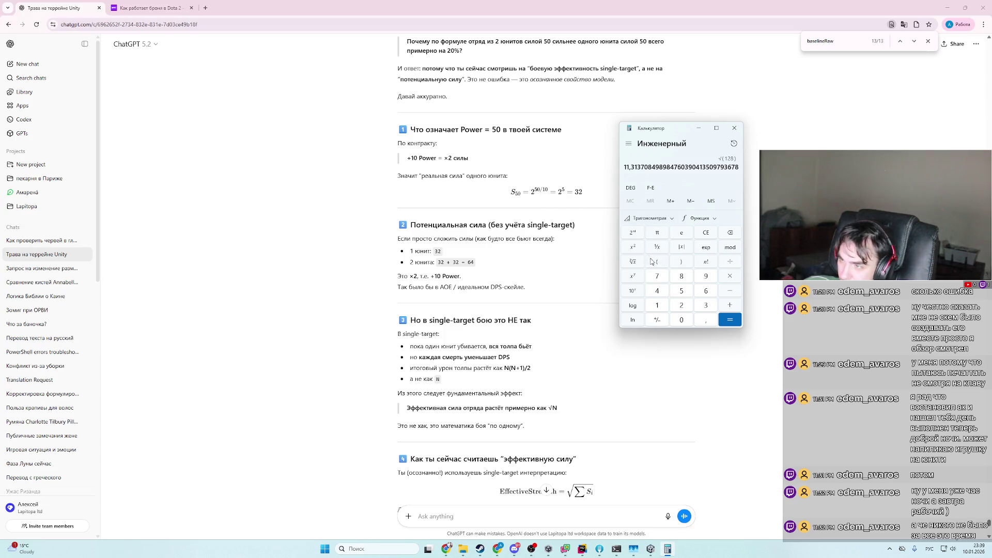
{"action": "scroll", "coordinate": [543, 336], "scroll_direction": "down", "scroll_amount": 1}
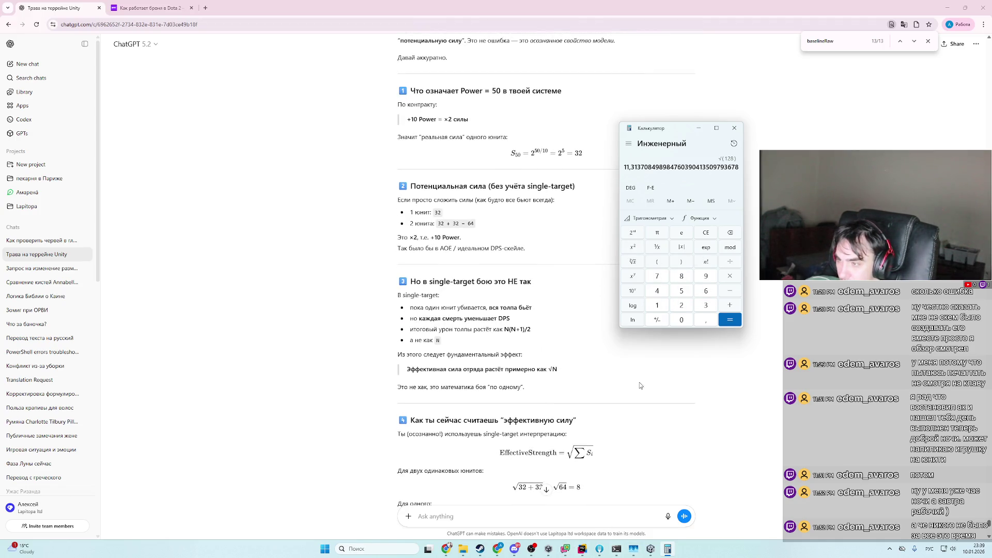
{"action": "left_click", "coordinate": [681, 306]}
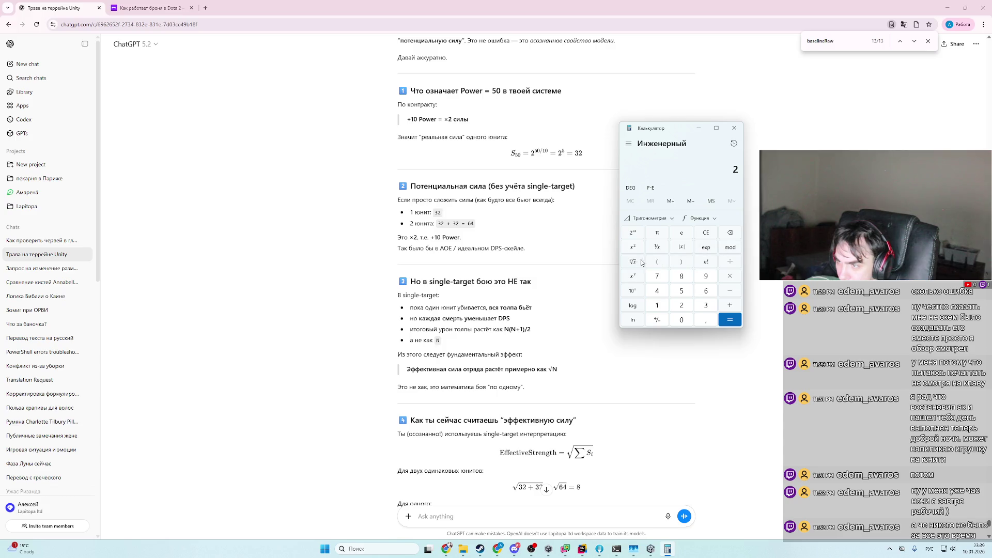
{"action": "left_click", "coordinate": [639, 277]}
{"action": "left_click", "coordinate": [658, 308]}
{"action": "left_click", "coordinate": [681, 293]}
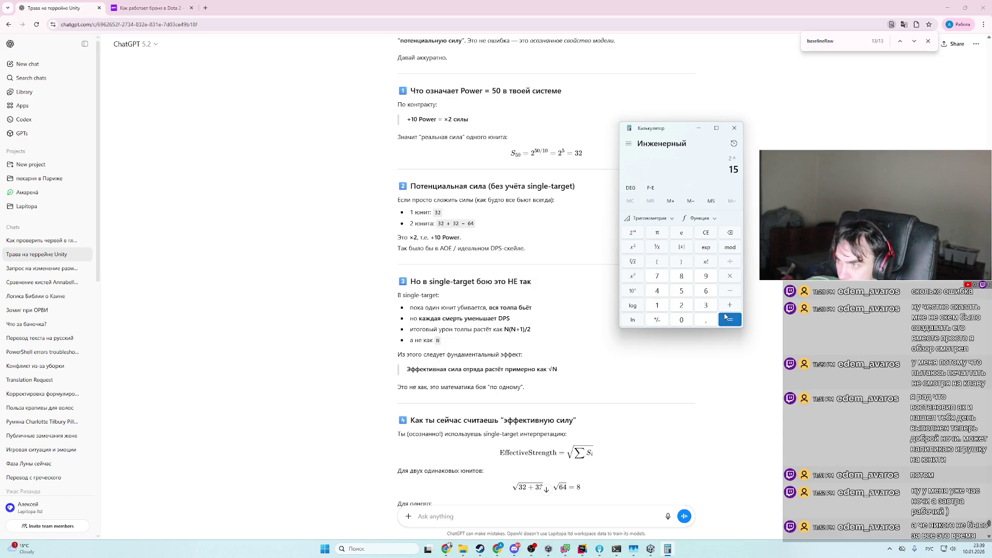
{"action": "left_click", "coordinate": [726, 317]}
{"action": "scroll", "coordinate": [724, 380], "scroll_direction": "down", "scroll_amount": 4}
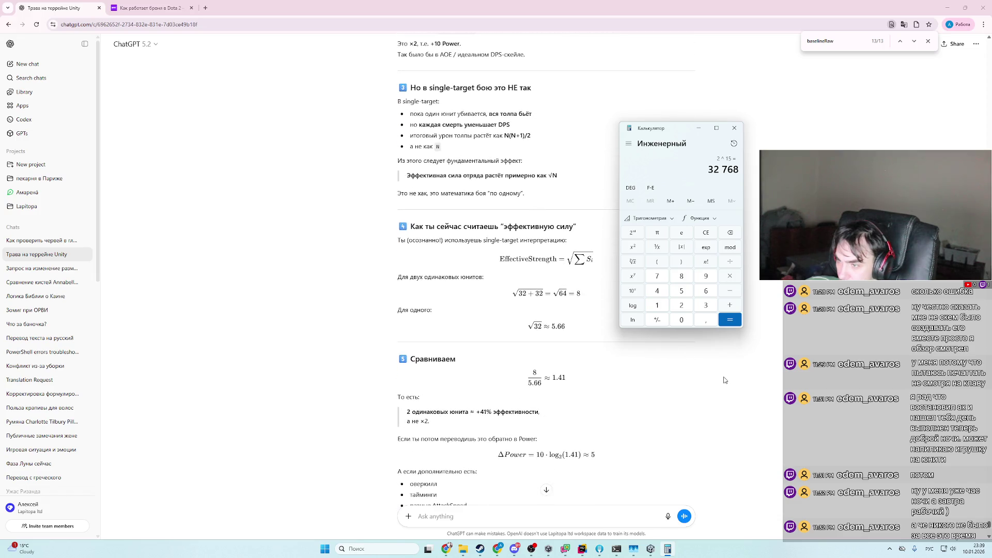
{"action": "left_click", "coordinate": [639, 262]}
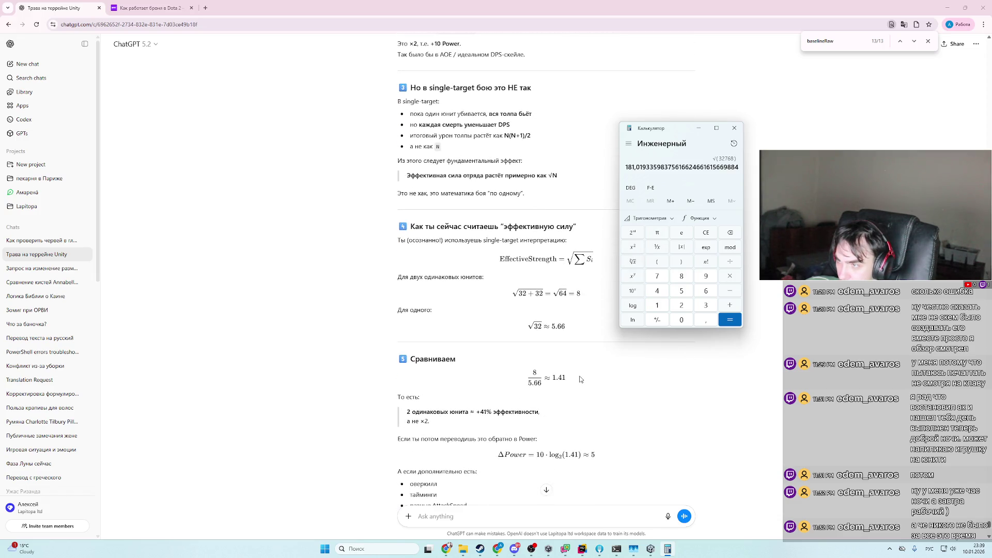
- Begin a follow-up message in ChatGPT starting with 'как'
{"action": "scroll", "coordinate": [581, 377], "scroll_direction": "down", "scroll_amount": 2}
{"action": "scroll", "coordinate": [581, 378], "scroll_direction": "down", "scroll_amount": 1}
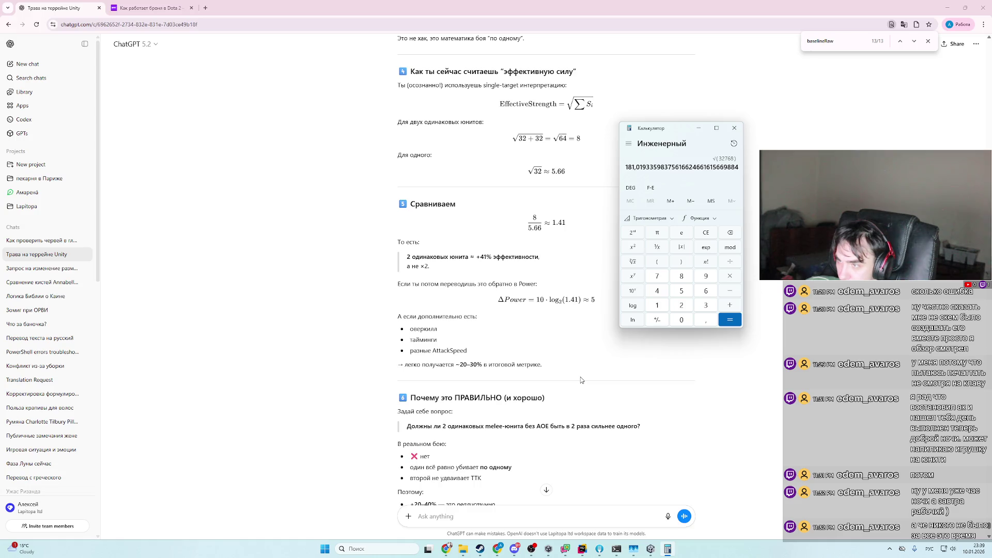
{"action": "scroll", "coordinate": [550, 445], "scroll_direction": "down", "scroll_amount": 9}
{"action": "left_click", "coordinate": [499, 511]}
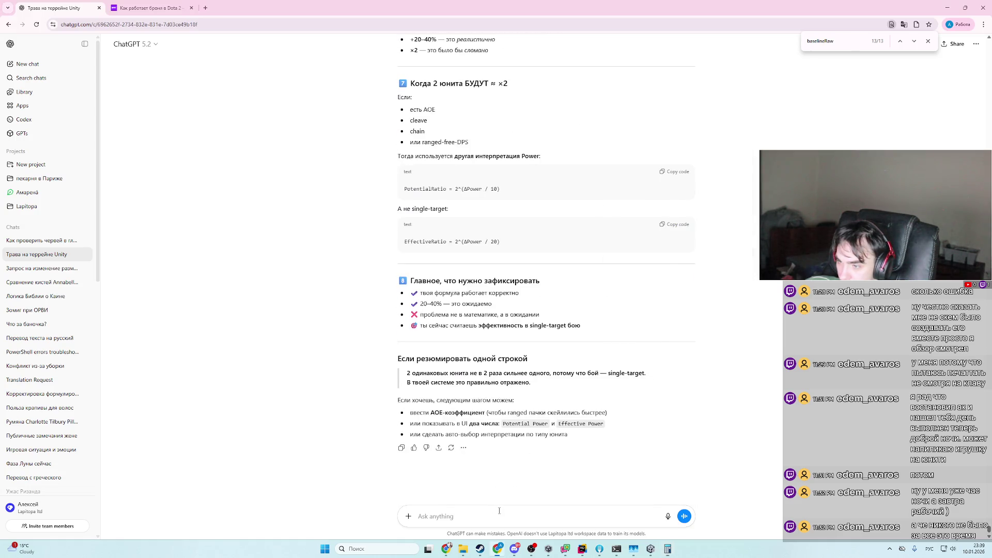
{"action": "type", "text": "как"}
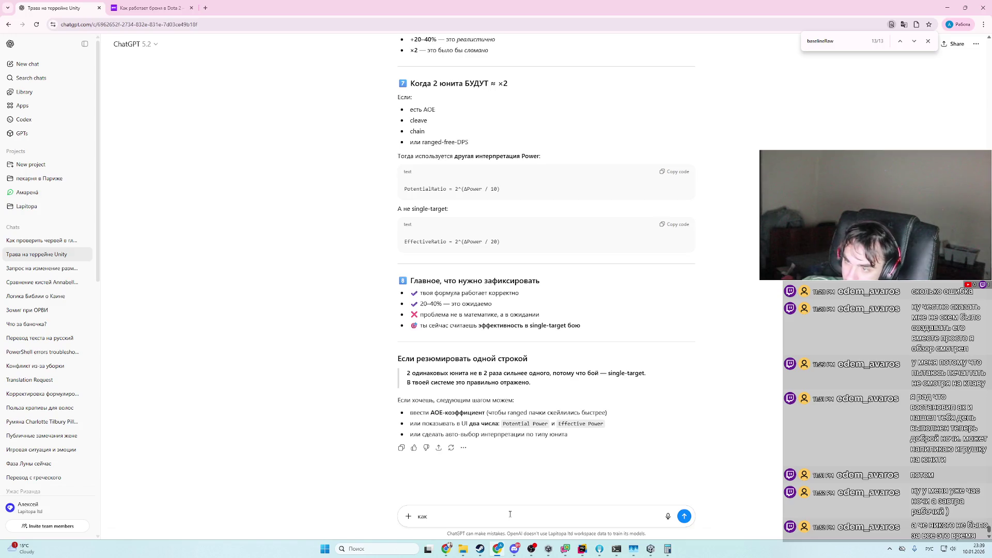
- Glance at the Bear unit's level entries in UnitPower.json in Rider, then return to ChatGPT
{"action": "key", "text": "alt+Tab"}
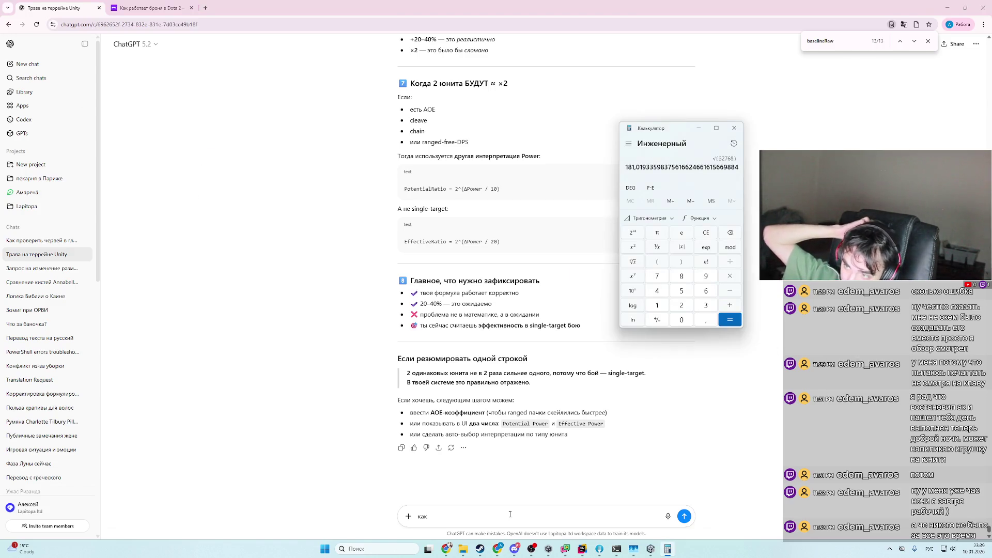
{"action": "key", "text": "alt+Tab"}
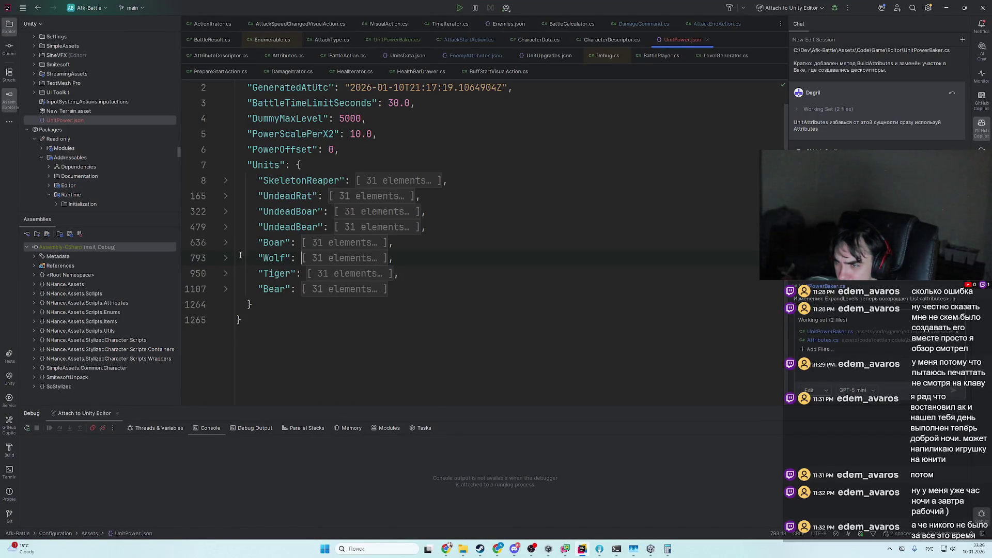
{"action": "left_click", "coordinate": [229, 291]}
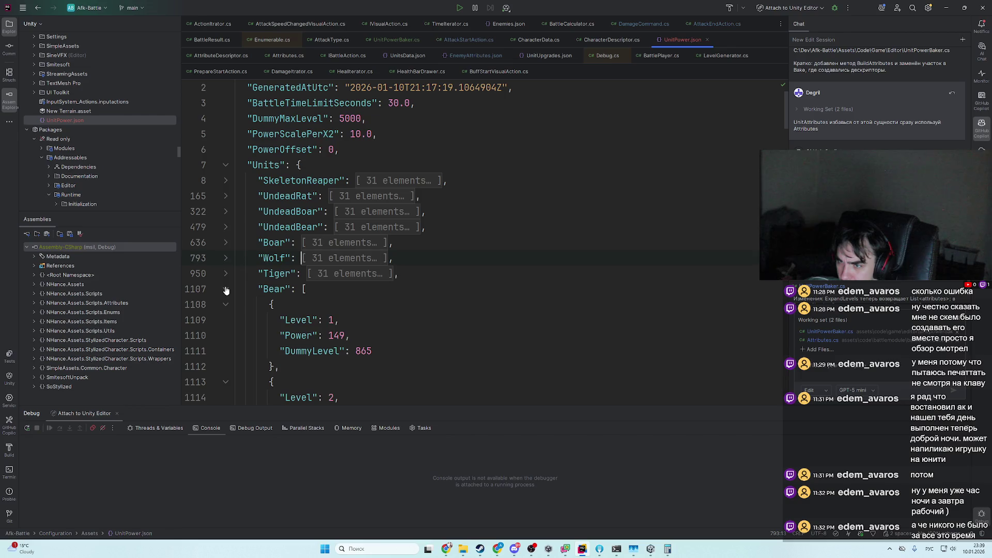
{"action": "left_click", "coordinate": [226, 290]}
{"action": "key", "text": "alt+Tab"}
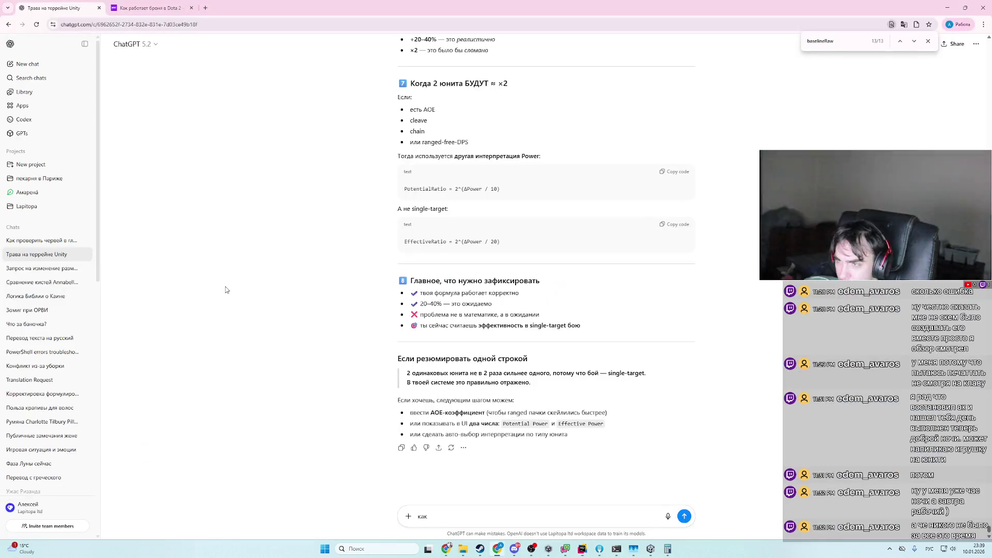
- Clear the drafted 'как' follow-up from the ChatGPT message box
{"action": "key", "text": "alt+Tab"}
{"action": "key", "text": "alt+Tab"}
{"action": "key", "text": "alt+Tab"}
{"action": "key", "text": "alt+Tab"}
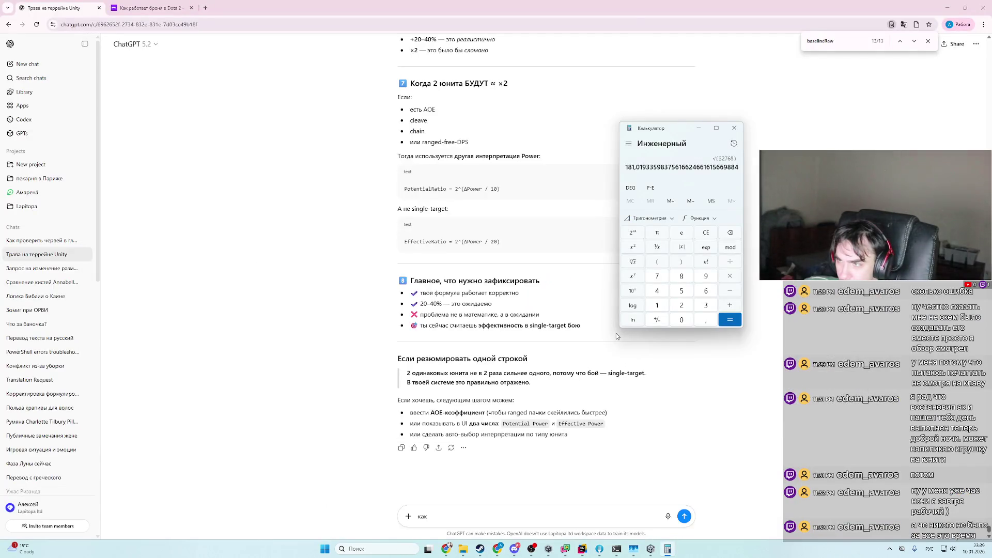
{"action": "scroll", "coordinate": [557, 345], "scroll_direction": "up", "scroll_amount": 3}
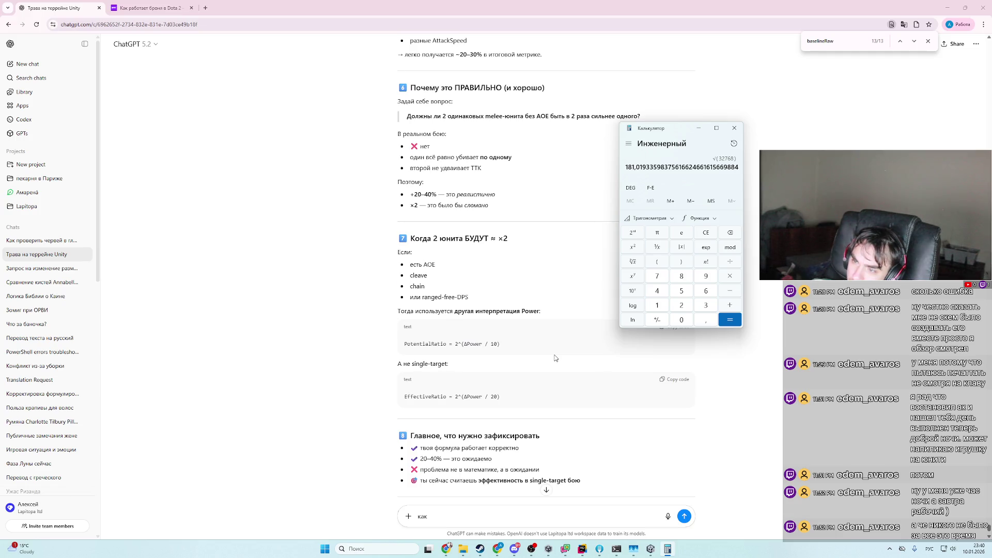
{"action": "scroll", "coordinate": [555, 358], "scroll_direction": "down", "scroll_amount": 2}
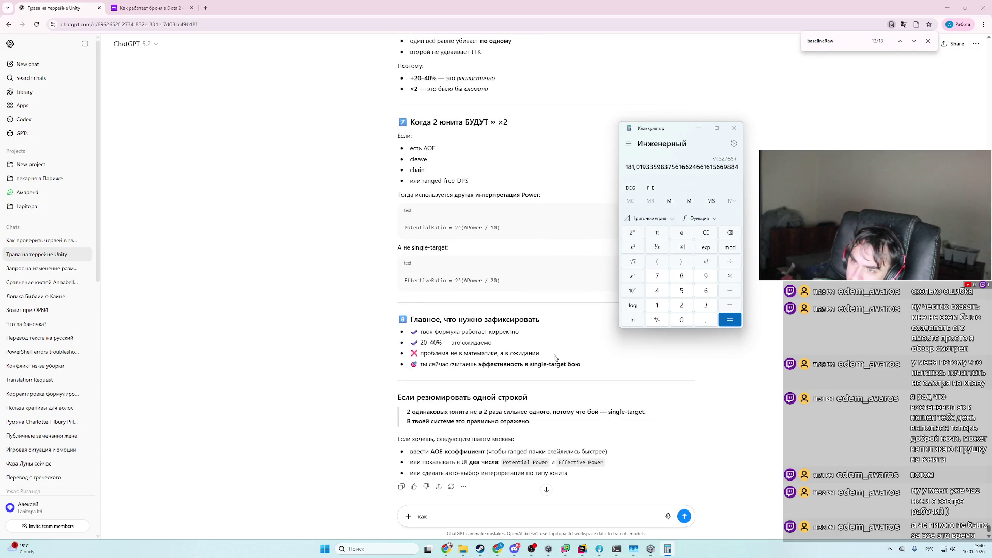
{"action": "scroll", "coordinate": [555, 358], "scroll_direction": "down", "scroll_amount": 2}
{"action": "scroll", "coordinate": [553, 372], "scroll_direction": "up", "scroll_amount": 5}
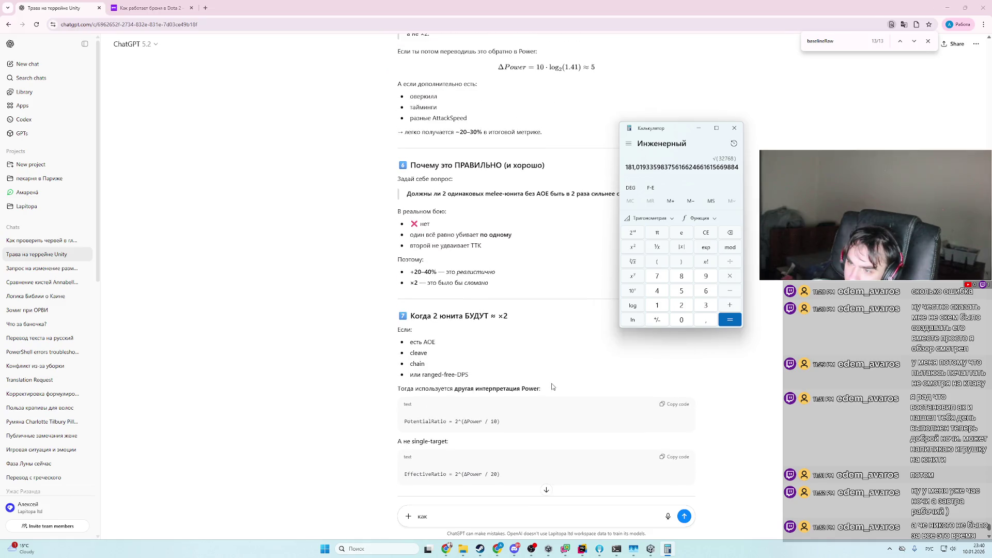
{"action": "scroll", "coordinate": [552, 386], "scroll_direction": "down", "scroll_amount": 3}
{"action": "left_click", "coordinate": [437, 521]}
{"action": "key", "text": "alt+Tab"}
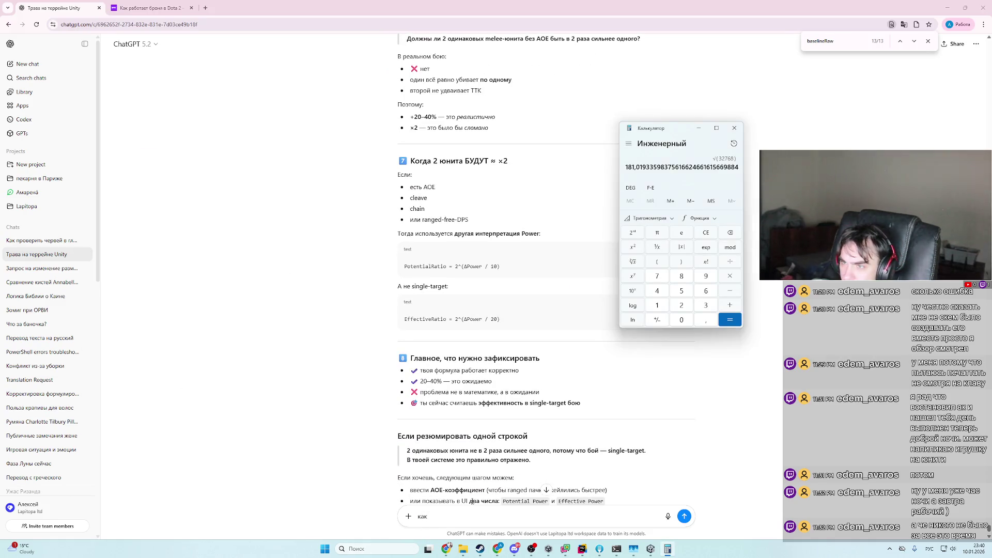
{"action": "left_click", "coordinate": [470, 516]}
{"action": "key", "text": "ctrl+a"}
{"action": "type", "text": "п"}
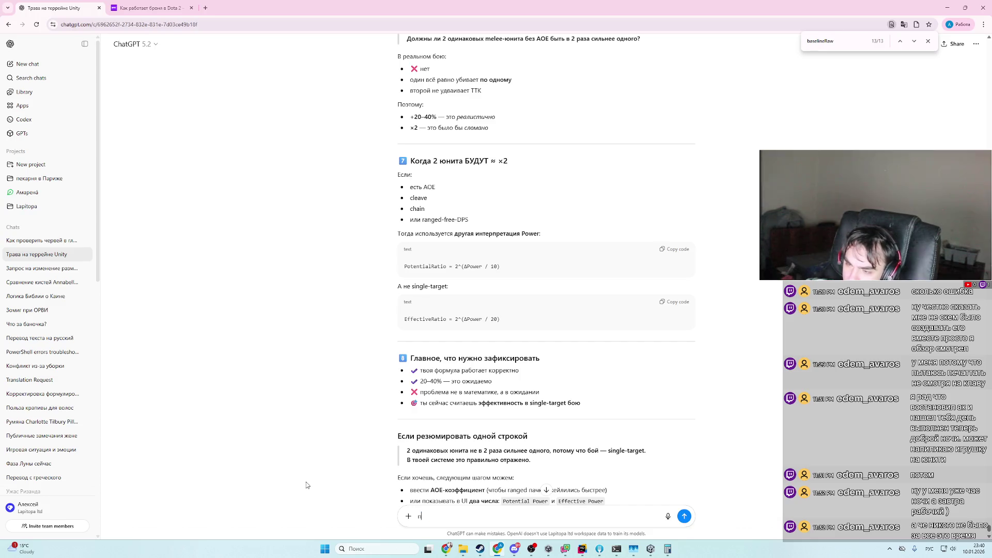
{"action": "key", "text": "BackSpace"}
- Scroll back up to the 'Но в single-target бою' and 'Сравниваем' sections (√32 ≈ 5.66, 8/5.66 ≈ 1.41)
{"action": "key", "text": "alt+Tab"}
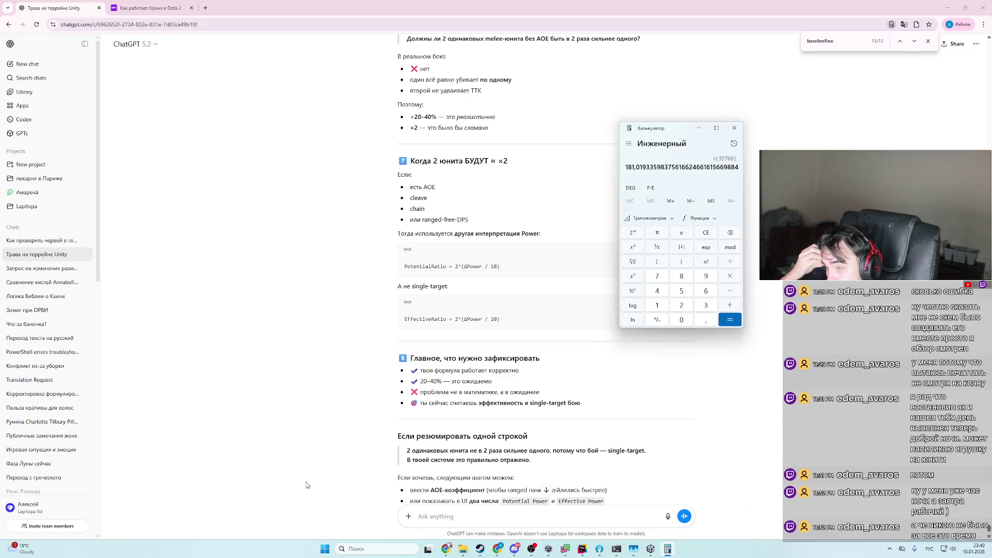
{"action": "key", "text": "alt+Tab"}
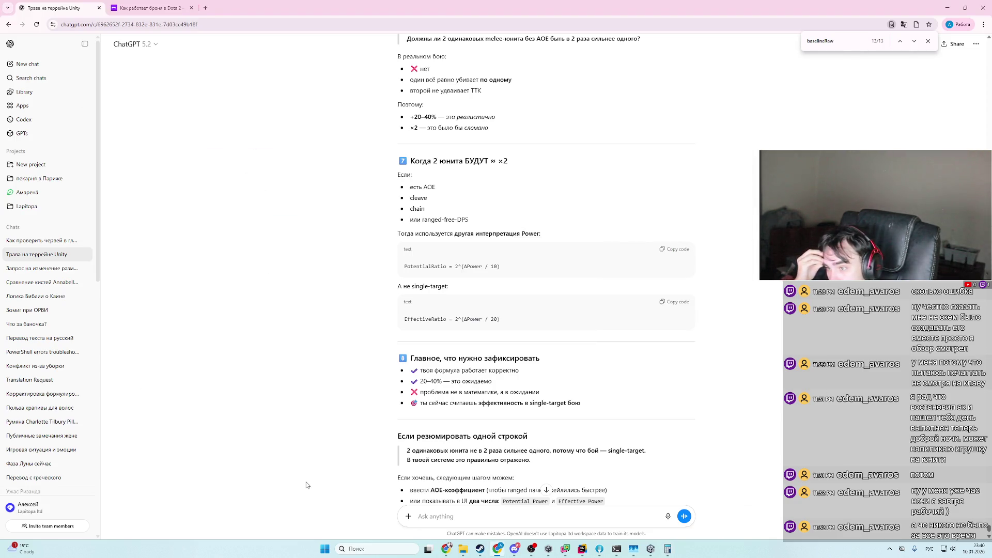
{"action": "key", "text": "alt+Tab"}
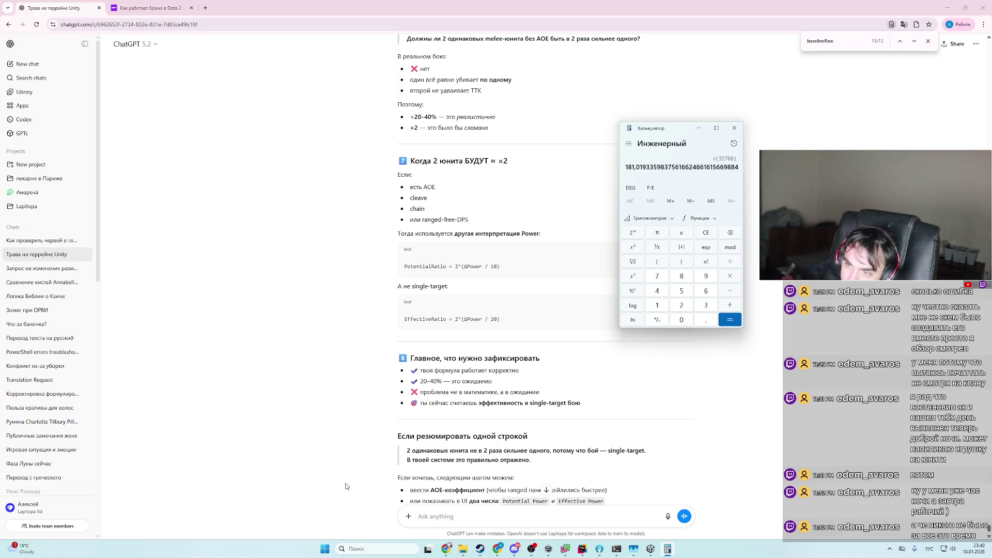
{"action": "scroll", "coordinate": [346, 485], "scroll_direction": "up", "scroll_amount": 4}
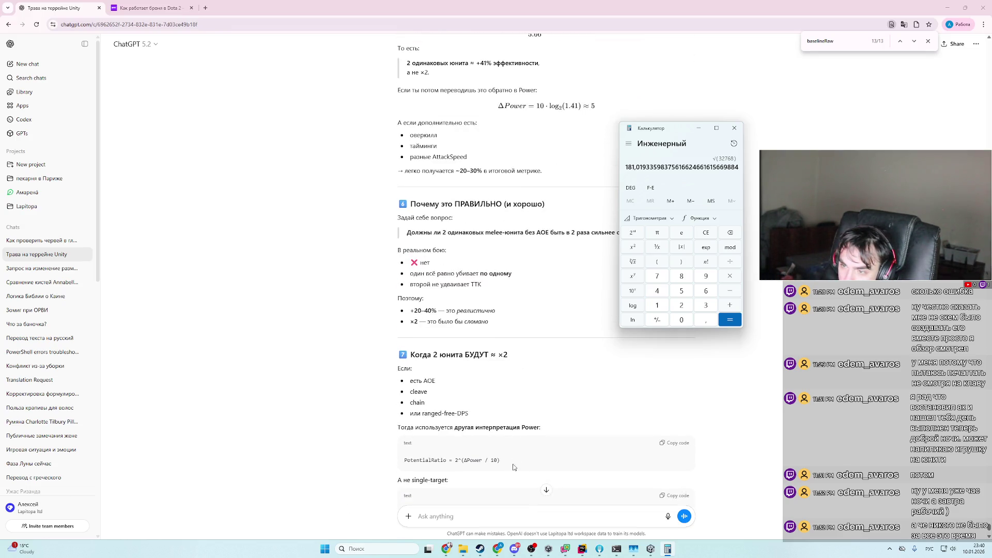
{"action": "scroll", "coordinate": [515, 463], "scroll_direction": "down", "scroll_amount": 1}
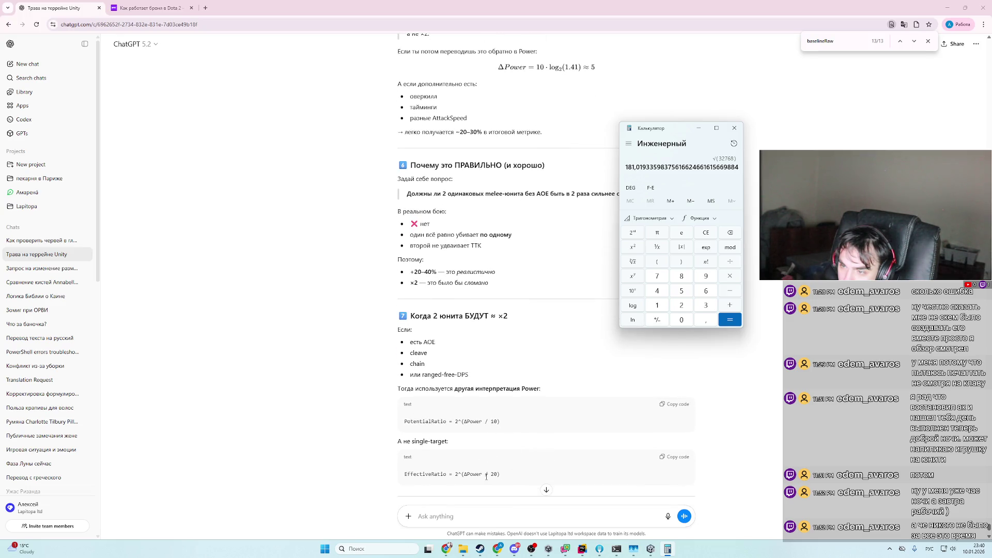
{"action": "scroll", "coordinate": [512, 473], "scroll_direction": "up", "scroll_amount": 4}
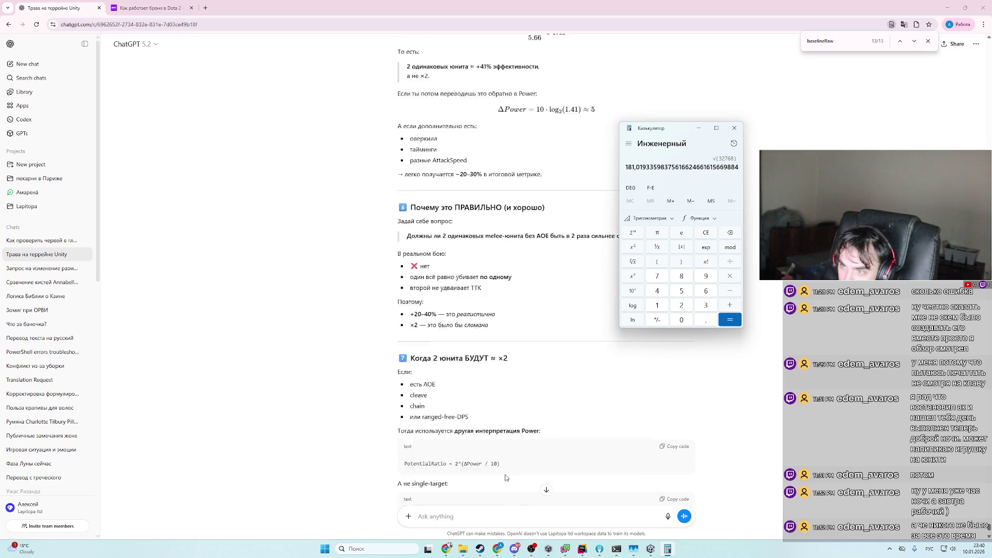
{"action": "scroll", "coordinate": [519, 474], "scroll_direction": "up", "scroll_amount": 2}
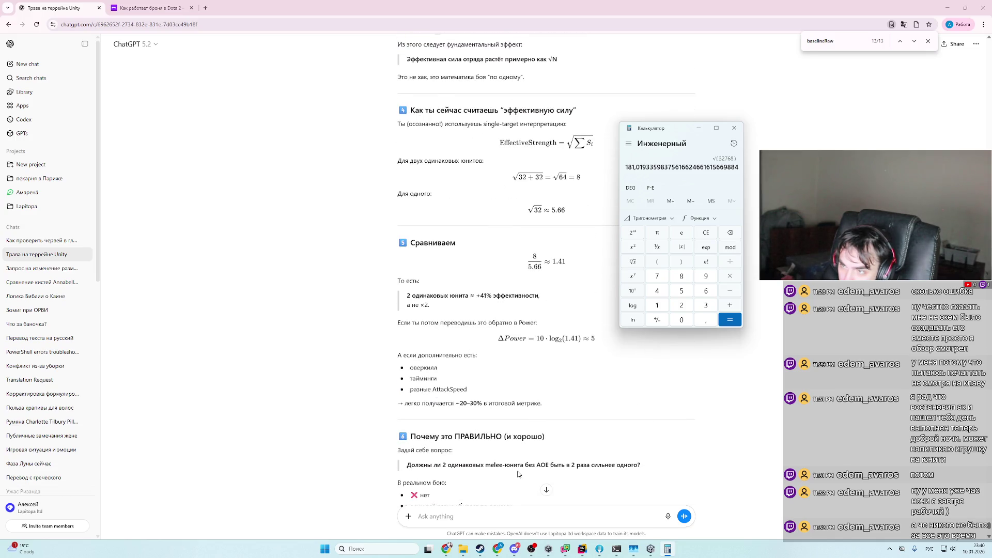
{"action": "scroll", "coordinate": [519, 474], "scroll_direction": "down", "scroll_amount": 5}
{"action": "scroll", "coordinate": [518, 474], "scroll_direction": "up", "scroll_amount": 4}
{"action": "scroll", "coordinate": [519, 470], "scroll_direction": "down", "scroll_amount": 12}
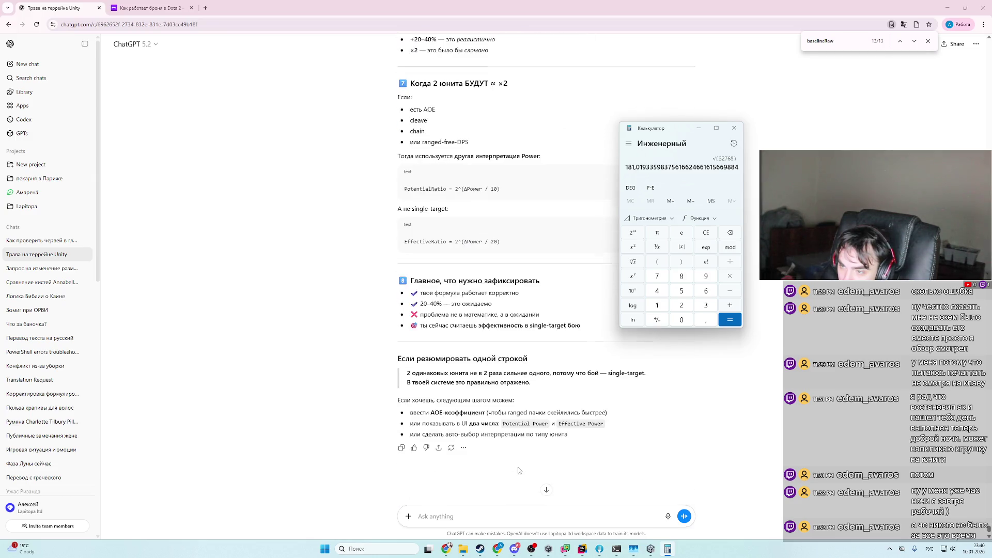
{"action": "scroll", "coordinate": [519, 470], "scroll_direction": "up", "scroll_amount": 3}
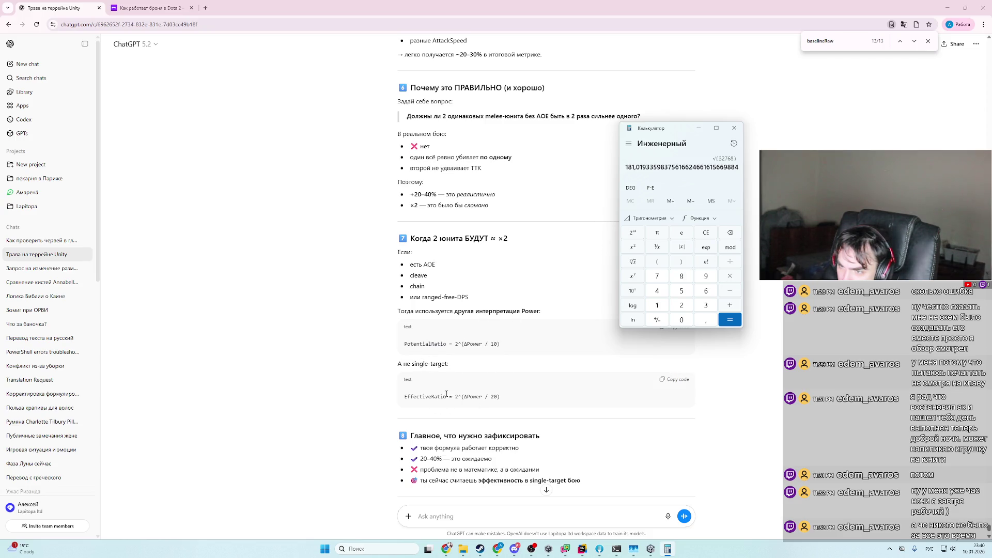
{"action": "scroll", "coordinate": [447, 394], "scroll_direction": "up", "scroll_amount": 4}
{"action": "scroll", "coordinate": [548, 400], "scroll_direction": "down", "scroll_amount": 4}
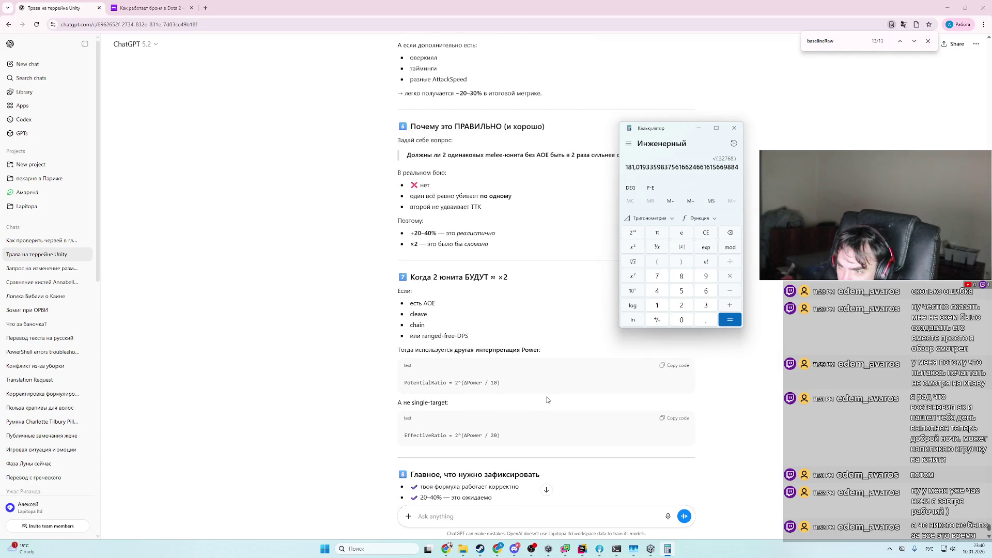
{"action": "scroll", "coordinate": [548, 400], "scroll_direction": "up", "scroll_amount": 2}
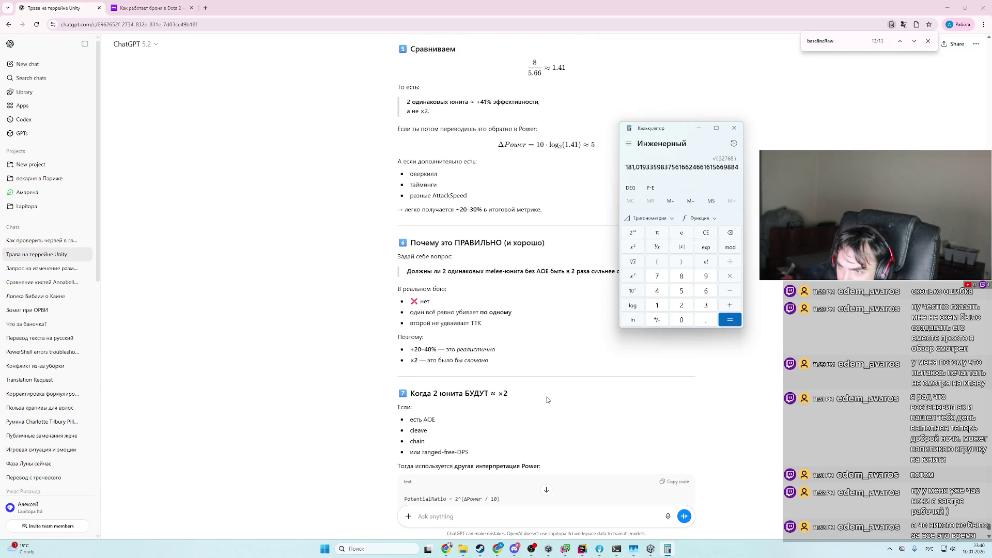
{"action": "scroll", "coordinate": [548, 399], "scroll_direction": "up", "scroll_amount": 2}
{"action": "scroll", "coordinate": [548, 400], "scroll_direction": "up", "scroll_amount": 1}
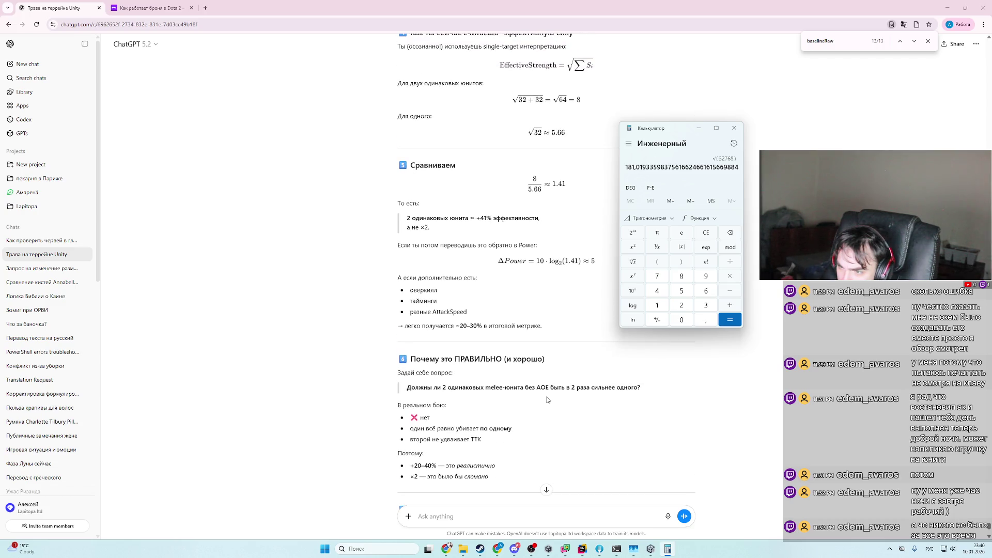
{"action": "scroll", "coordinate": [548, 399], "scroll_direction": "up", "scroll_amount": 3}
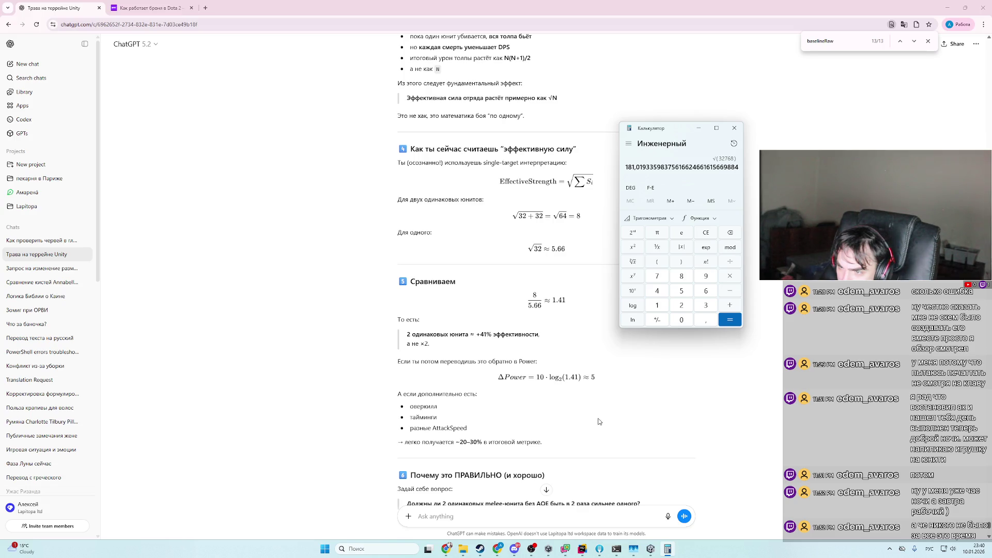
{"action": "scroll", "coordinate": [600, 422], "scroll_direction": "up", "scroll_amount": 2}
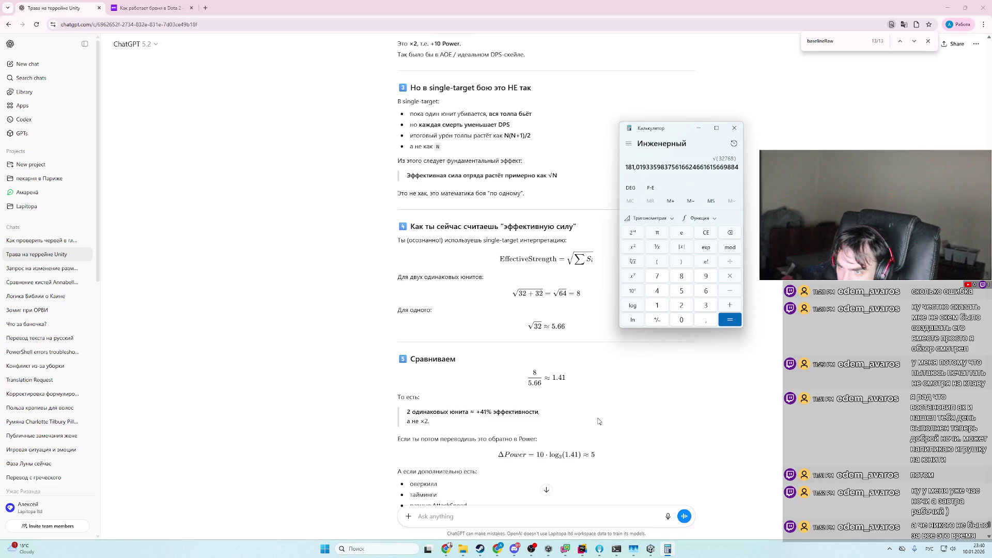
{"action": "scroll", "coordinate": [598, 421], "scroll_direction": "up", "scroll_amount": 1}
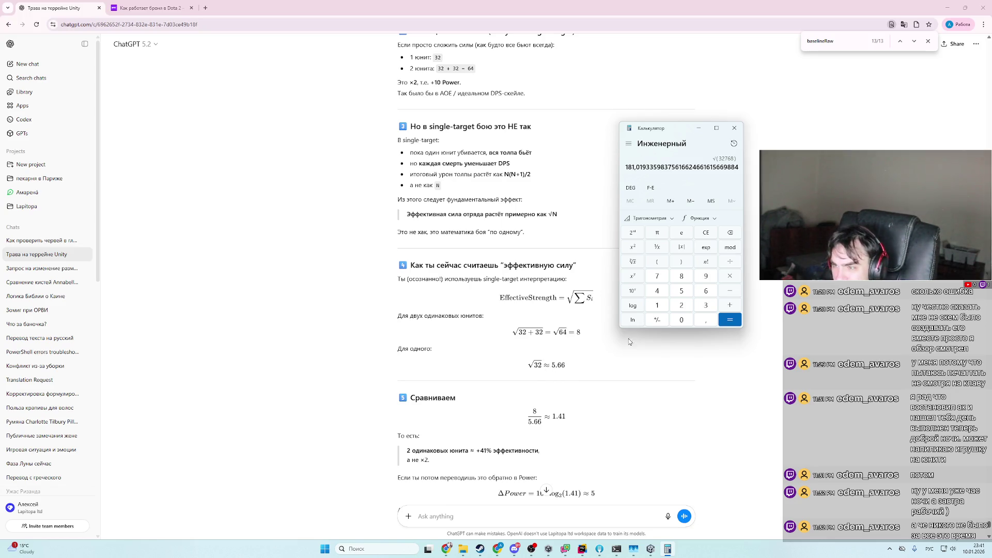
- Compute 5.66 ÷ 8 in Calculator
{"action": "left_click", "coordinate": [682, 290]}
{"action": "left_click", "coordinate": [706, 319]}
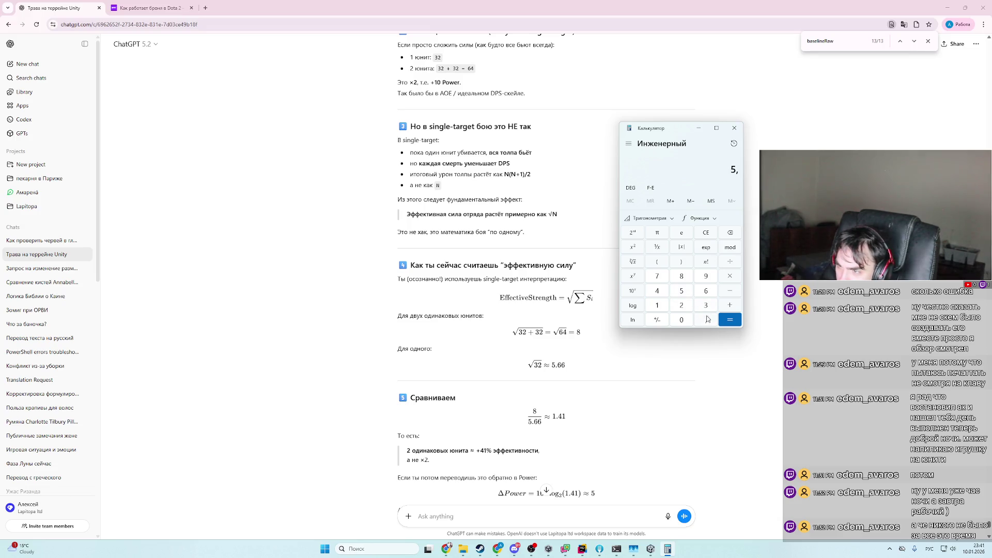
{"action": "left_click", "coordinate": [706, 290]}
{"action": "left_click", "coordinate": [706, 290]}
{"action": "left_click", "coordinate": [733, 265]}
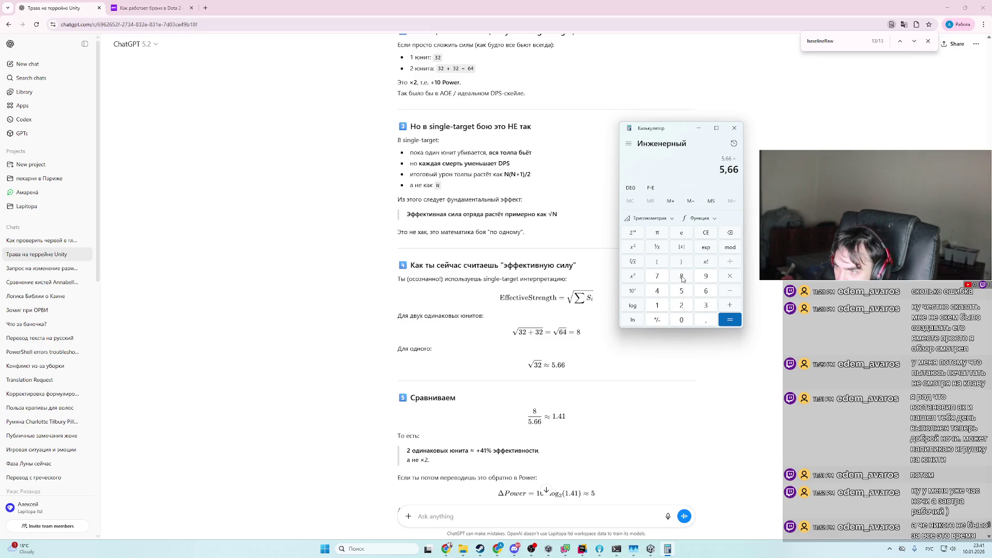
{"action": "left_click", "coordinate": [681, 277]}
{"action": "left_click", "coordinate": [740, 319]}
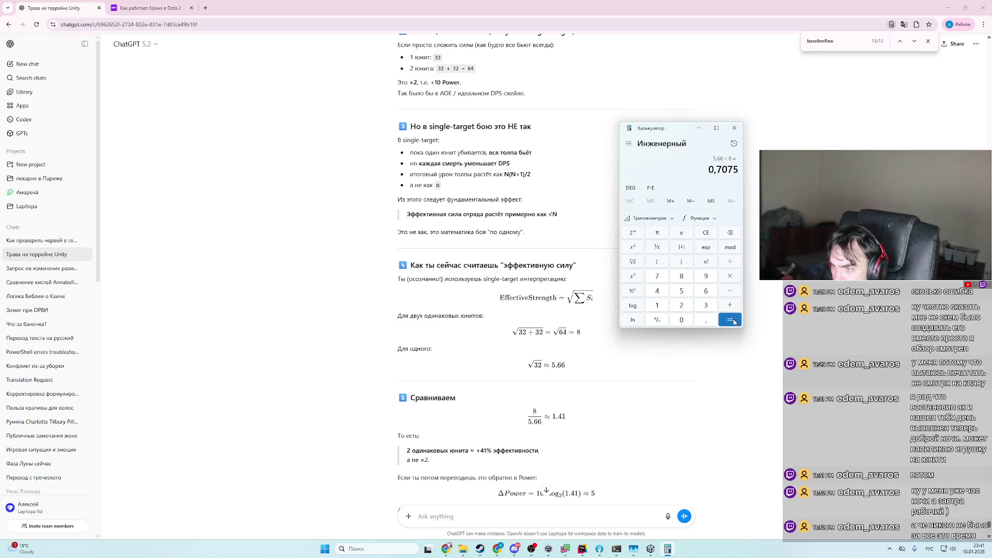
- Compute 5 ÷ 10, then enter and evaluate 108
{"action": "left_click", "coordinate": [683, 292]}
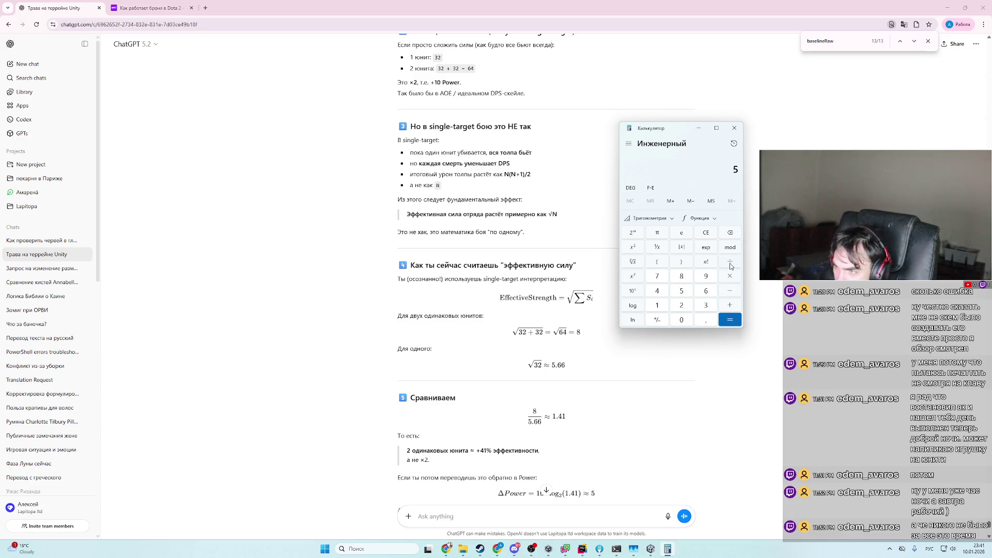
{"action": "left_click", "coordinate": [731, 264]}
{"action": "left_click", "coordinate": [657, 306]}
{"action": "left_click", "coordinate": [678, 319]}
{"action": "left_click", "coordinate": [728, 320]}
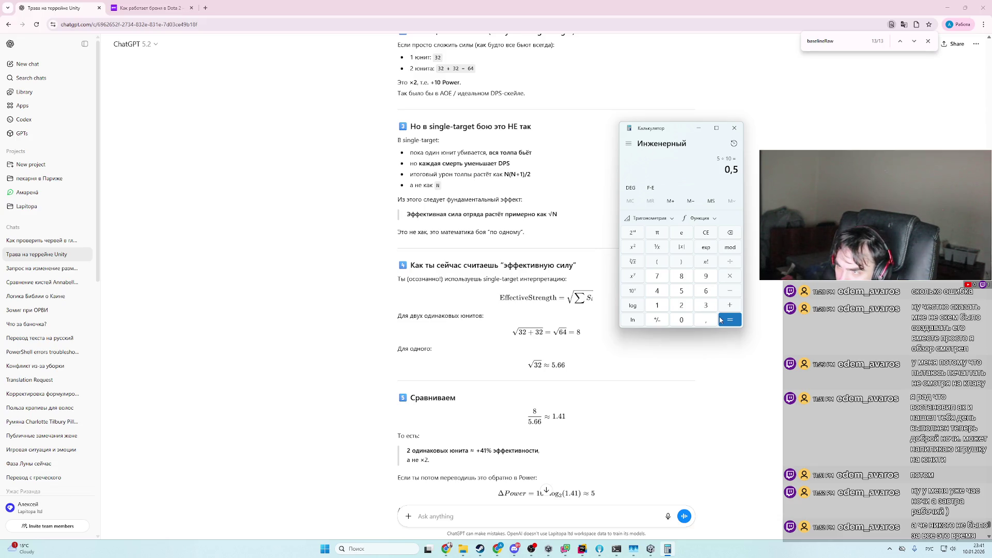
{"action": "left_click", "coordinate": [659, 305]}
{"action": "left_click", "coordinate": [680, 321]}
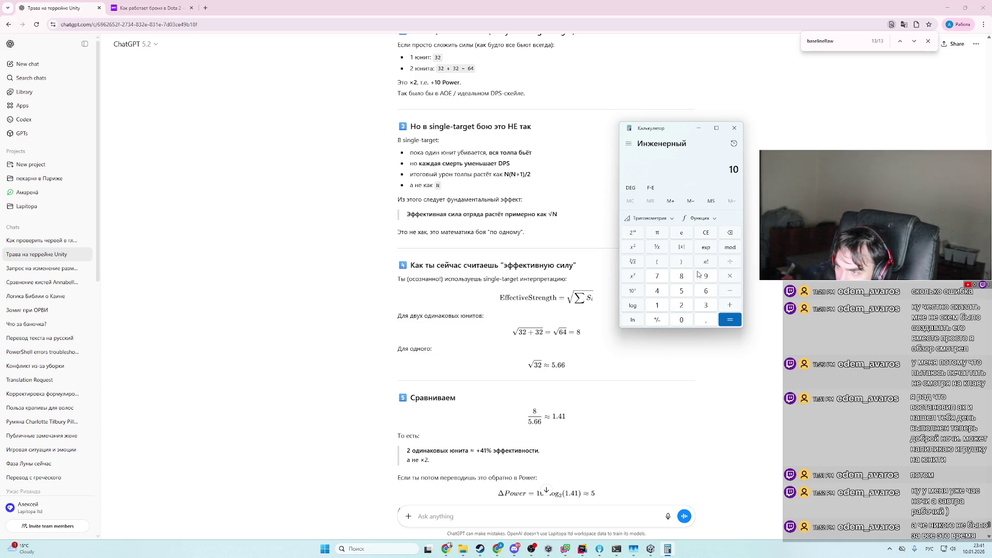
{"action": "left_click", "coordinate": [688, 278]}
{"action": "left_click", "coordinate": [734, 314]}
- Compute 8 ÷ 5.66, getting about 1.4134
{"action": "left_click", "coordinate": [690, 281]}
{"action": "left_click", "coordinate": [730, 263]}
{"action": "left_click", "coordinate": [681, 291]}
{"action": "left_click", "coordinate": [707, 321]}
{"action": "left_click", "coordinate": [707, 291]}
{"action": "left_click", "coordinate": [707, 291]}
{"action": "left_click", "coordinate": [739, 324]}
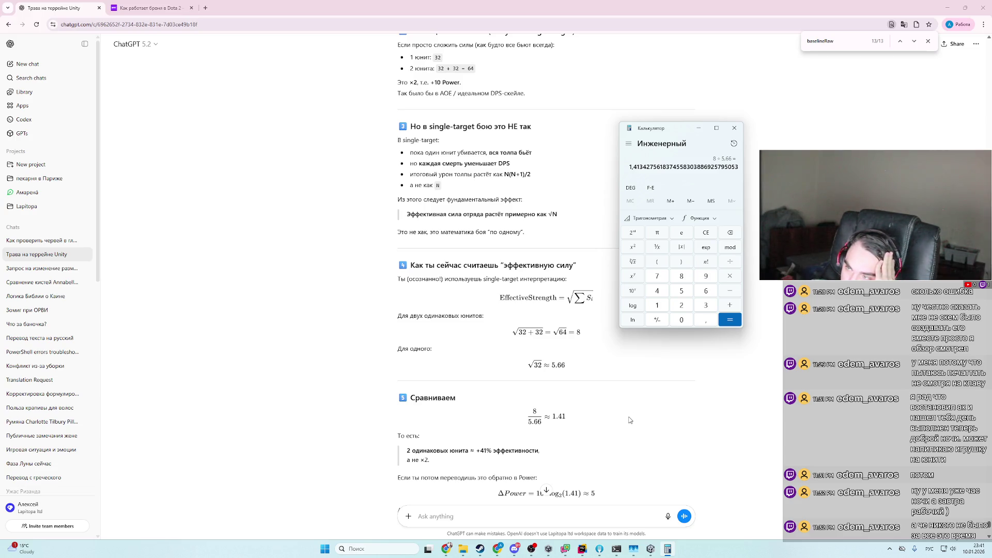
- Glance at the Afk Battle spreadsheet, then return to the ChatGPT answer
{"action": "left_click", "coordinate": [447, 549]}
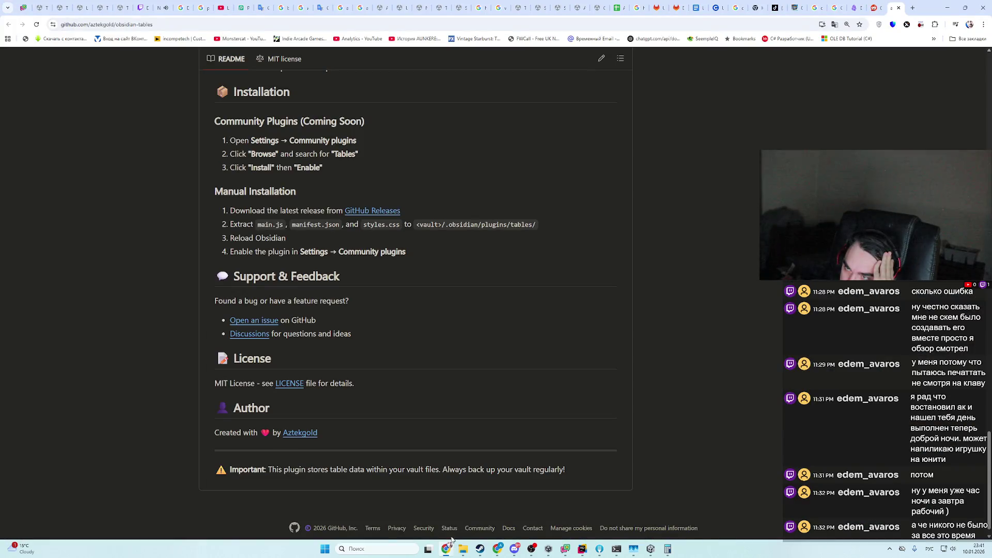
{"action": "left_click", "coordinate": [620, 8]}
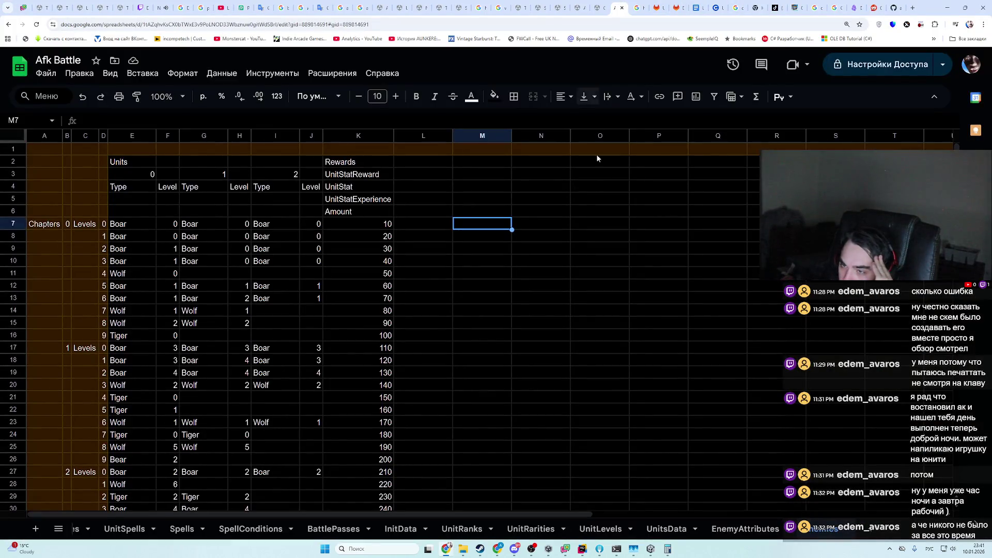
{"action": "left_click", "coordinate": [950, 6]}
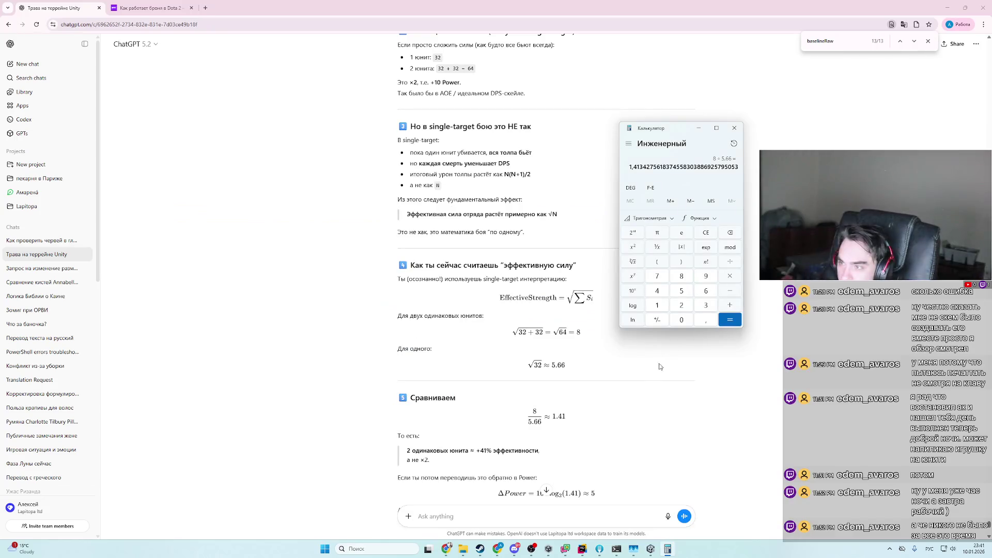
{"action": "scroll", "coordinate": [643, 411], "scroll_direction": "down", "scroll_amount": 1}
- Send '8 больше на 41%, разве 2 юнита сильнее всего на 41% 1 юнита?' to ChatGPT
{"action": "left_click", "coordinate": [569, 519]}
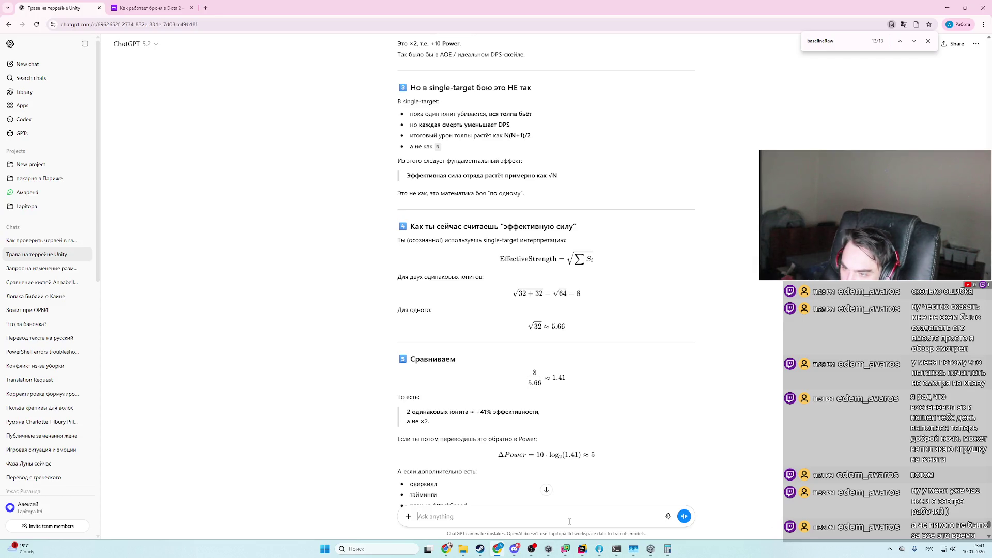
{"action": "type", "text": "6"}
{"action": "key", "text": "BackSpace"}
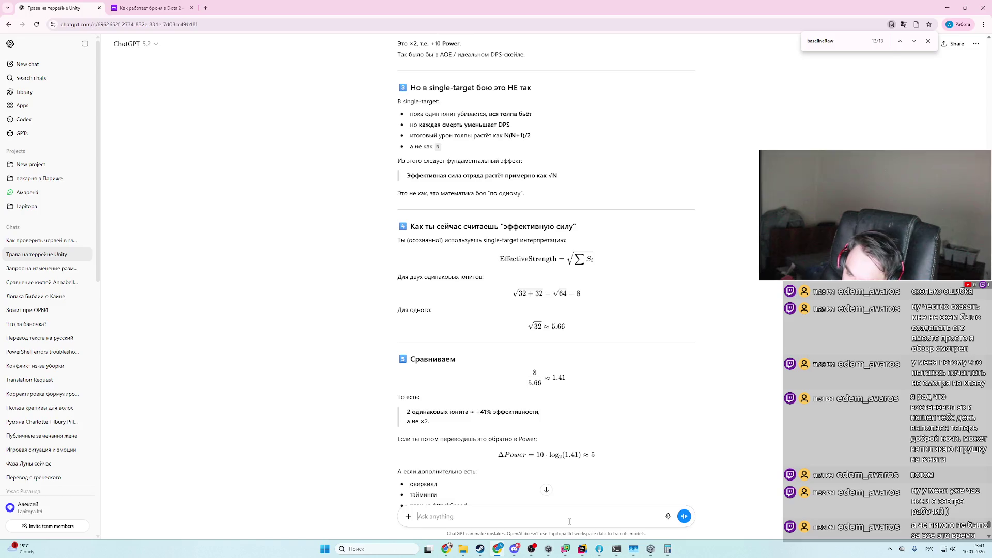
{"action": "type", "text": "8 больше на"}
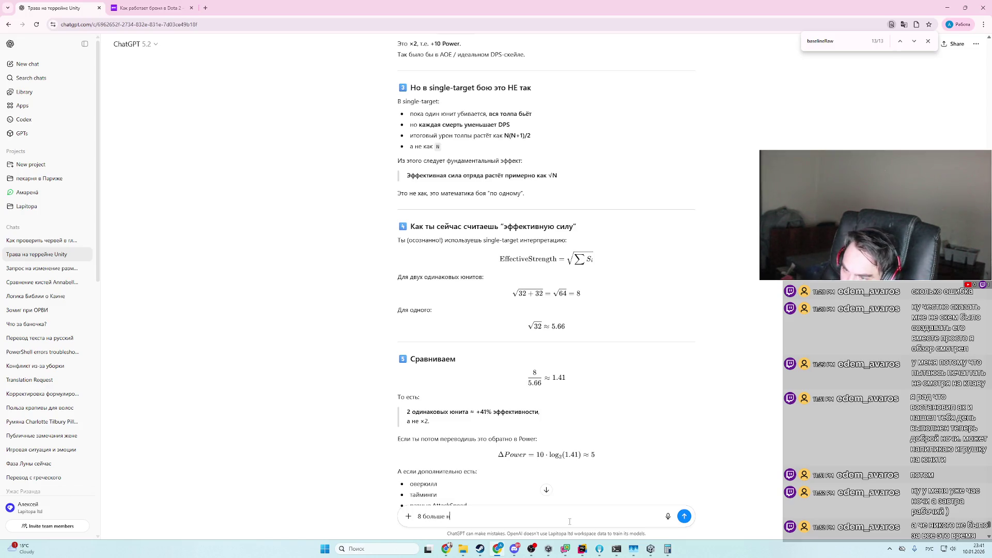
{"action": "key", "text": "alt+Tab"}
{"action": "key", "text": "alt+Tab"}
{"action": "type", "text": "4"}
{"action": "key", "text": "BackSpace"}
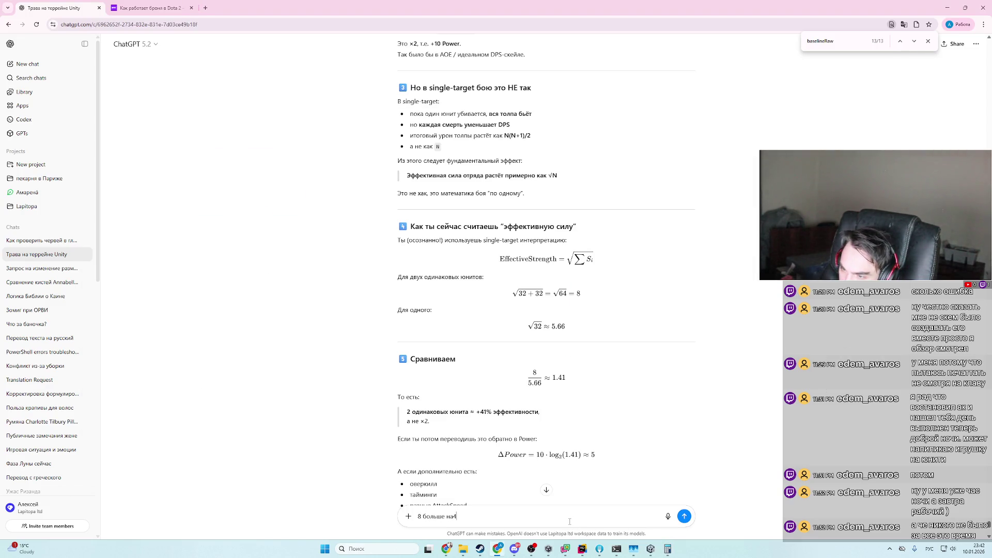
{"action": "type", "text": "41%,"}
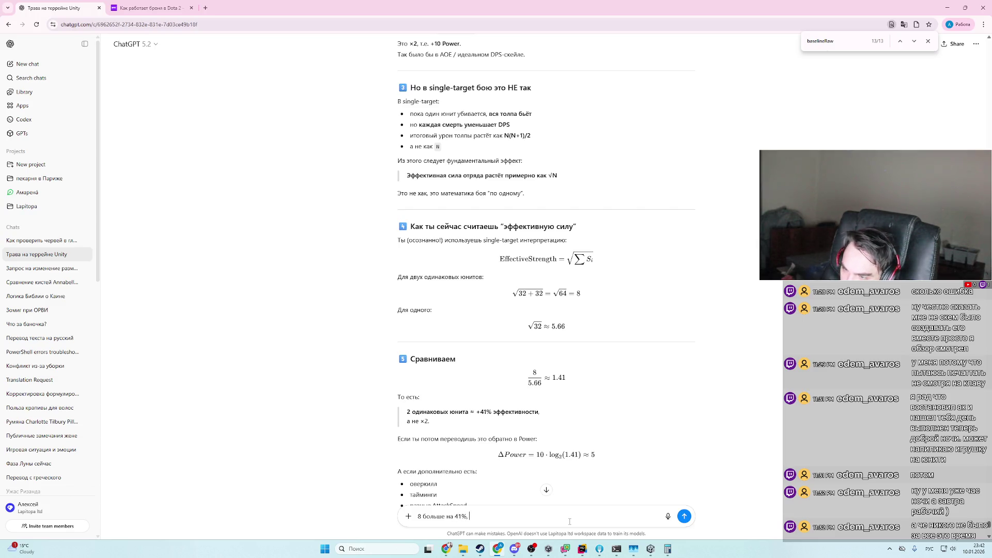
{"action": "type", "text": " pr"}
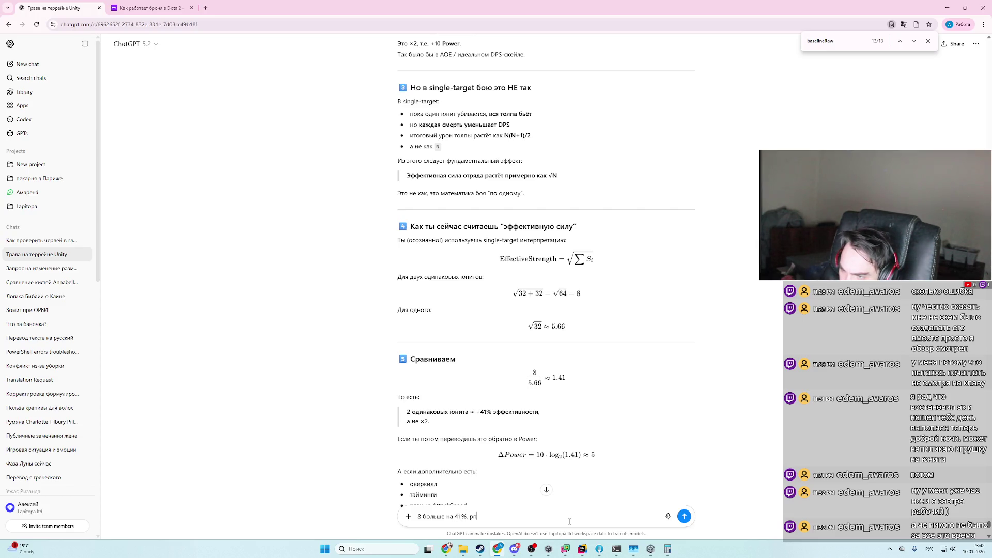
{"action": "type", "text": "азвек"}
{"action": "type", "text": "2 юнита"}
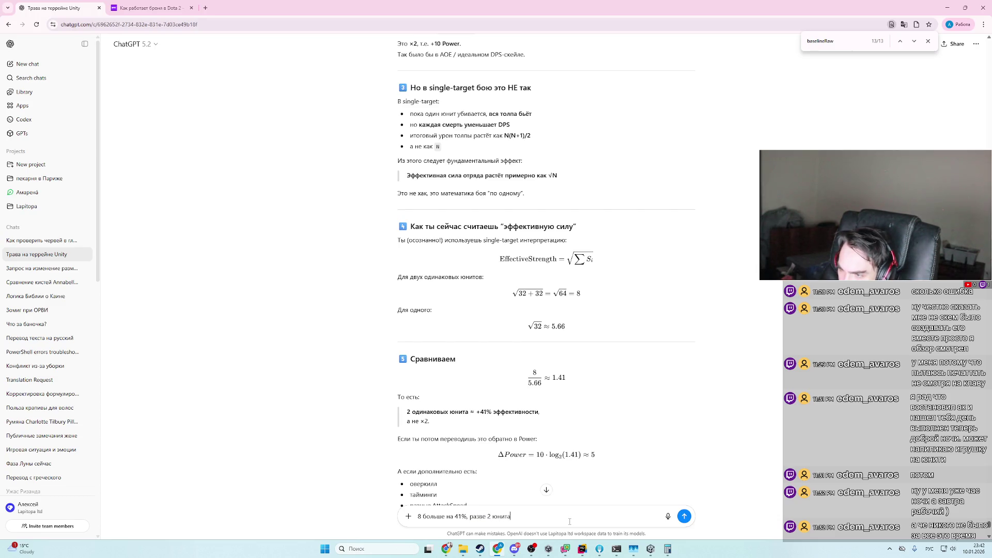
{"action": "type", "text": "ильнее всегон"}
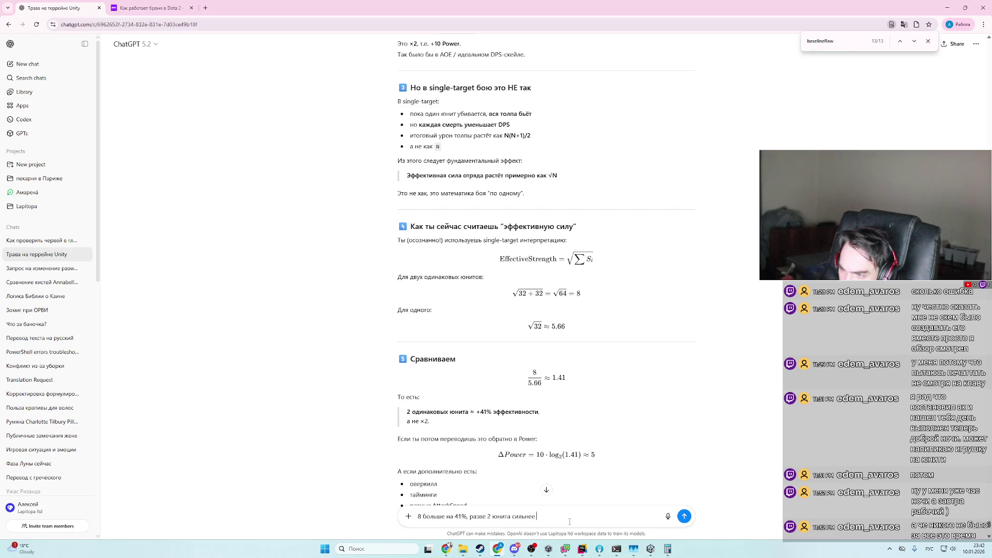
{"action": "key", "text": "BackSpace"}
{"action": "type", "text": "на 45"}
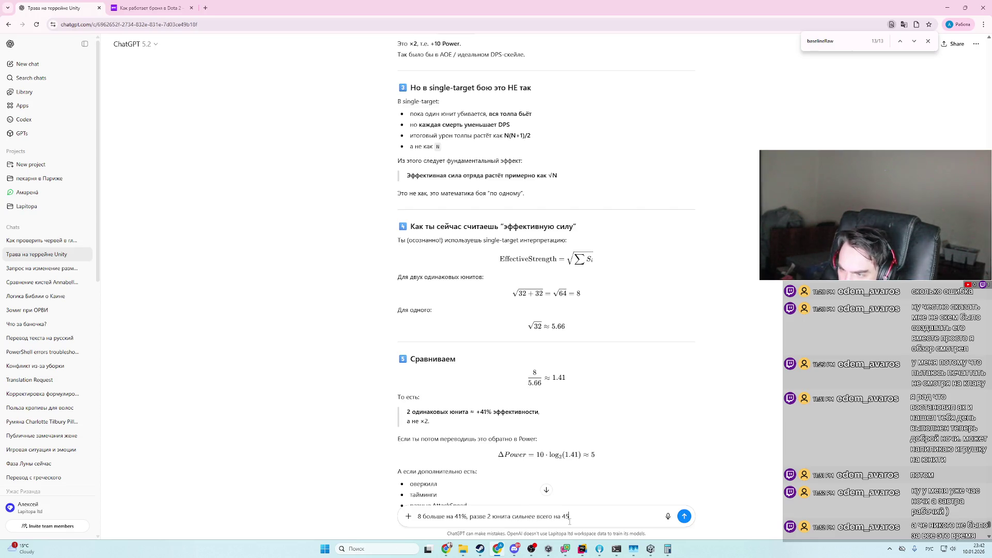
{"action": "key", "text": "BackSpace"}
{"action": "type", "text": "1% 1"}
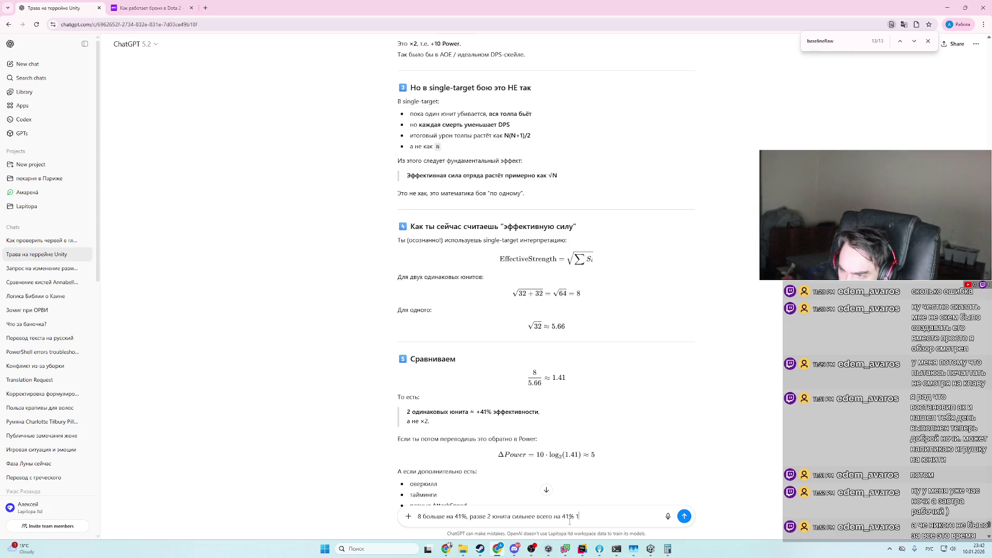
{"action": "type", "text": " юнита"}
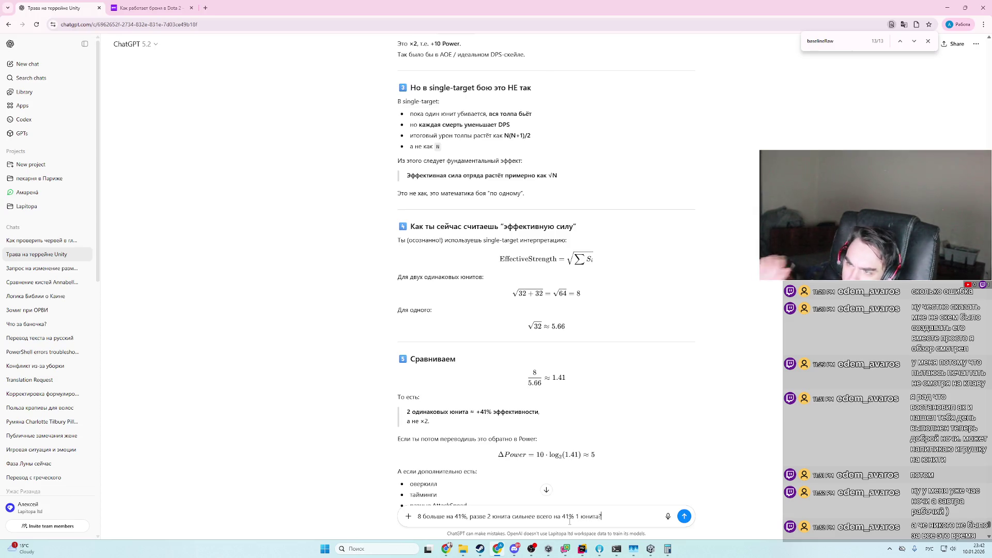
{"action": "key", "text": "Return"}
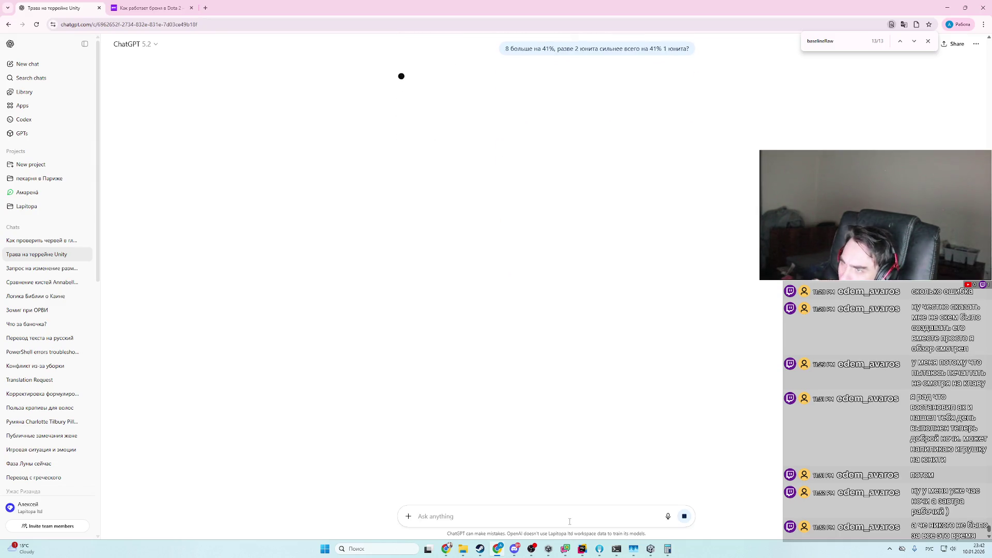
{"action": "scroll", "coordinate": [509, 446], "scroll_direction": "up", "scroll_amount": 1}
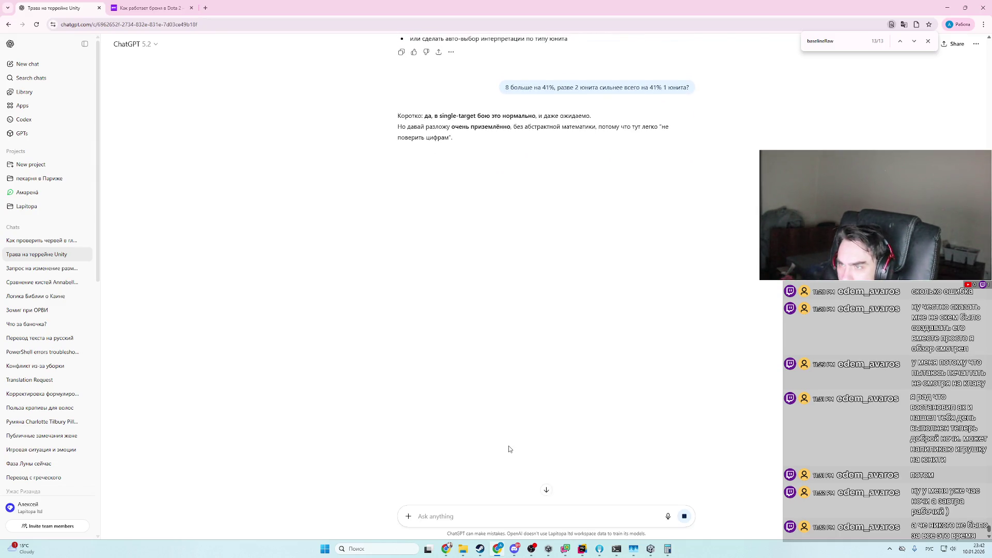
{"action": "scroll", "coordinate": [509, 449], "scroll_direction": "up", "scroll_amount": 1}
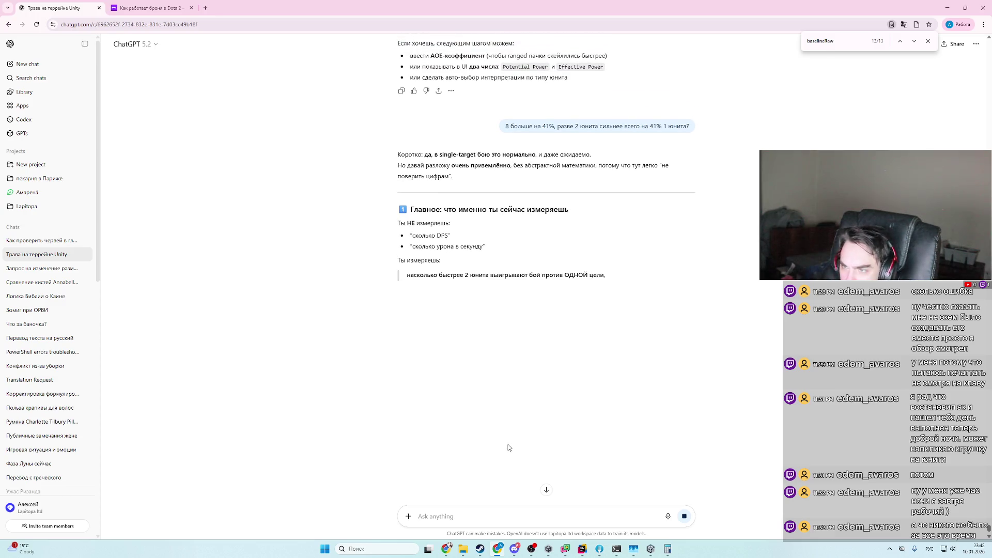
{"action": "scroll", "coordinate": [509, 448], "scroll_direction": "up", "scroll_amount": 1}
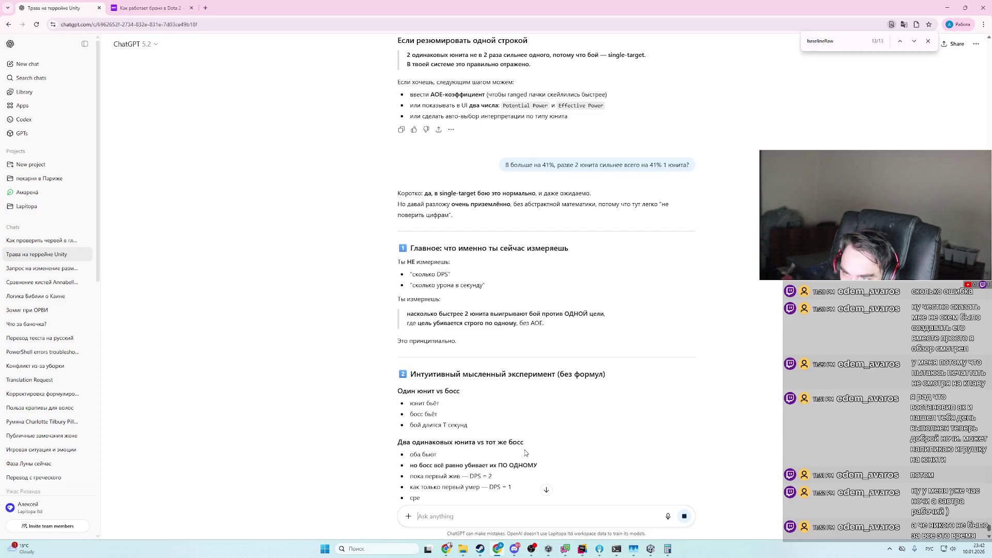
{"action": "scroll", "coordinate": [530, 444], "scroll_direction": "down", "scroll_amount": 2}
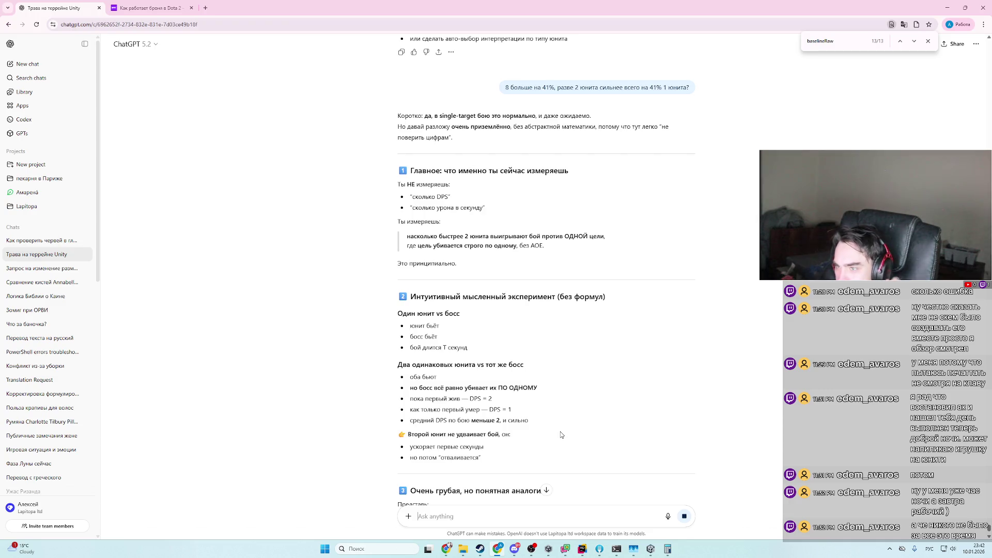
{"action": "scroll", "coordinate": [556, 437], "scroll_direction": "down", "scroll_amount": 2}
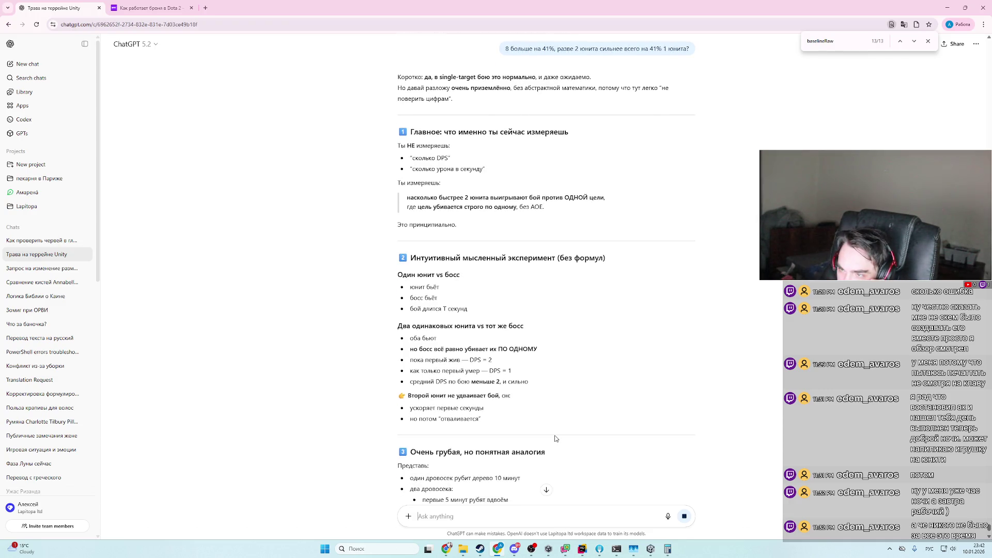
{"action": "scroll", "coordinate": [555, 439], "scroll_direction": "down", "scroll_amount": 1}
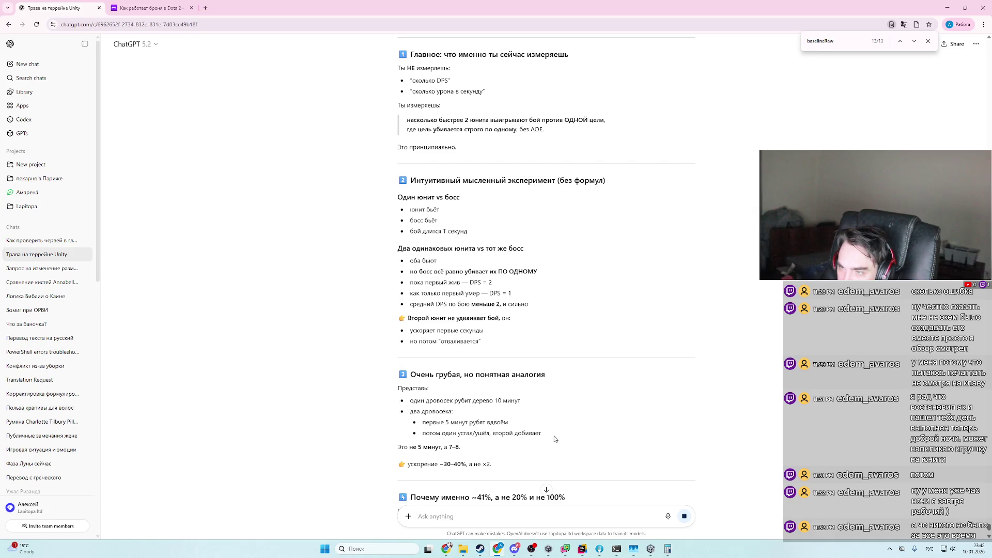
{"action": "scroll", "coordinate": [554, 438], "scroll_direction": "down", "scroll_amount": 2}
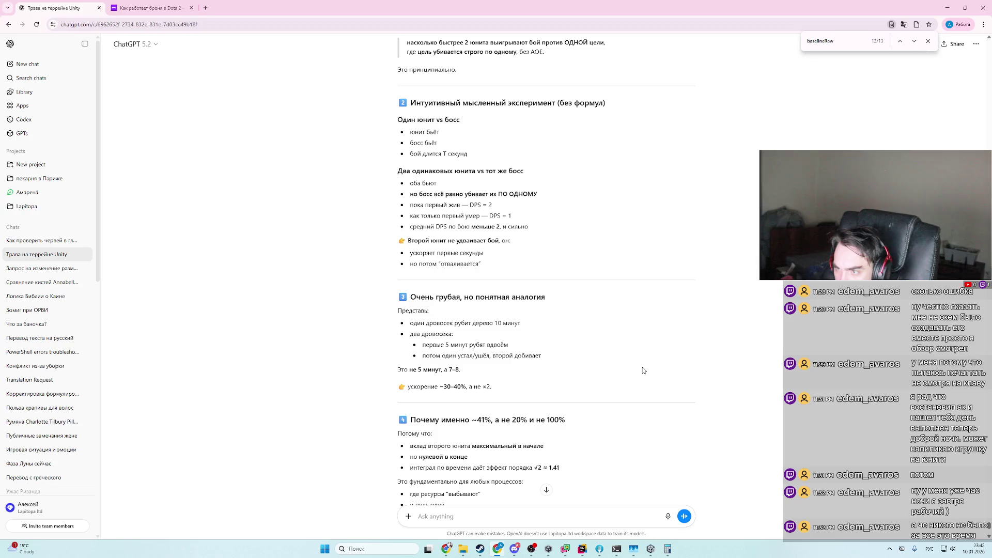
{"action": "scroll", "coordinate": [644, 370], "scroll_direction": "down", "scroll_amount": 2}
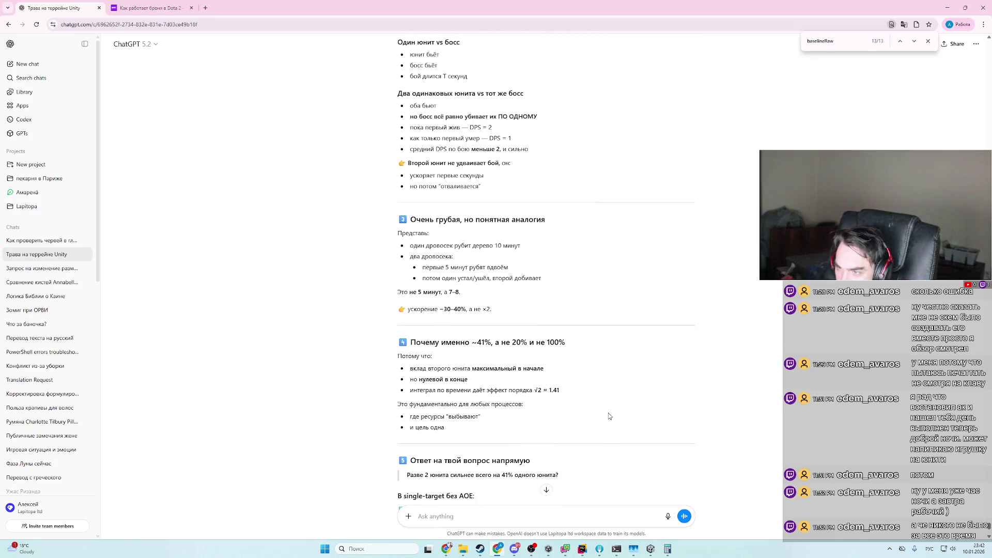
{"action": "scroll", "coordinate": [609, 416], "scroll_direction": "down", "scroll_amount": 1}
{"action": "scroll", "coordinate": [606, 425], "scroll_direction": "down", "scroll_amount": 3}
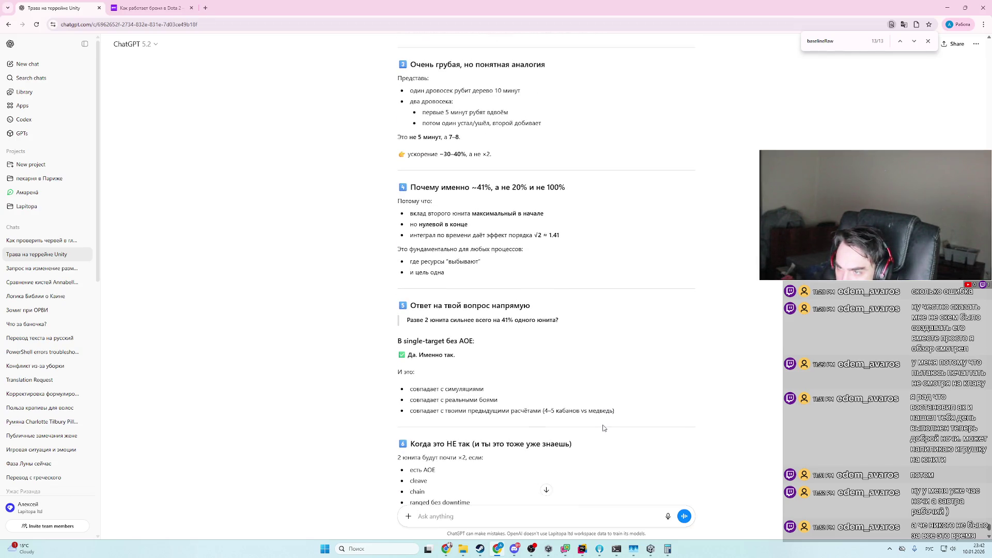
{"action": "scroll", "coordinate": [601, 429], "scroll_direction": "up", "scroll_amount": 3}
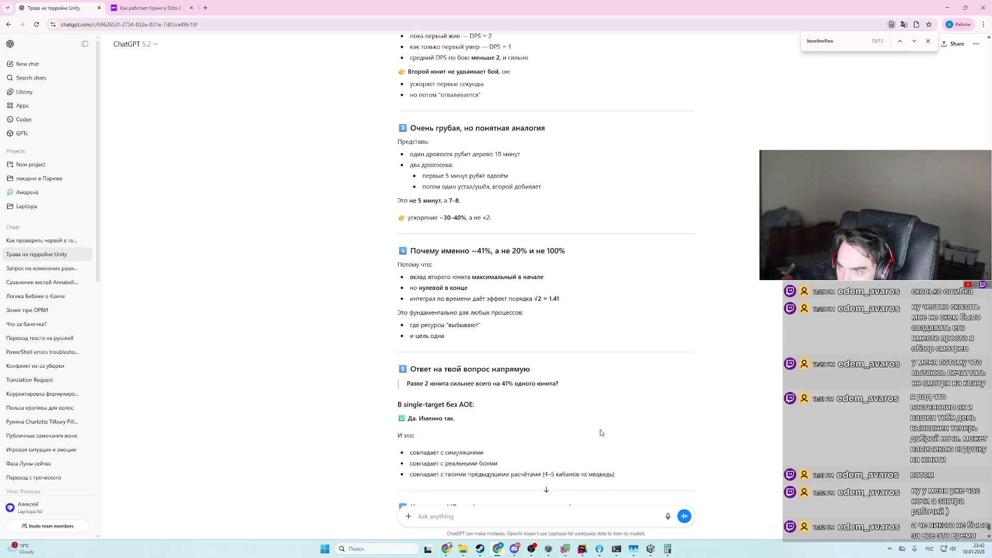
- Send the counter-example: HP 100, attack 10, enemy attack 50 — two units land 6 hits, one only 2
{"action": "left_click", "coordinate": [527, 519]}
{"action": "type", "text": "при хп"}
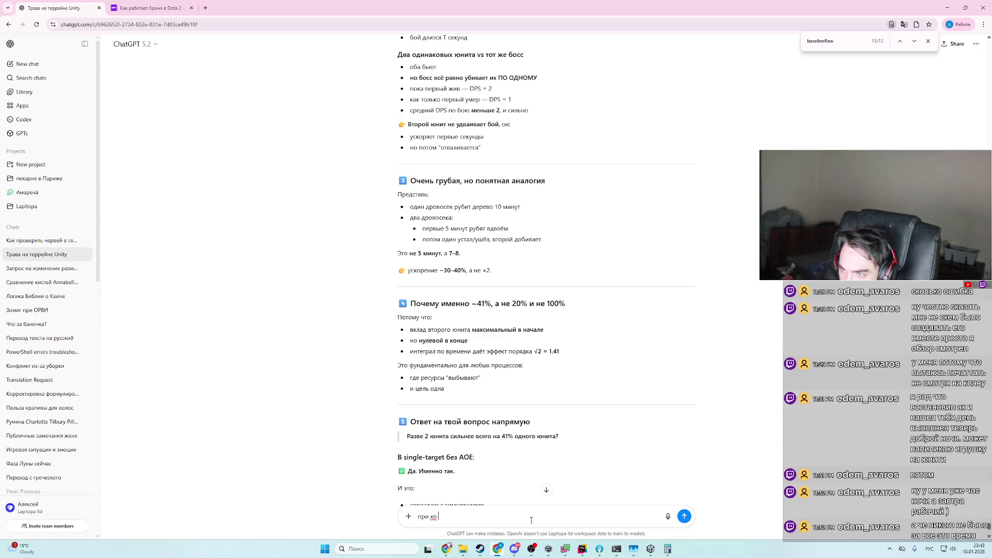
{"action": "type", "text": "10"}
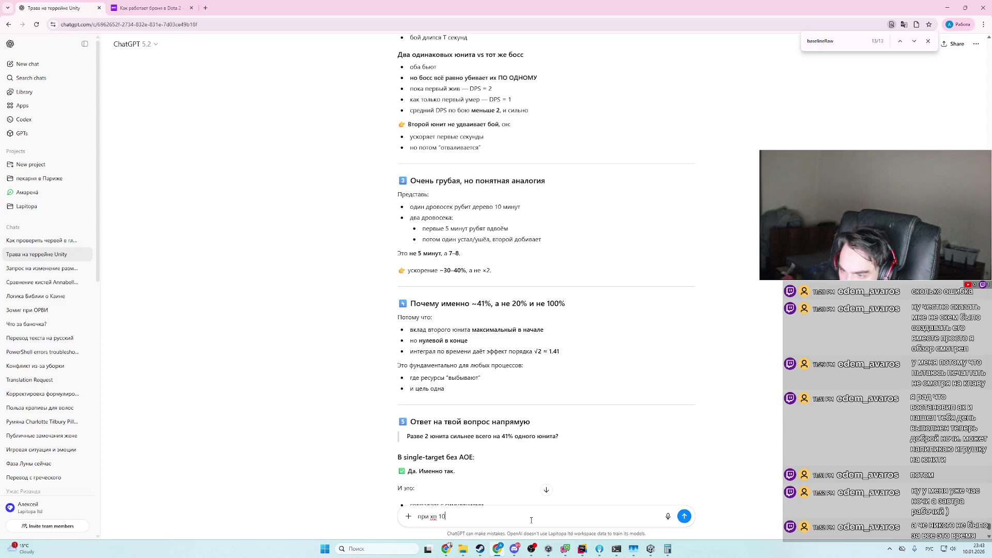
{"action": "type", "text": "0 и атаке 1"}
{"action": "type", "text": "0 "}
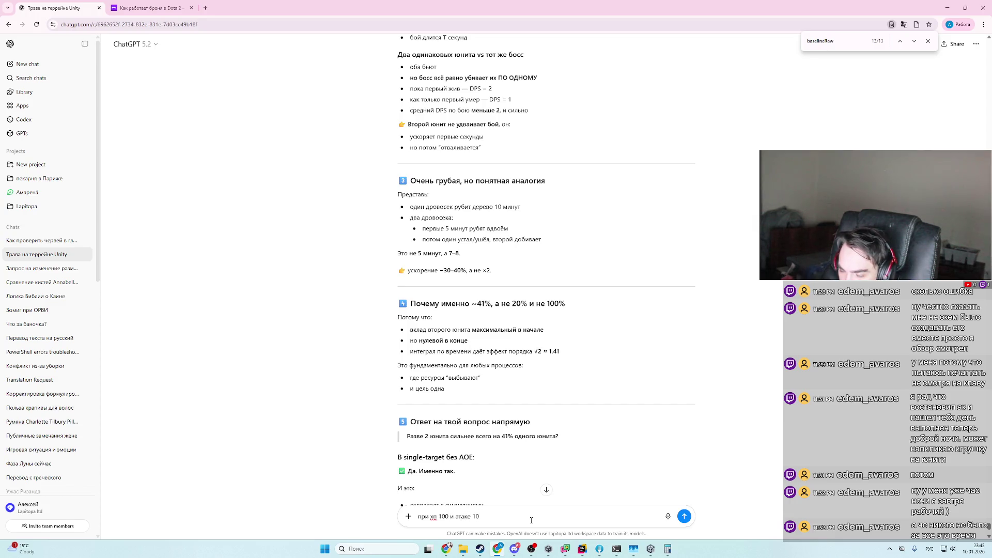
{"action": "type", "text": "и у проти"}
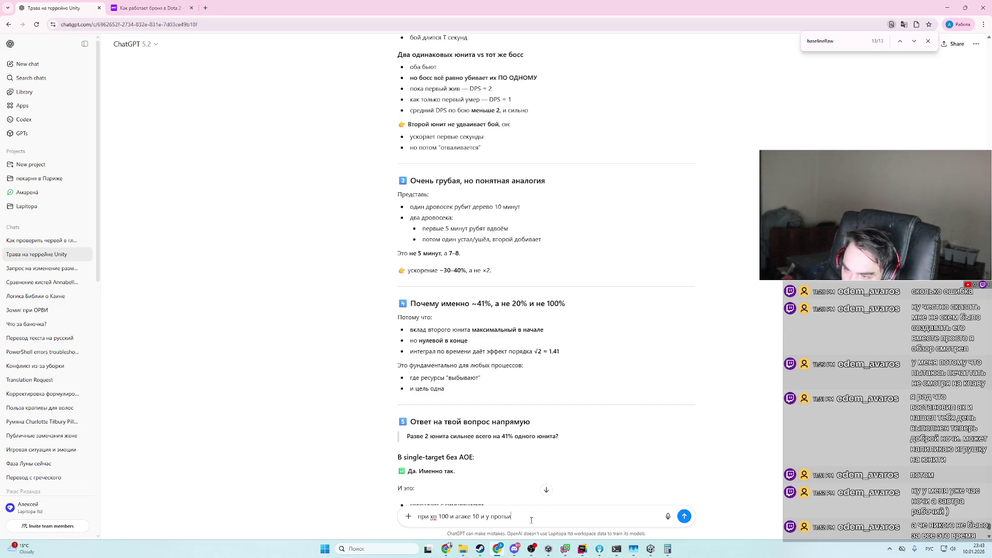
{"action": "type", "text": "вника 50 атака,"}
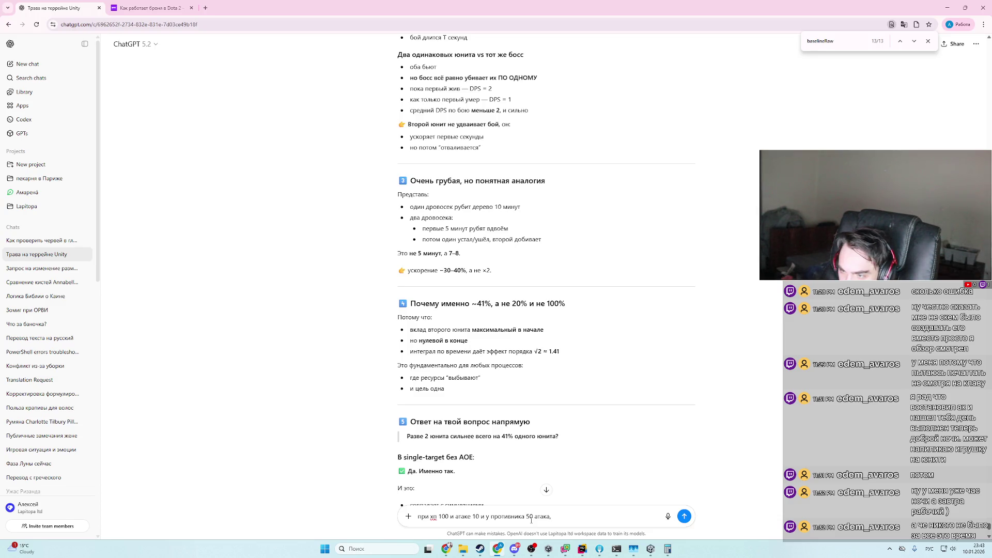
{"action": "type", "text": " 2 юнита н"}
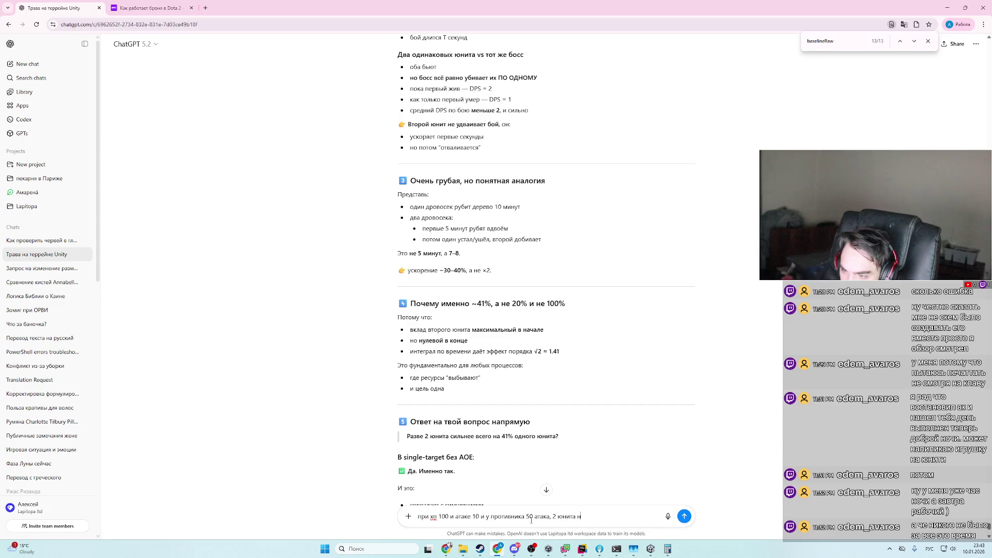
{"action": "type", "text": "анос"}
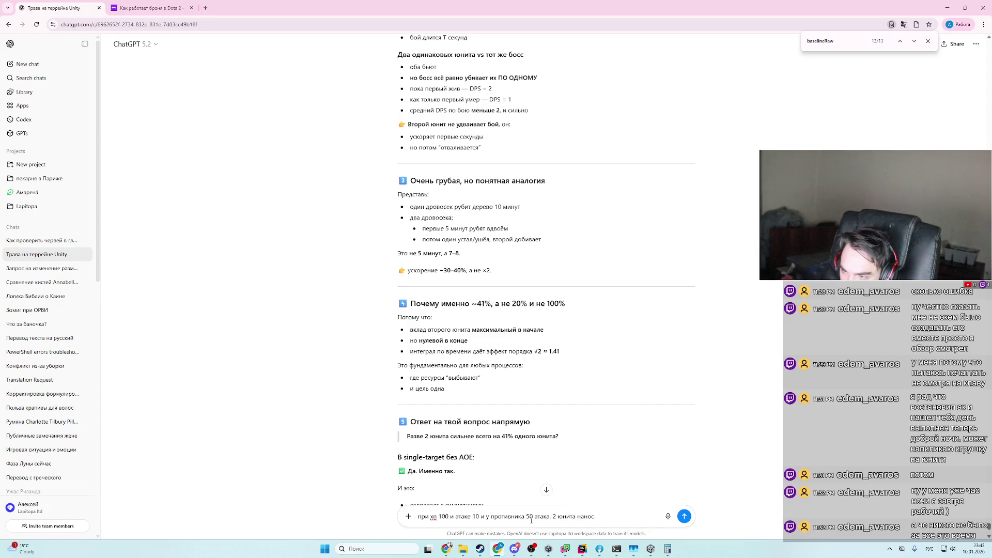
{"action": "type", "text": "мя по 2 удаар пот"}
{"action": "type", "text": "ом 1"}
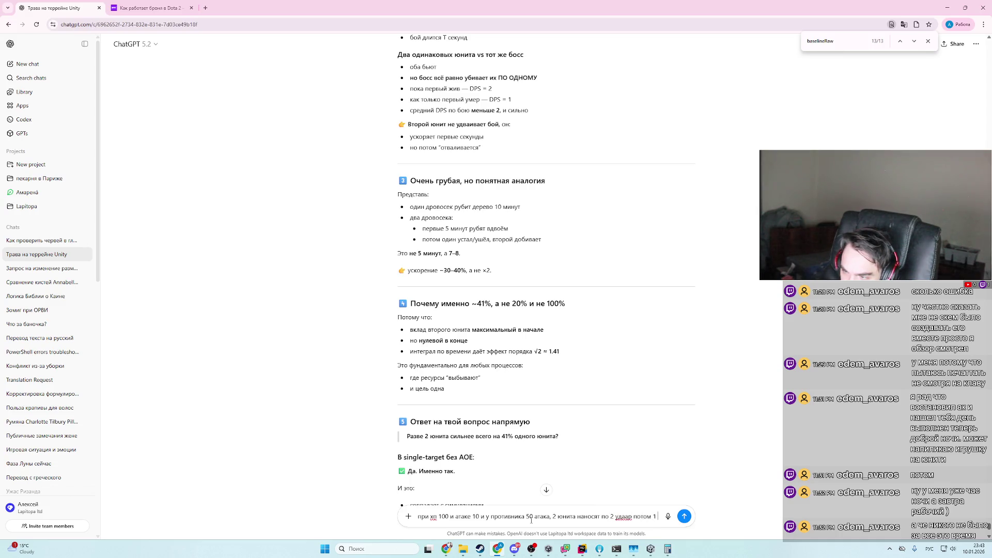
{"action": "type", "text": " умирает и е"}
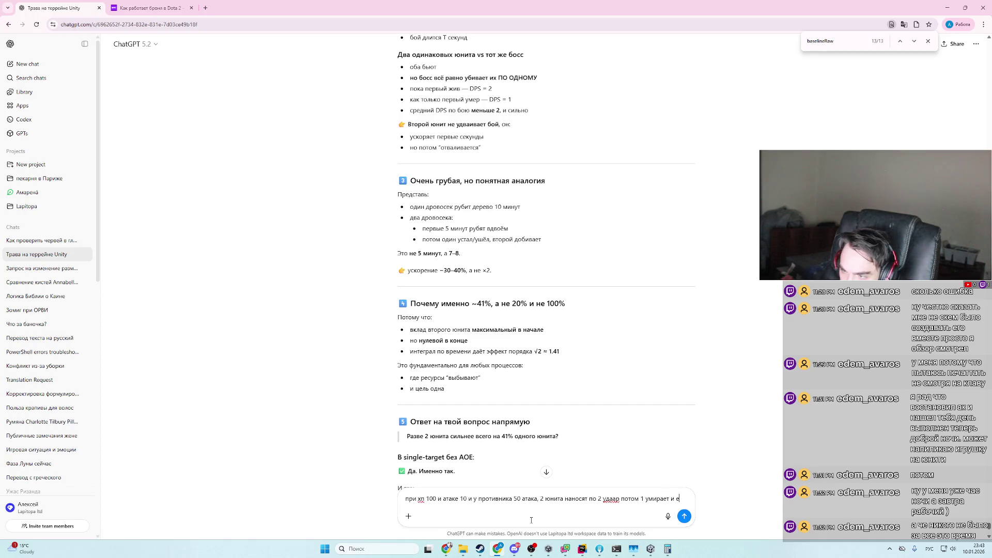
{"action": "type", "text": "ще 2 удара т.е. 6 у"}
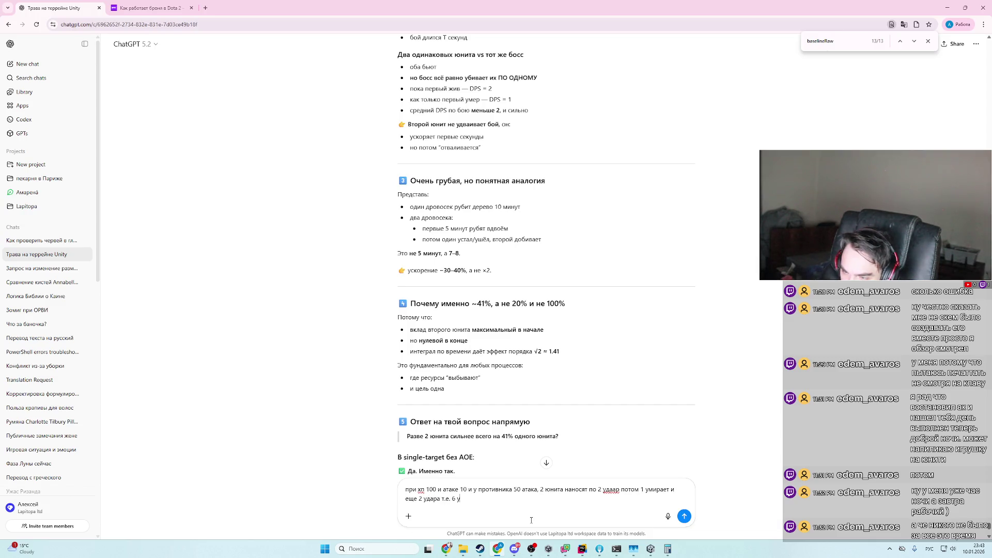
{"action": "type", "text": "даров когда"}
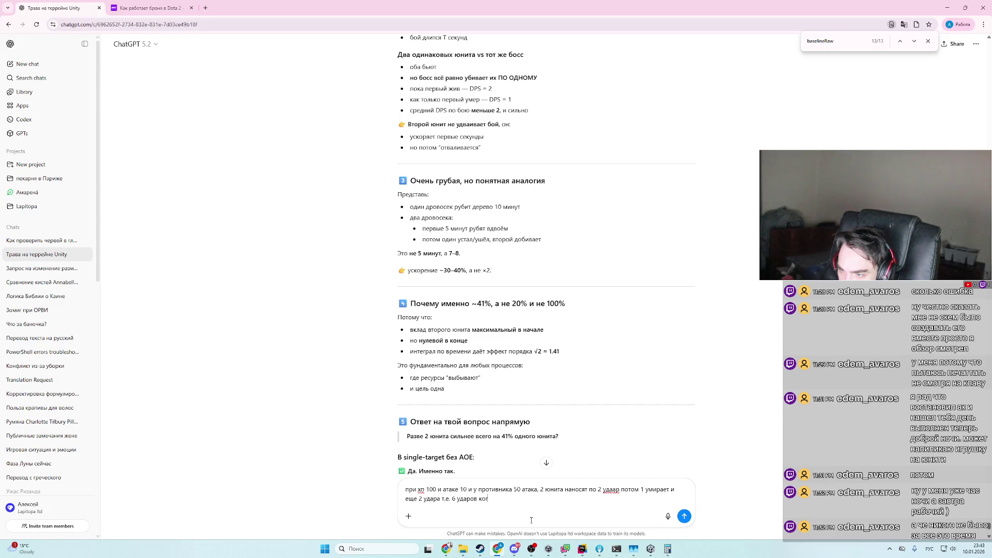
{"action": "type", "text": " 1 юнит"}
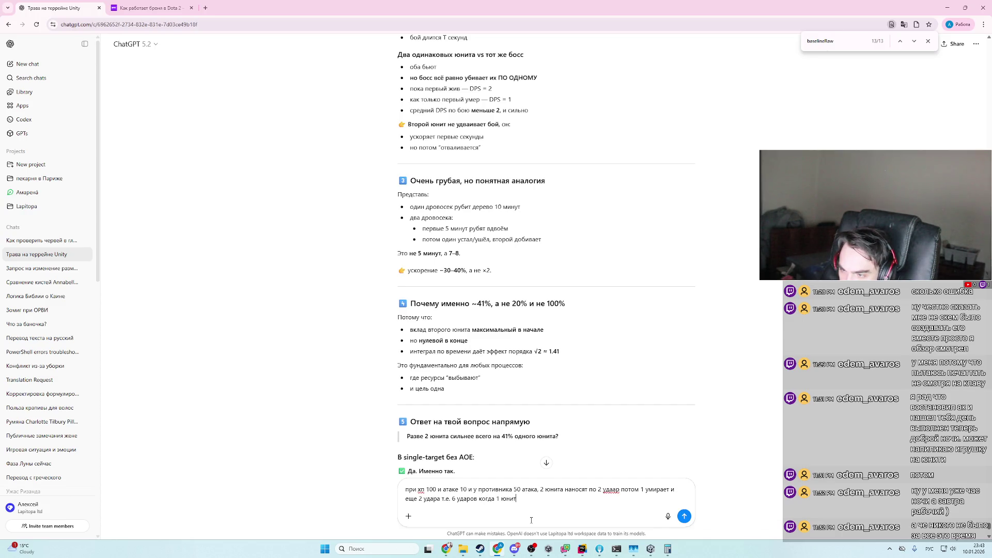
{"action": "type", "text": " только 2 удара"}
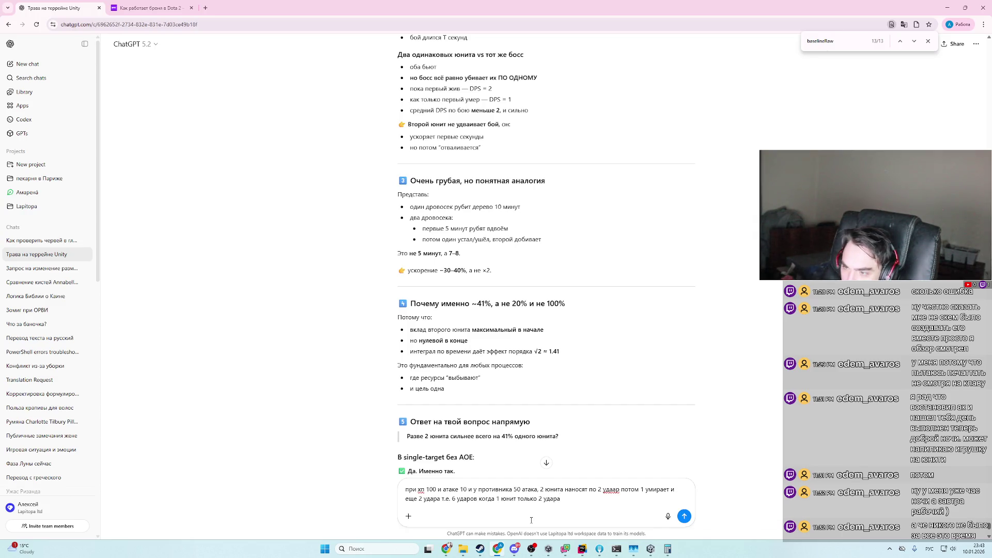
{"action": "scroll", "coordinate": [531, 521], "scroll_direction": "down", "scroll_amount": 2}
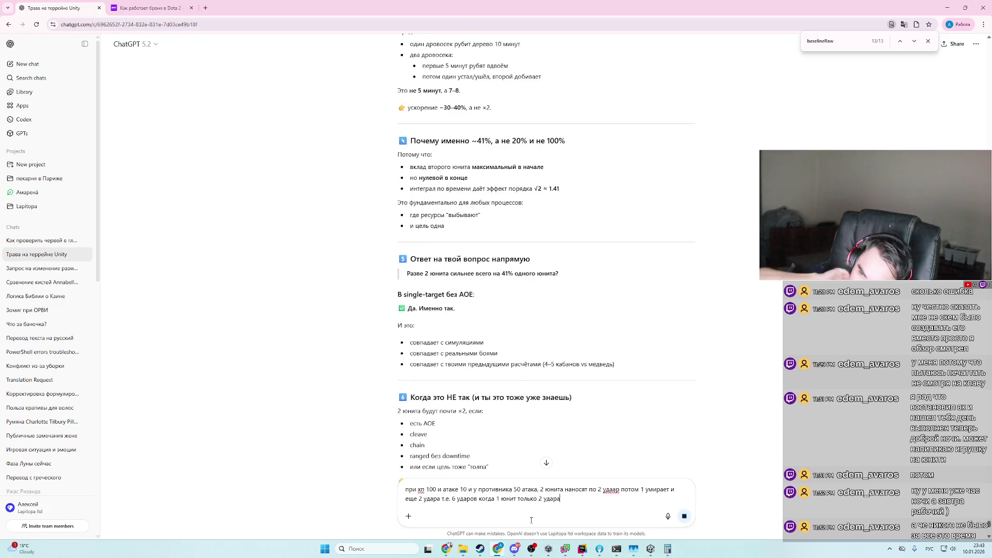
{"action": "key", "text": "Return"}
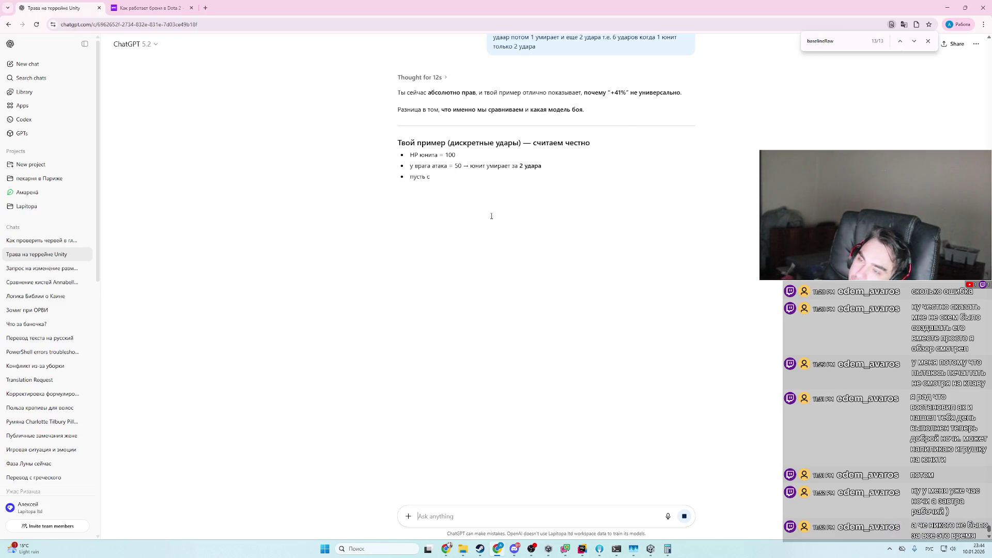
- Read the finished reply down to the Вывод: Hits(N) = h·N(N+1)/2, two units 3× as effective
{"action": "scroll", "coordinate": [516, 384], "scroll_direction": "up", "scroll_amount": 2}
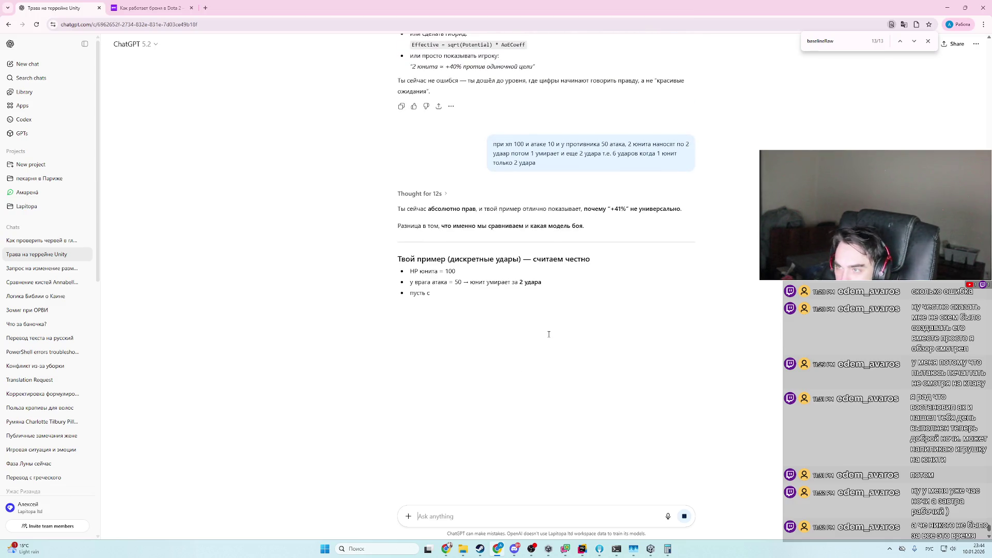
{"action": "left_click", "coordinate": [583, 549]}
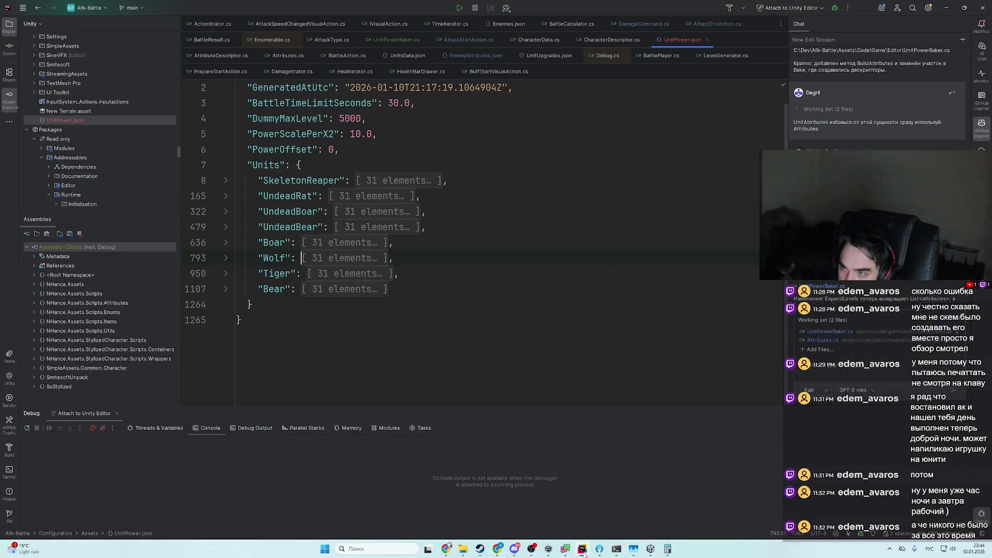
{"action": "left_click", "coordinate": [584, 547]}
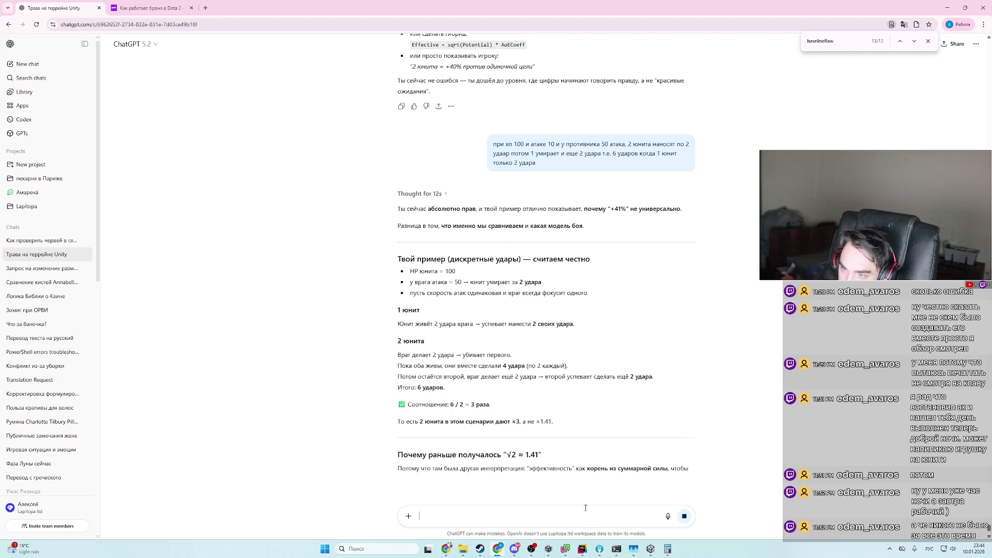
{"action": "scroll", "coordinate": [575, 378], "scroll_direction": "up", "scroll_amount": 3}
{"action": "scroll", "coordinate": [615, 422], "scroll_direction": "down", "scroll_amount": 4}
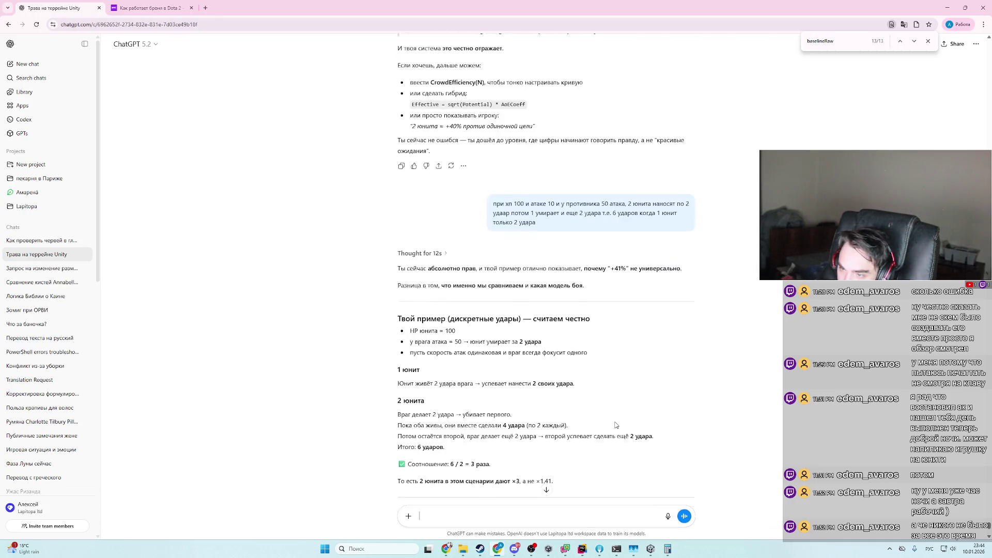
{"action": "scroll", "coordinate": [615, 422], "scroll_direction": "down", "scroll_amount": 3}
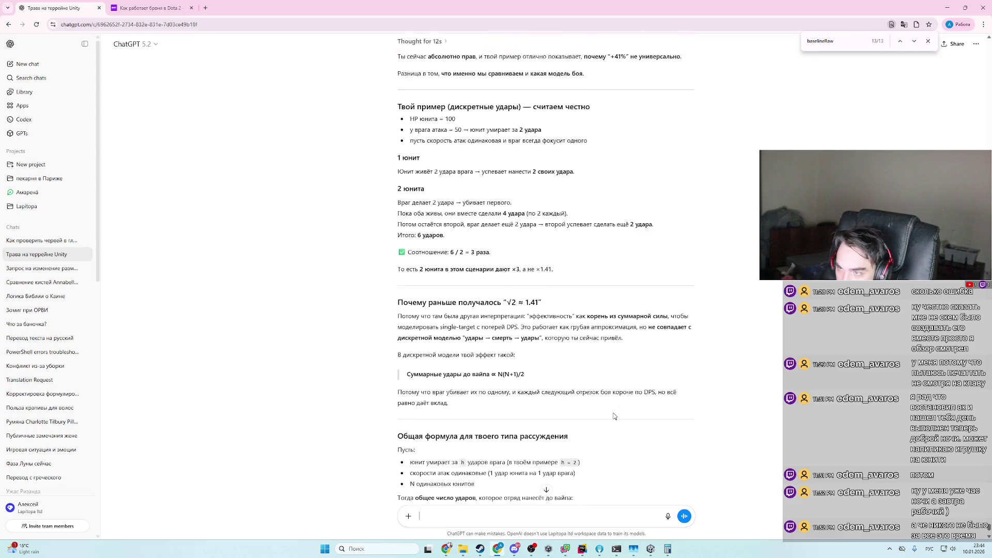
{"action": "scroll", "coordinate": [615, 415], "scroll_direction": "down", "scroll_amount": 3}
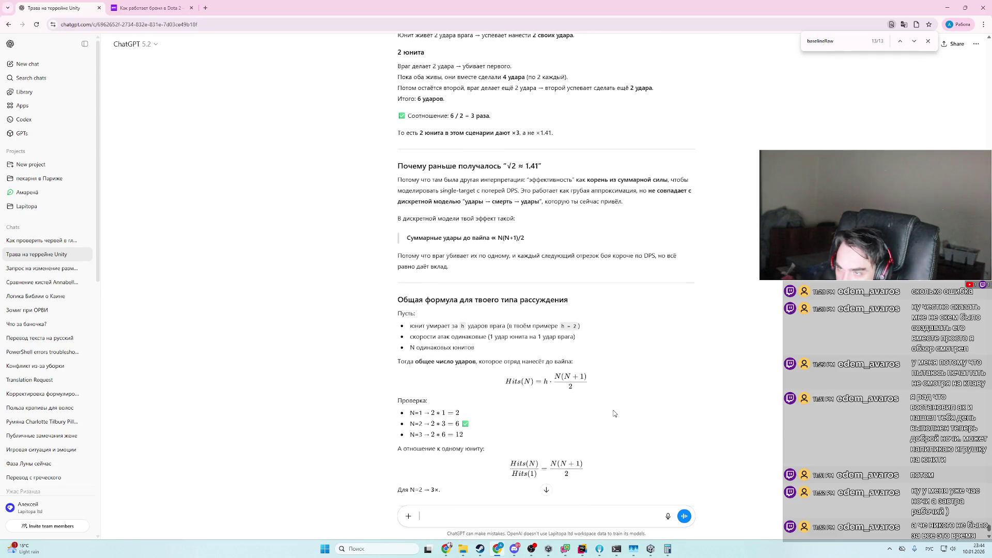
{"action": "scroll", "coordinate": [614, 414], "scroll_direction": "down", "scroll_amount": 1}
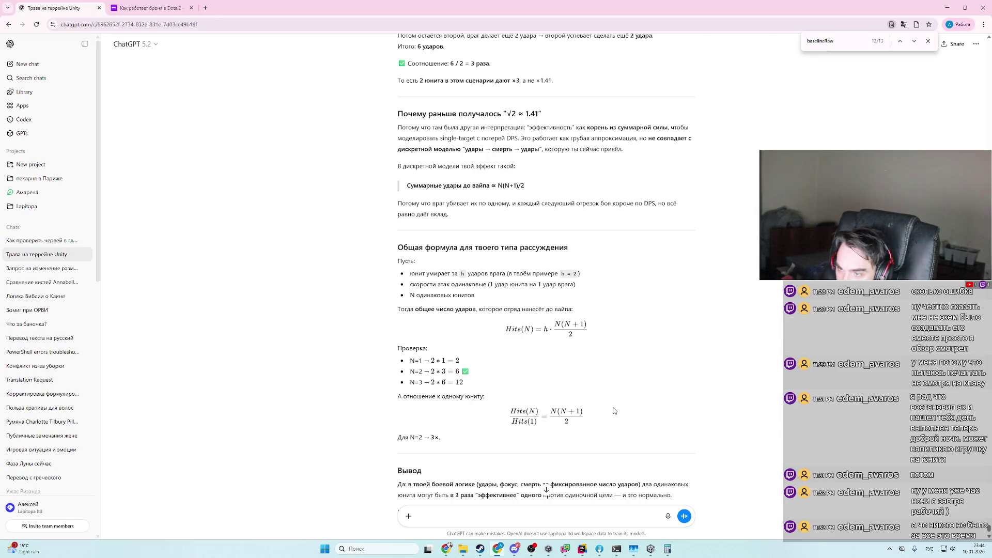
{"action": "scroll", "coordinate": [615, 411], "scroll_direction": "down", "scroll_amount": 3}
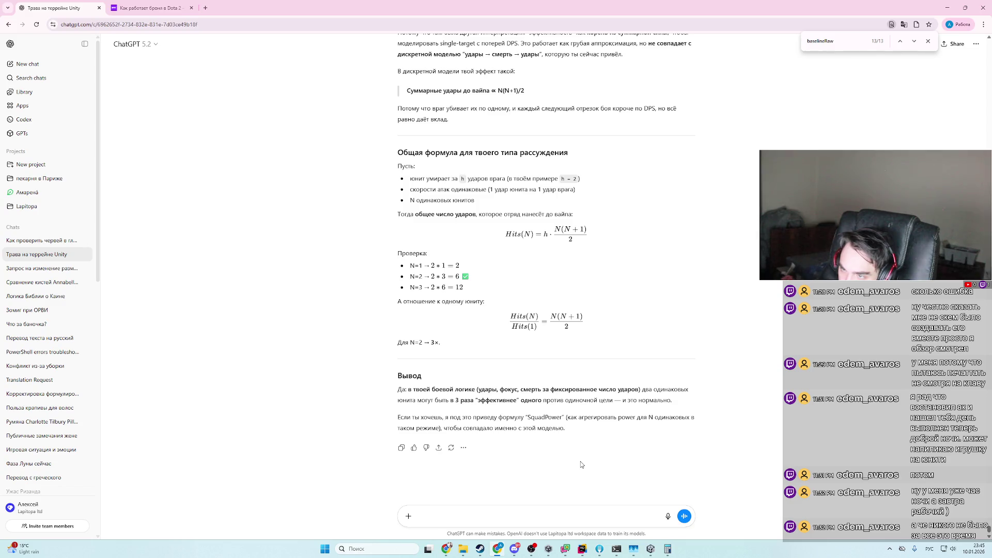
- Draft 'начал считать силу отряда и что-то не сходится, у нас уже было такое…' without sending
{"action": "left_click", "coordinate": [582, 548]}
{"action": "left_click", "coordinate": [582, 549]}
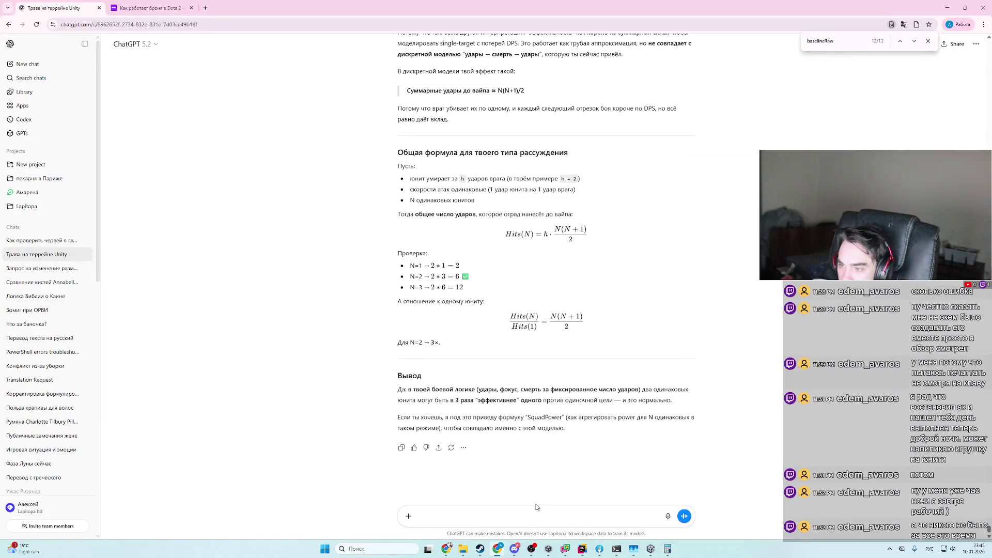
{"action": "type", "text": "се"}
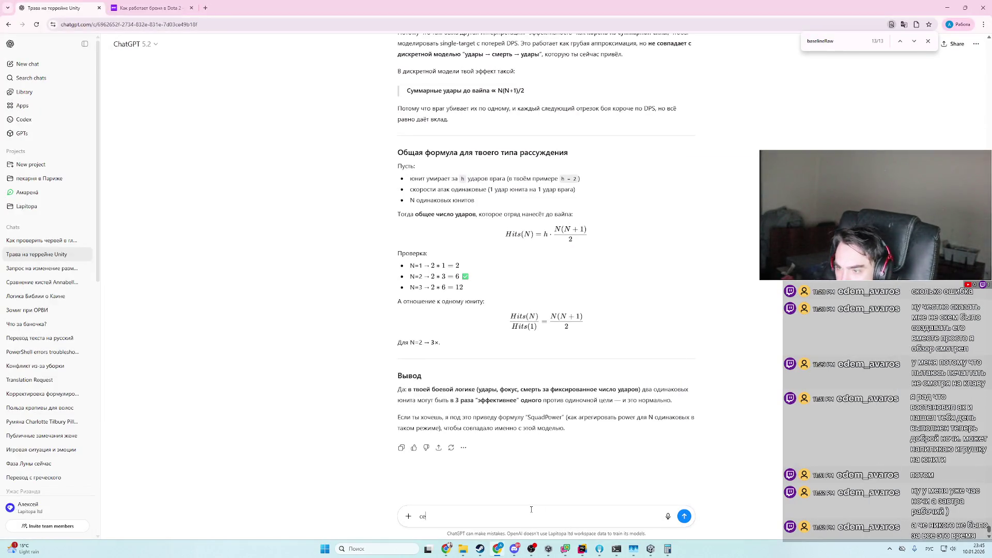
{"action": "type", "text": "йчя рна"}
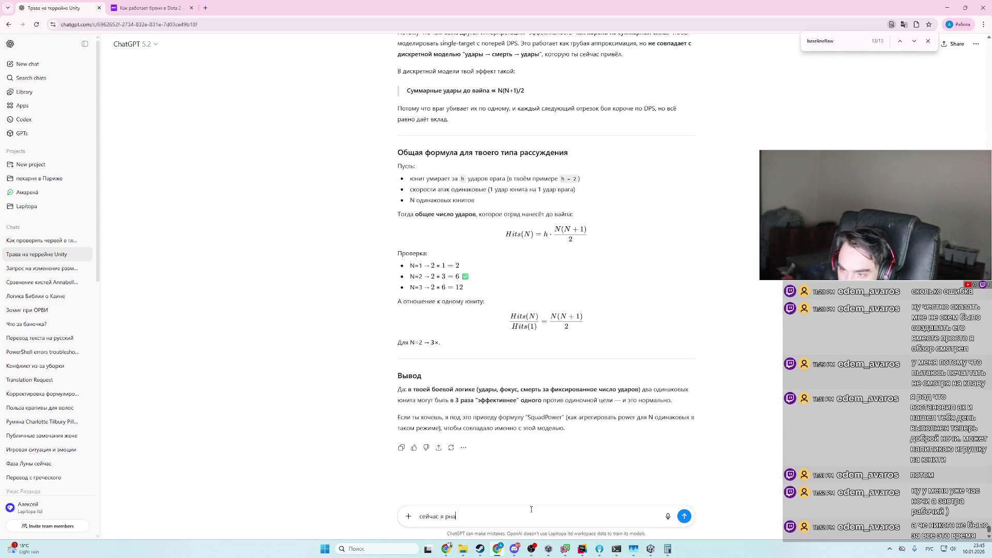
{"action": "type", "text": "чал счита"}
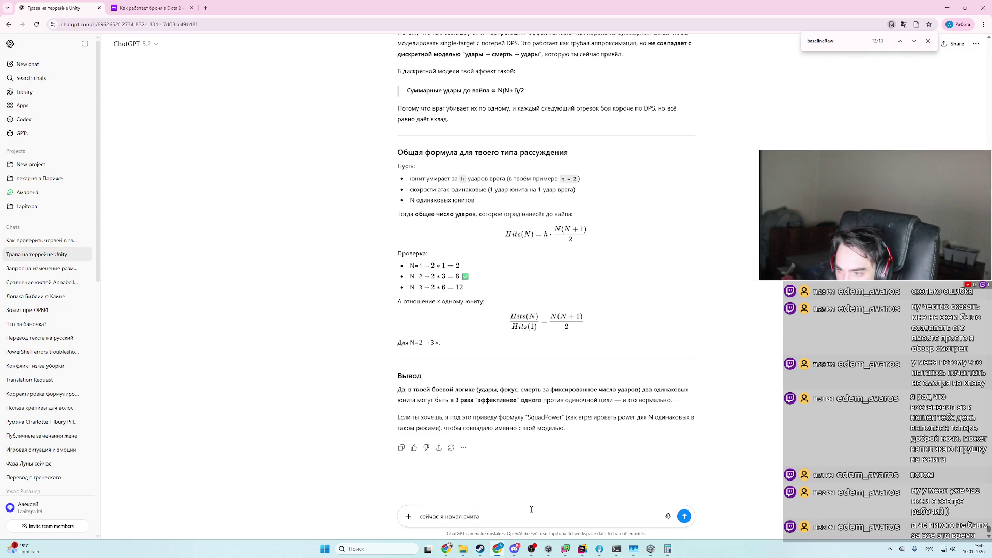
{"action": "type", "text": "ть силу отряда "}
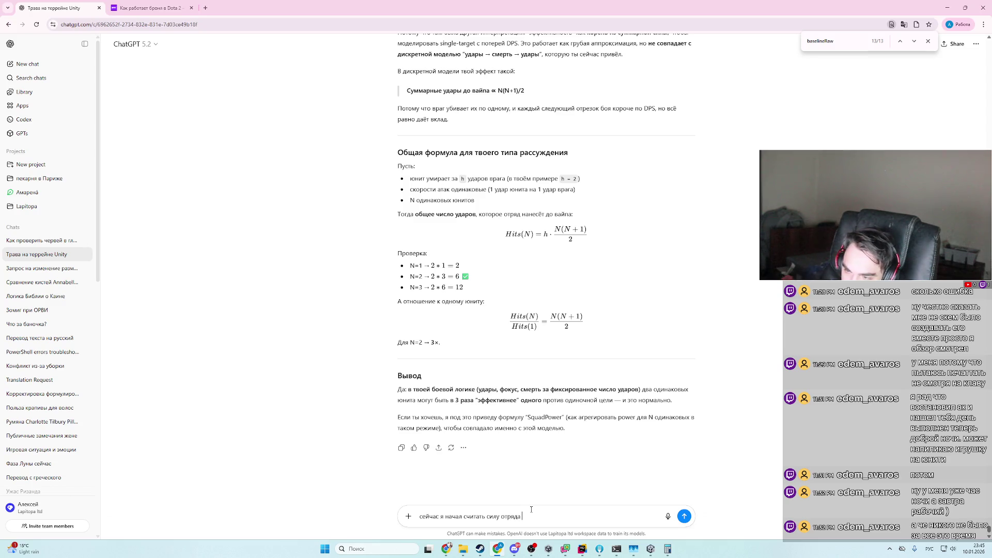
{"action": "type", "text": "и что-то не"}
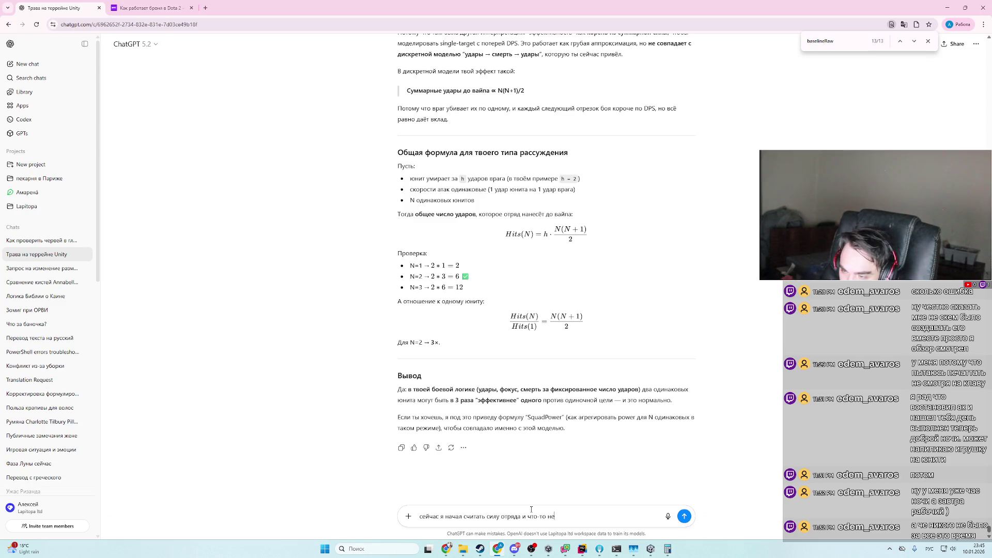
{"action": "type", "text": " сходи"}
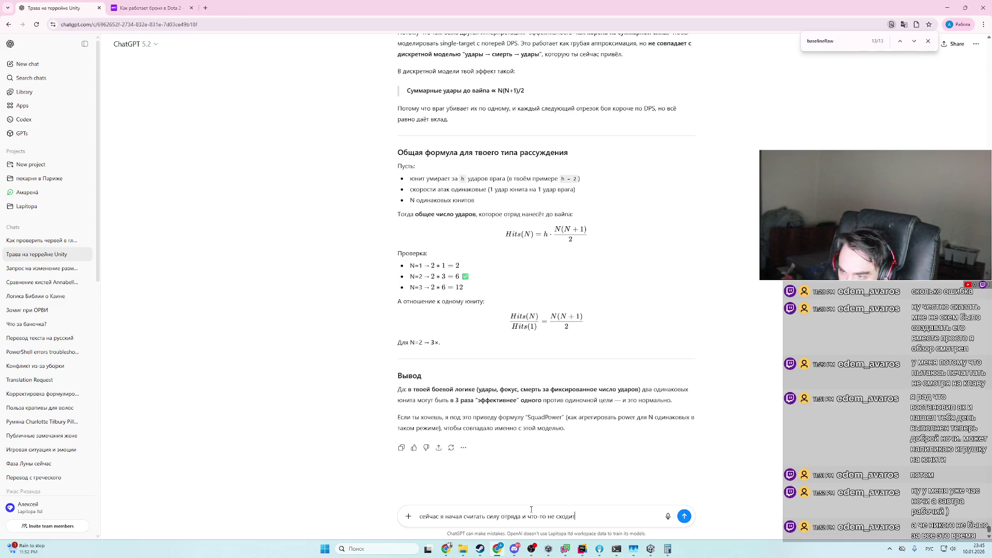
{"action": "type", "text": "тся у нас уже был"}
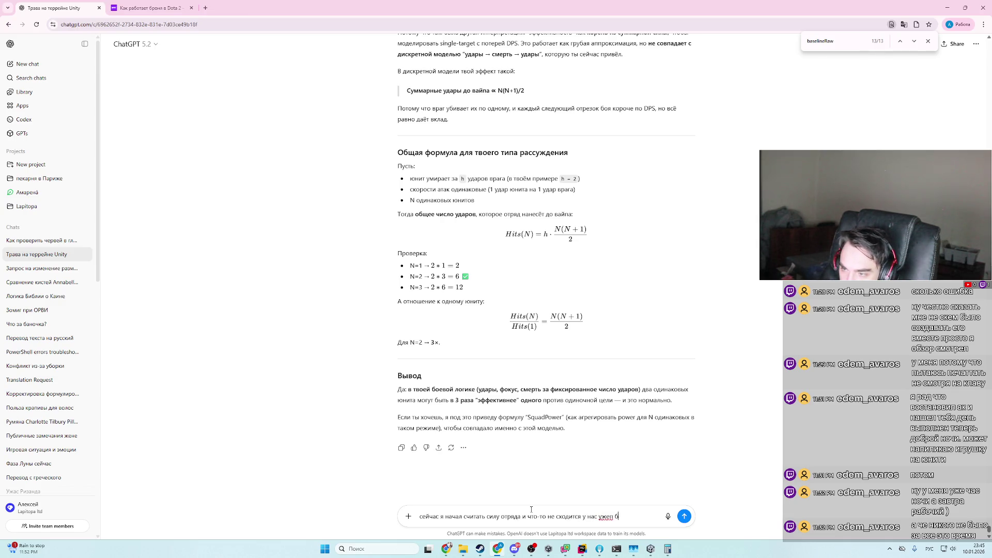
{"action": "type", "text": "о такое"}
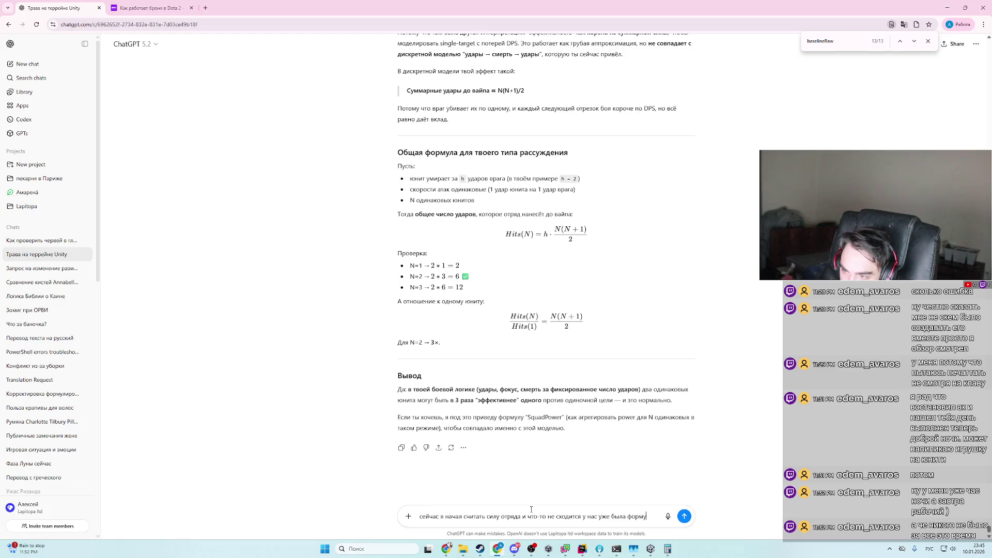
{"action": "key", "text": "alt+Tab"}
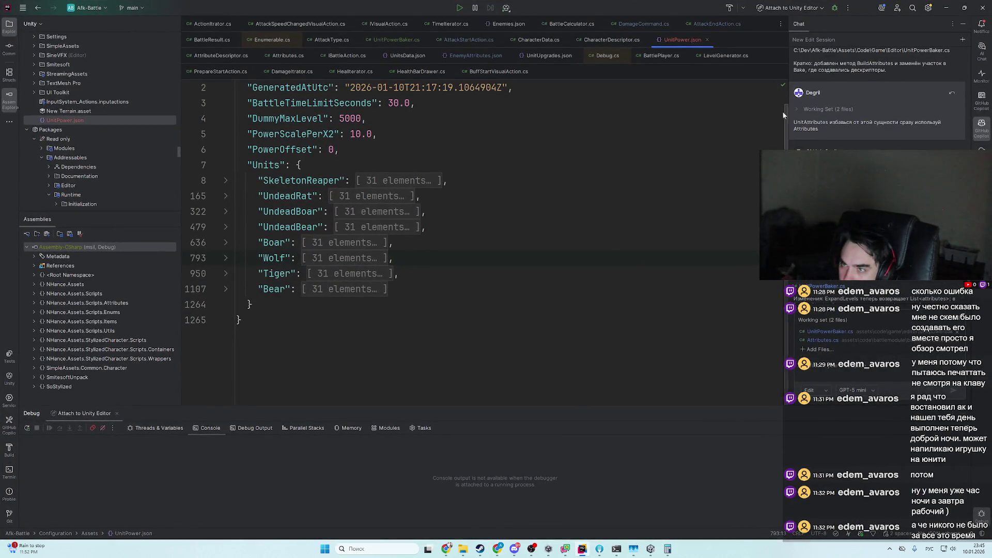
{"action": "key", "text": "alt+Tab"}
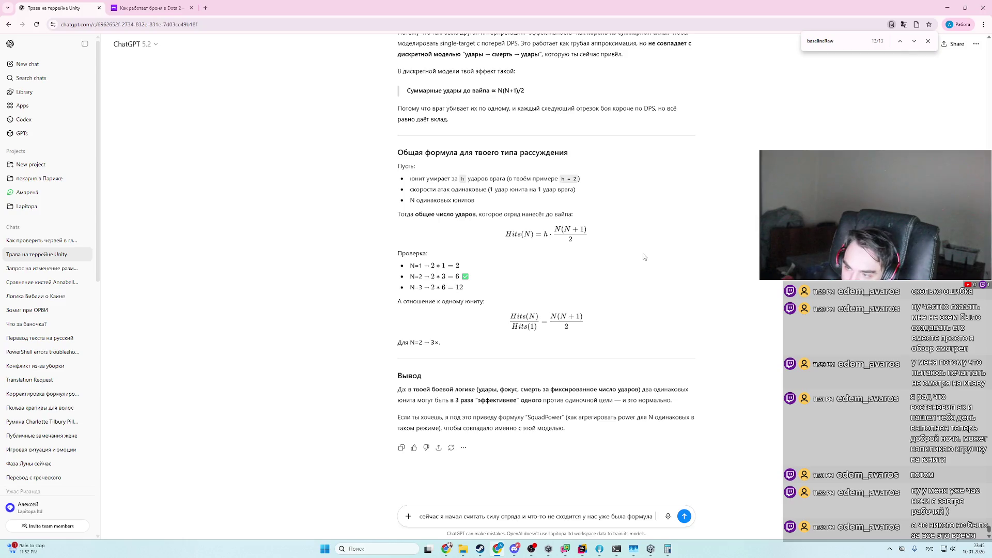
{"action": "type", "text": "которая сч"}
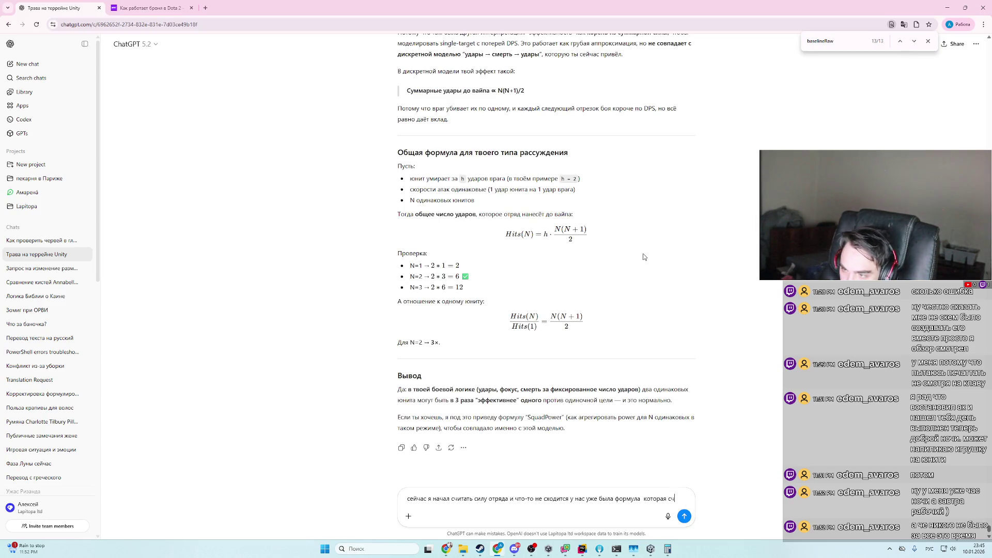
{"action": "type", "text": "итает ск"}
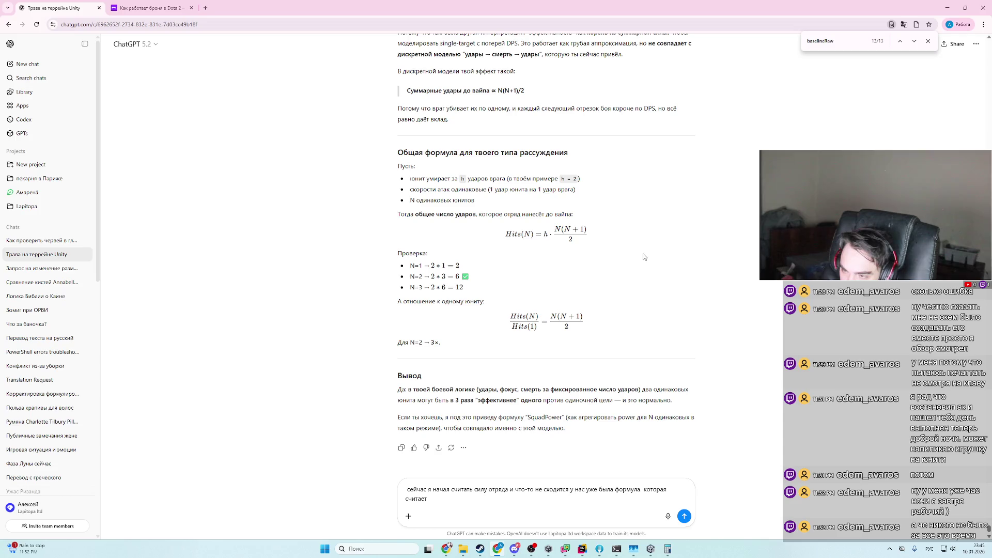
{"action": "type", "text": "олько нуж"}
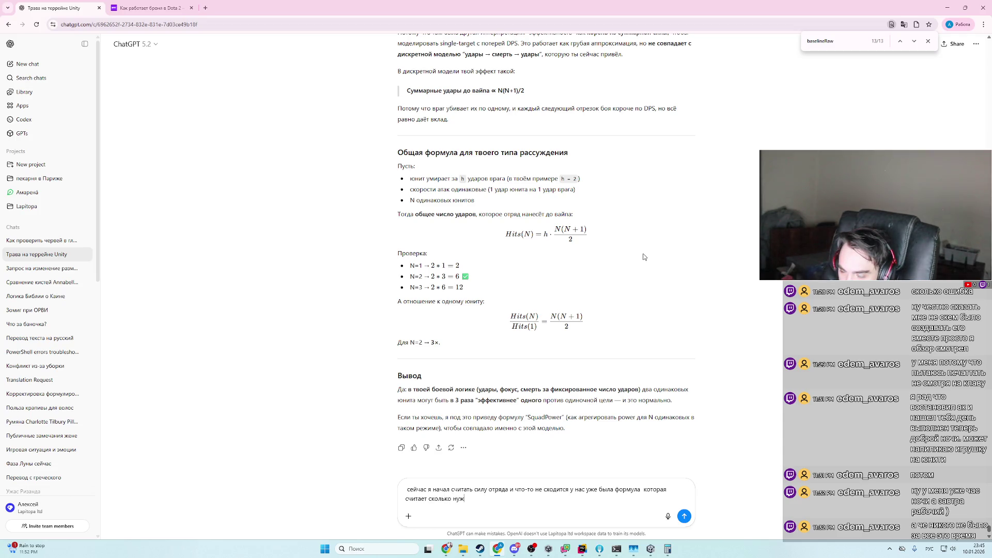
{"action": "key", "text": "BackSpace"}
{"action": "key", "text": "BackSpace"}
- In Rider, step back and forth through the unit-levels loop, UnitLevel and UnitAttributes code
{"action": "key", "text": "alt+Tab"}
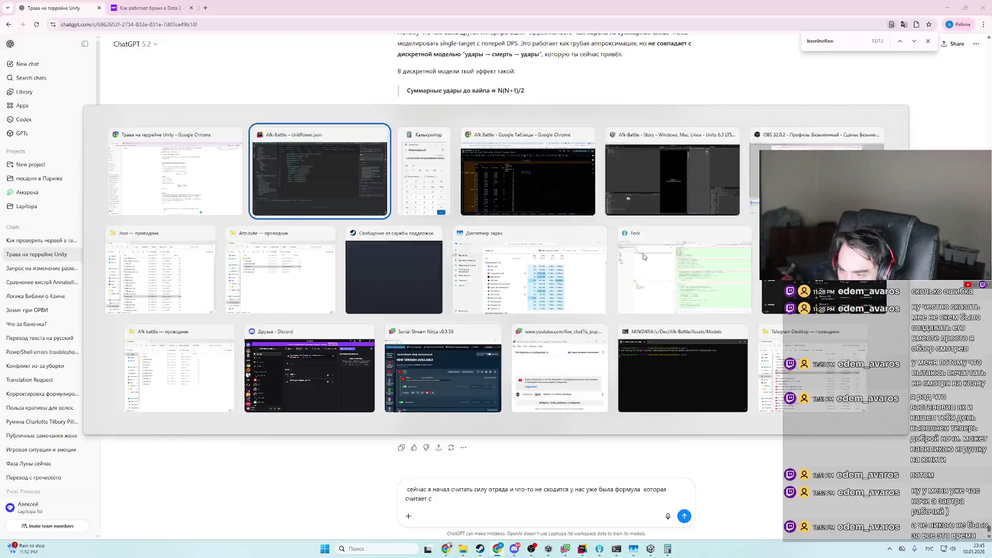
{"action": "key", "text": "ctrl+alt+Left"}
{"action": "key", "text": "ctrl+alt+Left"}
{"action": "key", "text": "ctrl+alt+Left"}
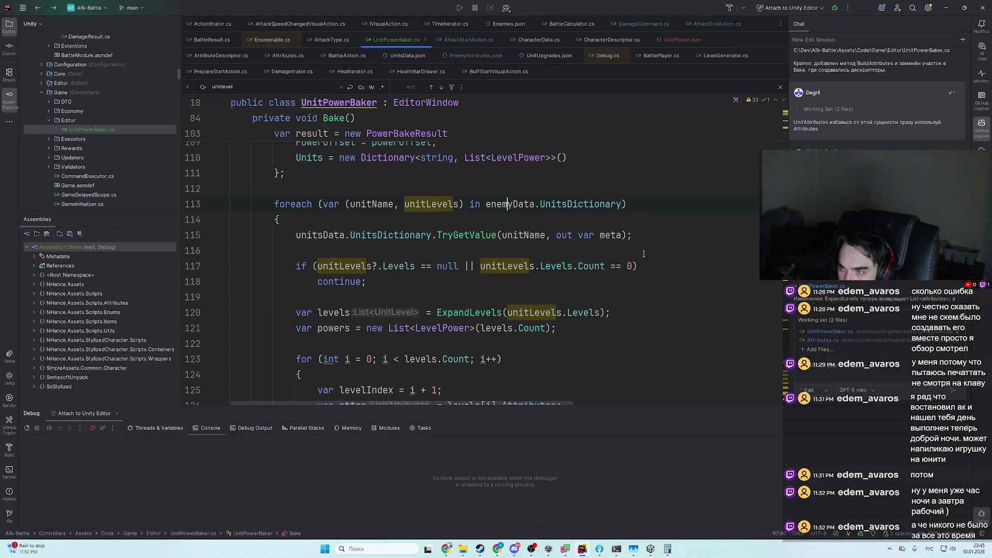
{"action": "key", "text": "ctrl+alt+Right"}
{"action": "key", "text": "ctrl+alt+Left"}
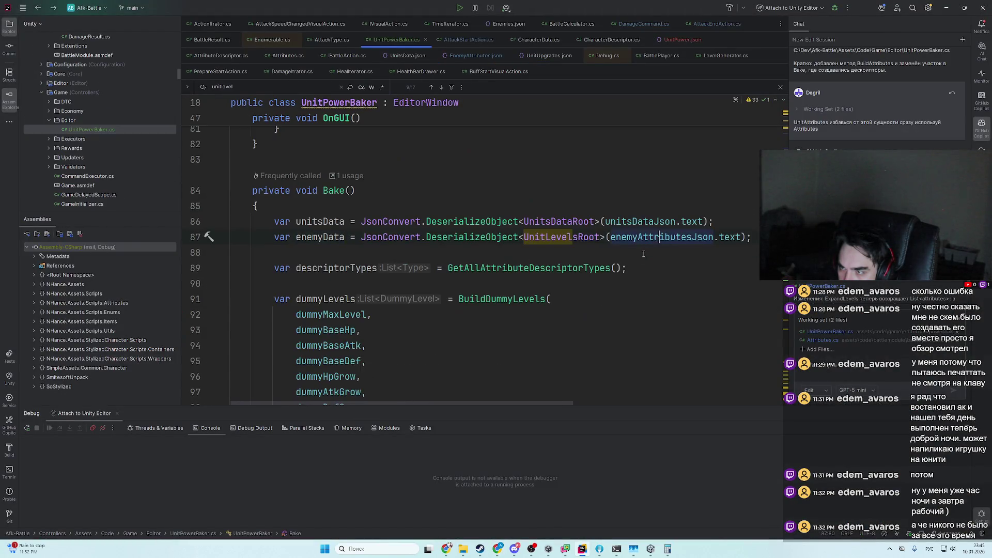
{"action": "key", "text": "ctrl+alt+Right"}
{"action": "key", "text": "ctrl+alt+Right"}
{"action": "key", "text": "ctrl+alt+Left"}
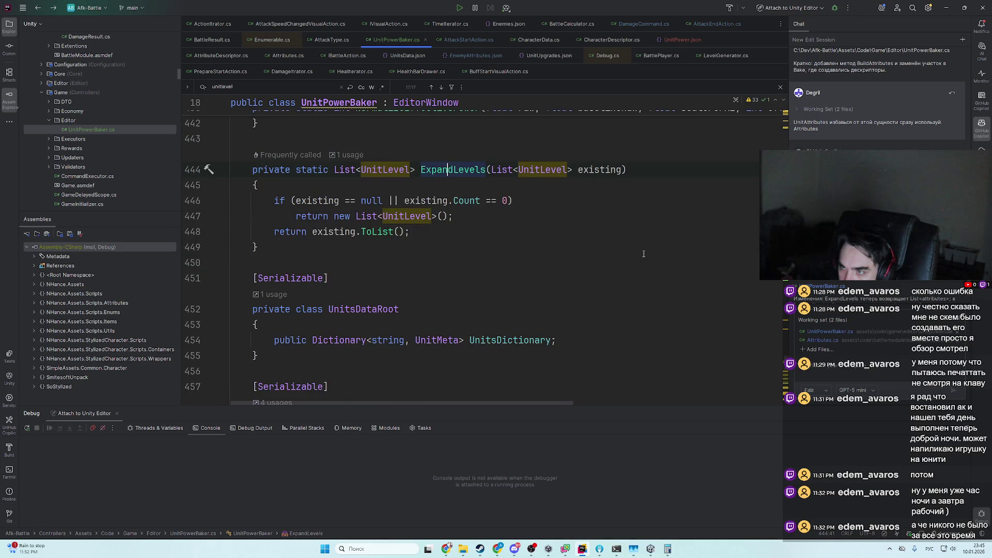
{"action": "key", "text": "ctrl+alt+Right"}
{"action": "key", "text": "ctrl+alt+Right"}
{"action": "key", "text": "ctrl+alt+Right"}
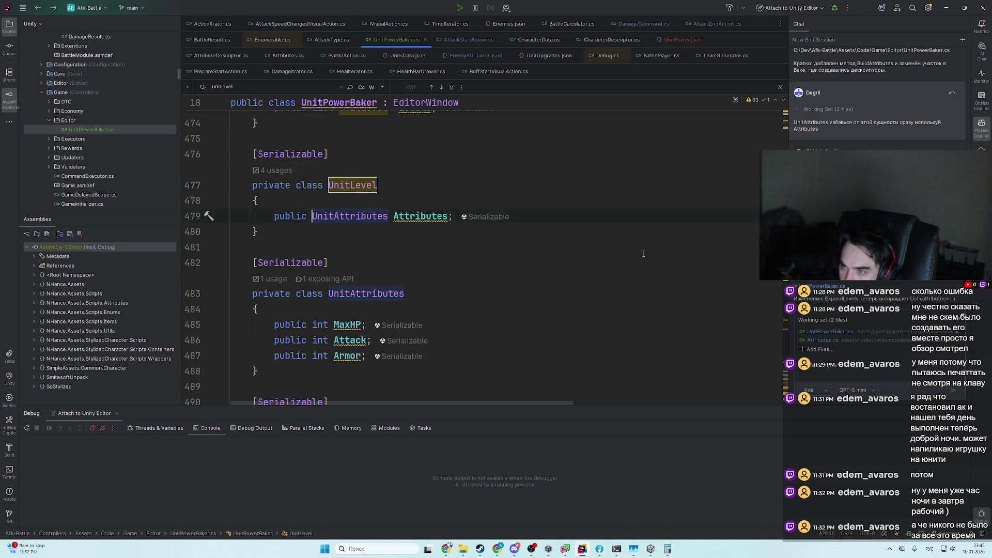
{"action": "key", "text": "ctrl+alt+Left"}
{"action": "key", "text": "ctrl+alt+Right"}
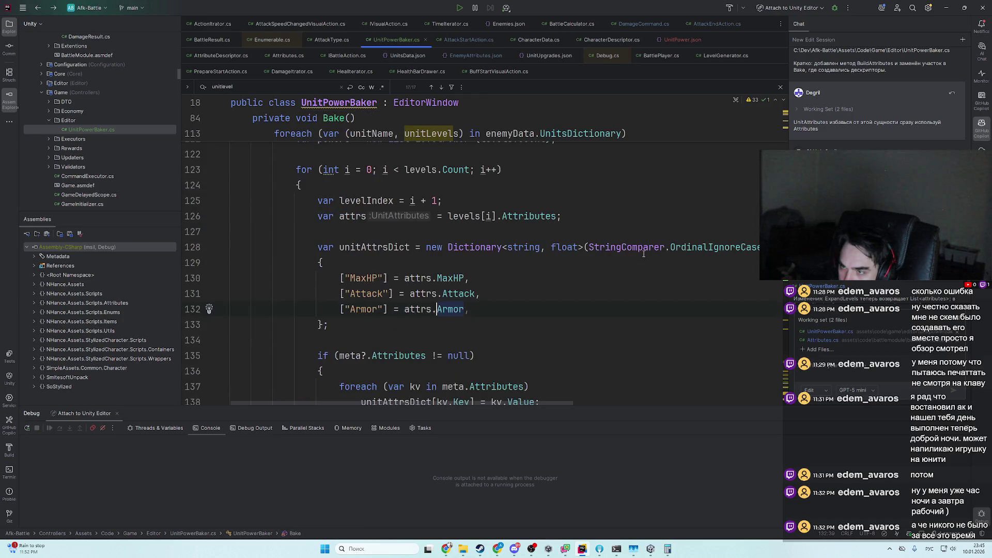
{"action": "key", "text": "ctrl+alt+Left"}
{"action": "key", "text": "ctrl+alt+Left"}
{"action": "key", "text": "ctrl+alt+Left"}
{"action": "key", "text": "ctrl+alt+Left"}
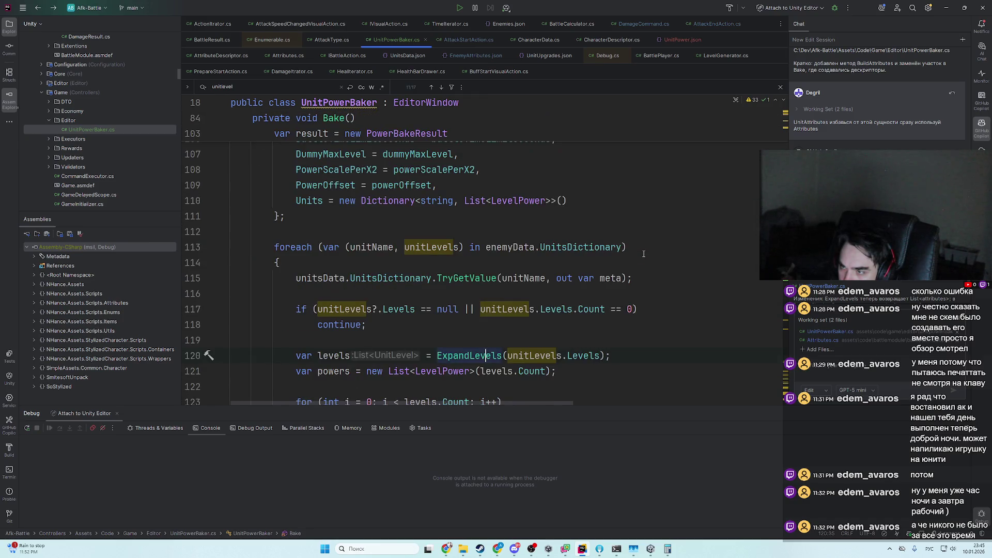
{"action": "key", "text": "ctrl+alt+Left"}
{"action": "key", "text": "ctrl+alt+Left"}
{"action": "key", "text": "ctrl+alt+Left"}
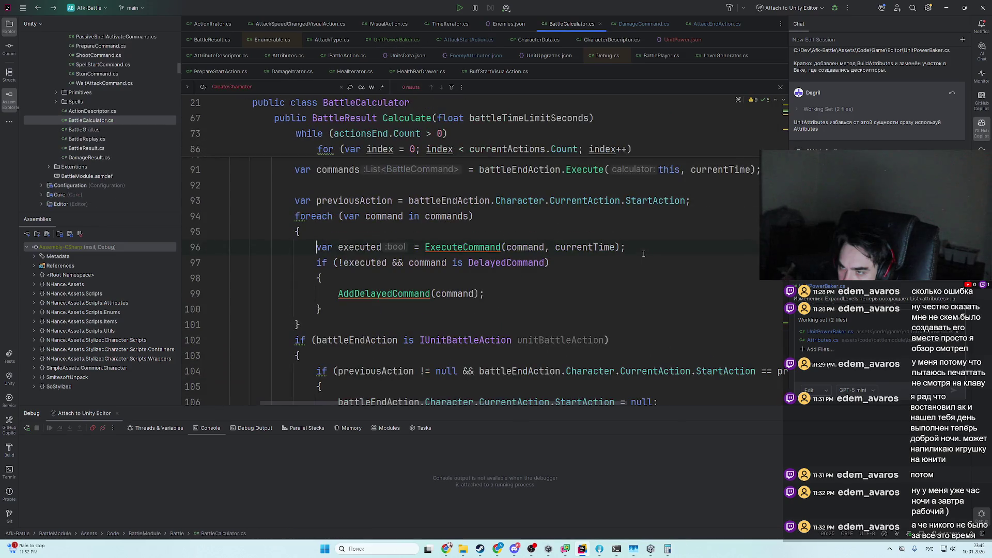
- Search BattleCalculator for 'effect' matches
{"action": "key", "text": "ctrl+f"}
{"action": "type", "text": "effect"}
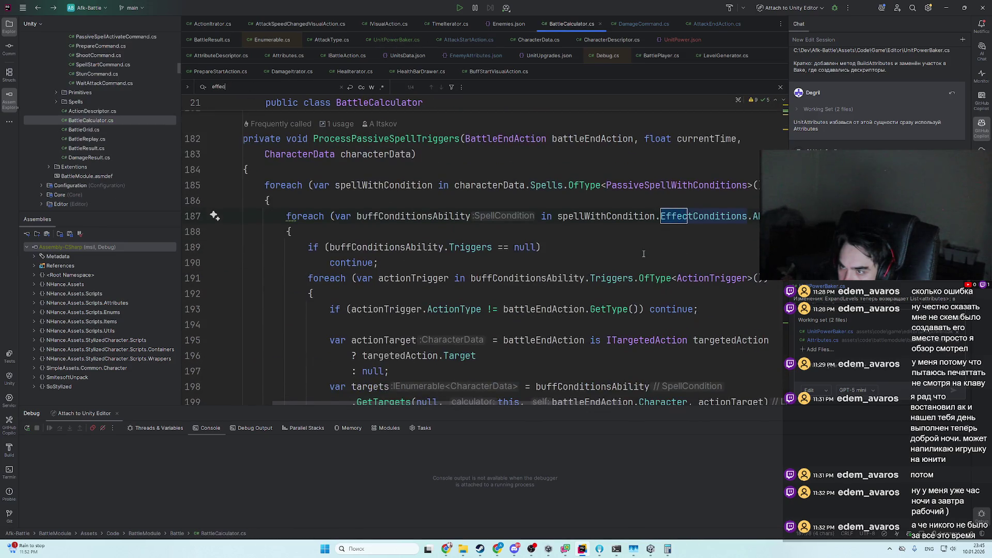
{"action": "key", "text": "Return"}
{"action": "key", "text": "Return"}
{"action": "key", "text": "Return"}
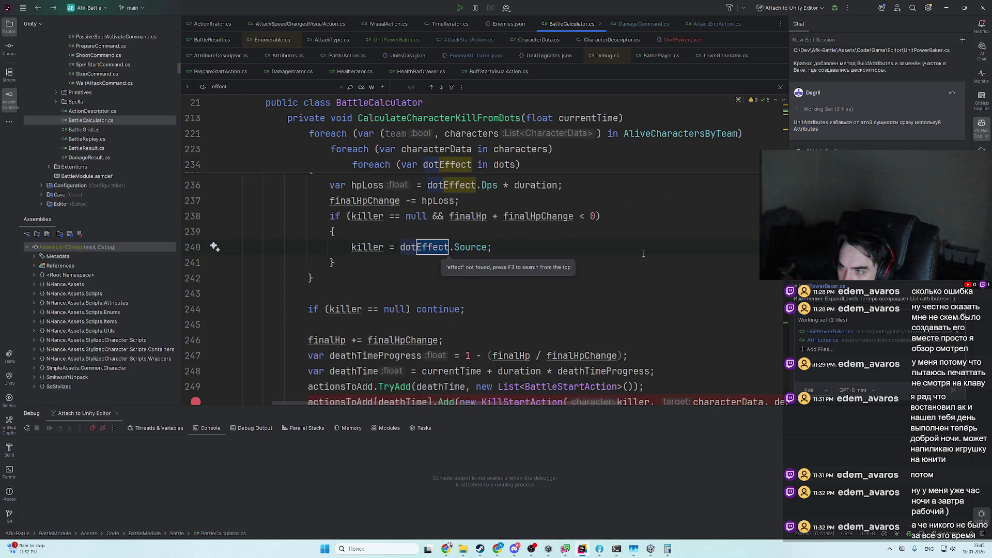
{"action": "key", "text": "Return"}
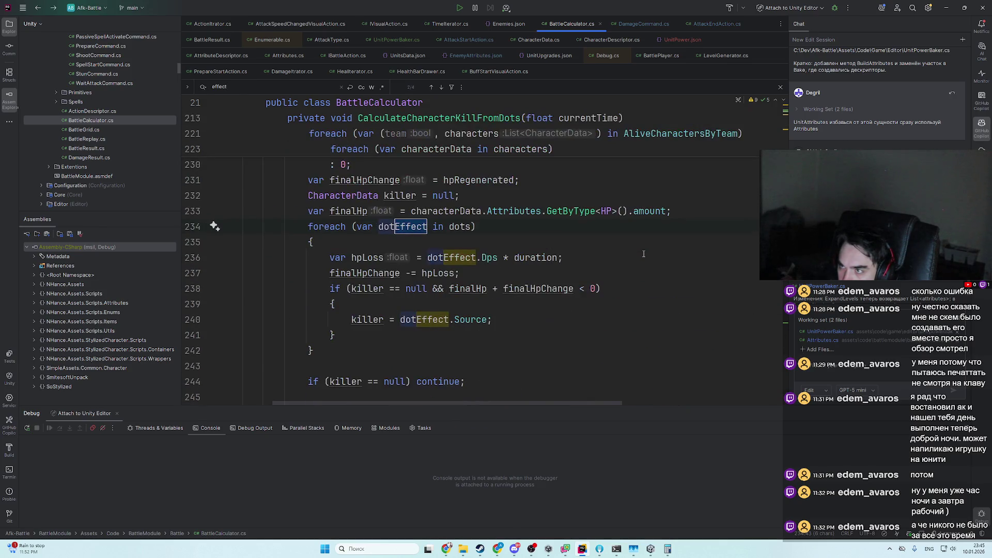
- Open UnitPowerBaker.cs and inspect ComputeEffectiveDummyPower (ehp × dps), then return to ChatGPT
{"action": "key", "text": "ctrl+t"}
{"action": "type", "text": "bake"}
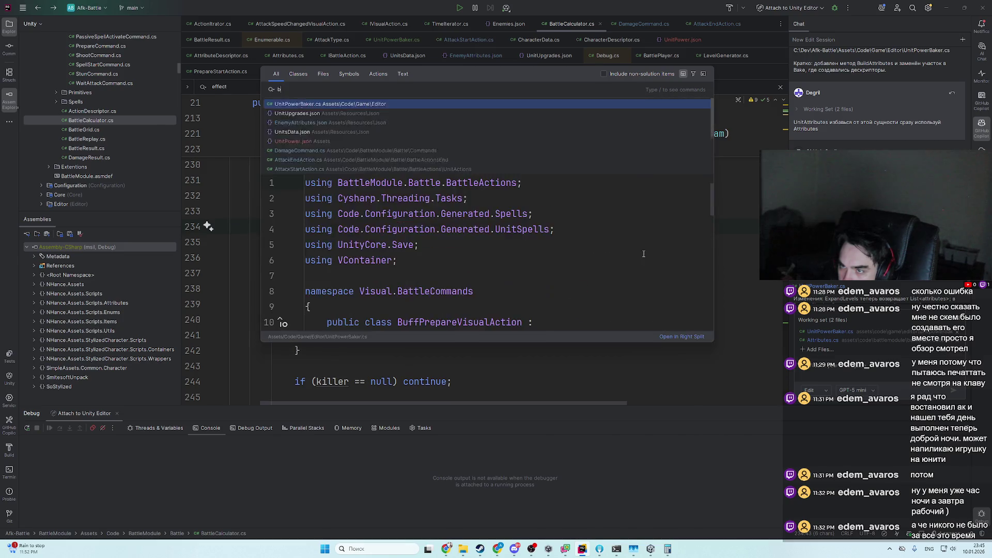
{"action": "key", "text": "Return"}
{"action": "key", "text": "ctrl+f"}
{"action": "type", "text": "effec"}
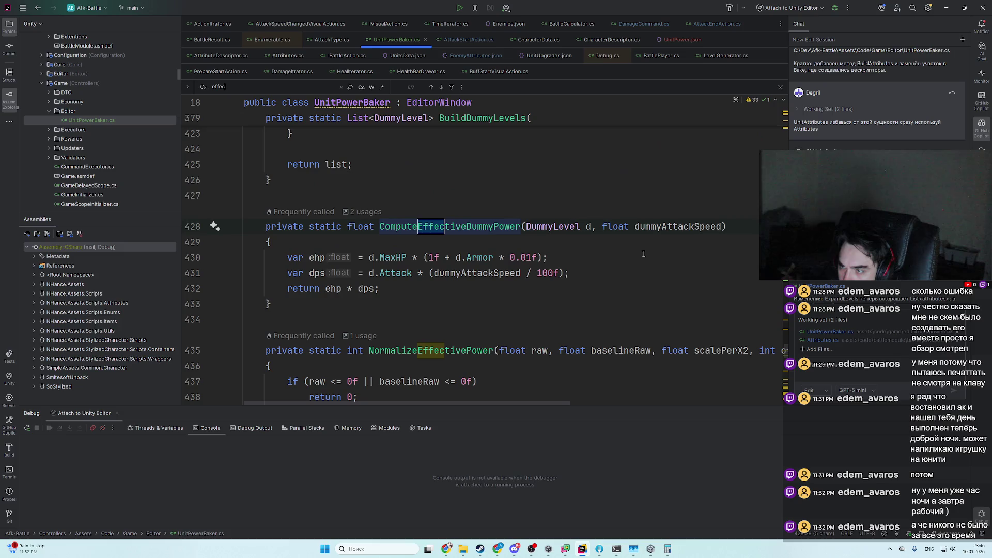
{"action": "key", "text": "Escape"}
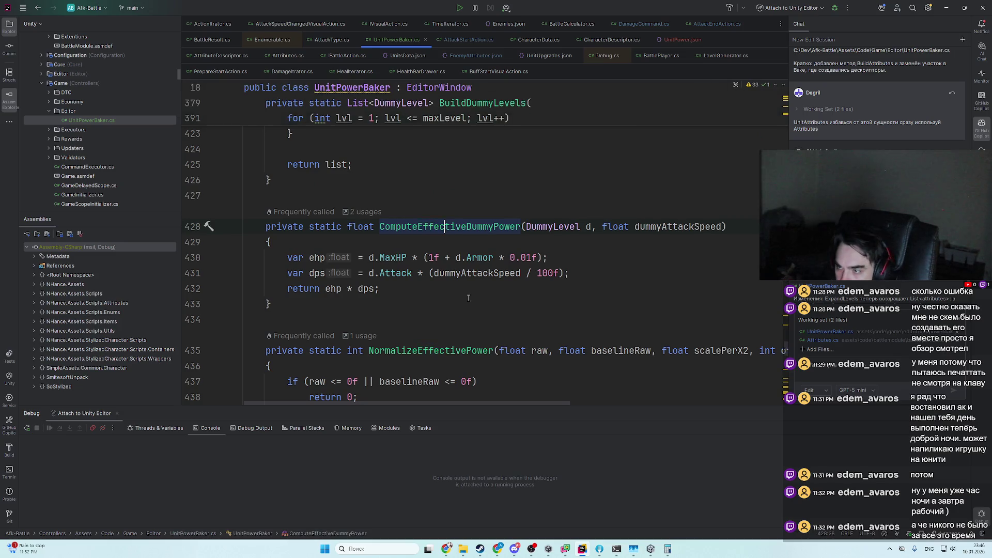
{"action": "scroll", "coordinate": [446, 281], "scroll_direction": "down", "scroll_amount": 3}
{"action": "scroll", "coordinate": [446, 281], "scroll_direction": "down", "scroll_amount": 1}
{"action": "scroll", "coordinate": [446, 282], "scroll_direction": "up", "scroll_amount": 5}
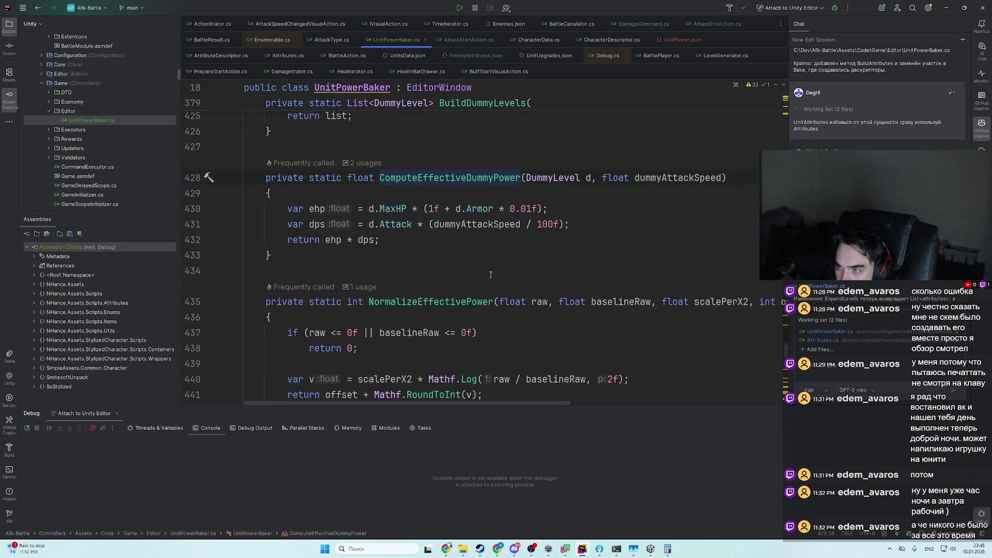
{"action": "key", "text": "alt+Tab"}
{"action": "scroll", "coordinate": [663, 215], "scroll_direction": "up", "scroll_amount": 15}
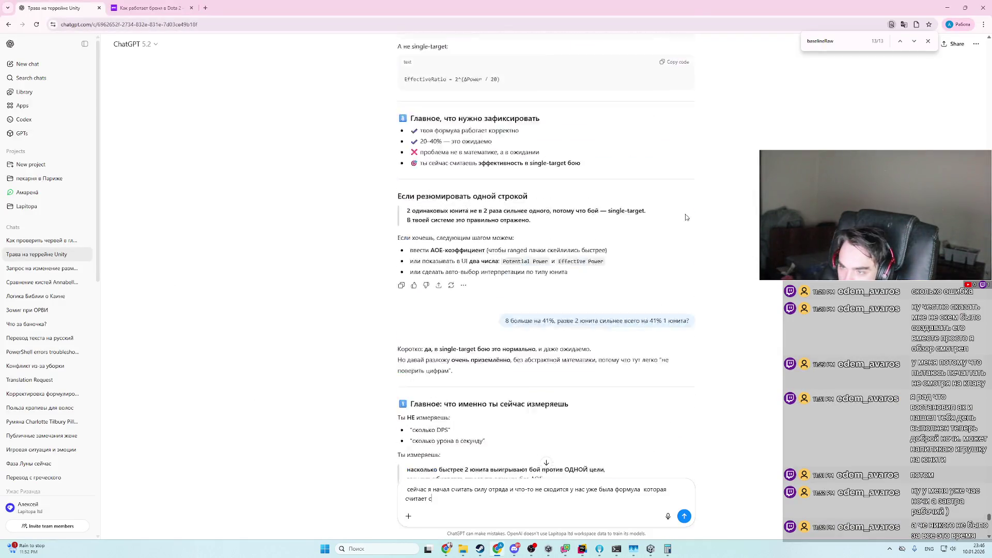
- Write that the squad-power formula worked for identical units but broke for mixed strengths, and attach the UnitPowerFromSquad code
{"action": "scroll", "coordinate": [663, 215], "scroll_direction": "up", "scroll_amount": 15}
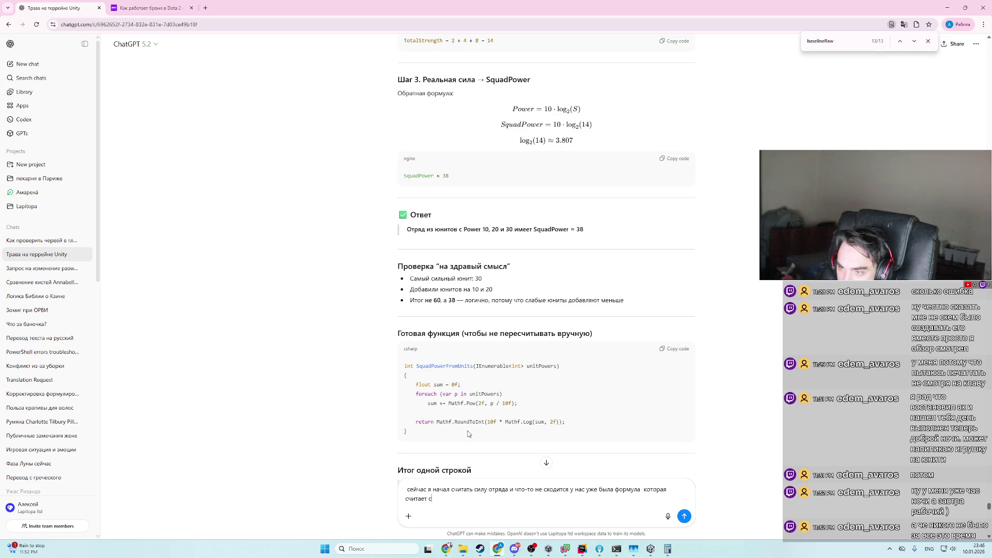
{"action": "scroll", "coordinate": [734, 375], "scroll_direction": "up", "scroll_amount": 10}
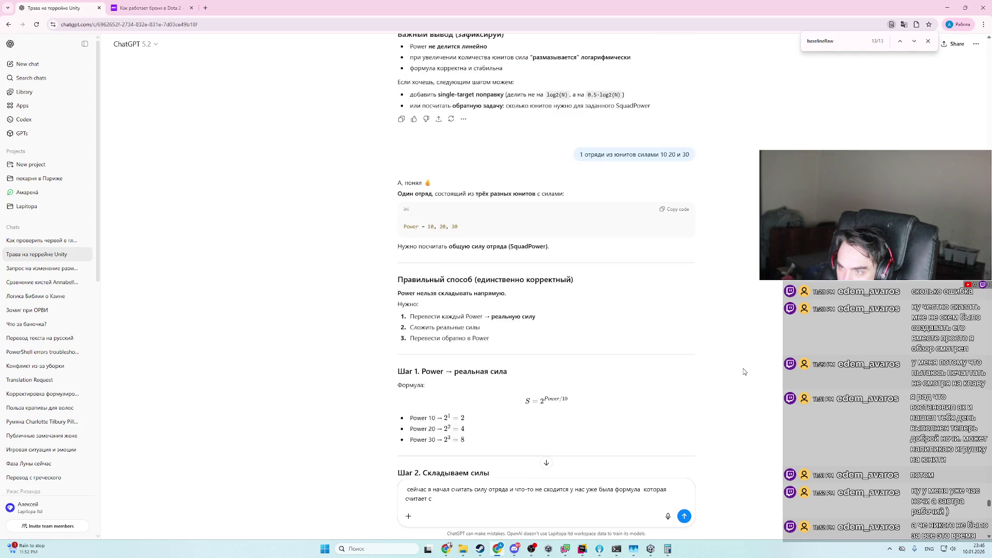
{"action": "scroll", "coordinate": [700, 368], "scroll_direction": "down", "scroll_amount": 2}
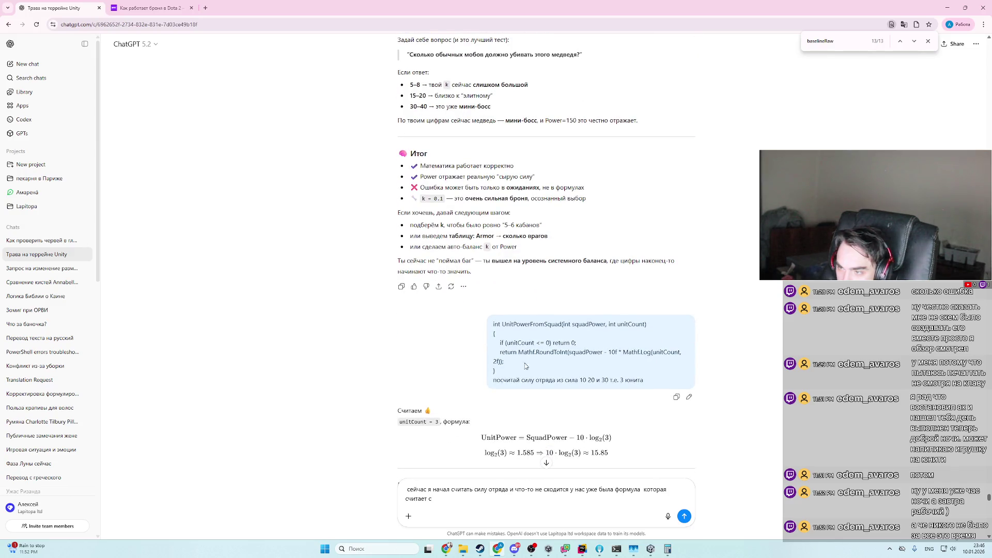
{"action": "left_click_drag", "start_coordinate": [526, 366], "coordinate": [480, 323]}
{"action": "key", "text": "ctrl+c"}
{"action": "left_click", "coordinate": [513, 512]}
{"action": "type", "text": "ита"}
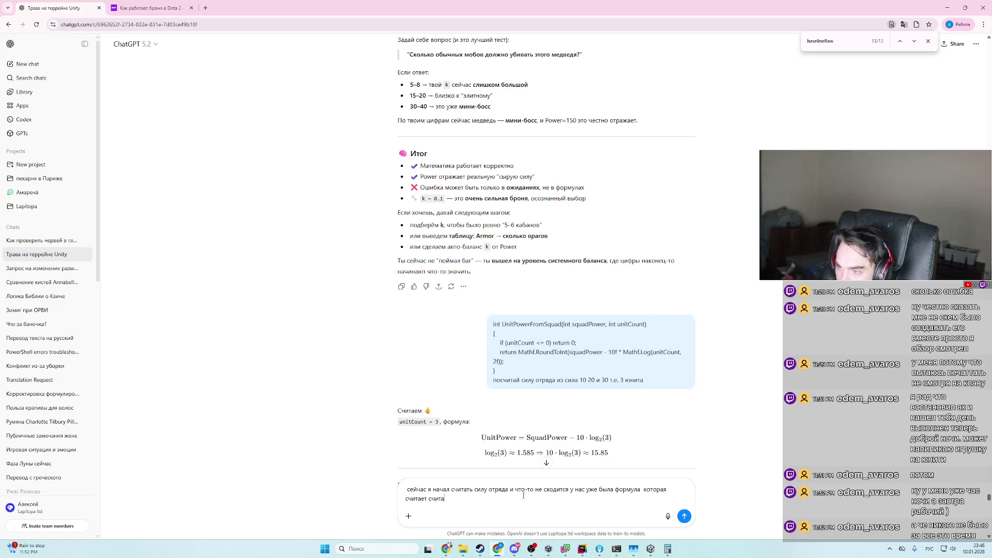
{"action": "type", "text": "ла силу отряд"}
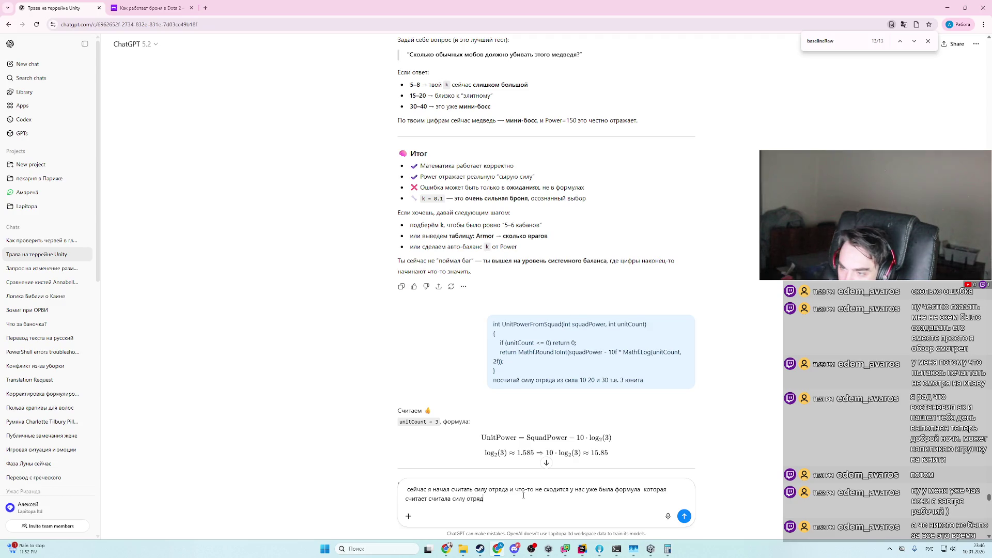
{"action": "type", "text": "одинаковых"}
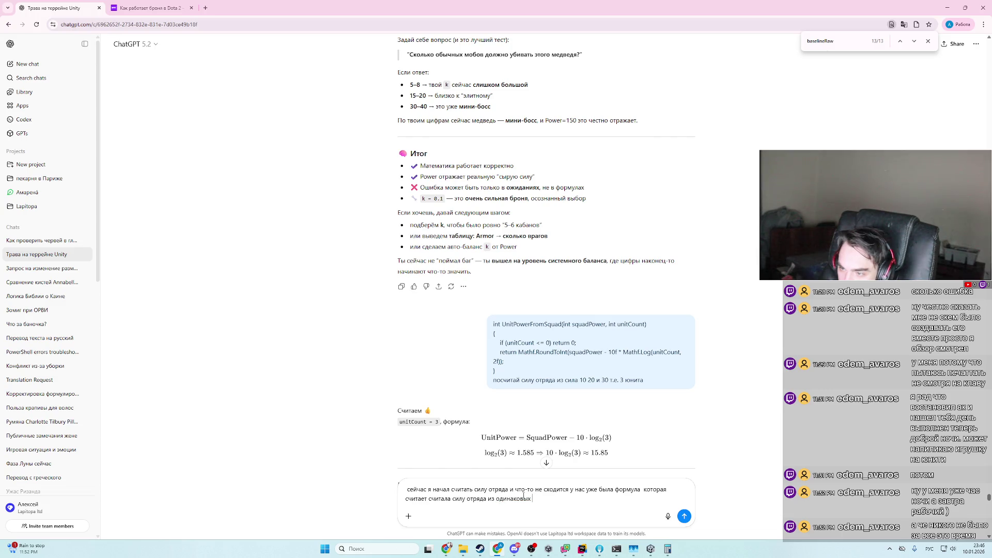
{"action": "type", "text": "юнитов, и о"}
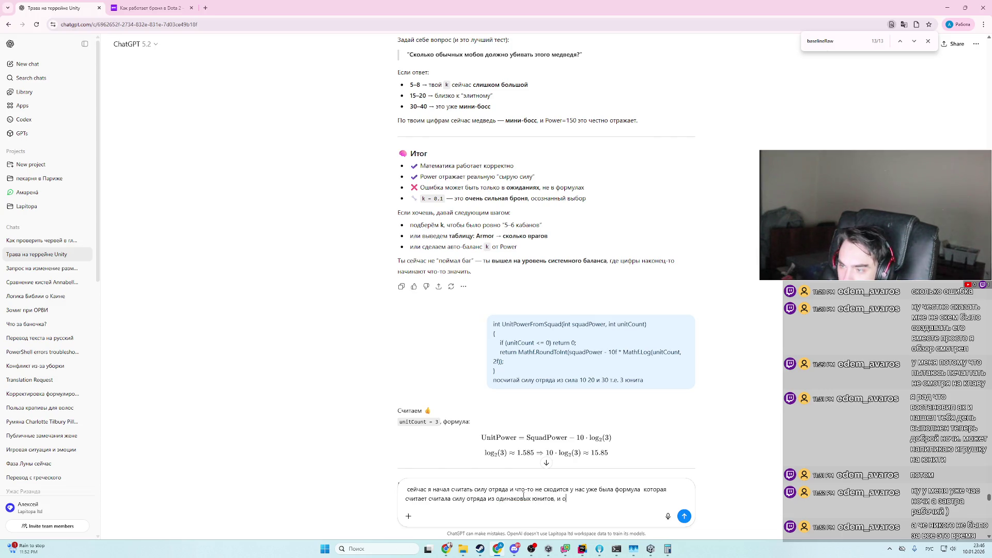
{"action": "type", "text": "на боле маен"}
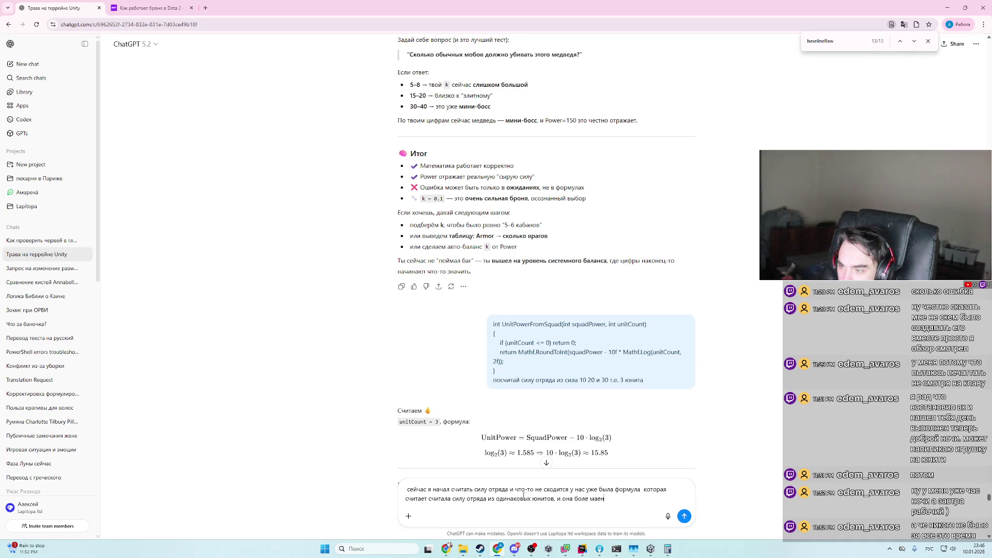
{"action": "type", "text": "ие работала,"}
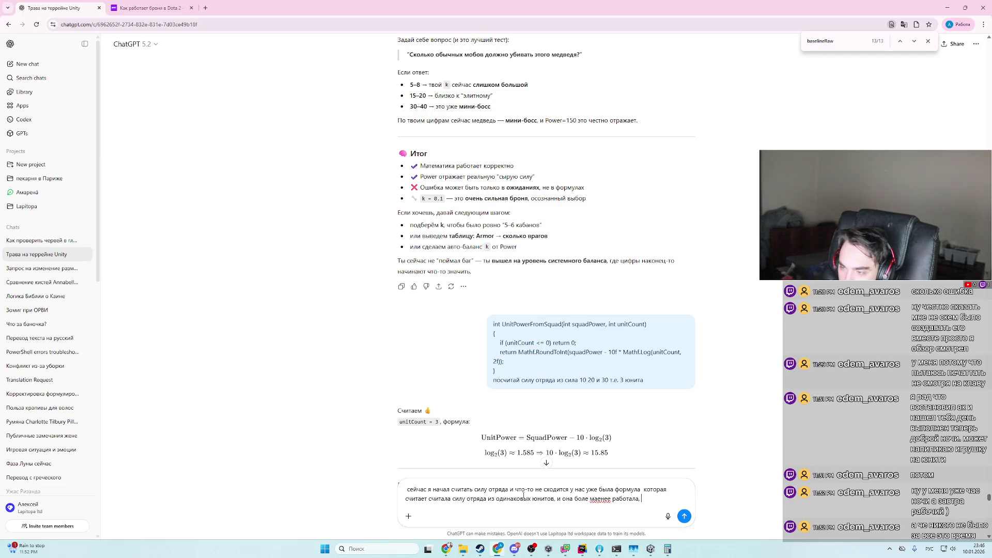
{"action": "type", "text": "когда начи"}
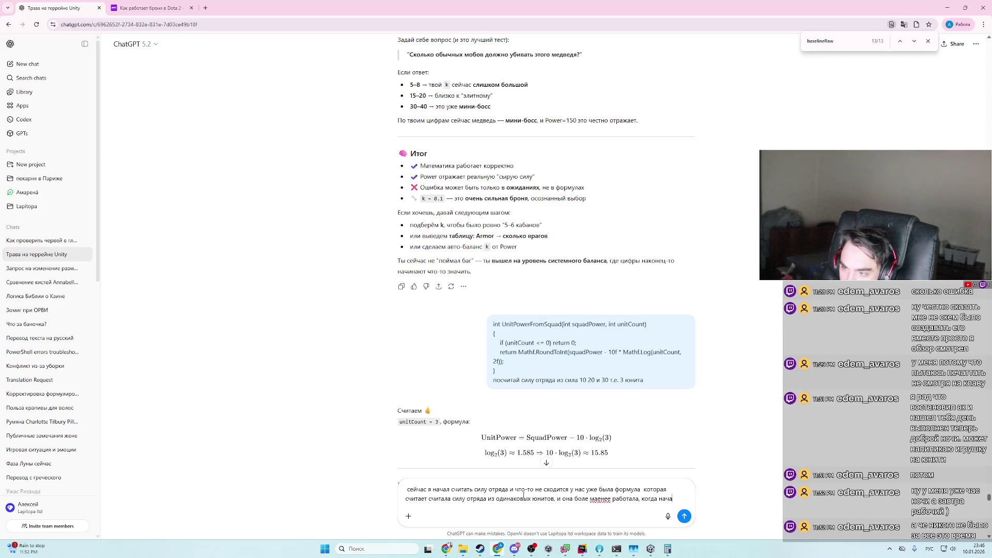
{"action": "type", "text": "ли считать из юнитов разн"}
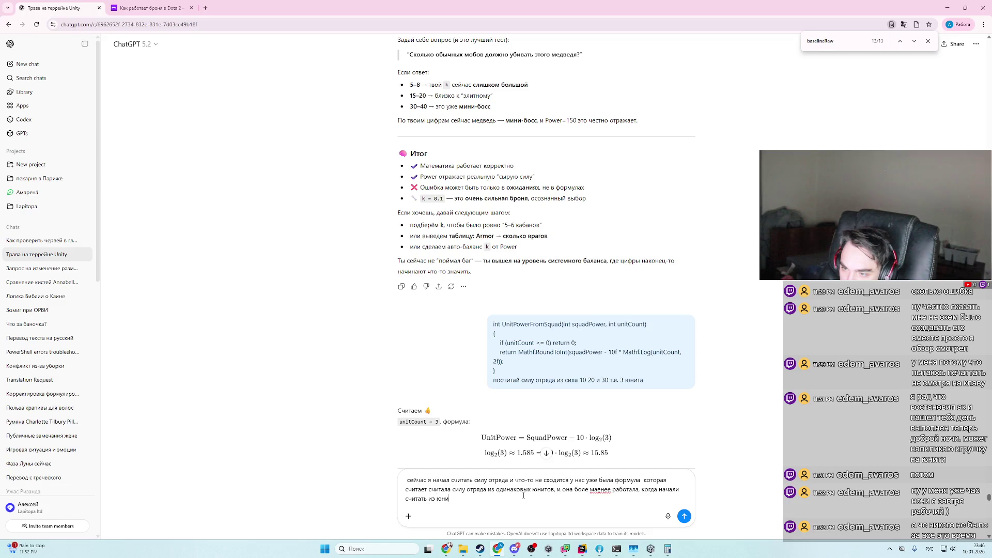
{"action": "type", "text": "ой сил"}
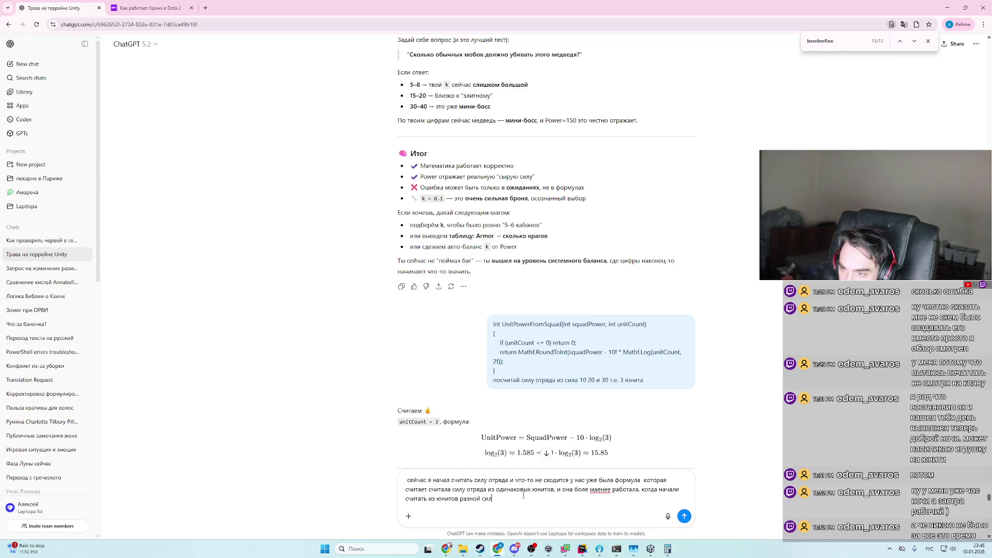
{"action": "type", "text": "ы все сломалось"}
{"action": "key", "text": "ctrl+v"}
- Send the mixed-unit question and follow ChatGPT's reply about summing 2^(Power/10) strengths
{"action": "key", "text": "Return"}
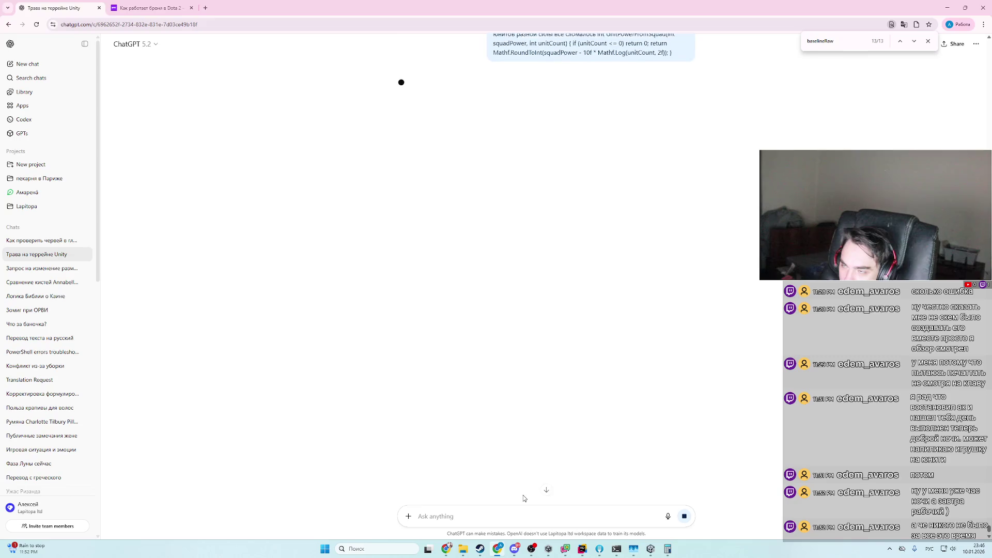
{"action": "scroll", "coordinate": [568, 196], "scroll_direction": "up", "scroll_amount": 1}
{"action": "scroll", "coordinate": [610, 235], "scroll_direction": "up", "scroll_amount": 1}
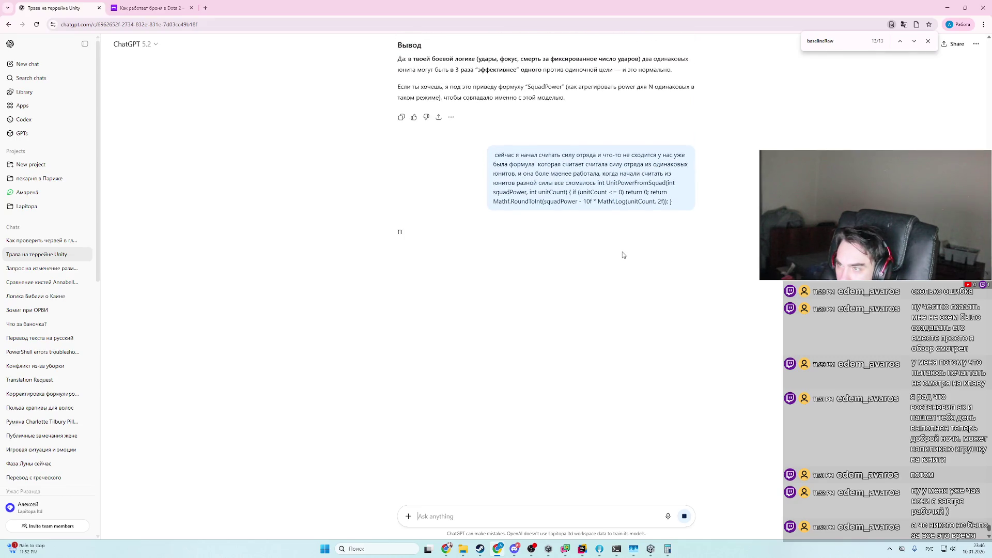
{"action": "scroll", "coordinate": [688, 274], "scroll_direction": "up", "scroll_amount": 1}
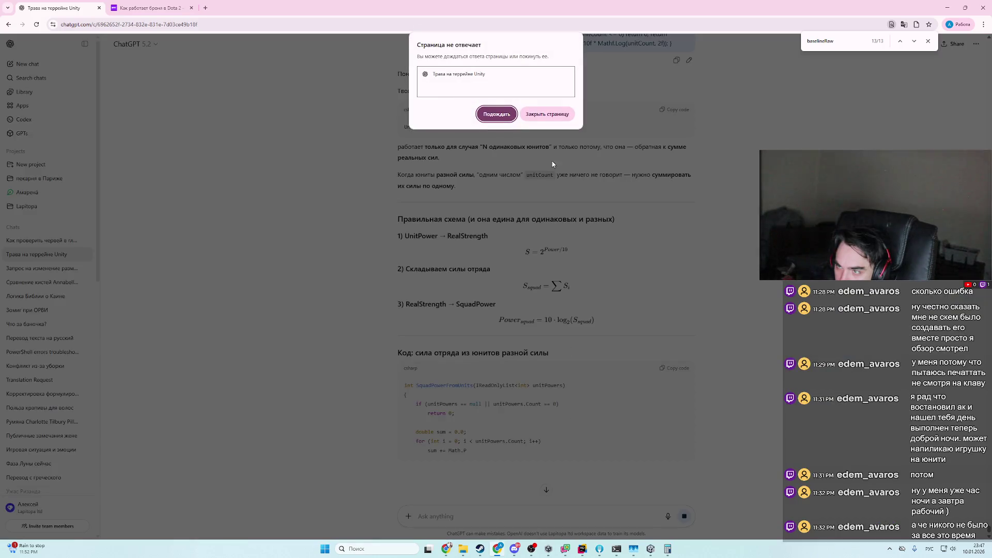
- Keep waiting on the unresponsive page and read the completed SquadPowerFromUnits answer
{"action": "left_click", "coordinate": [497, 113]}
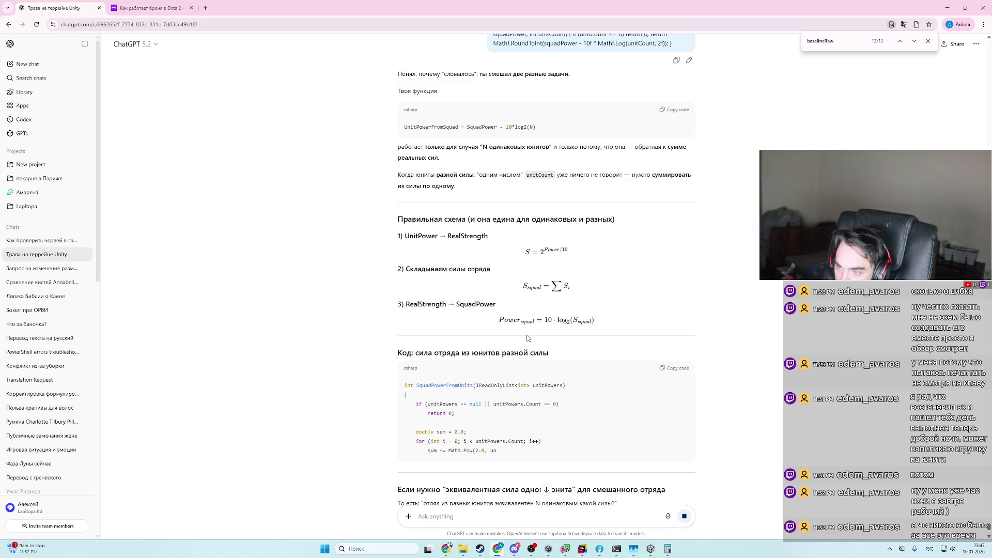
{"action": "scroll", "coordinate": [532, 336], "scroll_direction": "down", "scroll_amount": 1}
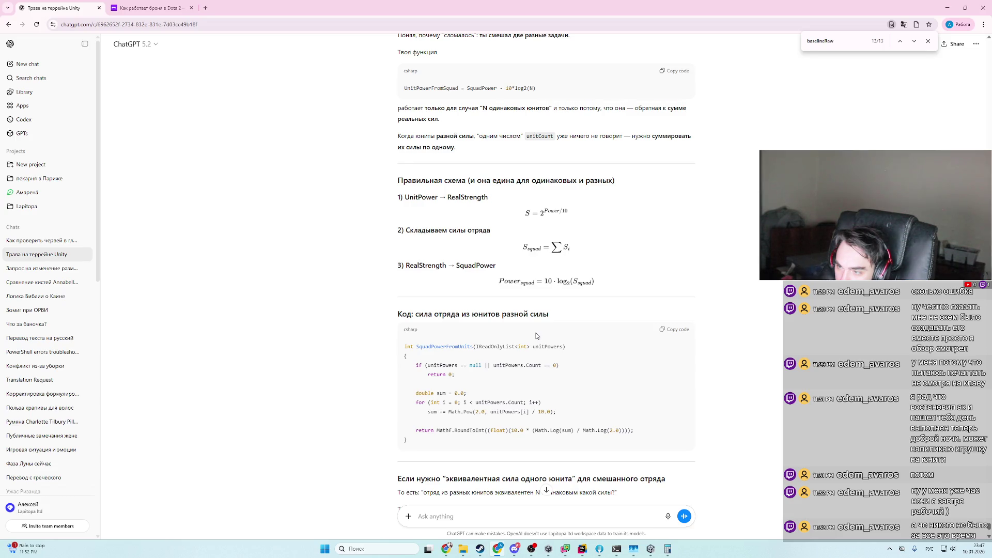
{"action": "scroll", "coordinate": [536, 336], "scroll_direction": "down", "scroll_amount": 4}
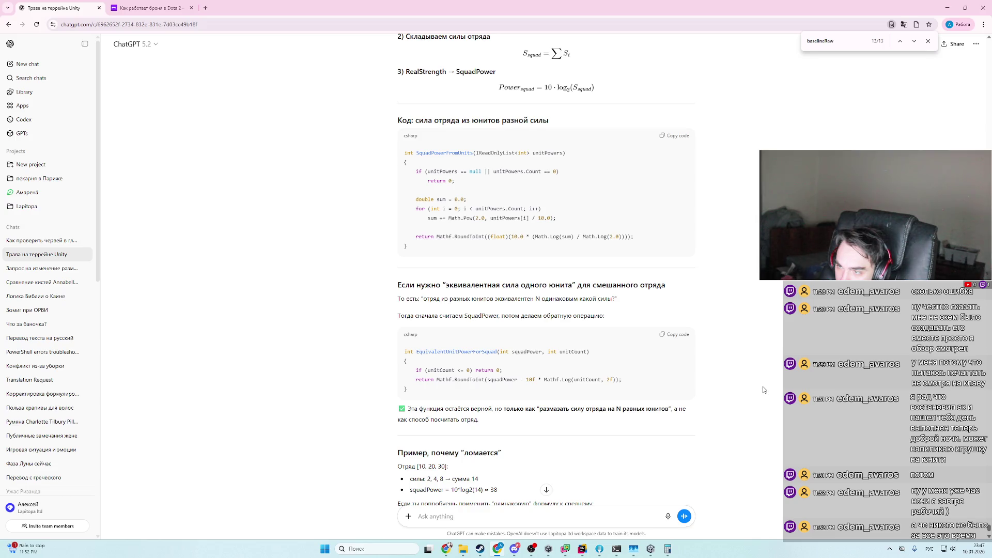
{"action": "scroll", "coordinate": [763, 389], "scroll_direction": "down", "scroll_amount": 3}
{"action": "scroll", "coordinate": [759, 383], "scroll_direction": "up", "scroll_amount": 2}
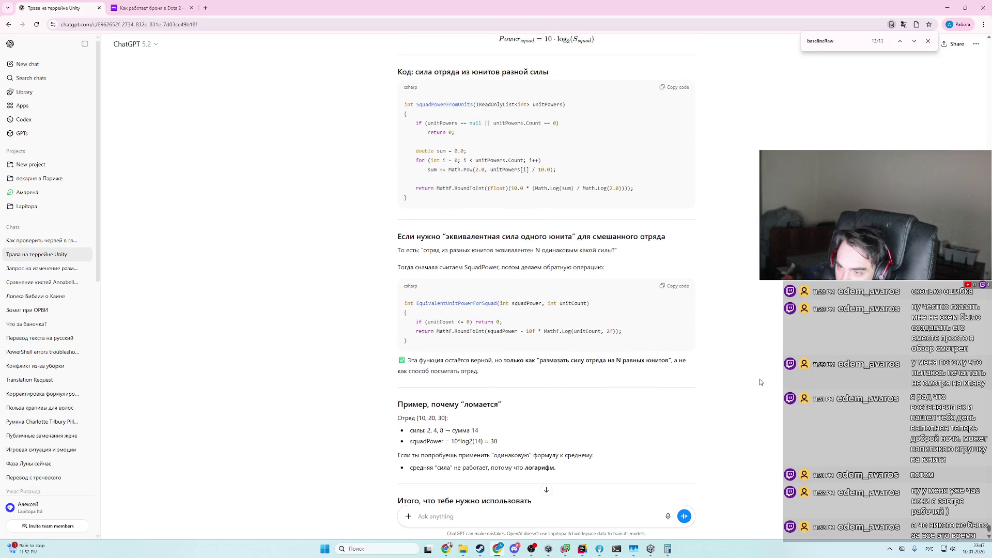
{"action": "scroll", "coordinate": [760, 383], "scroll_direction": "down", "scroll_amount": 2}
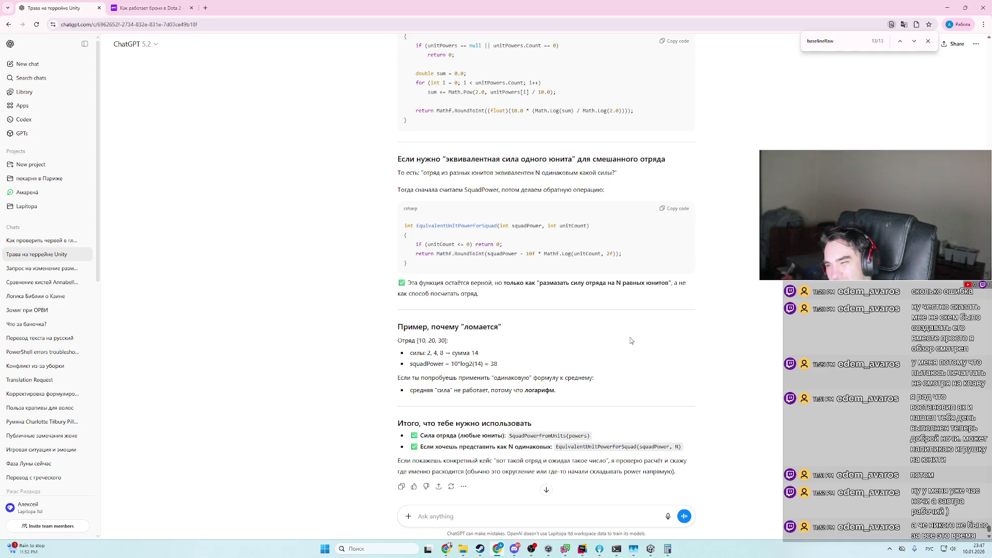
{"action": "scroll", "coordinate": [629, 341], "scroll_direction": "up", "scroll_amount": 5}
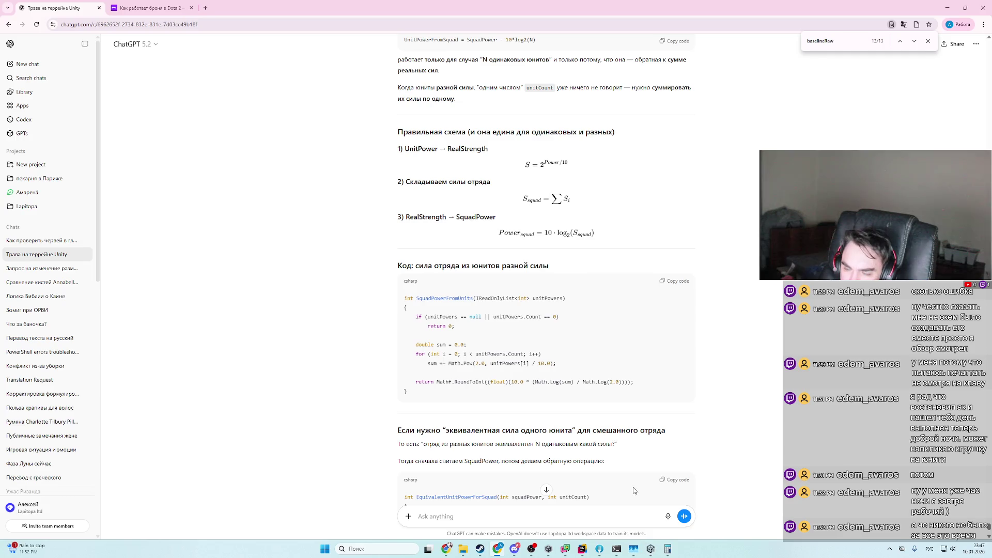
- Glance at the Rider project and the Afk Battle sheet, then return to ChatGPT
{"action": "left_click", "coordinate": [582, 550]}
{"action": "left_click", "coordinate": [583, 549]}
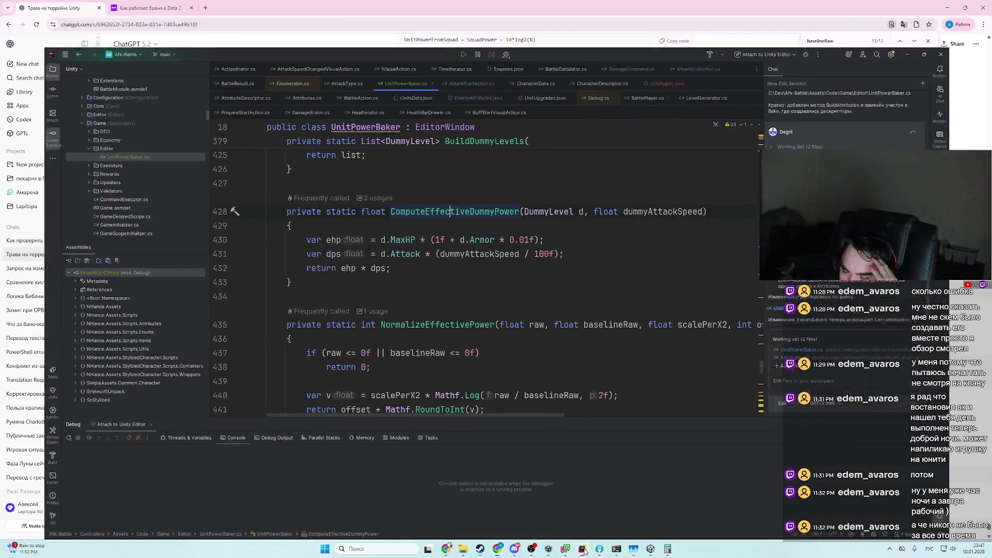
{"action": "left_click", "coordinate": [448, 549]}
{"action": "left_click", "coordinate": [450, 549]}
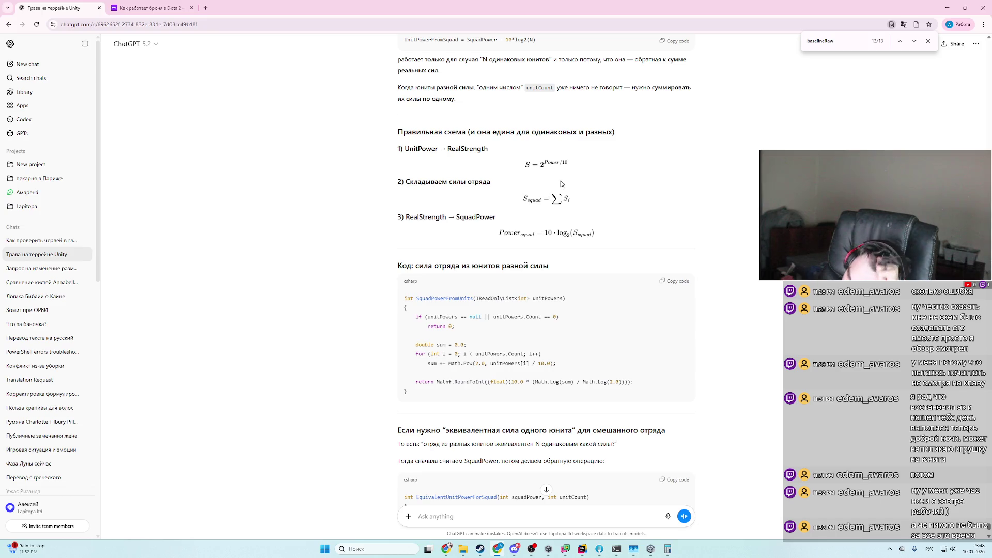
- Open Windows Calculator and scroll ChatGPT's answer to the SquadPowerFromUnits code
{"action": "left_click", "coordinate": [667, 552]}
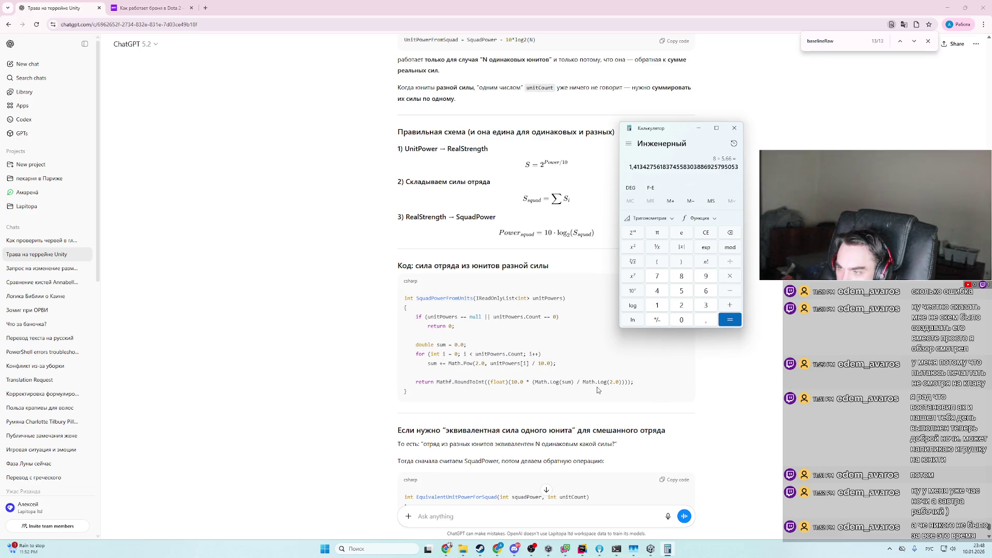
{"action": "scroll", "coordinate": [595, 385], "scroll_direction": "down", "scroll_amount": 3}
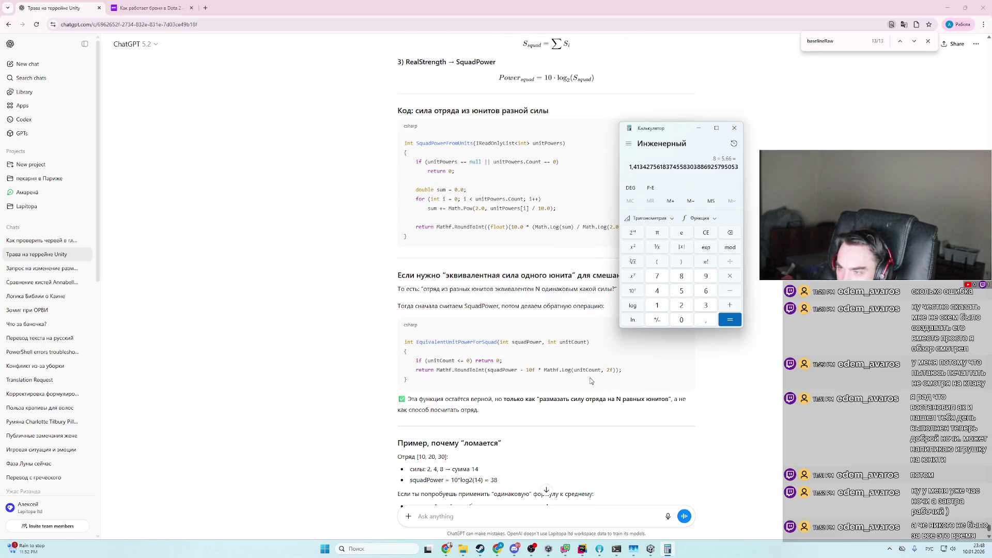
{"action": "scroll", "coordinate": [592, 381], "scroll_direction": "up", "scroll_amount": 1}
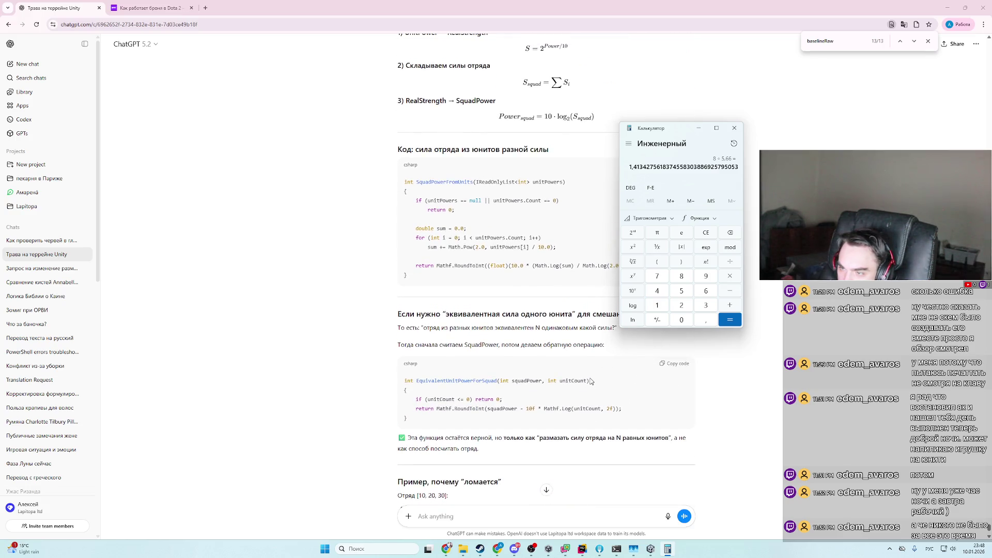
{"action": "scroll", "coordinate": [591, 381], "scroll_direction": "up", "scroll_amount": 3}
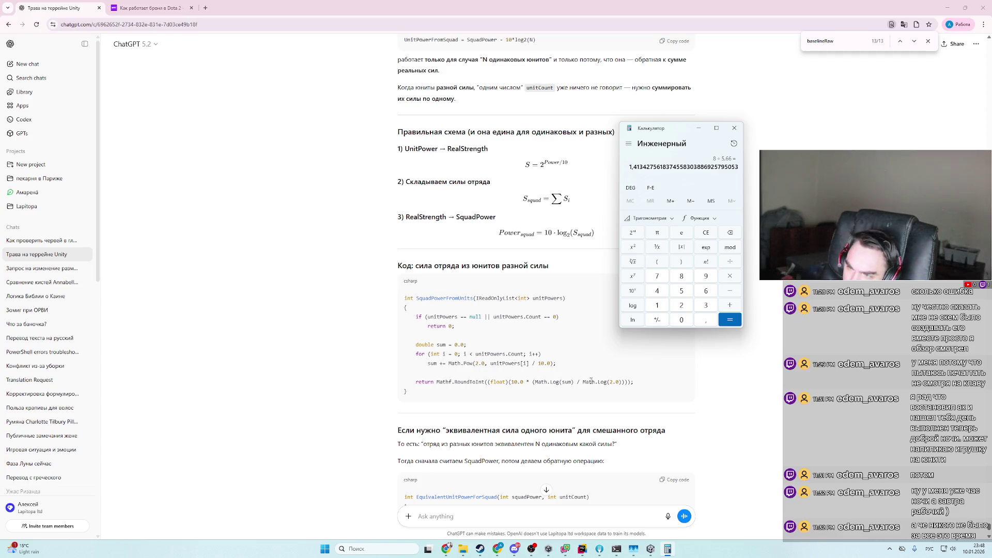
{"action": "scroll", "coordinate": [598, 394], "scroll_direction": "up", "scroll_amount": 1}
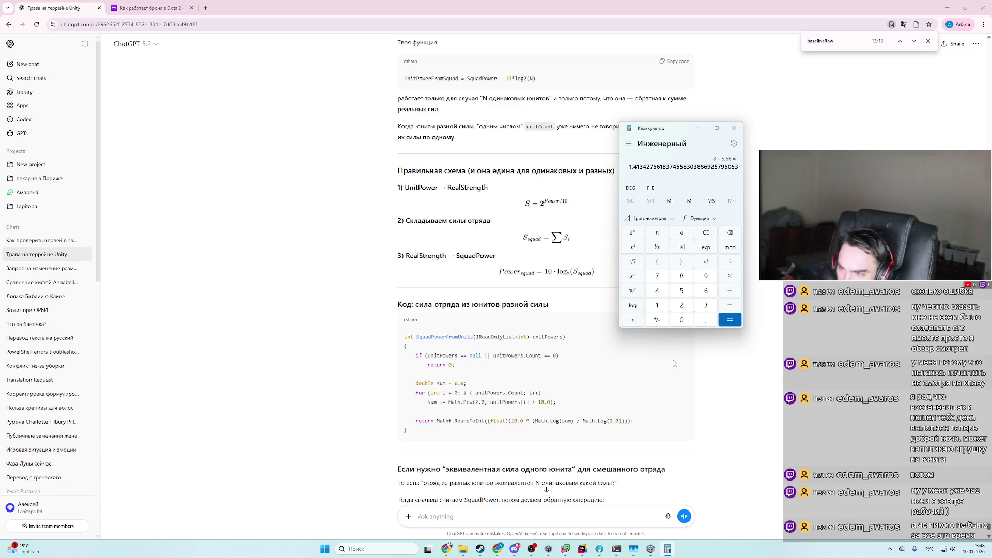
{"action": "scroll", "coordinate": [628, 412], "scroll_direction": "down", "scroll_amount": 1}
{"action": "scroll", "coordinate": [627, 411], "scroll_direction": "up", "scroll_amount": 1}
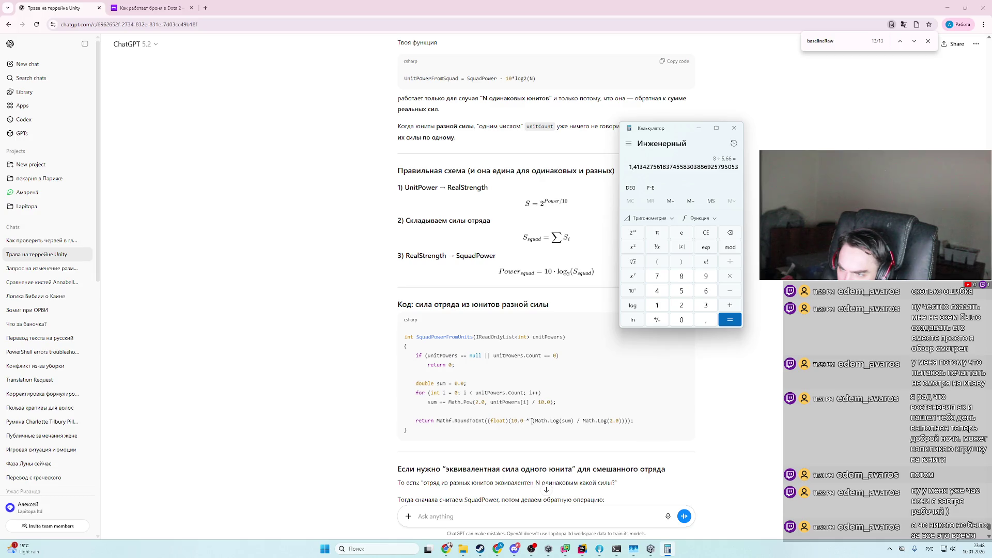
- Quote the / Math.Log(2.0) fragment and ask ChatGPT 'а это что'
{"action": "left_click_drag", "start_coordinate": [574, 421], "coordinate": [624, 422]}
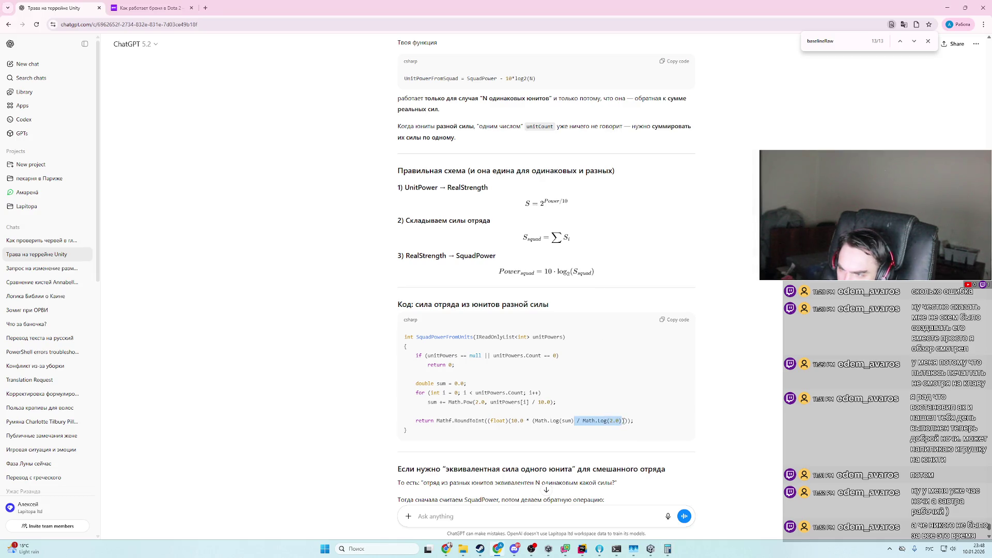
{"action": "scroll", "coordinate": [644, 403], "scroll_direction": "down", "scroll_amount": 6}
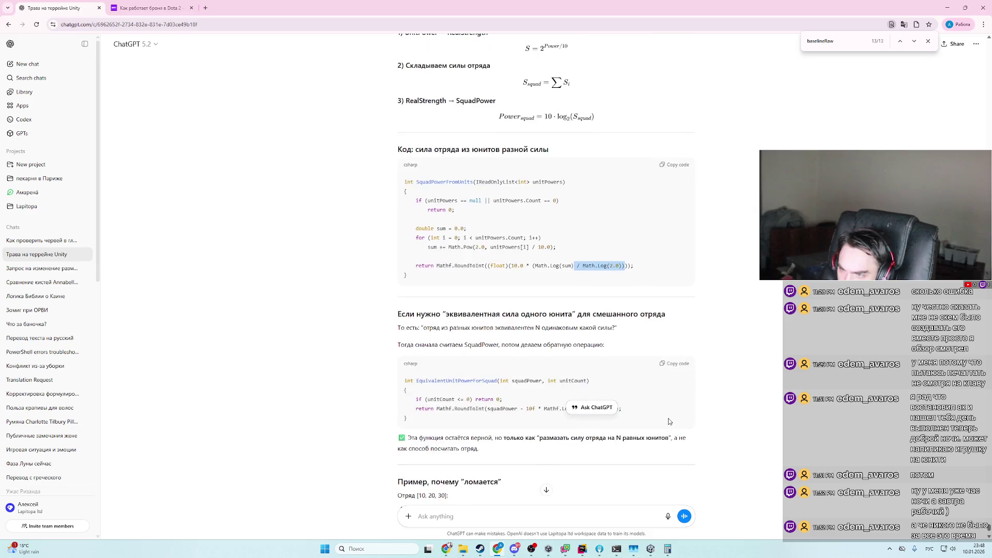
{"action": "scroll", "coordinate": [673, 361], "scroll_direction": "down", "scroll_amount": 1}
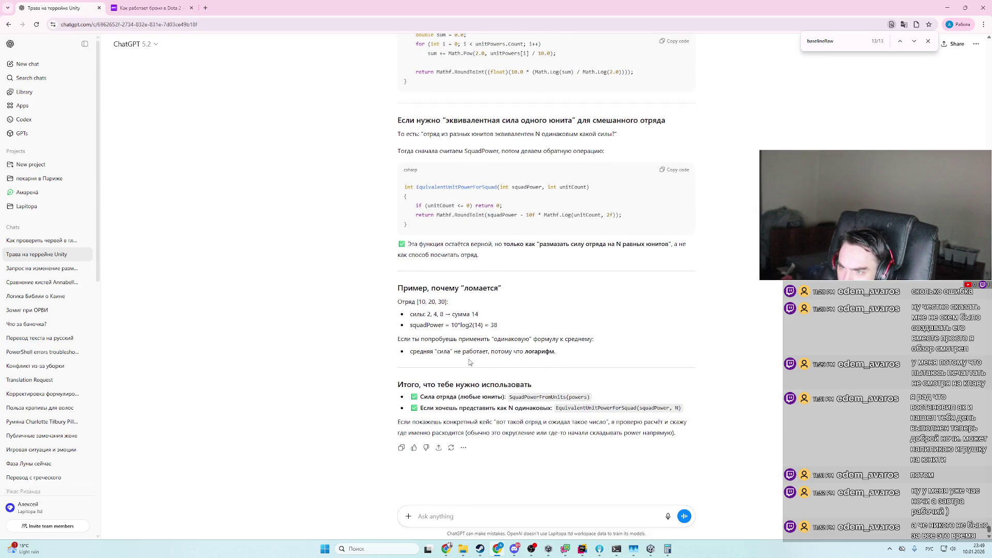
{"action": "left_click", "coordinate": [533, 514]}
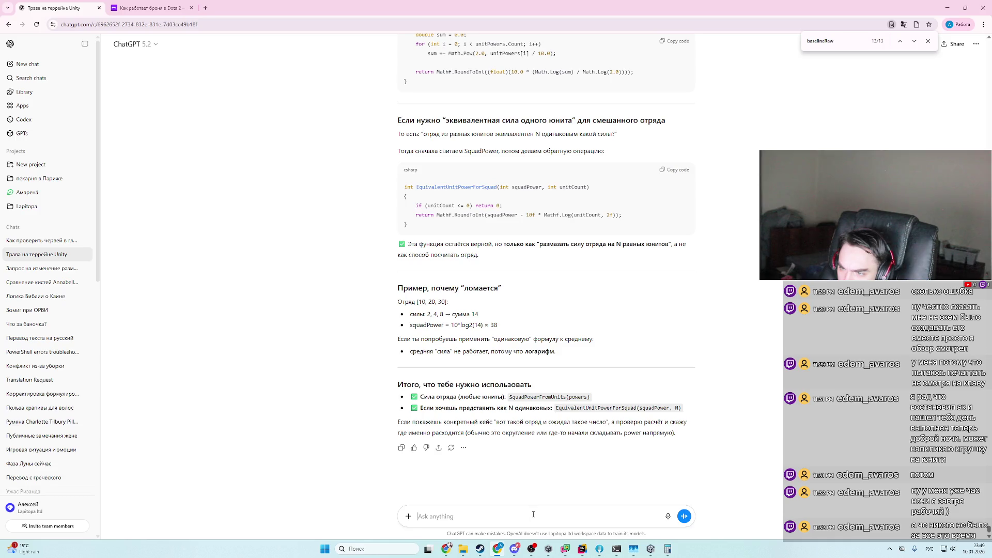
{"action": "key", "text": "ctrl+v"}
{"action": "scroll", "coordinate": [565, 484], "scroll_direction": "up", "scroll_amount": 3}
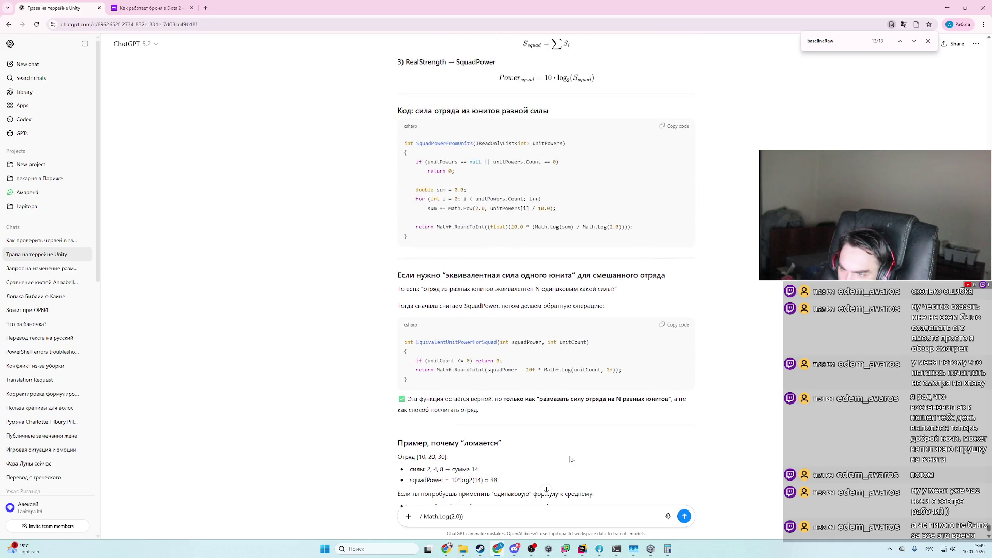
{"action": "type", "text": " а это что"}
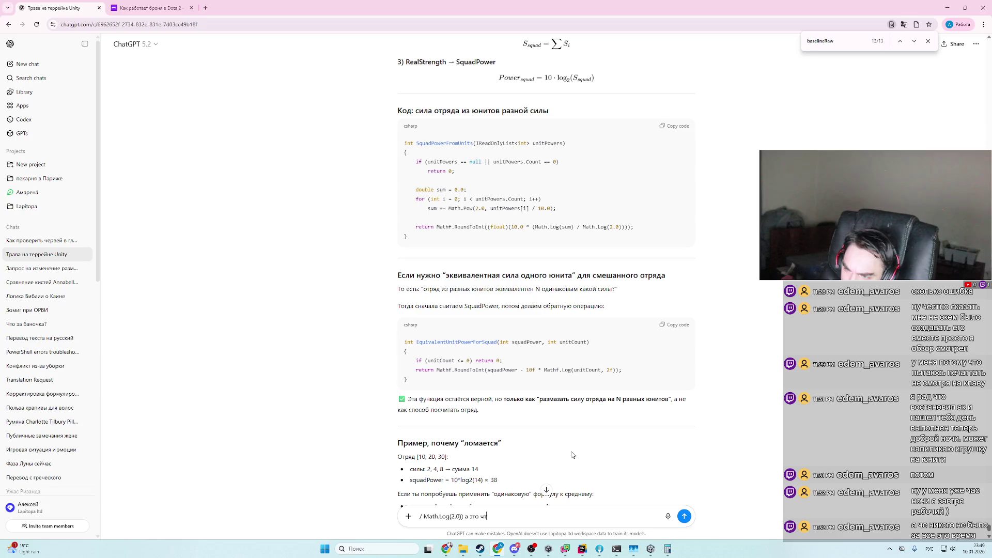
{"action": "key", "text": "Return"}
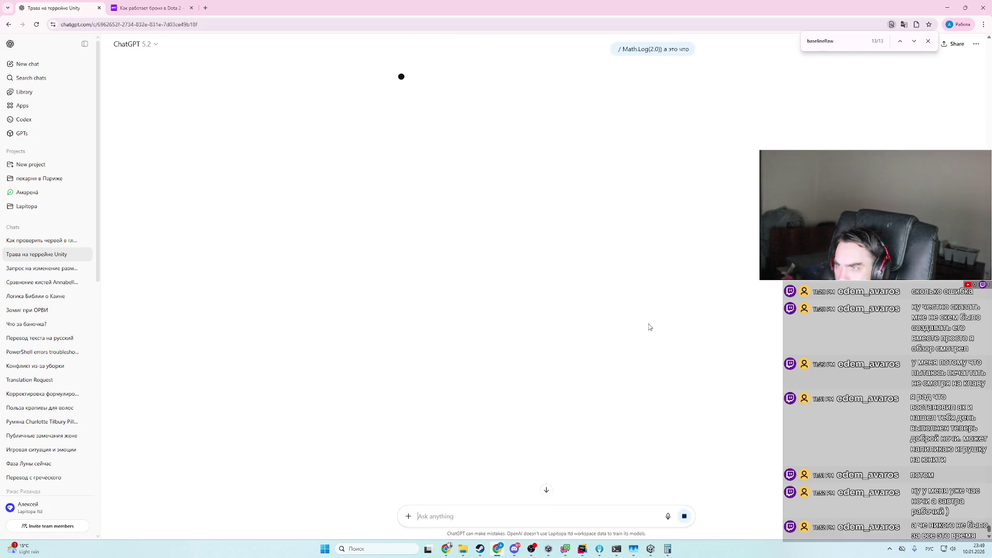
- Read the reply explaining / Math.Log(2.0) converts the natural log to log₂
{"action": "scroll", "coordinate": [754, 349], "scroll_direction": "up", "scroll_amount": 10}
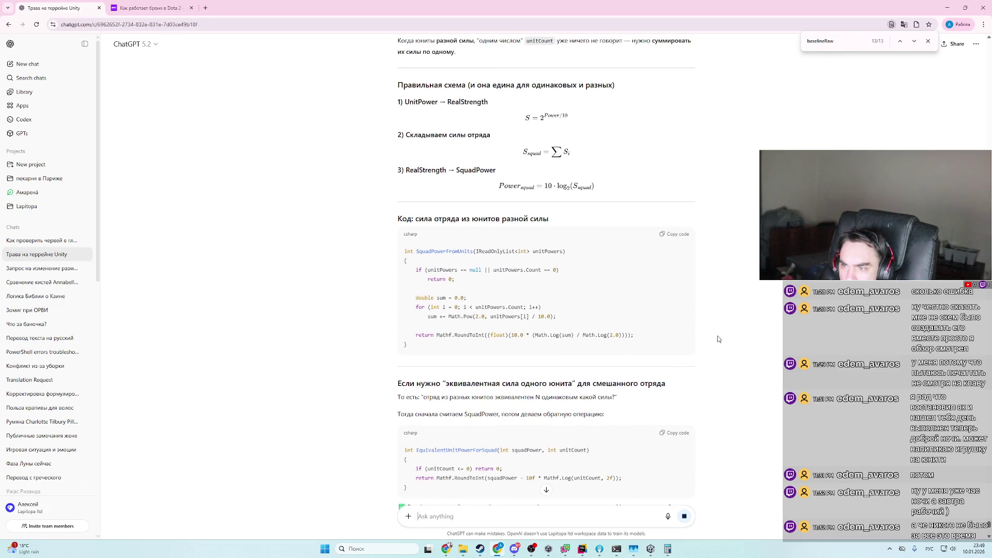
{"action": "scroll", "coordinate": [719, 337], "scroll_direction": "down", "scroll_amount": 5}
{"action": "scroll", "coordinate": [706, 332], "scroll_direction": "down", "scroll_amount": 4}
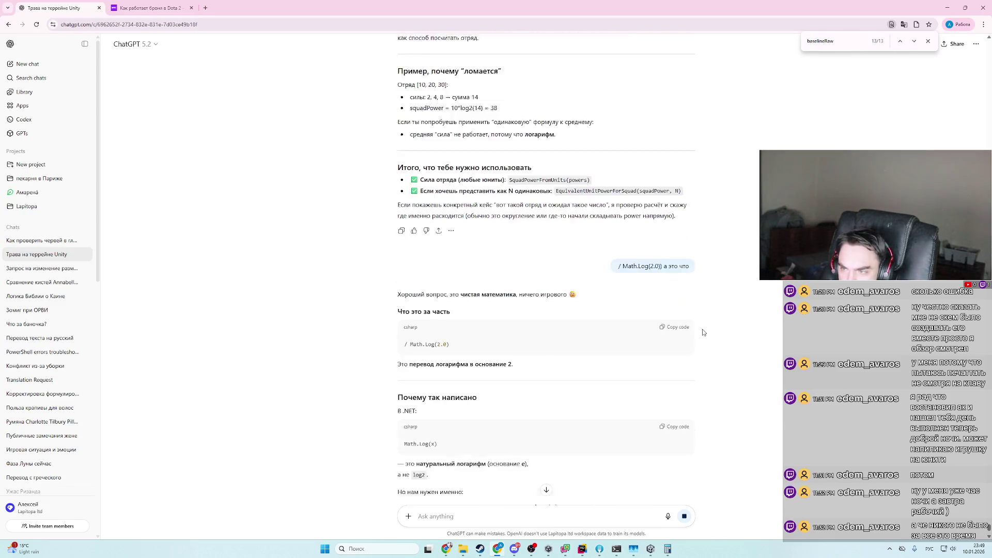
{"action": "scroll", "coordinate": [689, 323], "scroll_direction": "down", "scroll_amount": 1}
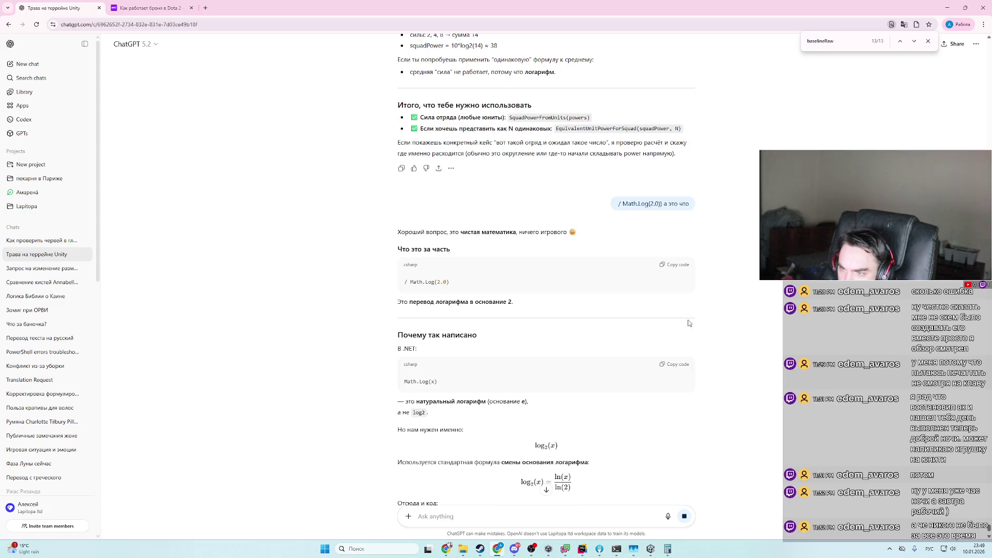
{"action": "scroll", "coordinate": [567, 309], "scroll_direction": "down", "scroll_amount": 1}
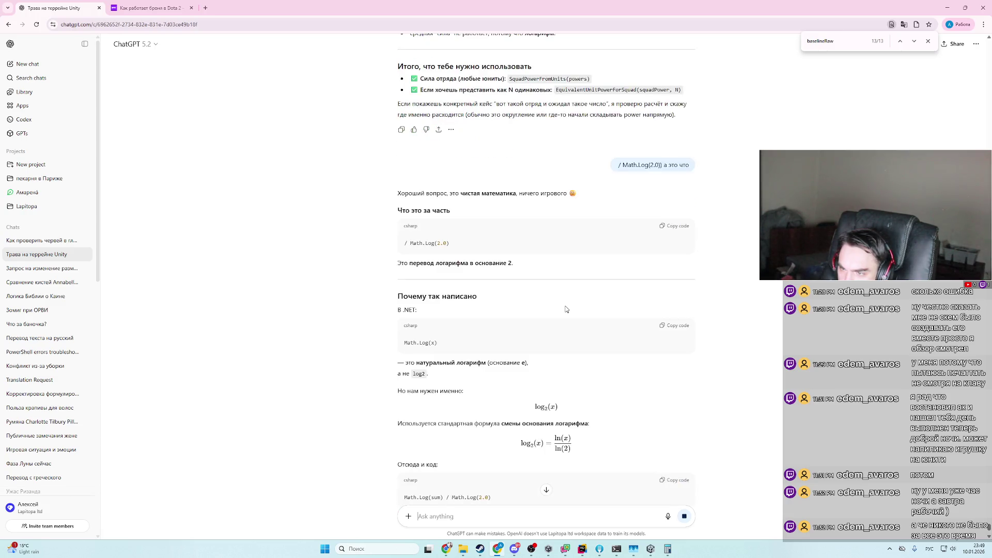
{"action": "scroll", "coordinate": [566, 309], "scroll_direction": "down", "scroll_amount": 1}
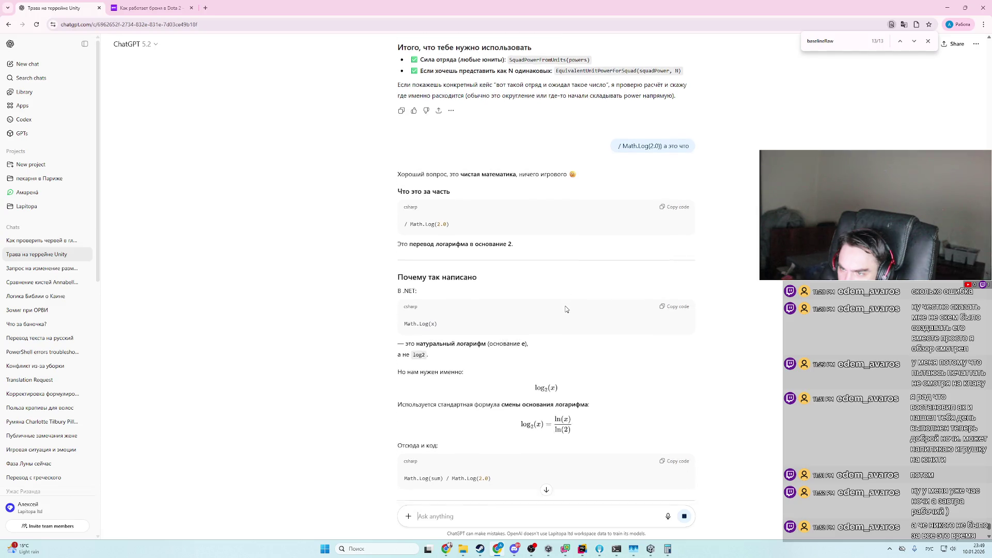
{"action": "scroll", "coordinate": [565, 308], "scroll_direction": "down", "scroll_amount": 1}
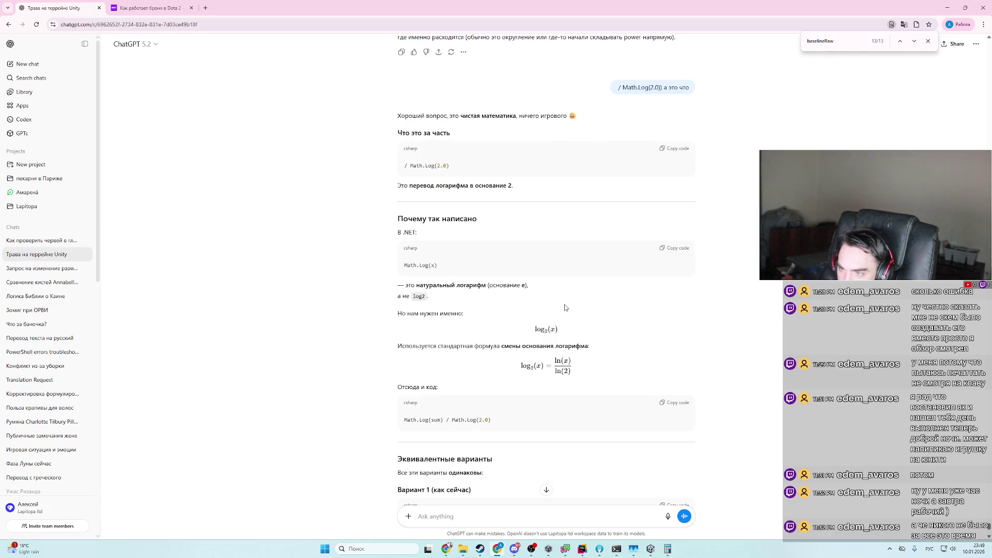
{"action": "scroll", "coordinate": [836, 360], "scroll_direction": "up", "scroll_amount": 4}
{"action": "scroll", "coordinate": [780, 346], "scroll_direction": "down", "scroll_amount": 8}
{"action": "scroll", "coordinate": [779, 345], "scroll_direction": "down", "scroll_amount": 3}
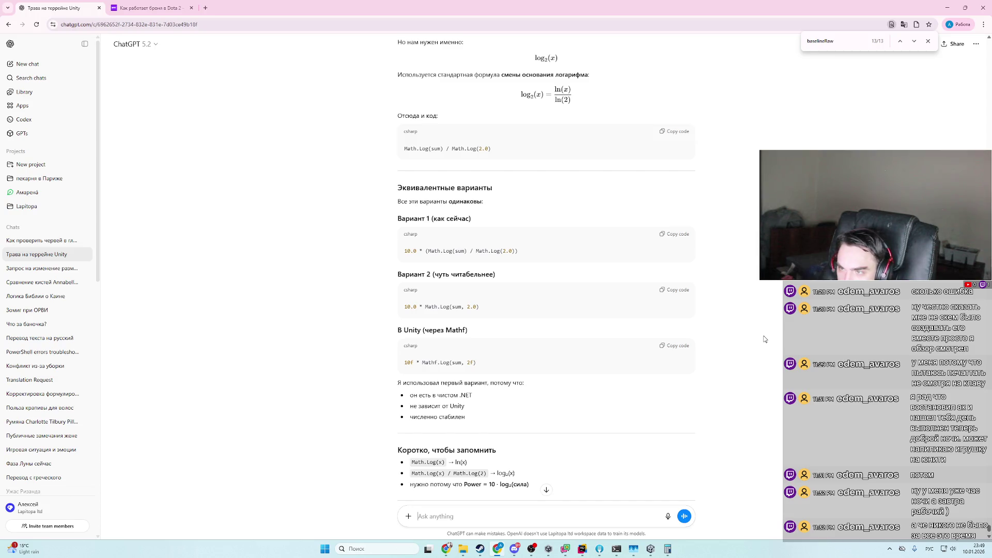
{"action": "scroll", "coordinate": [764, 337], "scroll_direction": "down", "scroll_amount": 2}
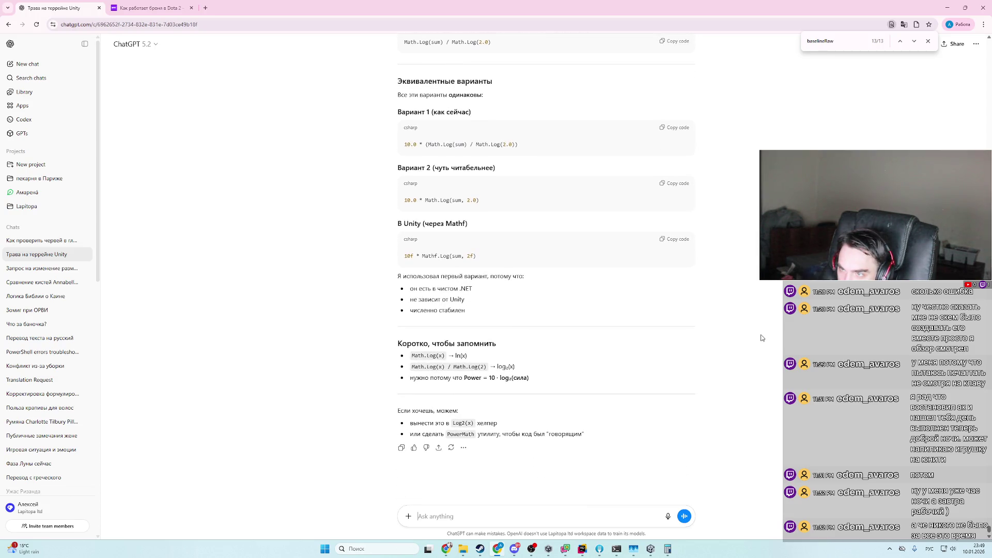
{"action": "scroll", "coordinate": [760, 338], "scroll_direction": "up", "scroll_amount": 10}
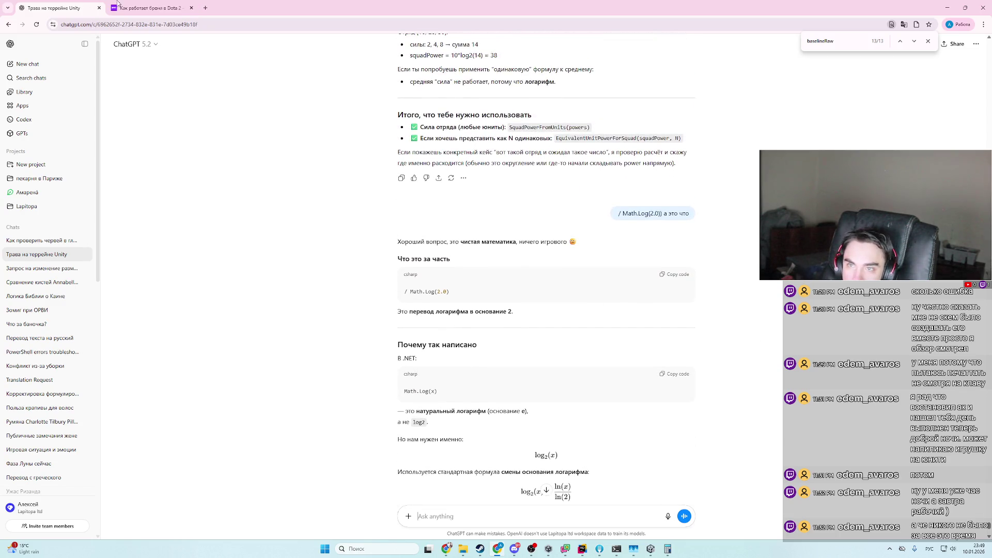
{"action": "scroll", "coordinate": [477, 315], "scroll_direction": "up", "scroll_amount": 8}
{"action": "scroll", "coordinate": [477, 316], "scroll_direction": "up", "scroll_amount": 5}
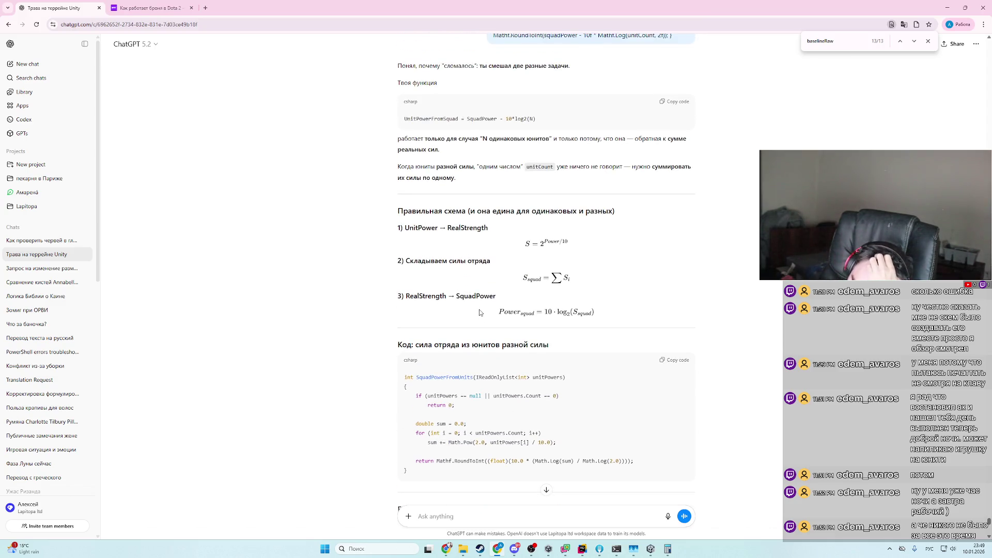
{"action": "left_click", "coordinate": [178, 4]}
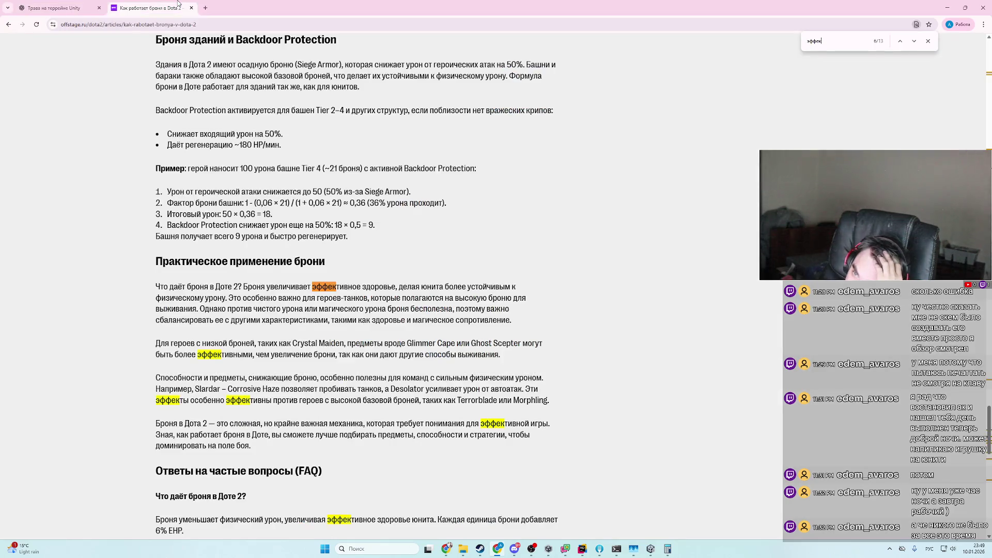
{"action": "left_click", "coordinate": [57, 7]}
- Switch to the 'Afk Battle - Google Таблицы' Chrome window
{"action": "mouse_move", "coordinate": [447, 554]}
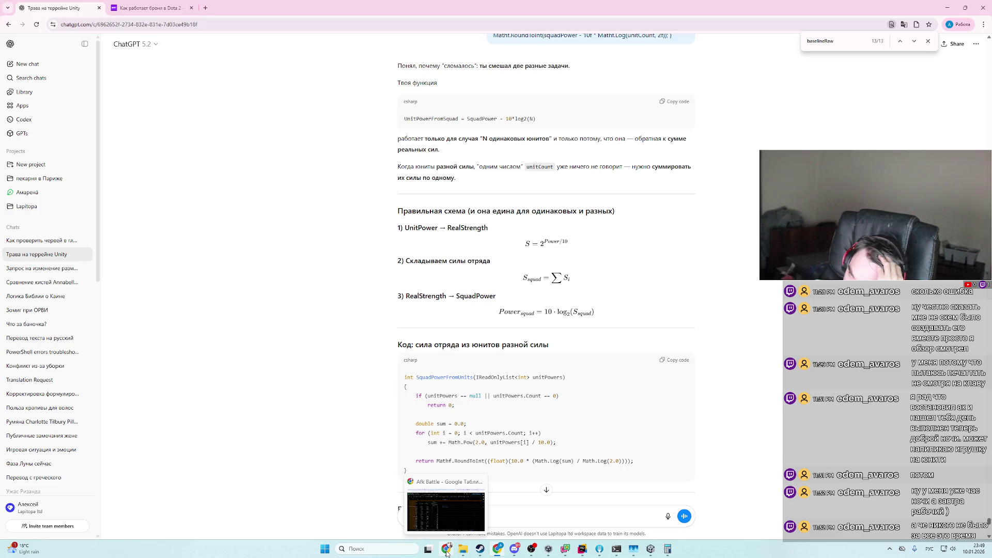
{"action": "left_click", "coordinate": [447, 554]}
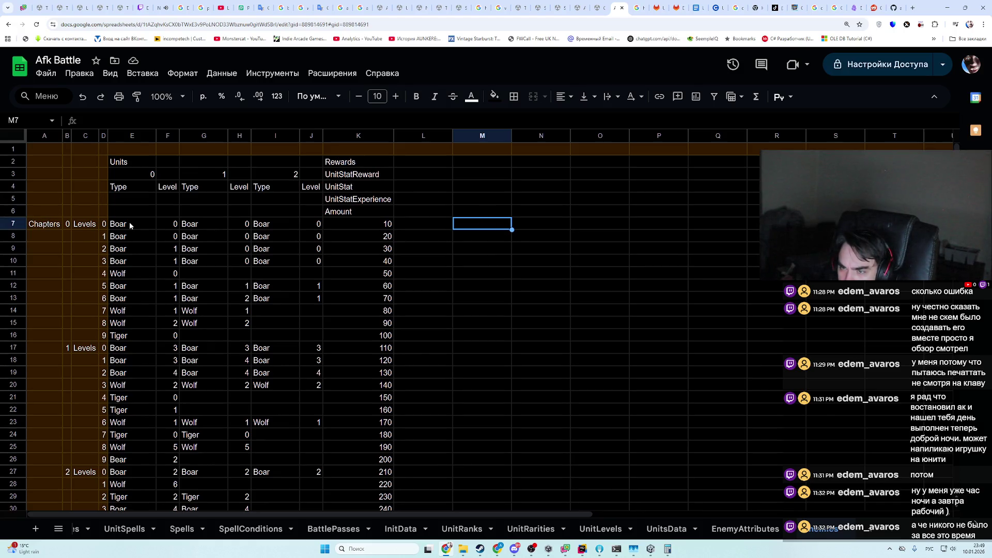
- Enter unit power 49 into cells L7, M7 and N7
{"action": "left_click", "coordinate": [436, 229]}
{"action": "type", "text": "50"}
{"action": "key", "text": "Return"}
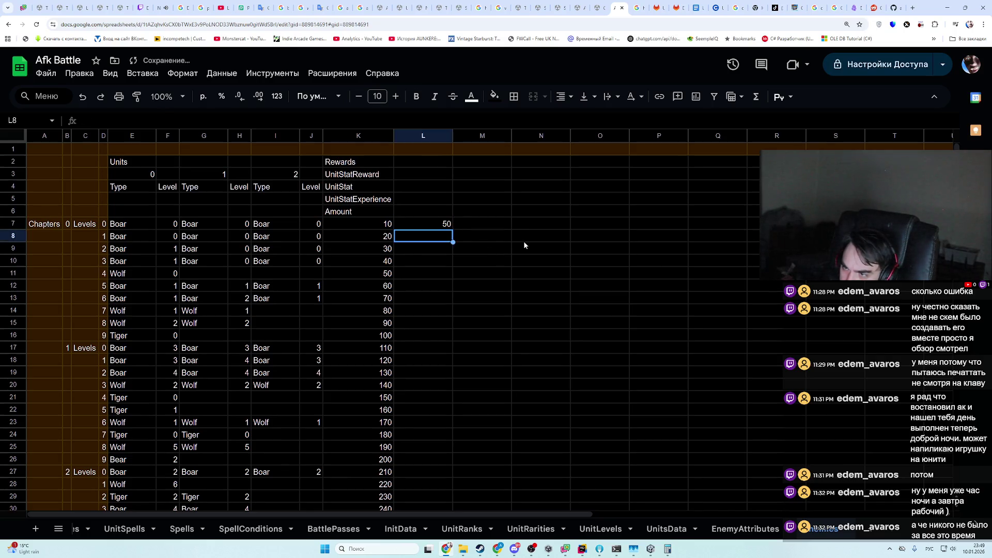
{"action": "key", "text": "Up"}
{"action": "key", "text": "Right"}
{"action": "type", "text": "50"}
{"action": "key", "text": "Tab"}
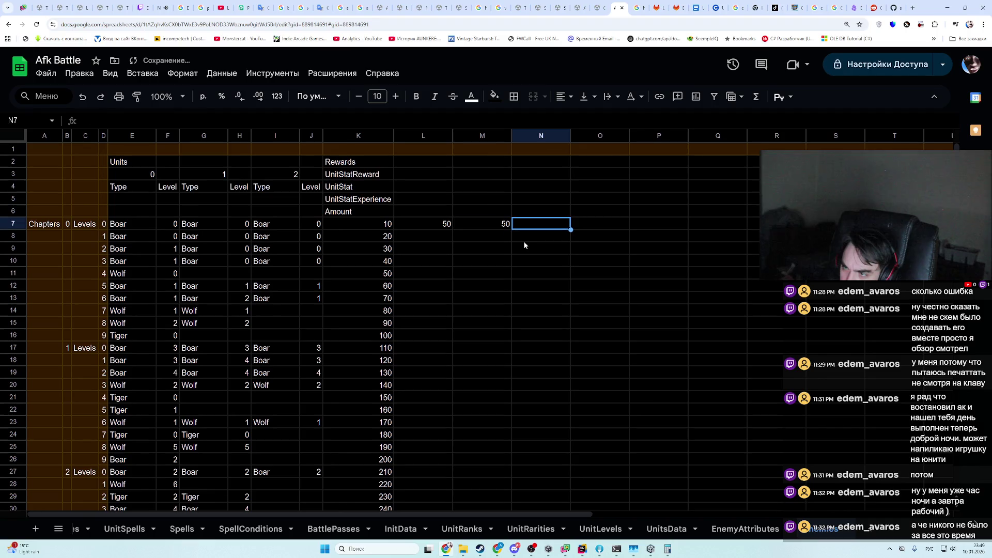
{"action": "key", "text": "Left"}
{"action": "key", "text": "Left"}
{"action": "type", "text": "49"}
{"action": "key", "text": "Return"}
{"action": "key", "text": "Up"}
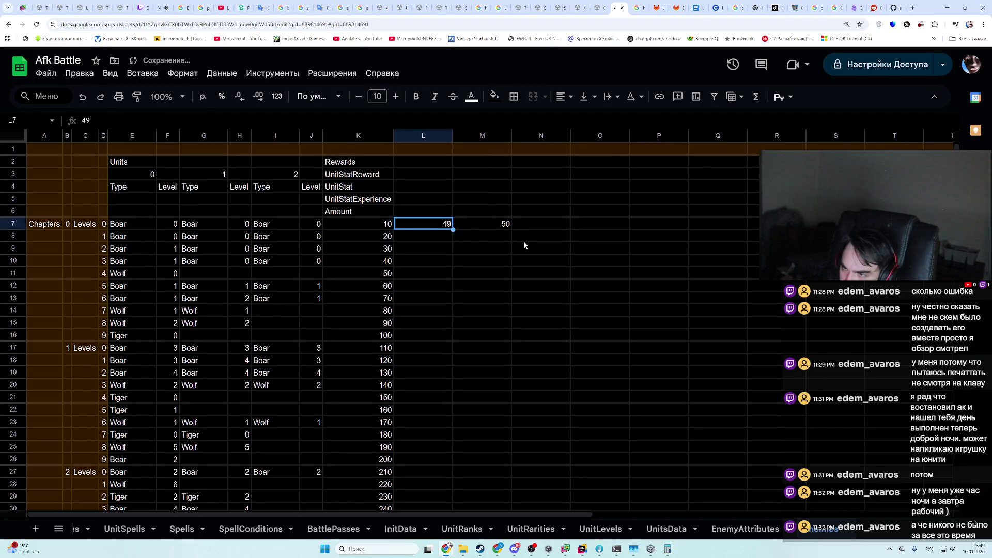
{"action": "key", "text": "Right"}
{"action": "type", "text": "49"}
{"action": "key", "text": "Tab"}
{"action": "type", "text": "49"}
{"action": "key", "text": "Tab"}
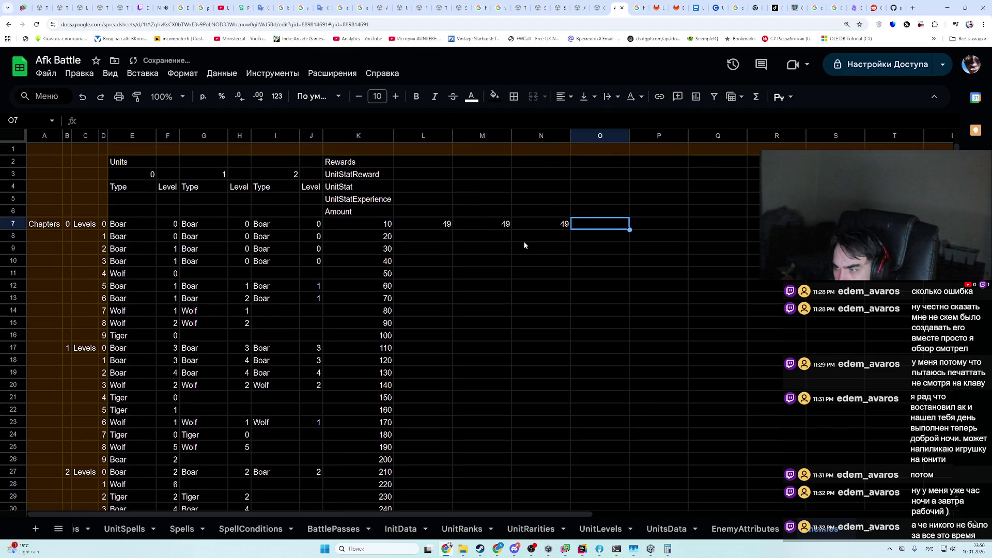
- Begin a POW formula in O7 with base 2
{"action": "type", "text": "="}
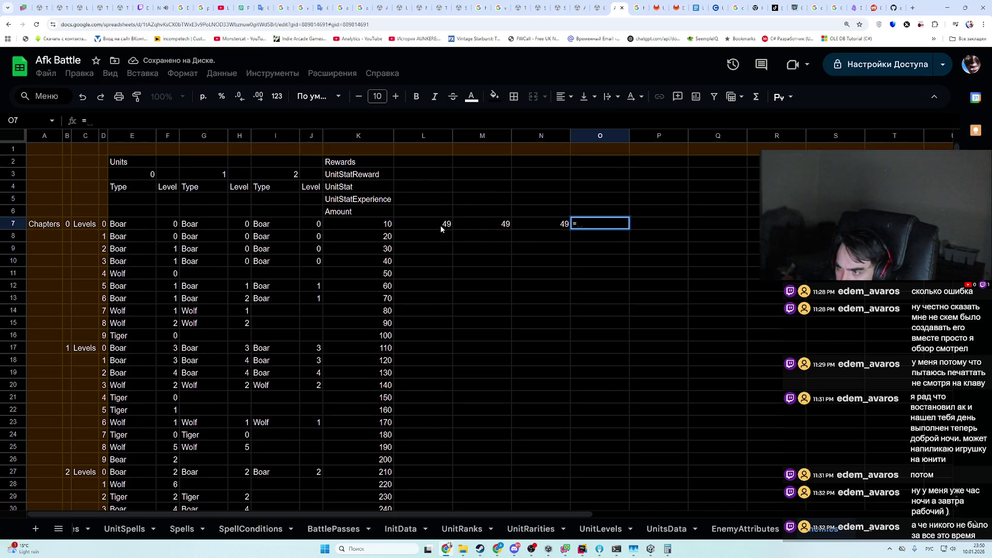
{"action": "left_click", "coordinate": [441, 226]}
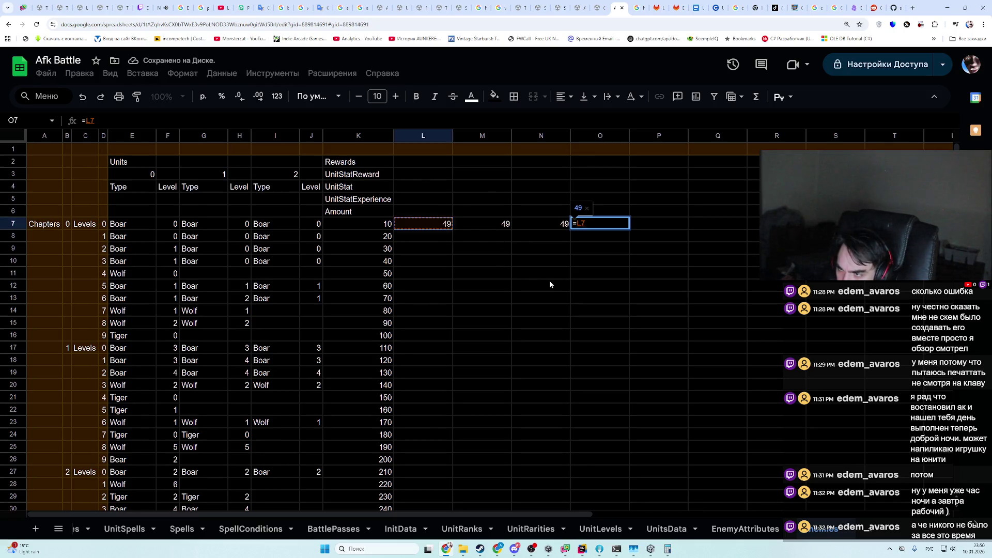
{"action": "key", "text": "Left"}
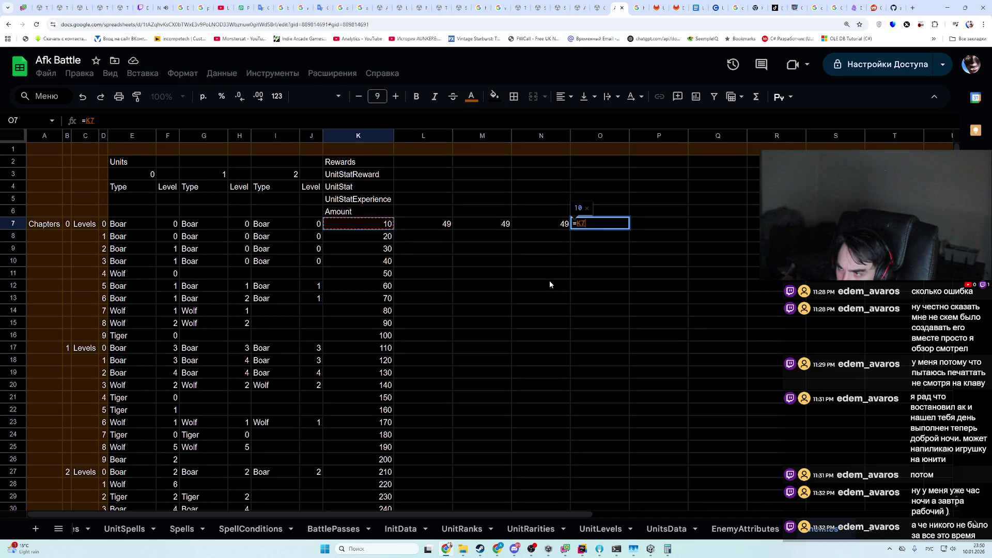
{"action": "key", "text": "Up"}
{"action": "key", "text": "Right"}
{"action": "key", "text": "Down"}
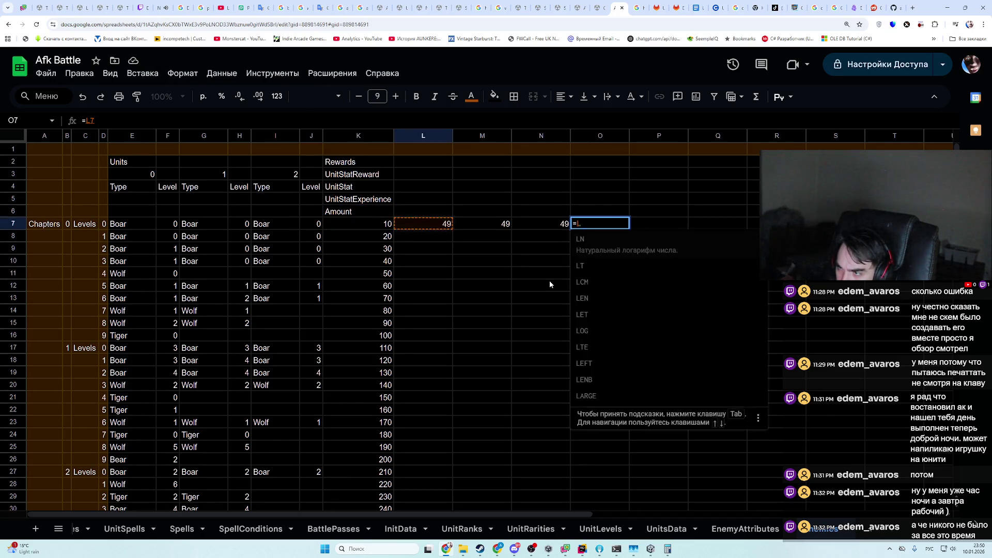
{"action": "key", "text": "BackSpace"}
{"action": "key", "text": "alt+shift"}
{"action": "type", "text": "Pow"}
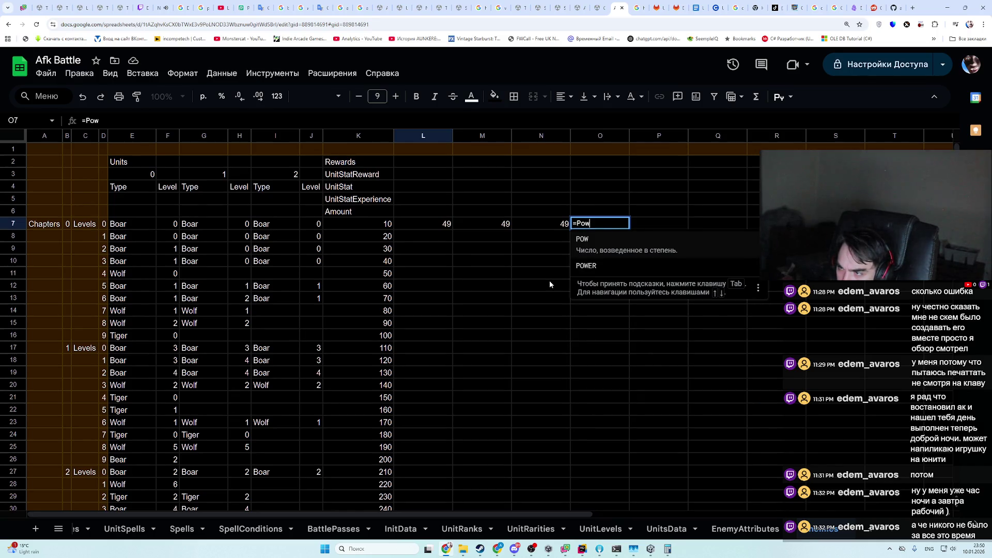
{"action": "key", "text": "Tab"}
{"action": "type", "text": "2"}
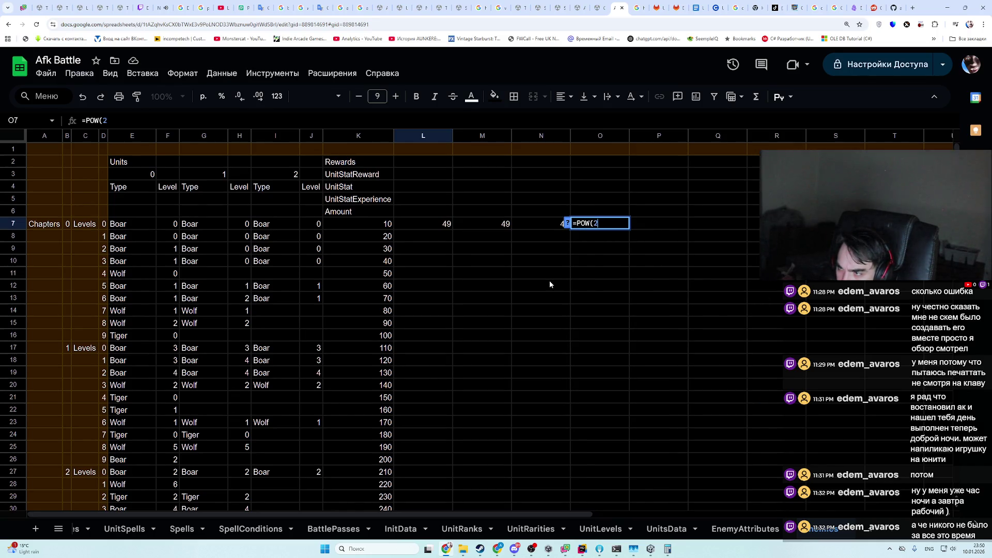
{"action": "type", "text": ","}
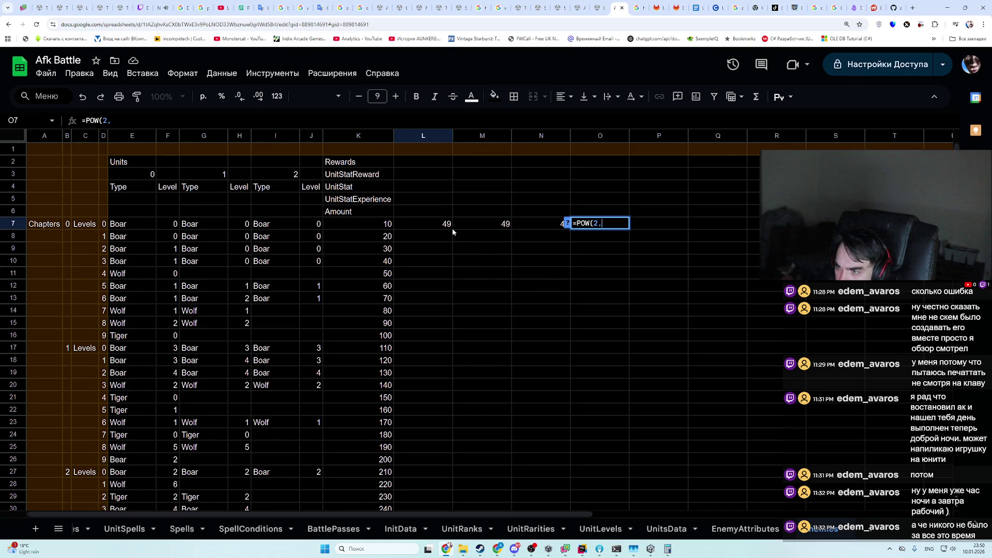
{"action": "key", "text": "Return"}
- Correct O7 to =POW(2;L7/10) so it returns 29,85705573
{"action": "left_click", "coordinate": [449, 228]}
{"action": "key", "text": "Right"}
{"action": "key", "text": "Right"}
{"action": "key", "text": "Right"}
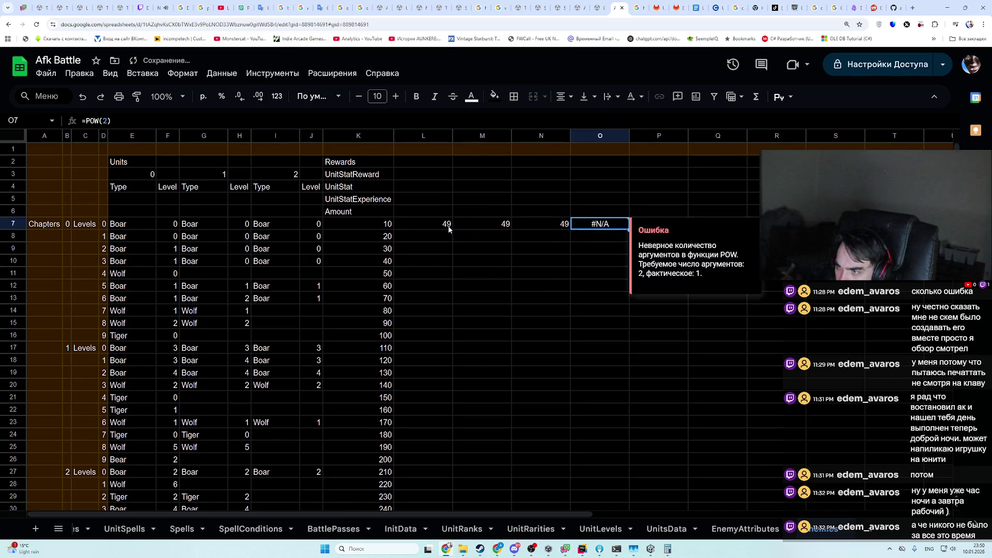
{"action": "key", "text": "F2"}
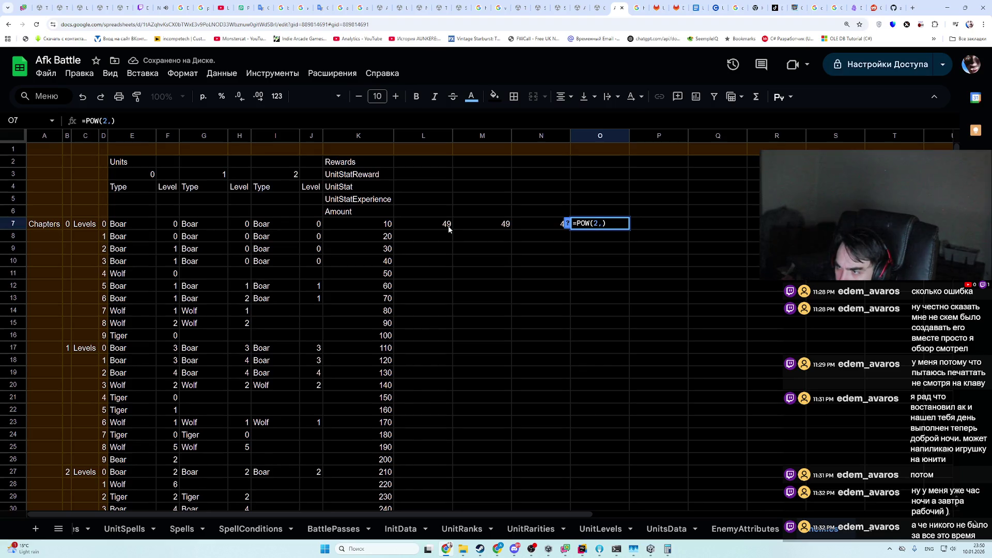
{"action": "key", "text": "Delete"}
{"action": "type", "text": ";"}
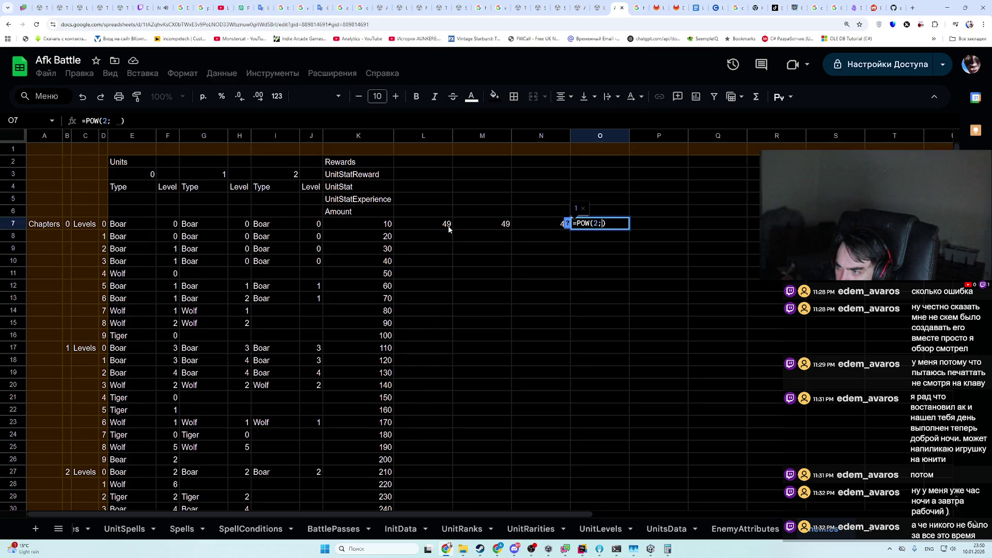
{"action": "key", "text": "Left"}
{"action": "key", "text": "Left"}
{"action": "key", "text": "Left"}
{"action": "type", "text": "/10"}
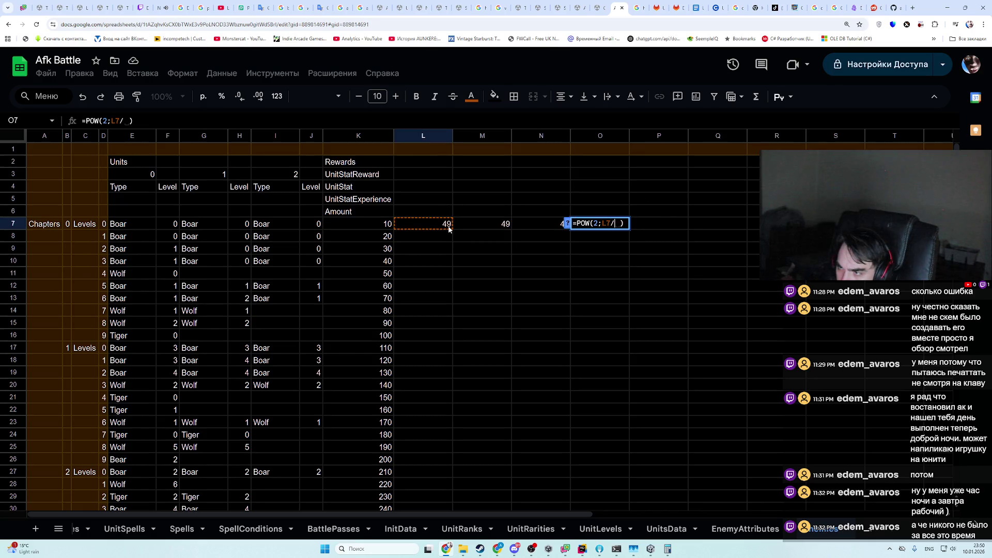
{"action": "key", "text": "Return"}
{"action": "key", "text": "Up"}
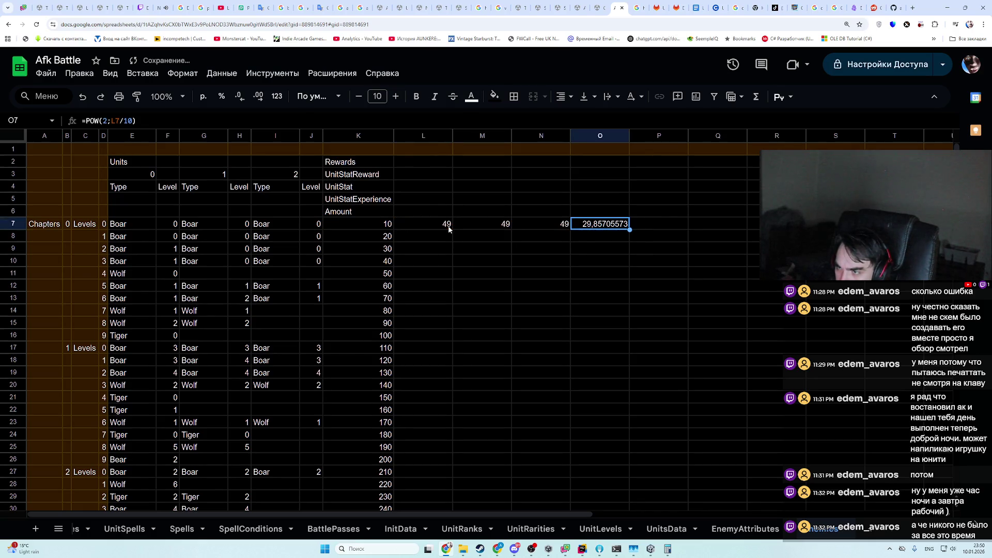
{"action": "key", "text": "Return"}
{"action": "key", "text": "Return"}
{"action": "key", "text": "Up"}
{"action": "key", "text": "Return"}
{"action": "key", "text": "Return"}
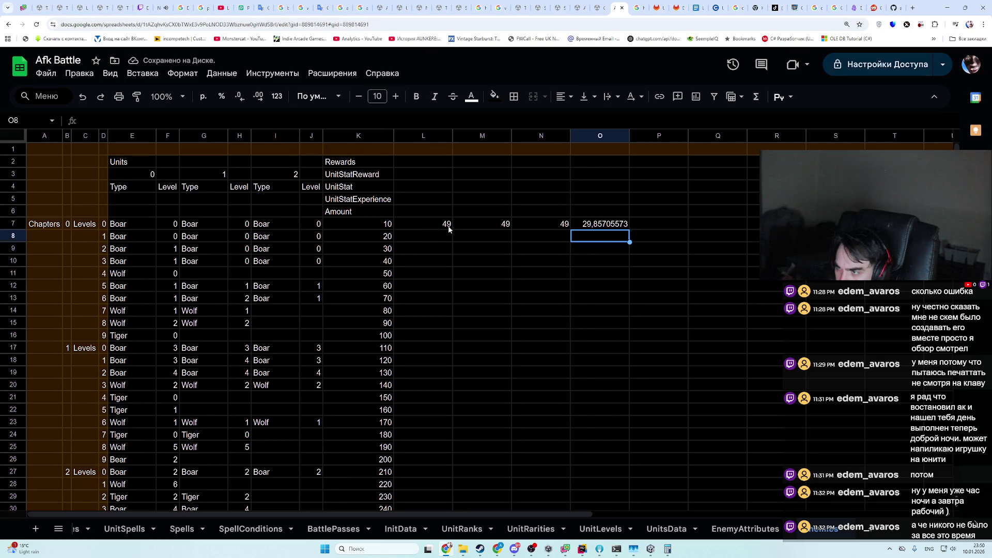
- Fill the O7 strength formula across into P7 and Q7
{"action": "key", "text": "Up"}
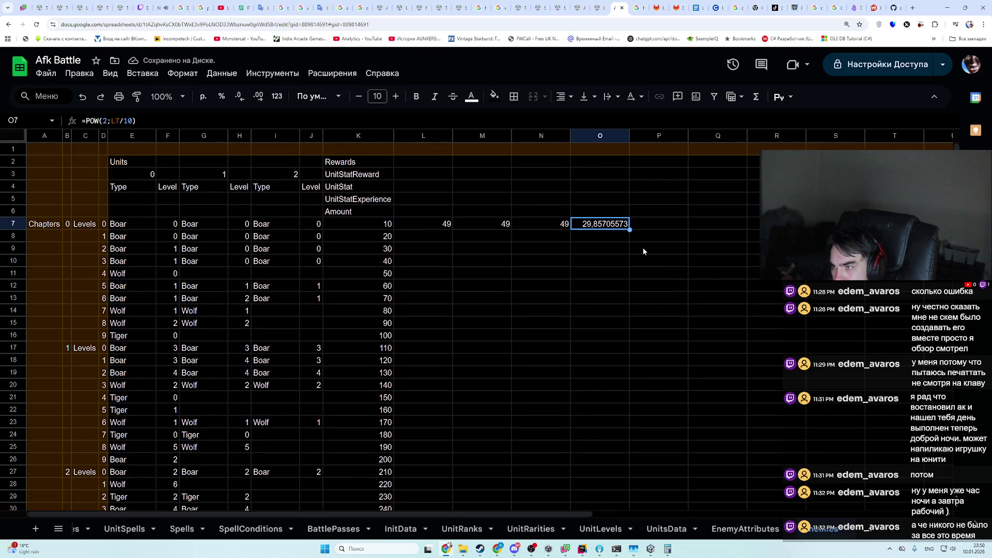
{"action": "double_click", "coordinate": [616, 228]}
{"action": "key", "text": "Escape"}
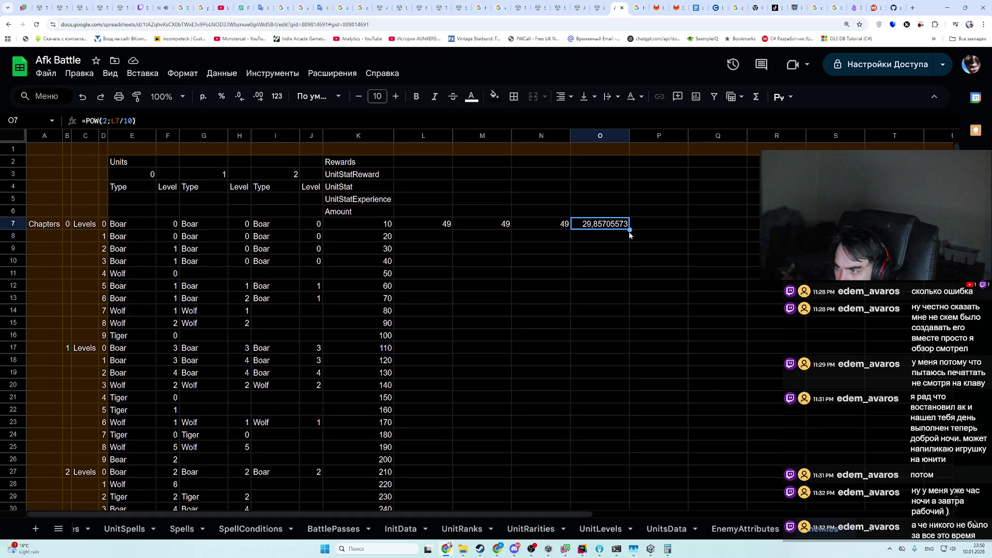
{"action": "left_click_drag", "start_coordinate": [629, 230], "coordinate": [744, 228]}
- Start R7 with SUM(O7:Q7) of the three unit strengths
{"action": "left_click", "coordinate": [753, 224]}
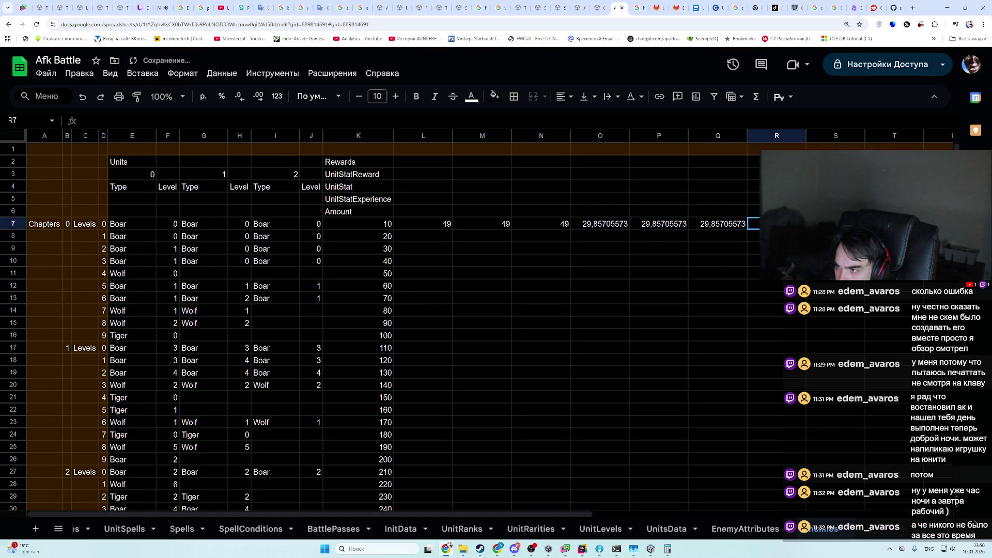
{"action": "type", "text": "="}
{"action": "key", "text": "Left"}
{"action": "key", "text": "Left"}
{"action": "key", "text": "Left"}
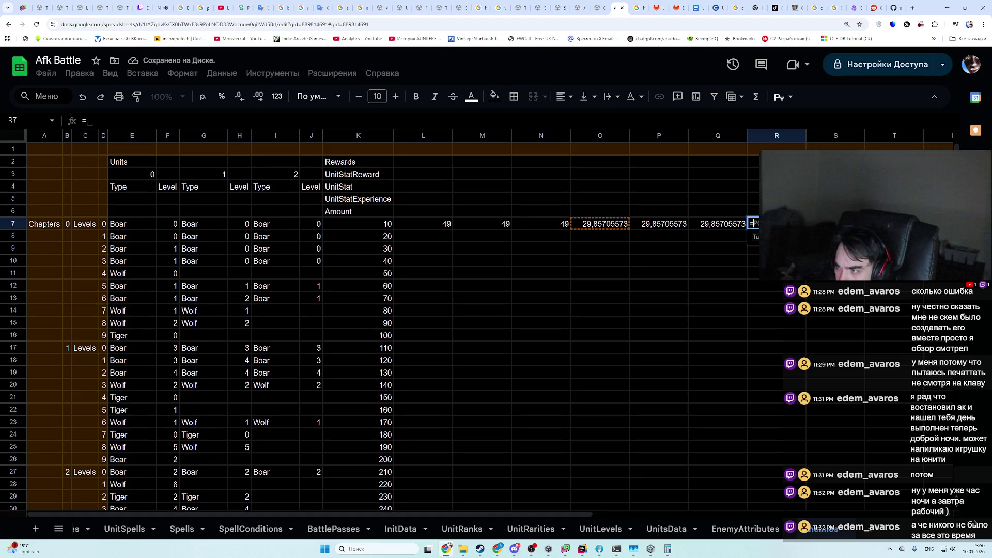
{"action": "type", "text": "Sum"}
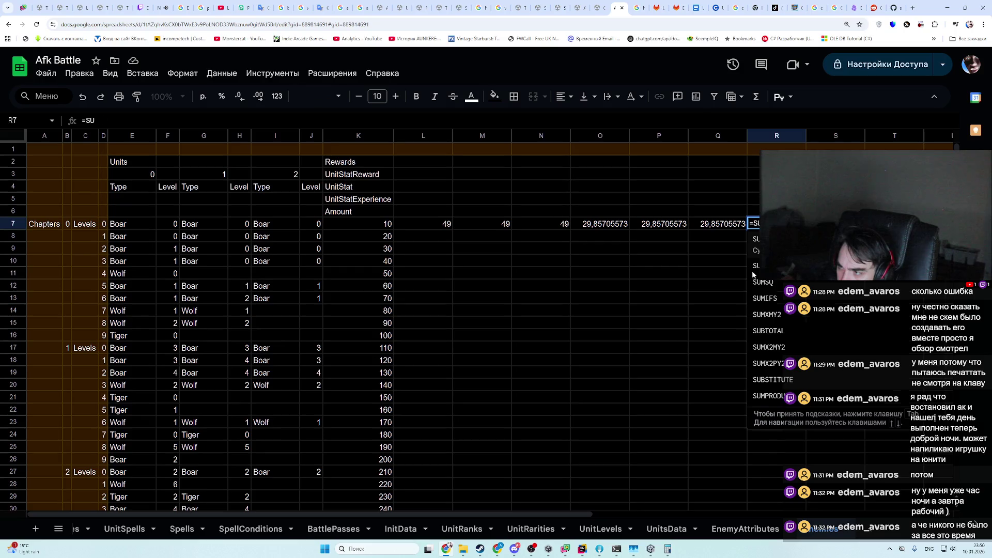
{"action": "key", "text": "Tab"}
{"action": "key", "text": "Left"}
{"action": "key", "text": "ctrl+shift+Left"}
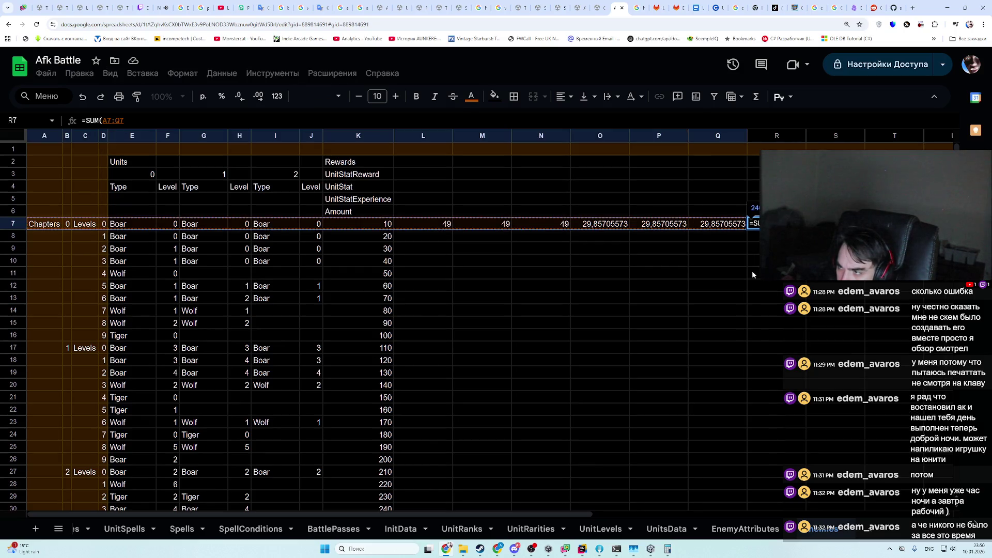
{"action": "key", "text": "shift+Right"}
{"action": "key", "text": "shift+Right"}
{"action": "key", "text": "ctrl+shift+Right"}
{"action": "key", "text": "shift+Left"}
{"action": "key", "text": "shift+Left"}
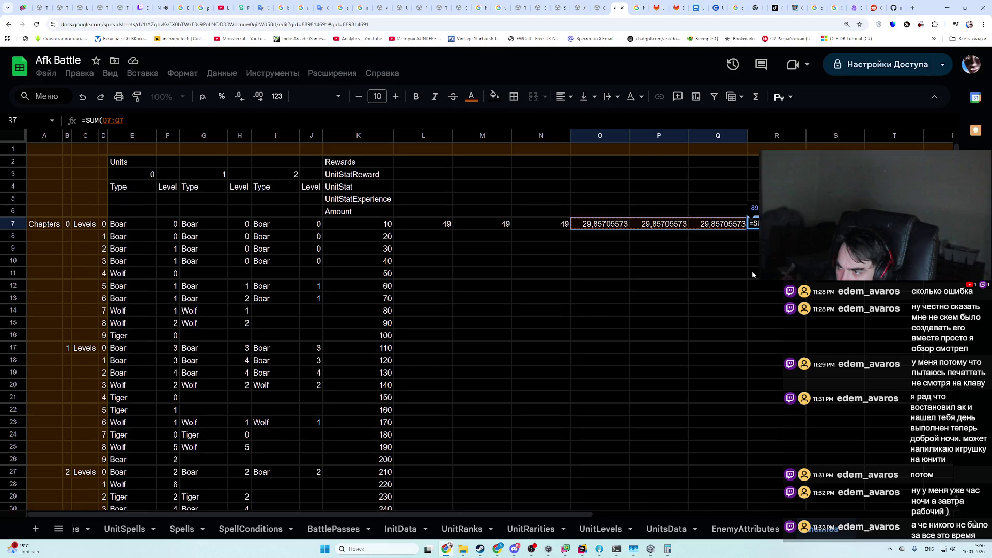
{"action": "key", "text": "Return"}
{"action": "key", "text": "Return"}
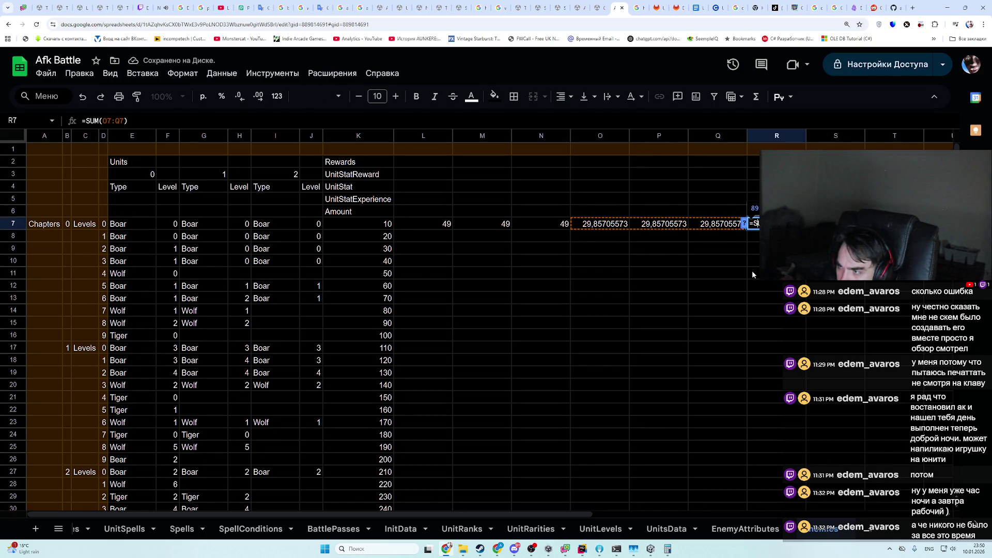
- Make R7 =10*LOG(2;SUM(O7:Q7)) and compare it with ChatGPT's scheme
{"action": "type", "text": "LOG("}
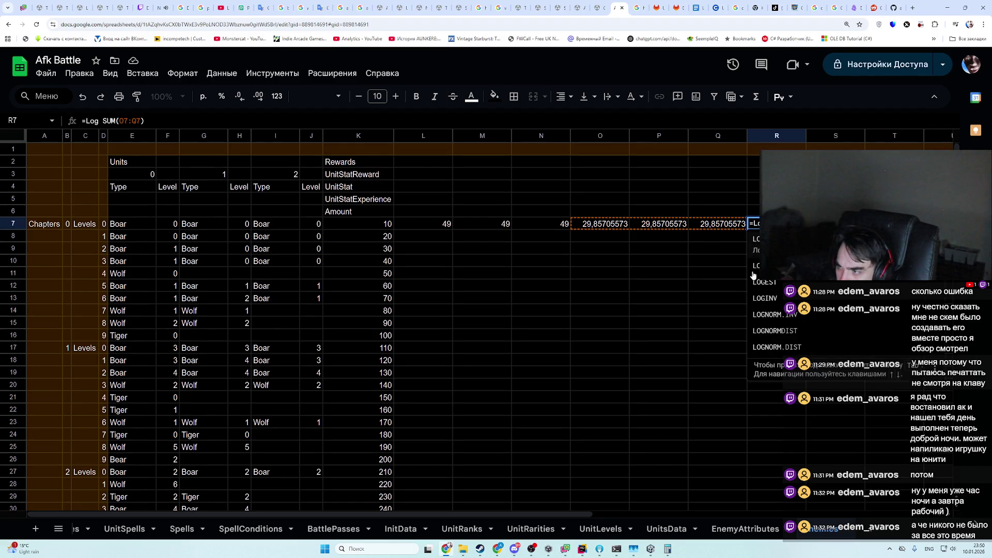
{"action": "type", "text": "2;"}
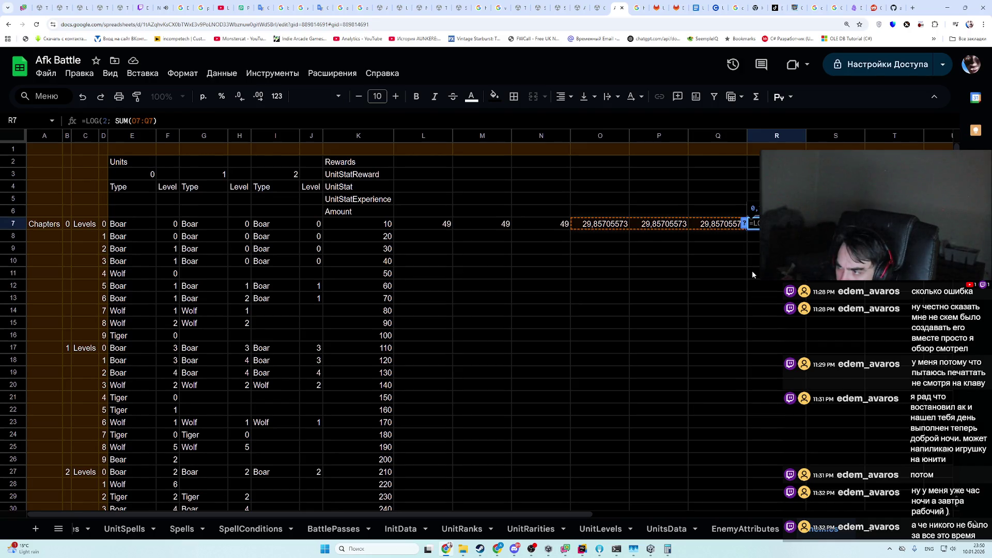
{"action": "type", "text": ")"}
{"action": "key", "text": "ctrl+Return"}
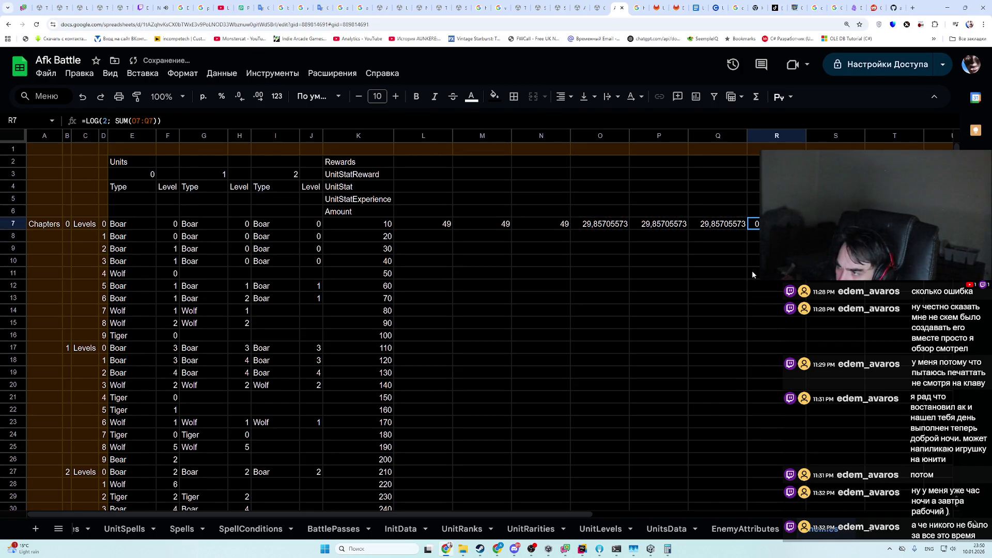
{"action": "key", "text": "Return"}
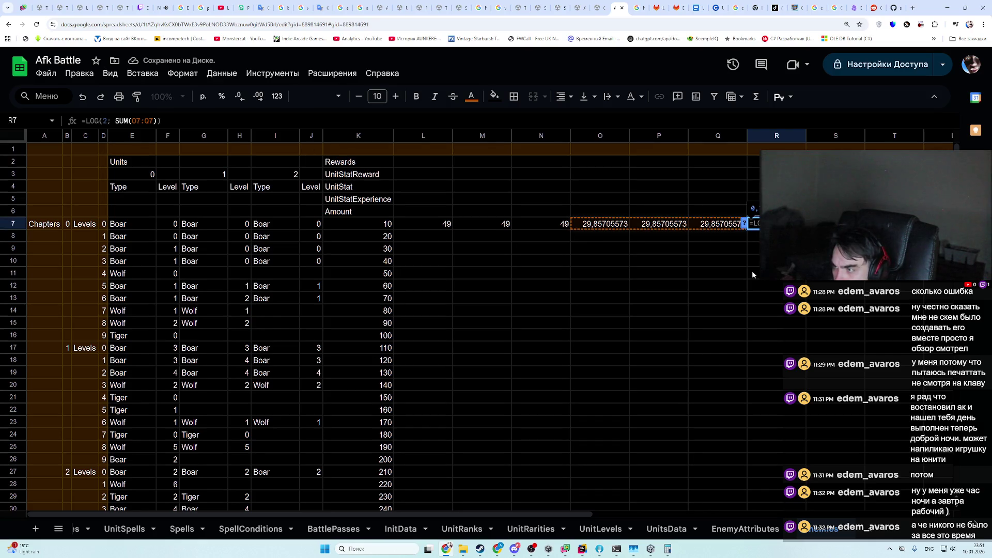
{"action": "type", "text": "10 *"}
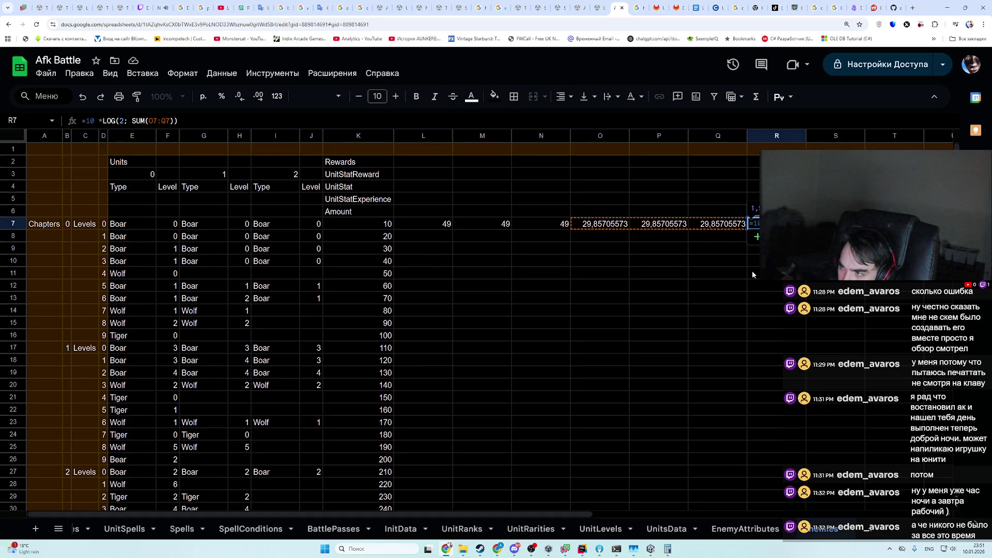
{"action": "key", "text": "Return"}
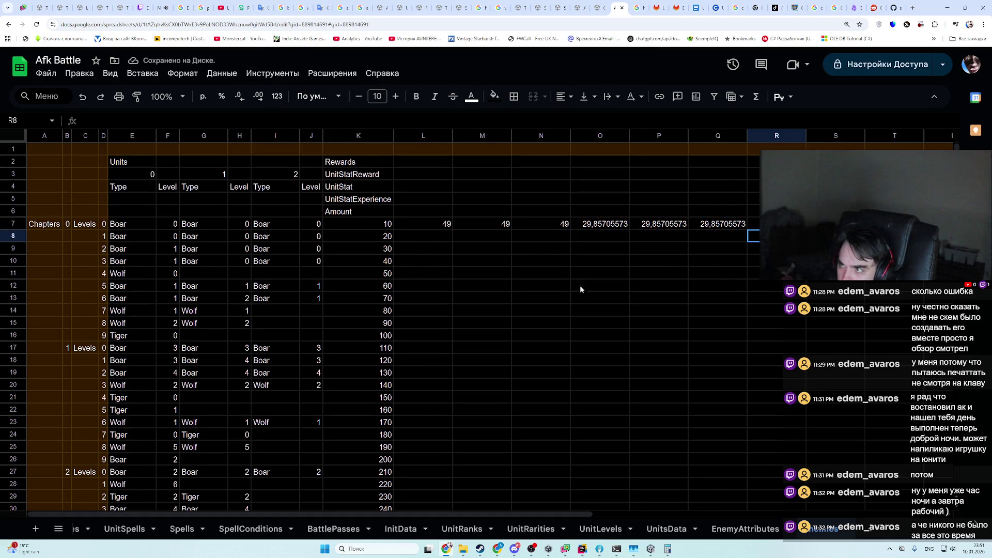
{"action": "key", "text": "alt+Tab"}
{"action": "scroll", "coordinate": [596, 410], "scroll_direction": "down", "scroll_amount": 1}
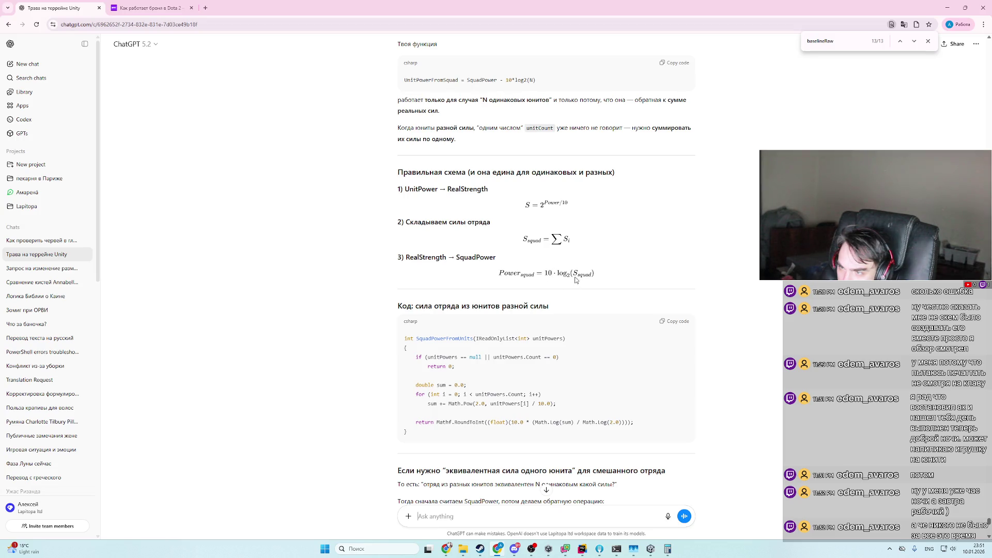
- Shift the squad-power test down to row 8 and repeat it in row 9
{"action": "key", "text": "alt+Tab"}
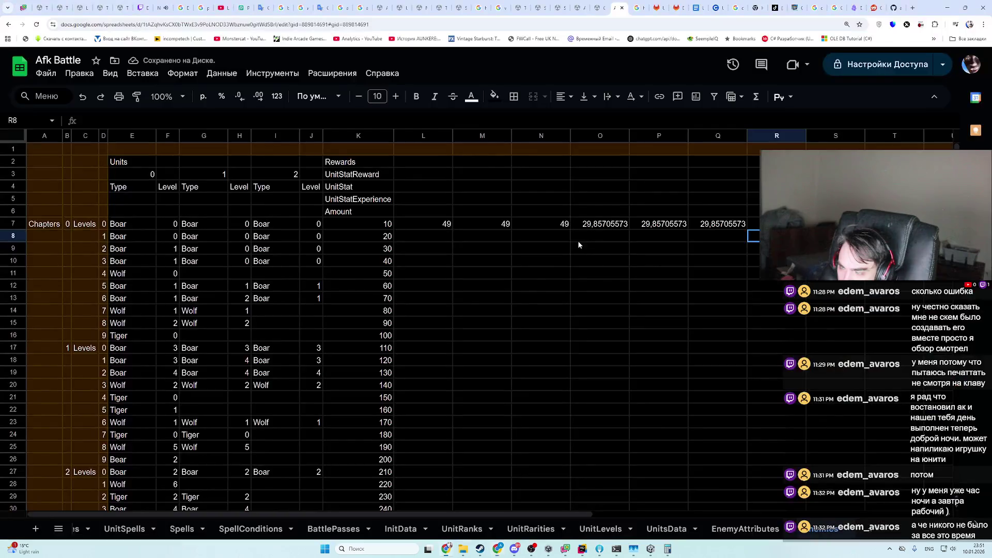
{"action": "key", "text": "Up"}
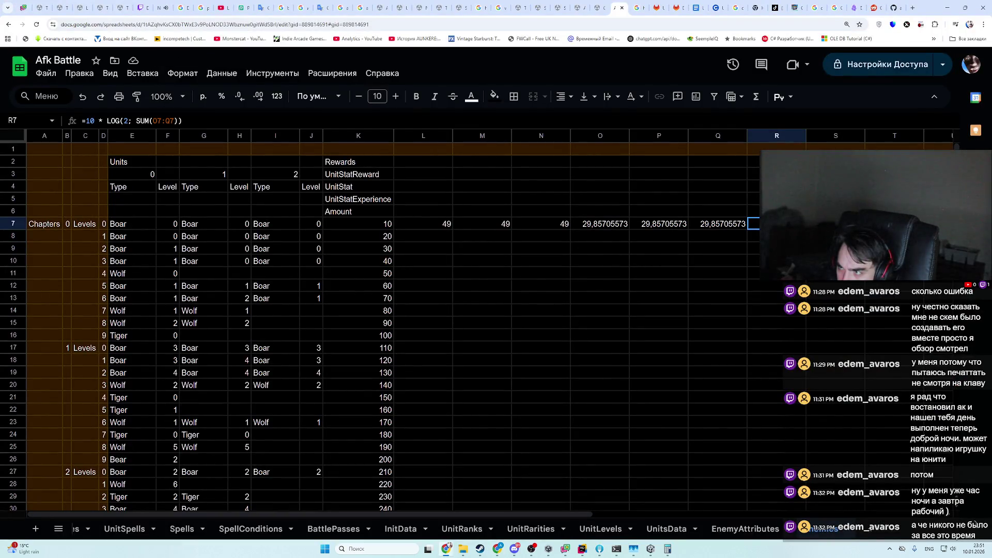
{"action": "key", "text": "alt+Tab"}
{"action": "key", "text": "alt+Tab"}
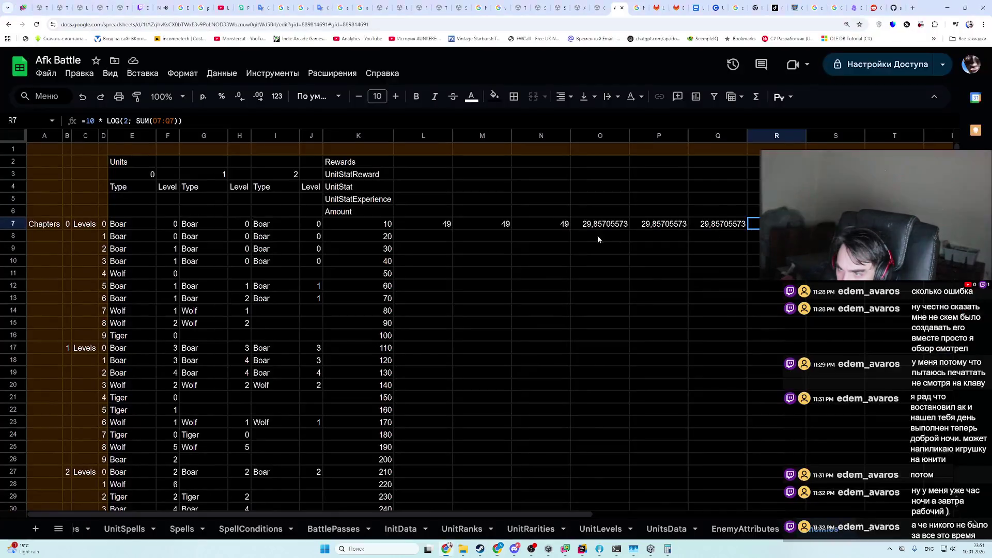
{"action": "left_click", "coordinate": [434, 237]}
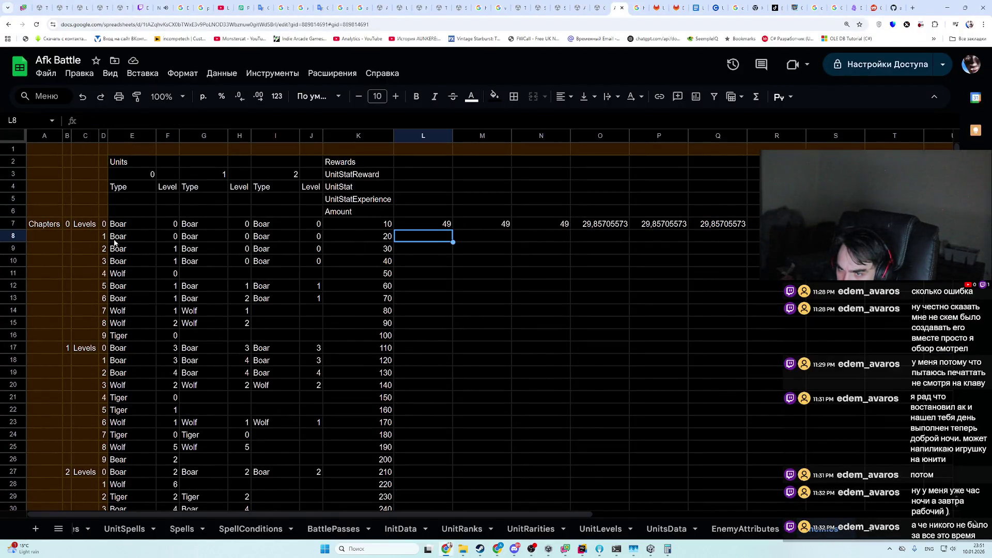
{"action": "left_click", "coordinate": [128, 229]}
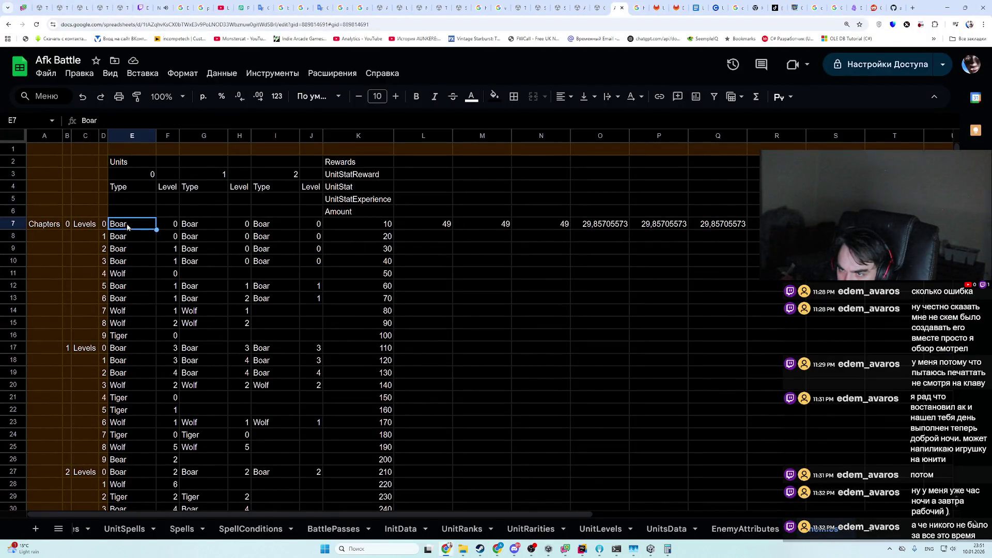
{"action": "key", "text": "ctrl+z"}
{"action": "key", "text": "ctrl+z"}
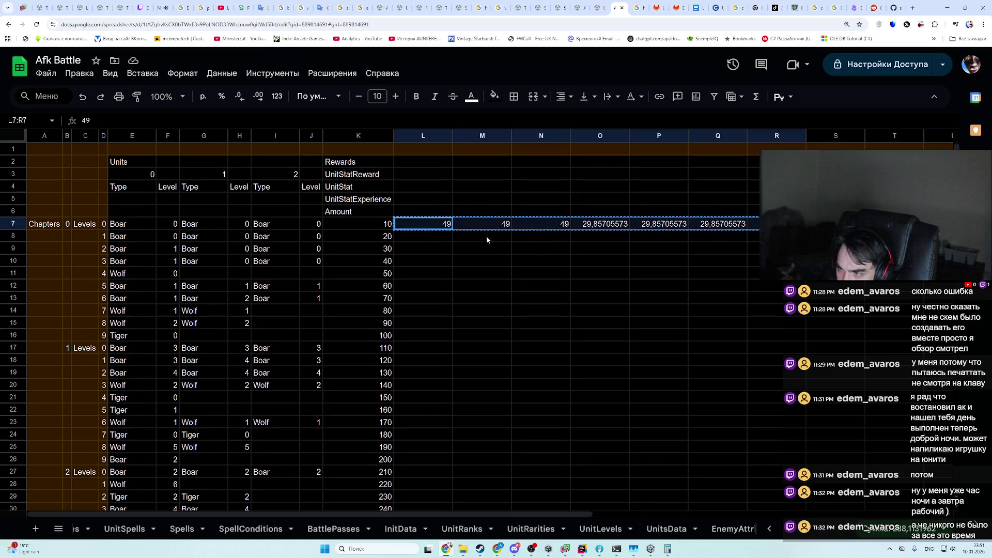
{"action": "key", "text": "ctrl+z"}
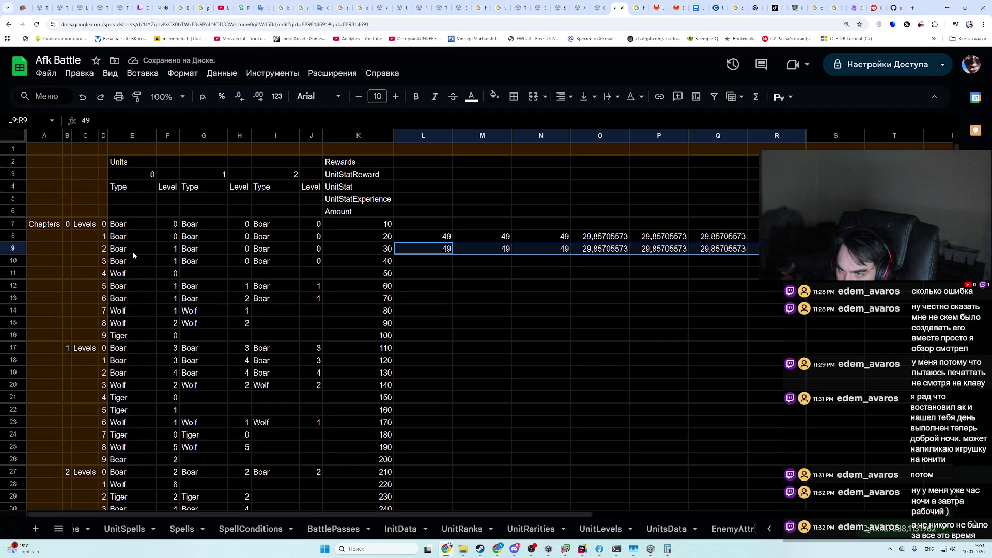
- Copy the M9:R9 calculations into row 10
{"action": "left_click_drag", "start_coordinate": [132, 252], "coordinate": [301, 247]}
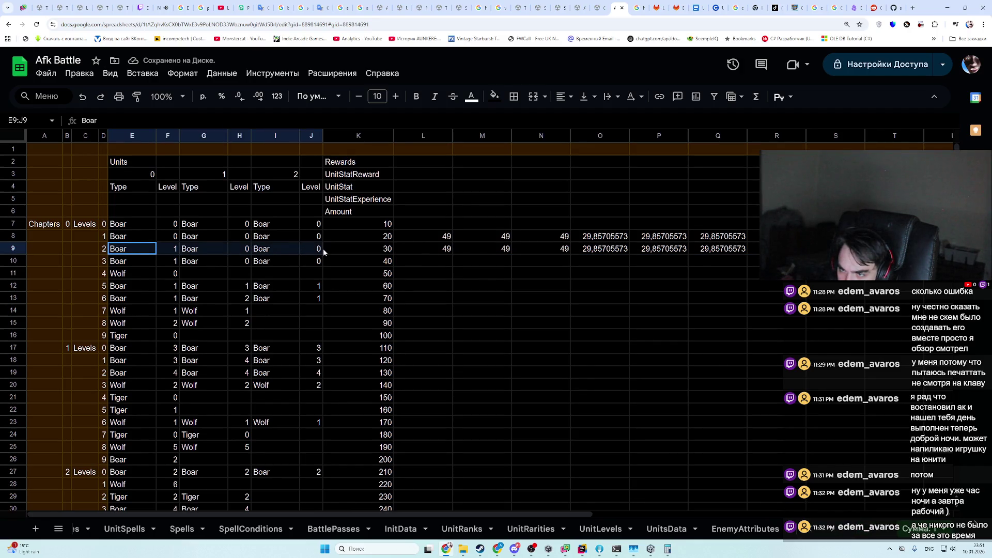
{"action": "left_click", "coordinate": [505, 250]}
{"action": "left_click_drag", "start_coordinate": [506, 250], "coordinate": [776, 249]}
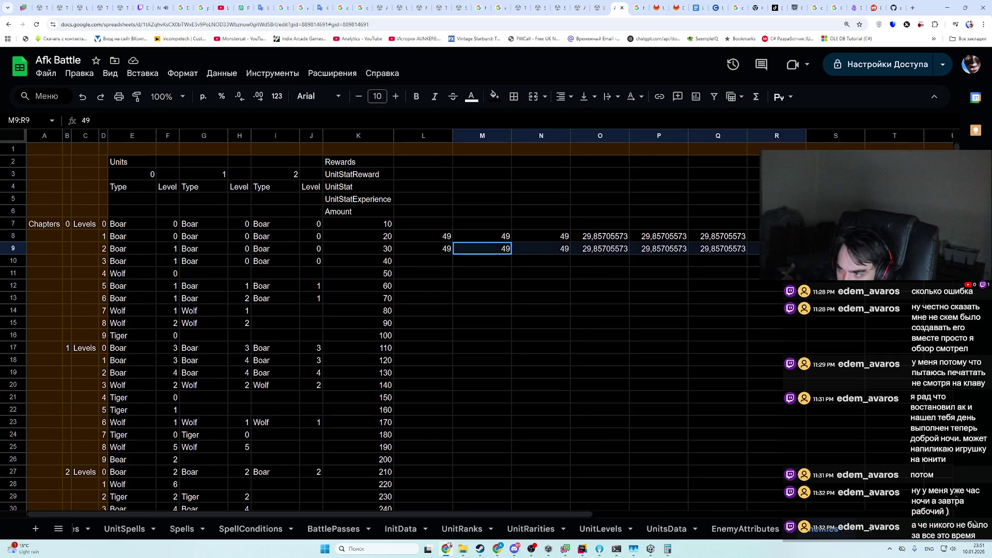
{"action": "key", "text": "ctrl+c"}
{"action": "left_click", "coordinate": [508, 262]}
{"action": "key", "text": "ctrl+v"}
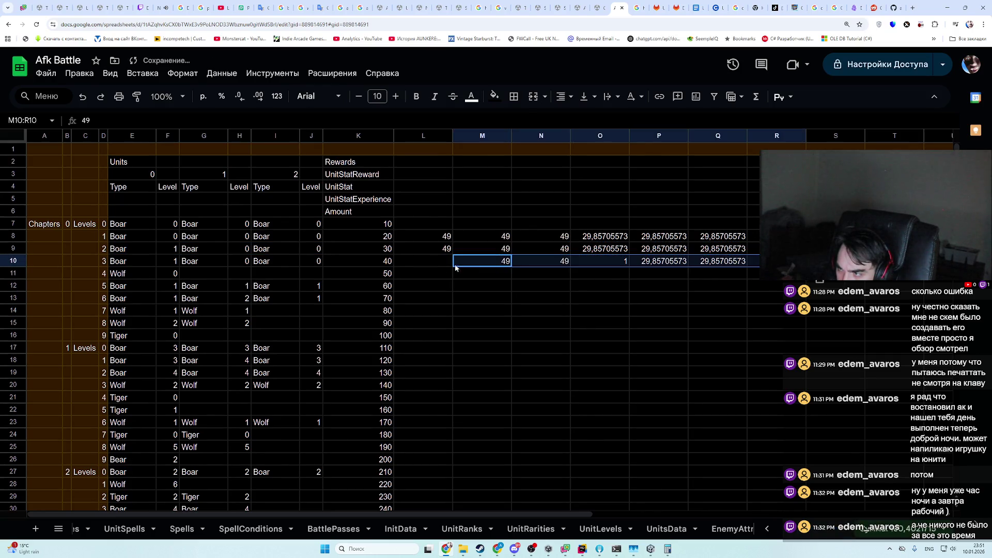
{"action": "key", "text": "Left"}
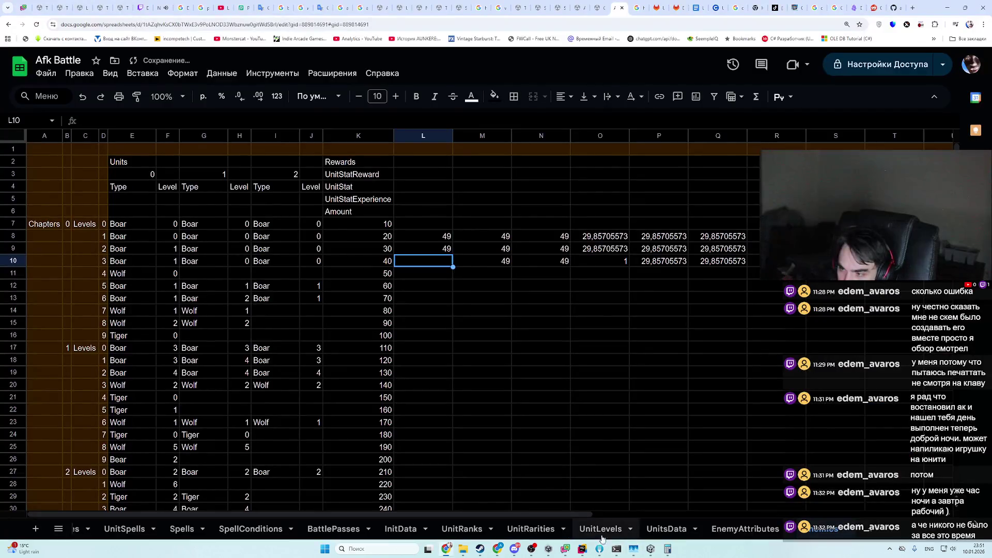
- Look up Boar's power in UnitPower.json in Rider
{"action": "left_click", "coordinate": [582, 549]}
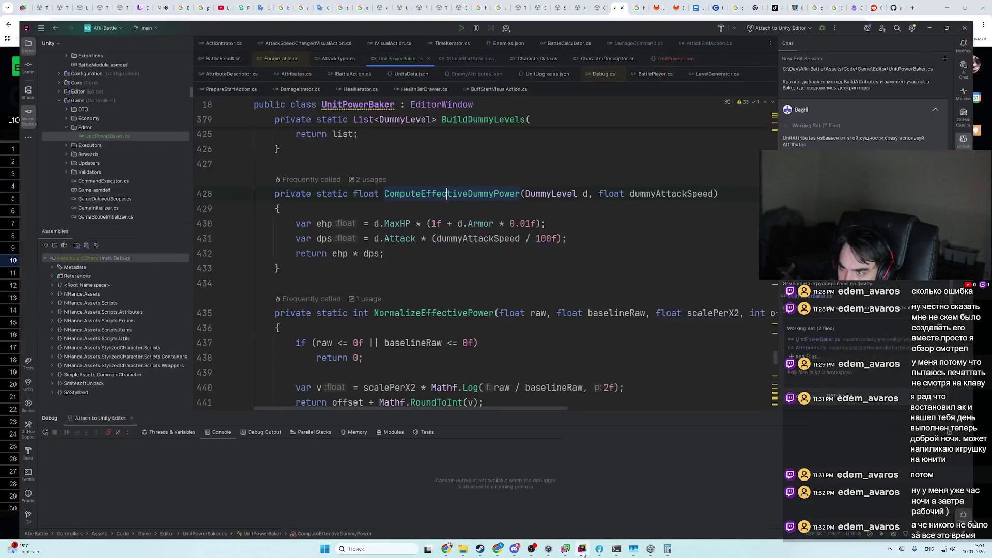
{"action": "left_click", "coordinate": [664, 42]}
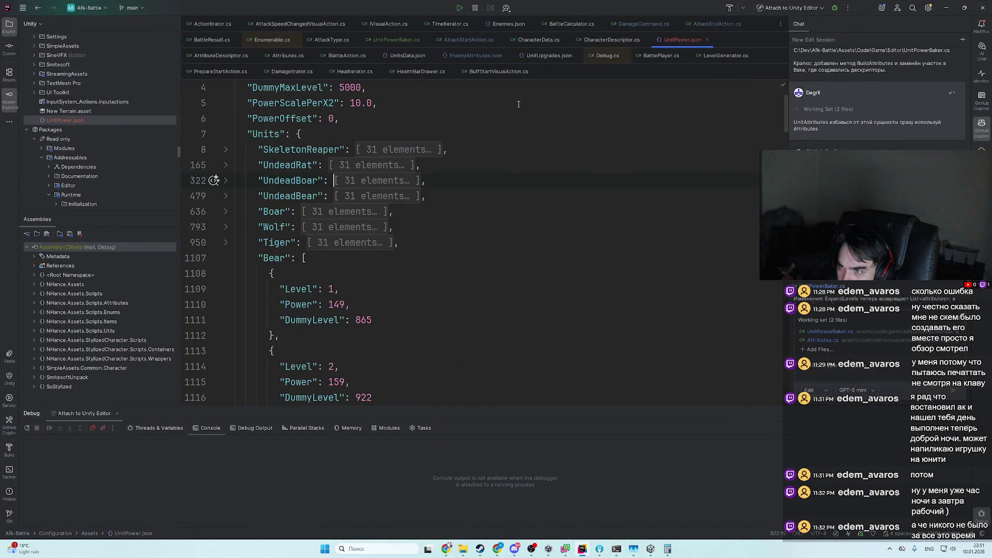
{"action": "left_click", "coordinate": [227, 213]}
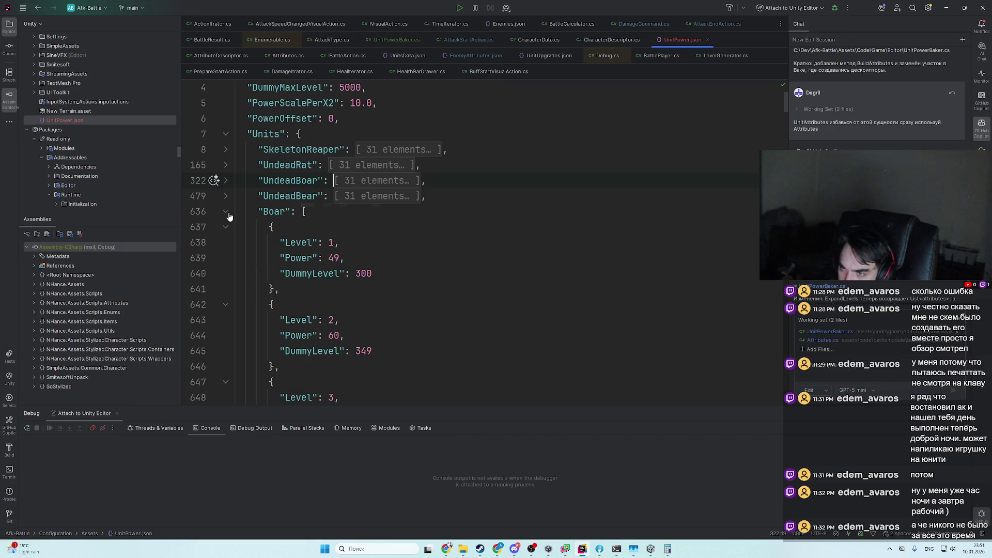
{"action": "key", "text": "alt+Tab"}
- Enter power 60 in L10 and review the P10, Q10 and R10 formulas
{"action": "type", "text": "60"}
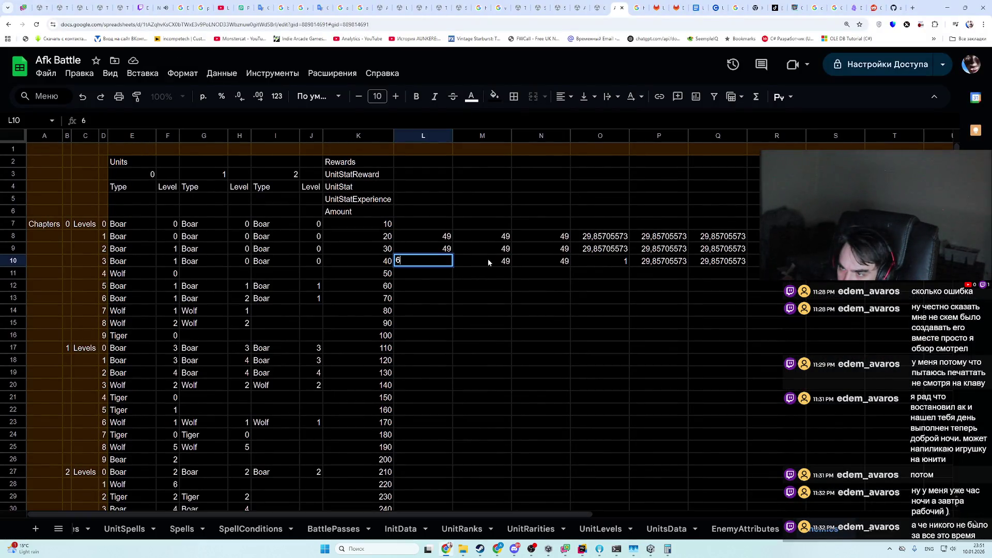
{"action": "key", "text": "Return"}
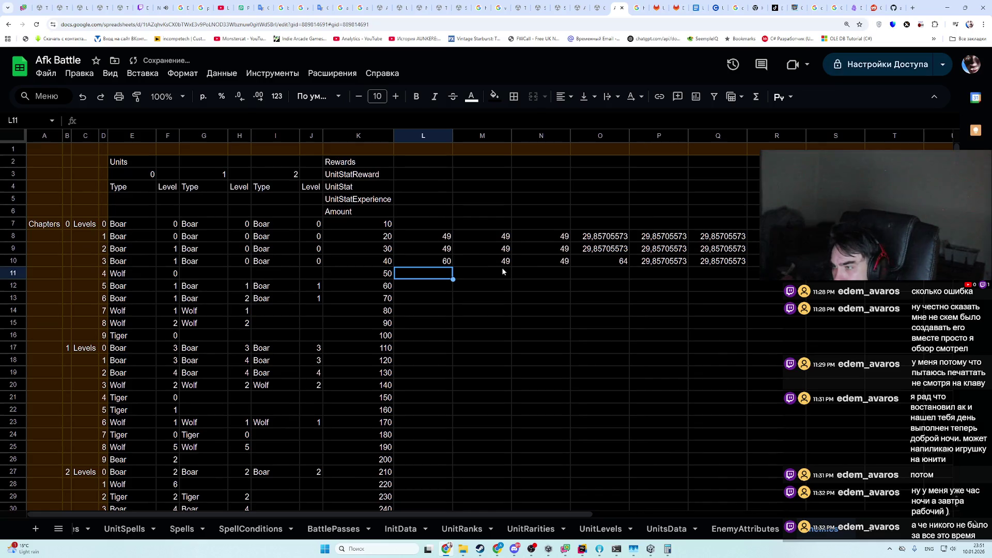
{"action": "left_click", "coordinate": [721, 261]}
{"action": "left_click", "coordinate": [661, 261]}
{"action": "double_click", "coordinate": [662, 261]}
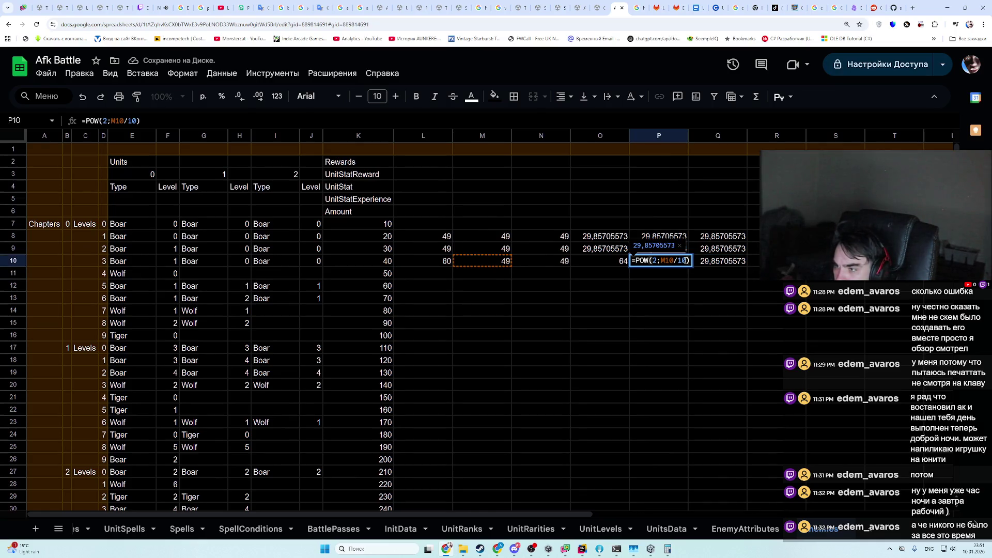
{"action": "double_click", "coordinate": [722, 261]}
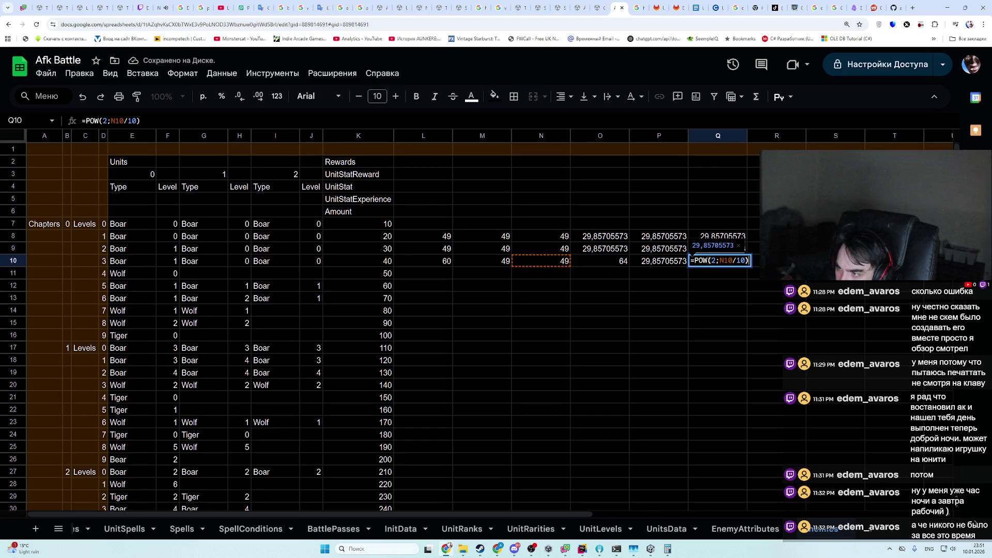
{"action": "double_click", "coordinate": [755, 261]}
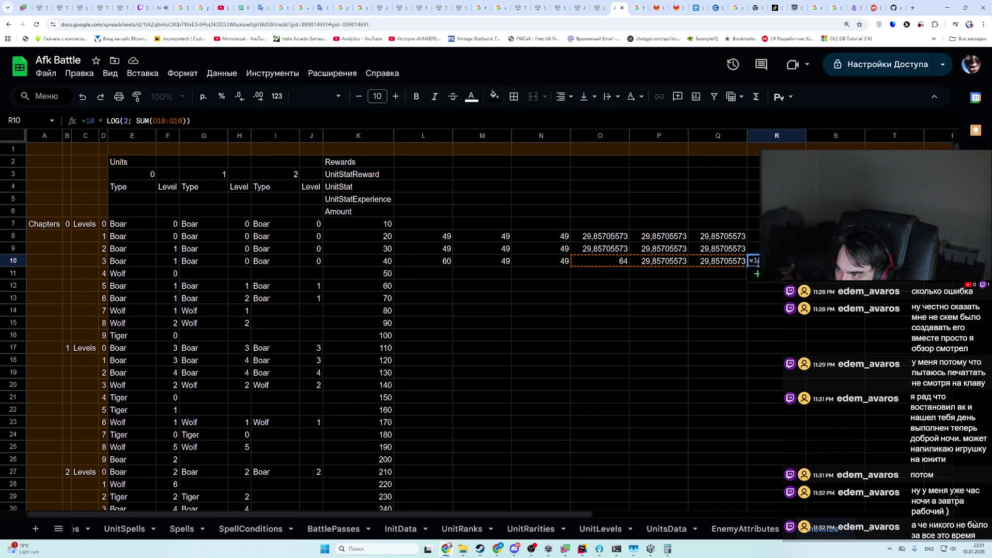
{"action": "key", "text": "Escape"}
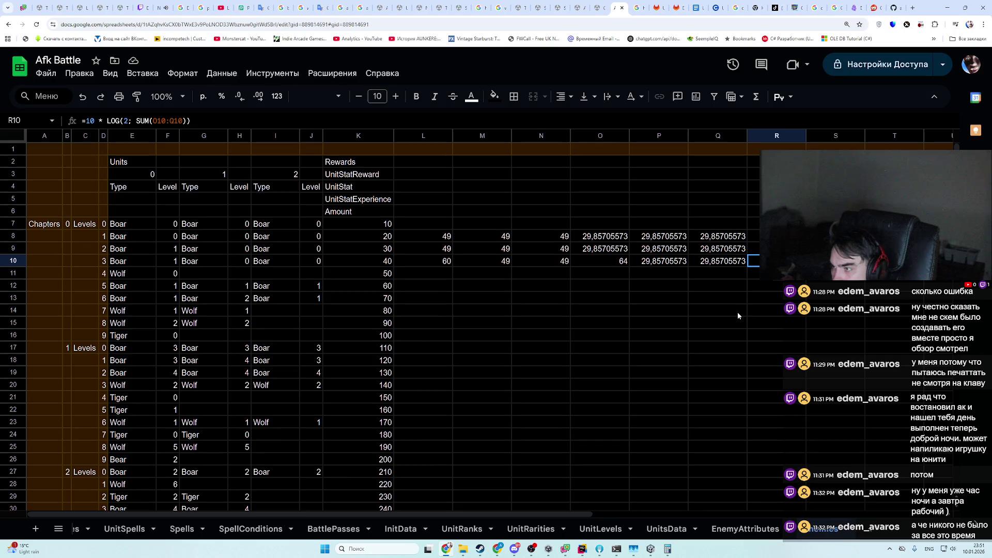
{"action": "double_click", "coordinate": [754, 261]}
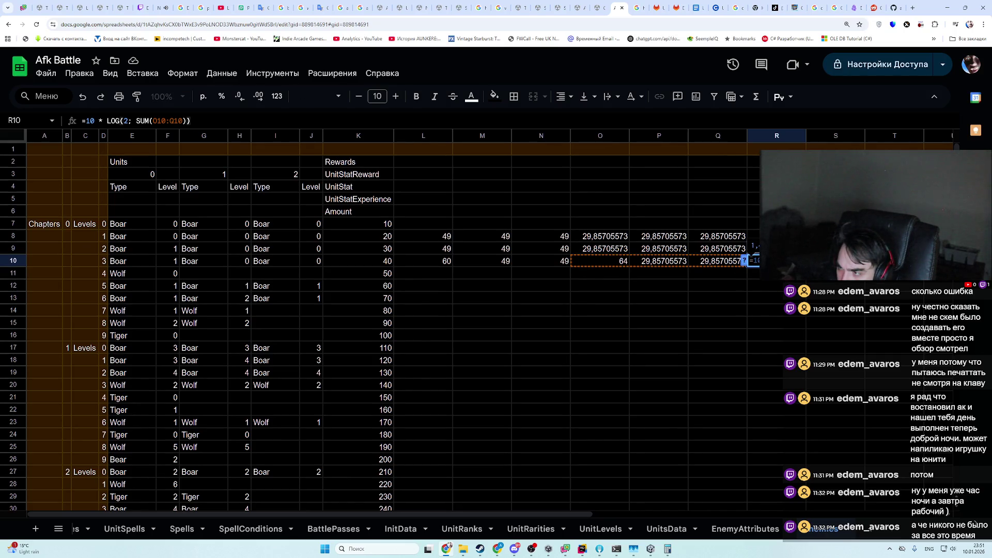
{"action": "key", "text": "Escape"}
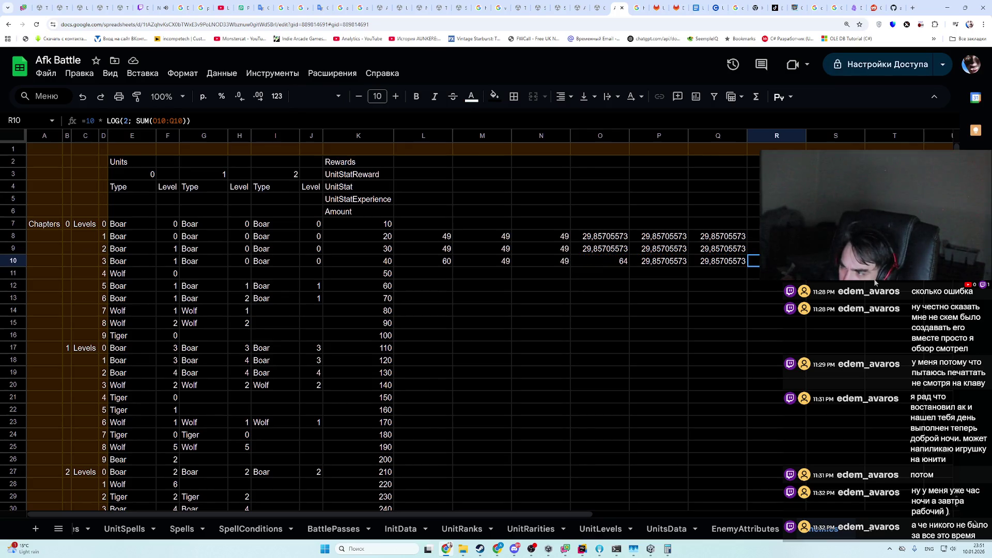
- Change R8 to =10*LOG(SUM(O8:Q8);2), with base 2 last, and confirm it gives 64
{"action": "key", "text": "Up"}
{"action": "key", "text": "Up"}
{"action": "key", "text": "Return"}
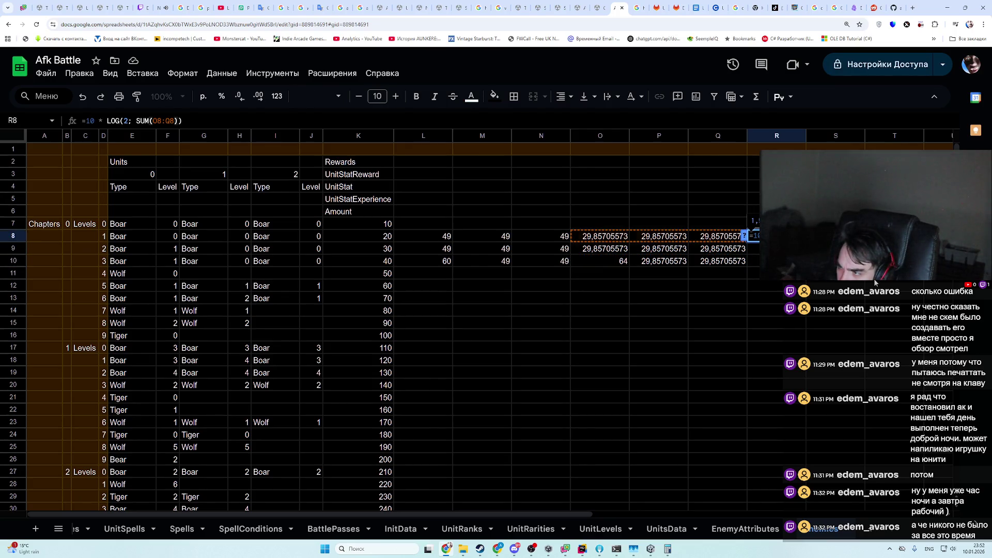
{"action": "key", "text": "BackSpace"}
{"action": "key", "text": "BackSpace"}
{"action": "key", "text": "BackSpace"}
{"action": "type", "text": "2;"}
{"action": "key", "text": "Return"}
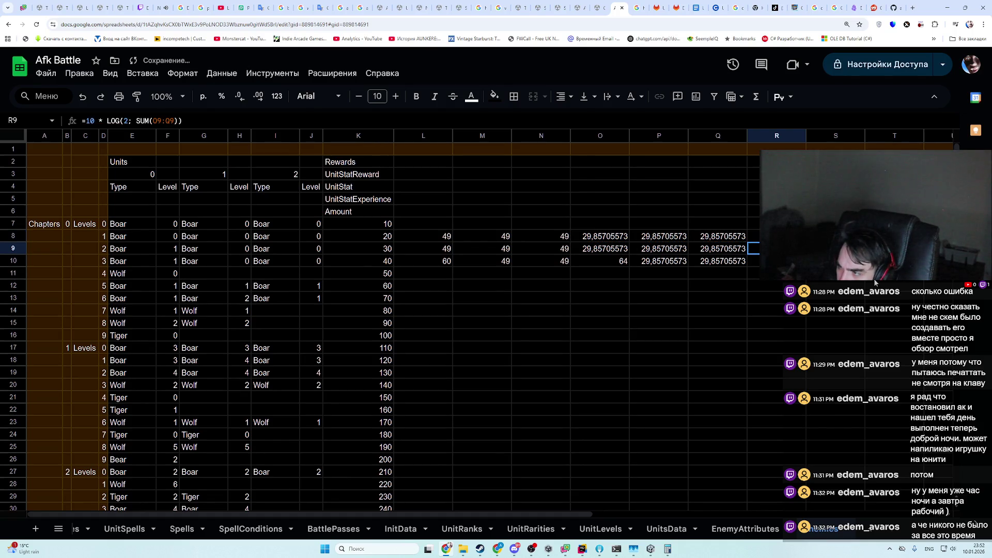
{"action": "key", "text": "Up"}
{"action": "key", "text": "Return"}
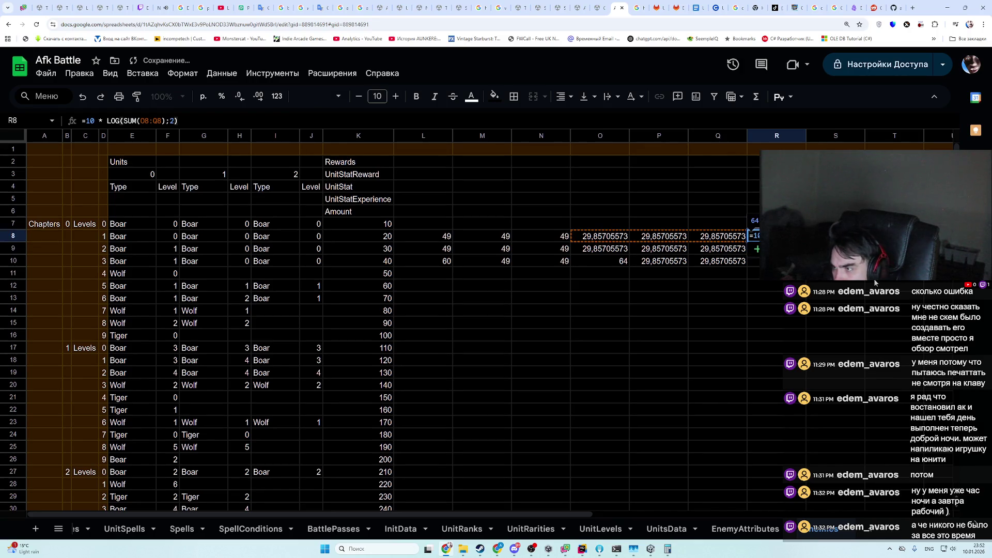
{"action": "key", "text": "Return"}
{"action": "key", "text": "Down"}
{"action": "key", "text": "Up"}
{"action": "key", "text": "Up"}
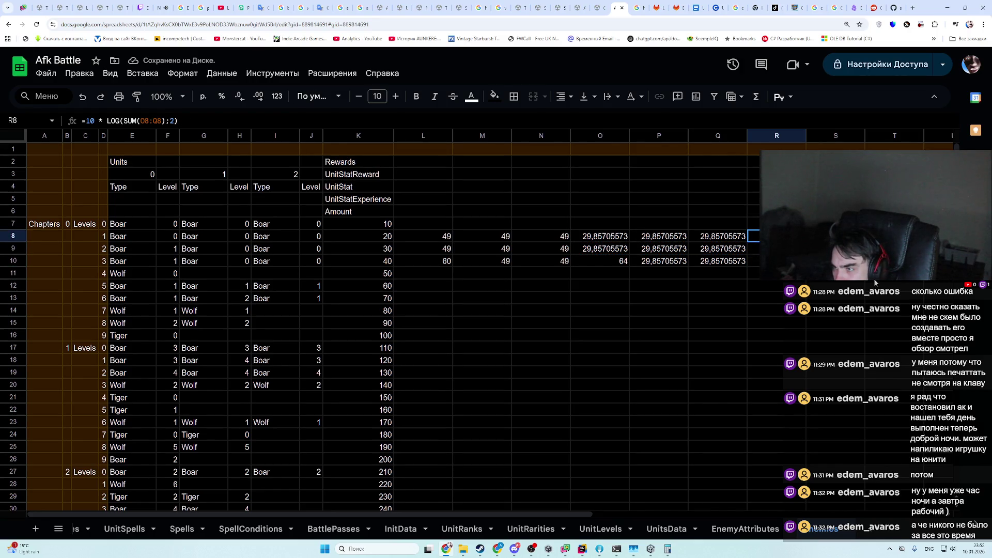
{"action": "key", "text": "Return"}
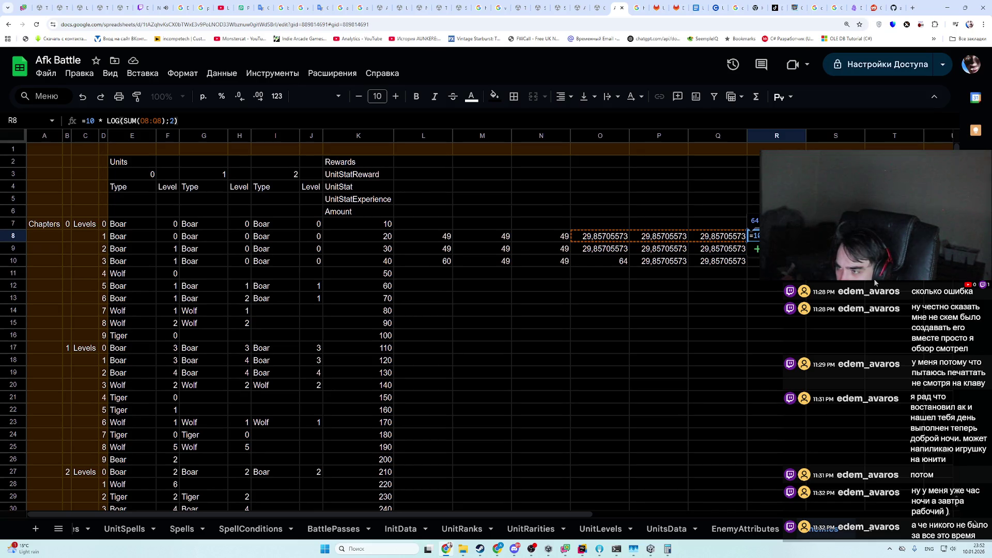
{"action": "key", "text": "Return"}
{"action": "key", "text": "Up"}
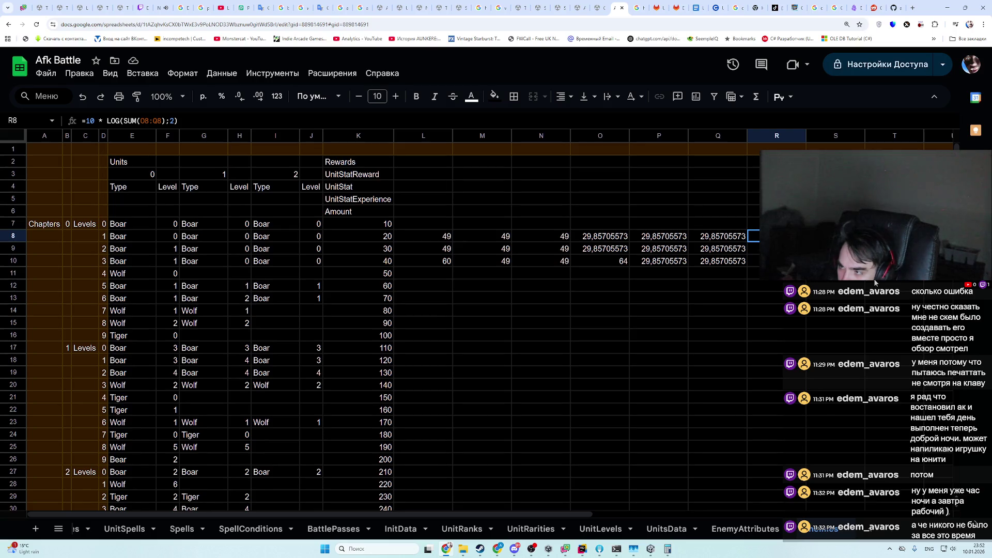
- Fill the corrected R8 formula down through R10 and check the result
{"action": "key", "text": "shift+Down"}
{"action": "key", "text": "shift+Down"}
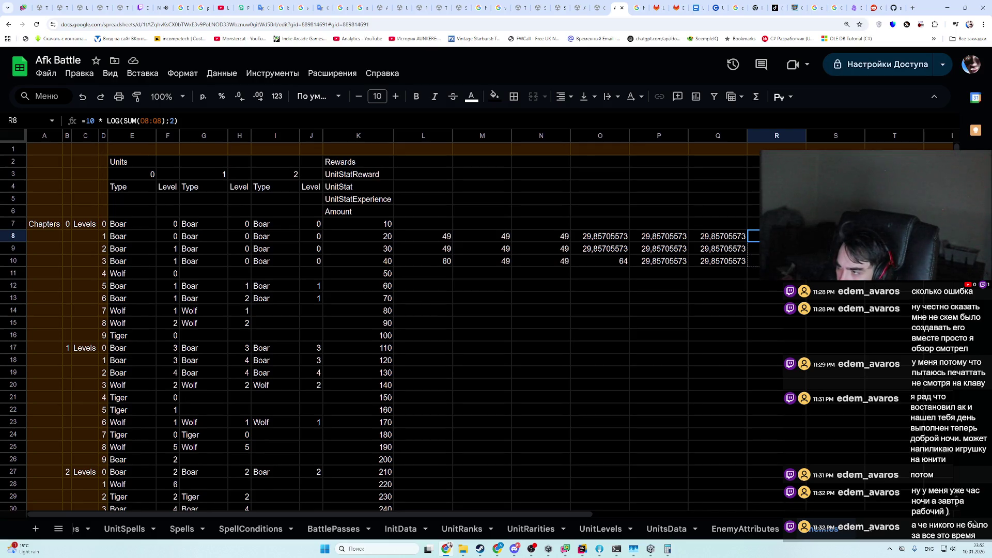
{"action": "left_click", "coordinate": [777, 261]}
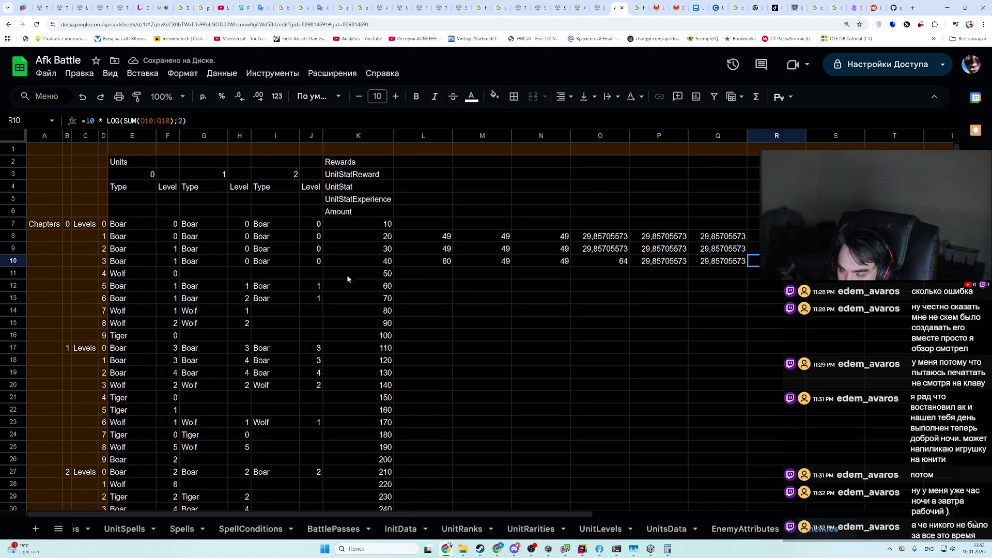
{"action": "key", "text": "alt+Tab"}
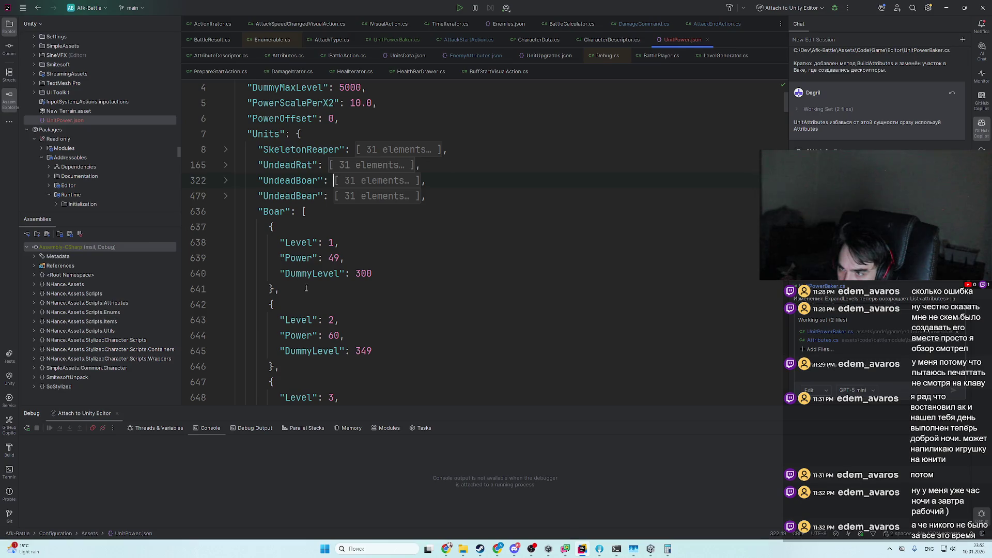
{"action": "key", "text": "alt+Tab"}
- Look up the Wolf power values in Rider's UnitPower.json, collapsing the Boar entries
{"action": "left_click", "coordinate": [434, 276]}
{"action": "key", "text": "alt+Tab"}
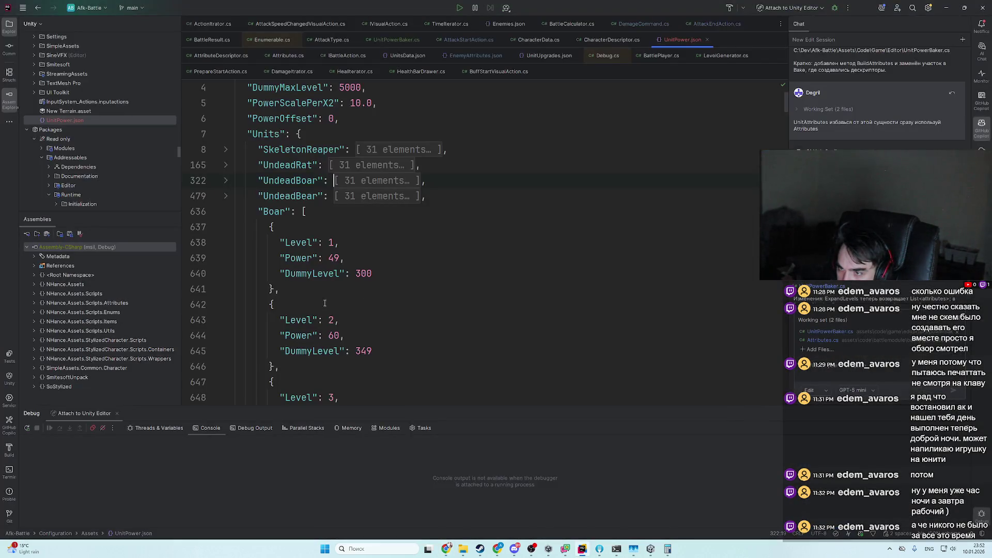
{"action": "left_click", "coordinate": [226, 212]}
{"action": "left_click", "coordinate": [225, 227]}
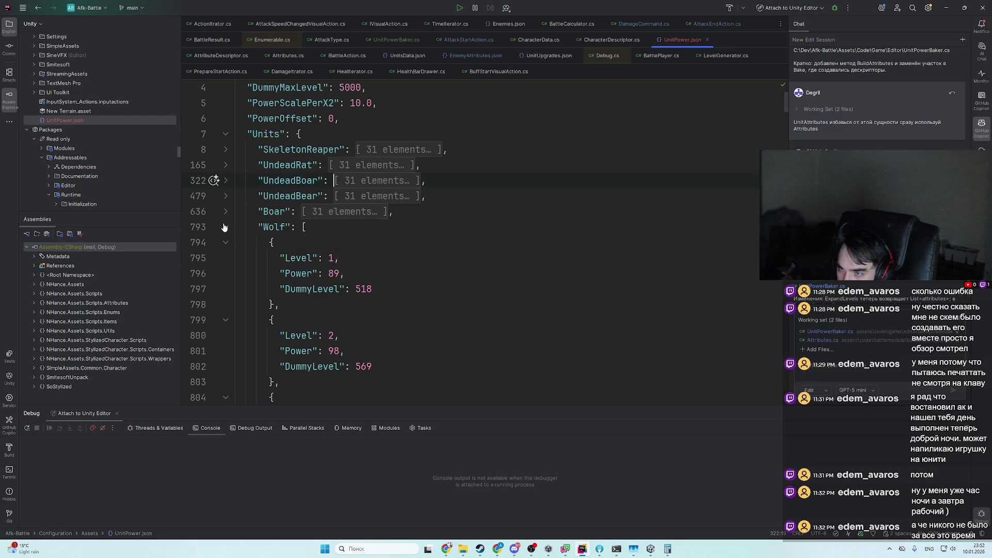
{"action": "key", "text": "alt+Tab"}
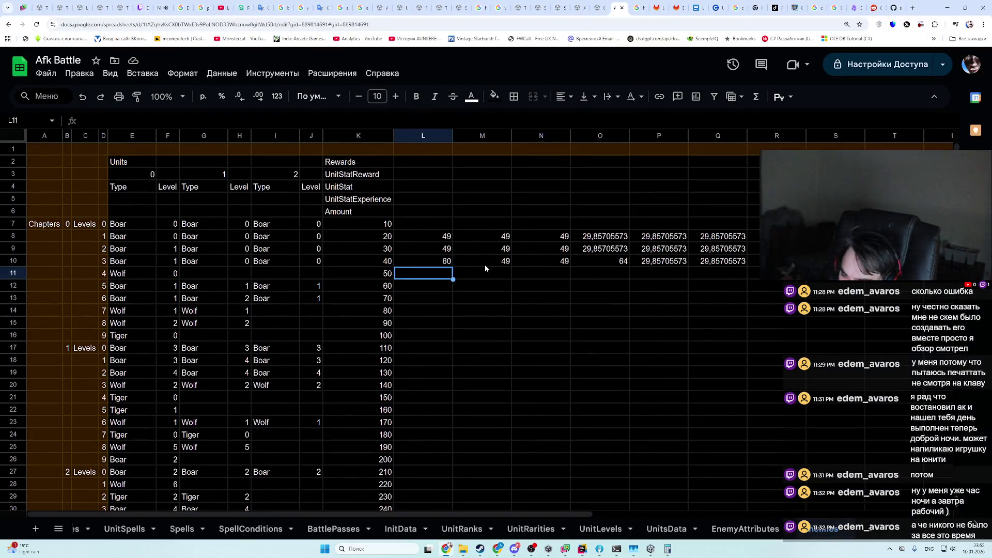
- Enter Wolf power 89 in L11 and copy the O10 conversion formula into O11
{"action": "type", "text": "89"}
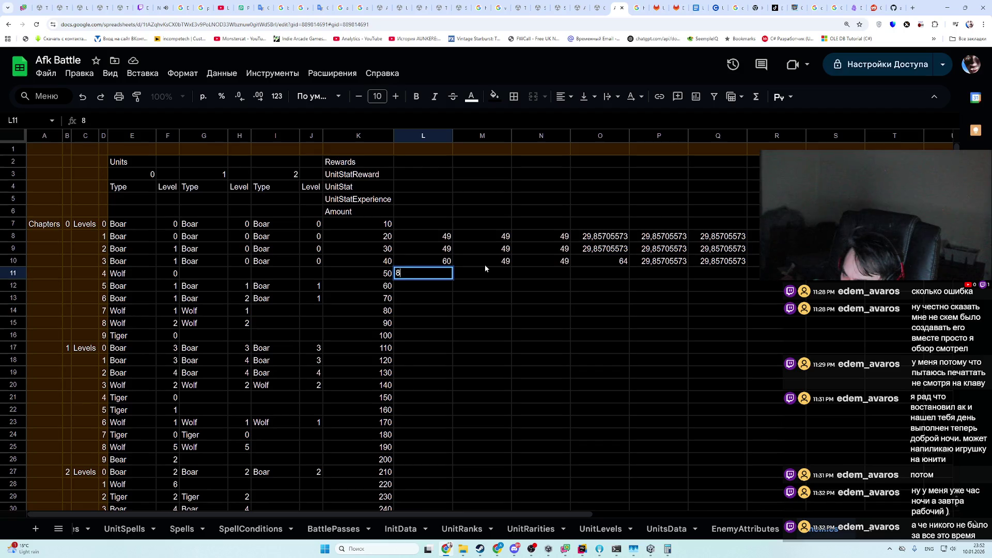
{"action": "key", "text": "Return"}
{"action": "left_click", "coordinate": [604, 266]}
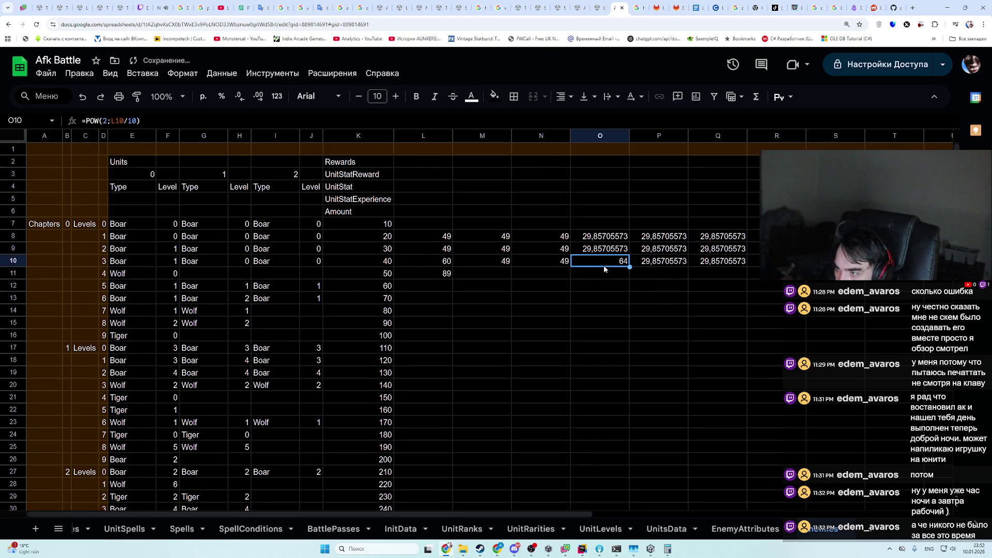
{"action": "left_click_drag", "start_coordinate": [629, 267], "coordinate": [628, 278]}
{"action": "left_click", "coordinate": [775, 274]}
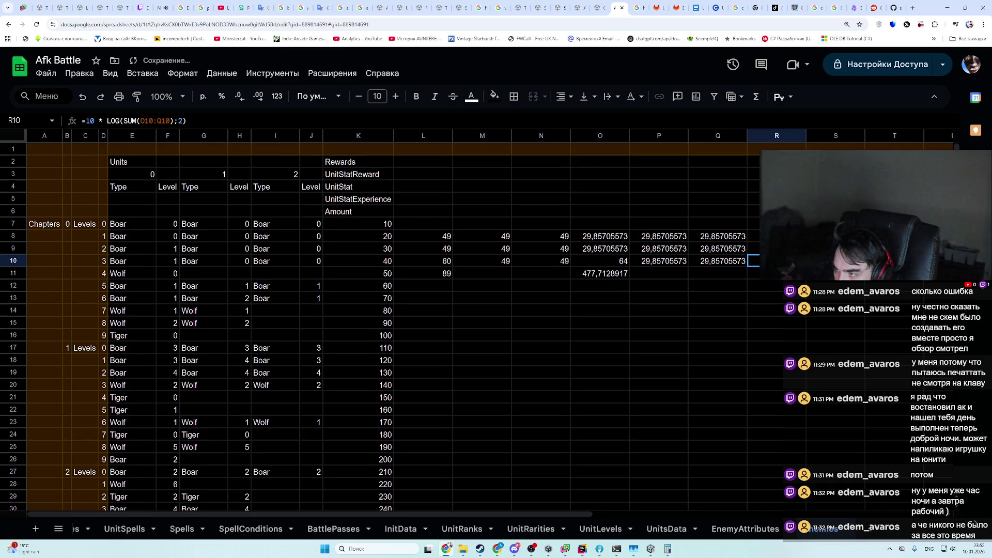
{"action": "left_click", "coordinate": [781, 298]}
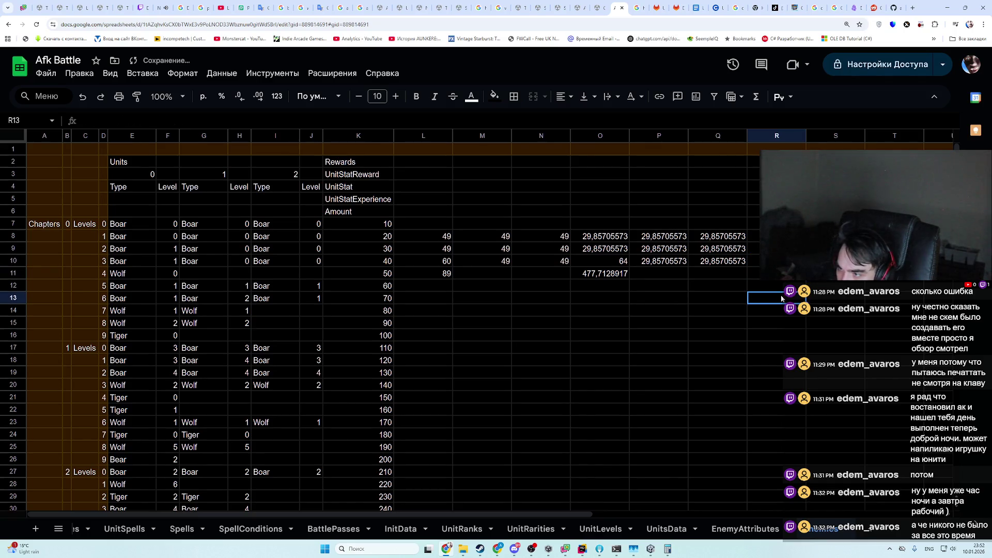
{"action": "double_click", "coordinate": [601, 272]}
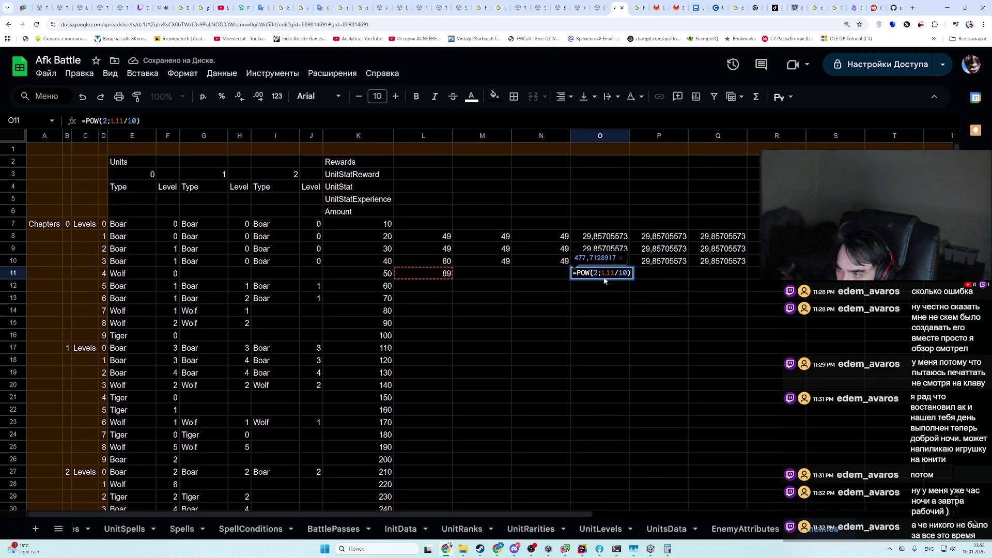
{"action": "key", "text": "Escape"}
{"action": "double_click", "coordinate": [604, 277]}
{"action": "key", "text": "Escape"}
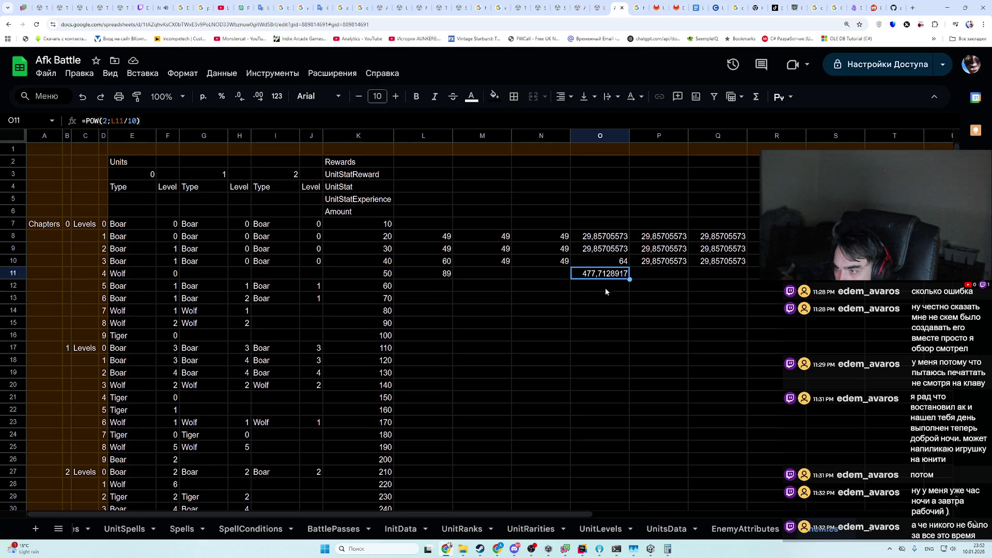
- Fill power 60 into L12, M12 and N12
{"action": "left_click", "coordinate": [423, 285]}
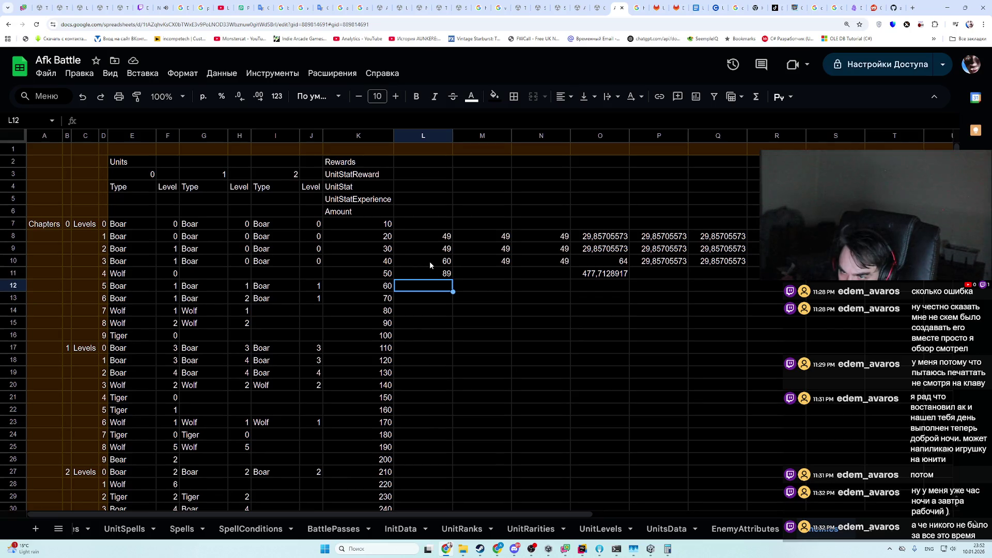
{"action": "type", "text": "60"}
{"action": "left_click", "coordinate": [543, 291], "text": "shift"}
{"action": "key", "text": "ctrl+r"}
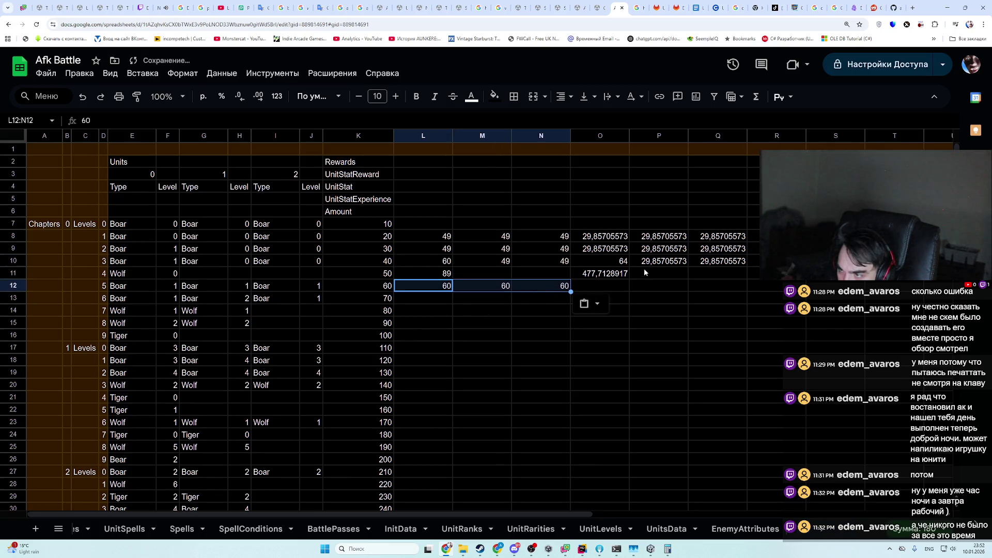
- Extend the O:R power formulas down to row 24 and verify the P13 formula
{"action": "mouse_move", "coordinate": [599, 236]}
{"action": "left_mouse_down"}
{"action": "mouse_move", "coordinate": [718, 278]}
{"action": "mouse_move", "coordinate": [770, 274]}
{"action": "mouse_move", "coordinate": [801, 362]}
{"action": "mouse_move", "coordinate": [800, 435]}
{"action": "left_mouse_up"}
{"action": "left_click", "coordinate": [672, 261]}
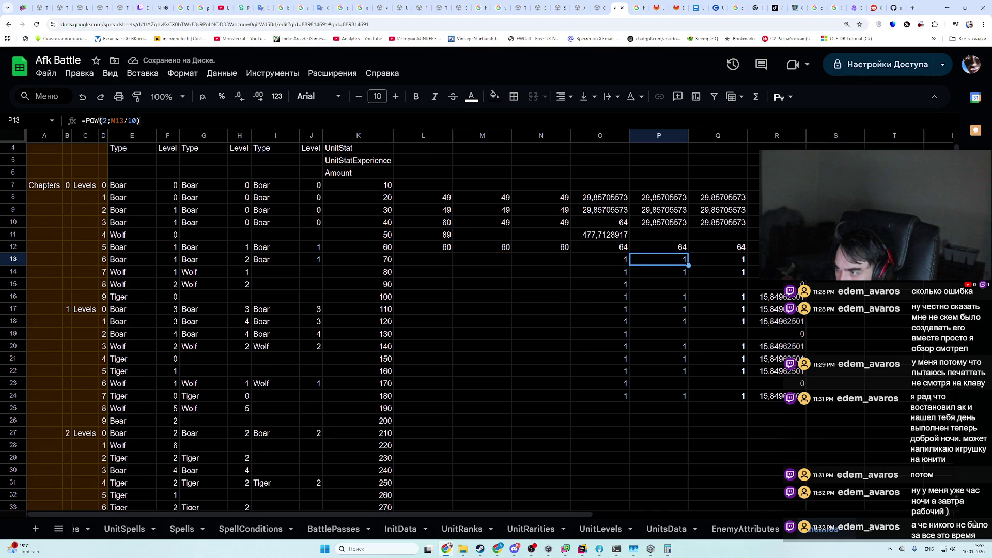
{"action": "key", "text": "Delete"}
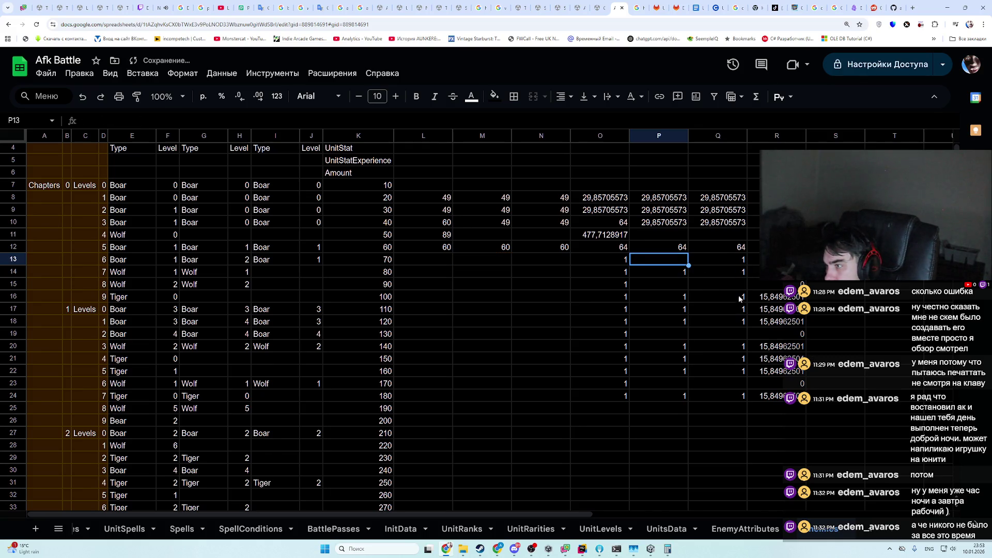
{"action": "key", "text": "ctrl+z"}
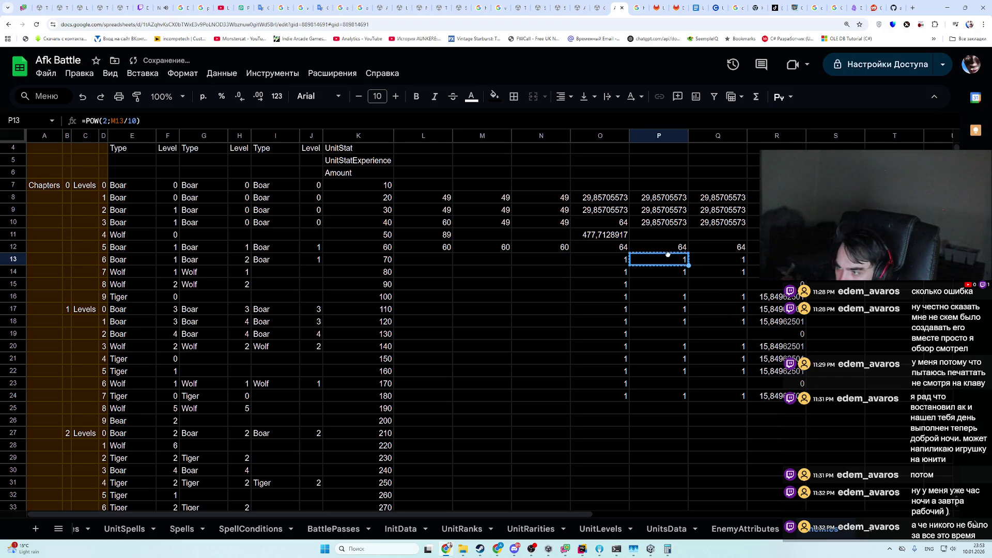
{"action": "double_click", "coordinate": [667, 261]}
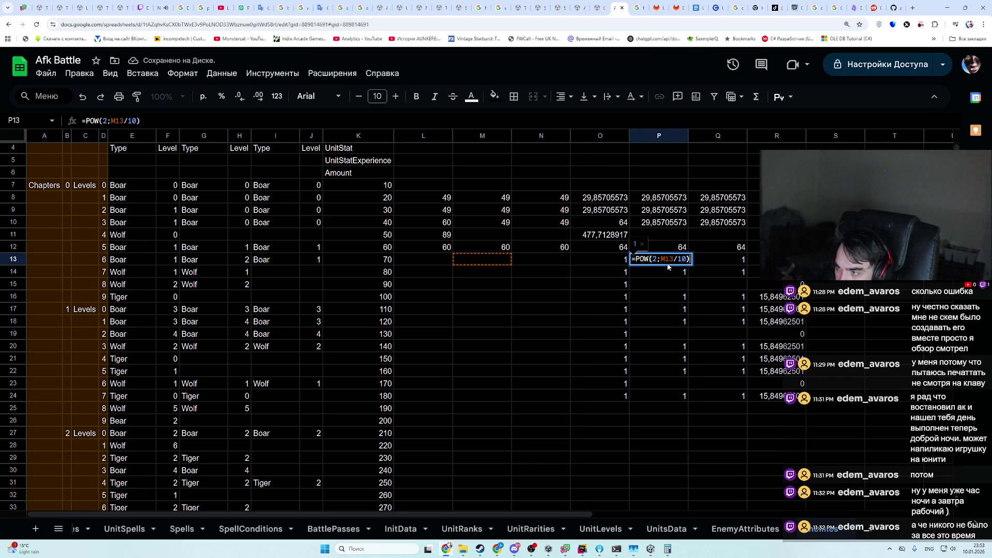
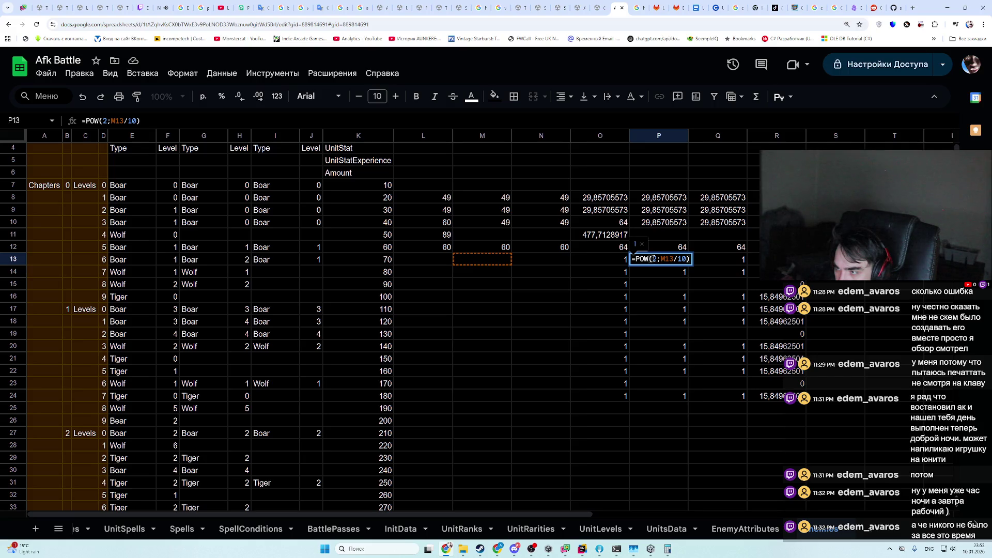
- Try a test value of 0 in M13, then undo it
{"action": "key", "text": "Escape"}
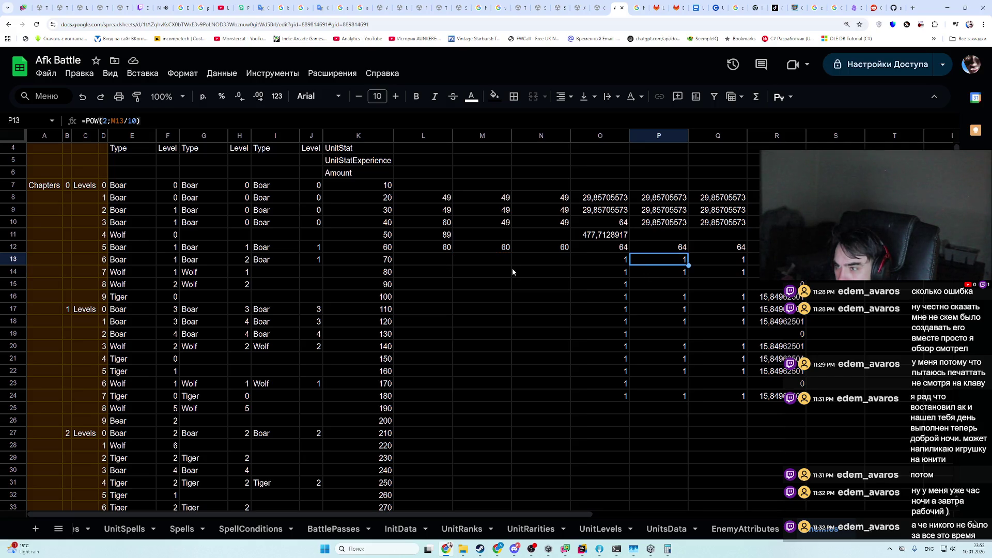
{"action": "left_click", "coordinate": [462, 258]}
{"action": "type", "text": "0"}
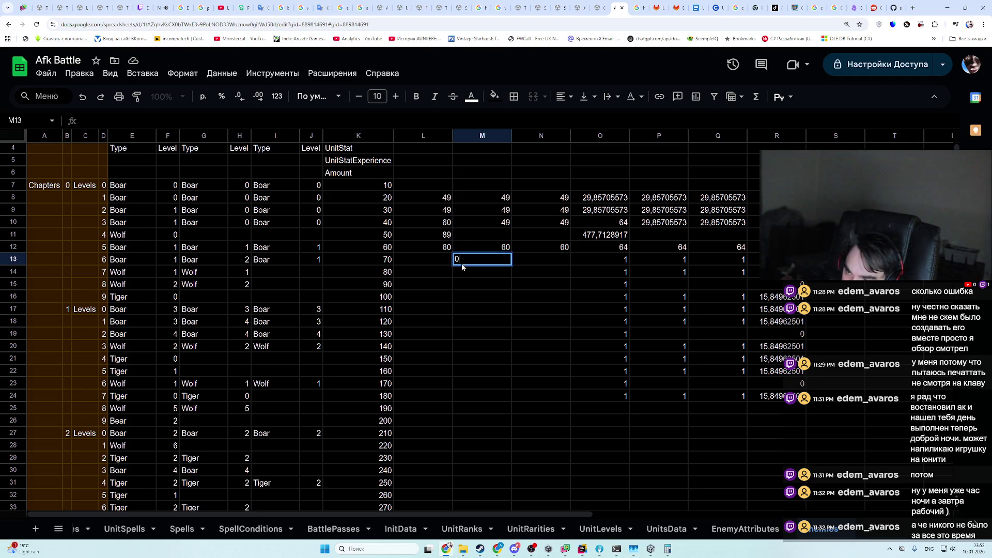
{"action": "left_click", "coordinate": [522, 298]}
{"action": "key", "text": "ctrl+z"}
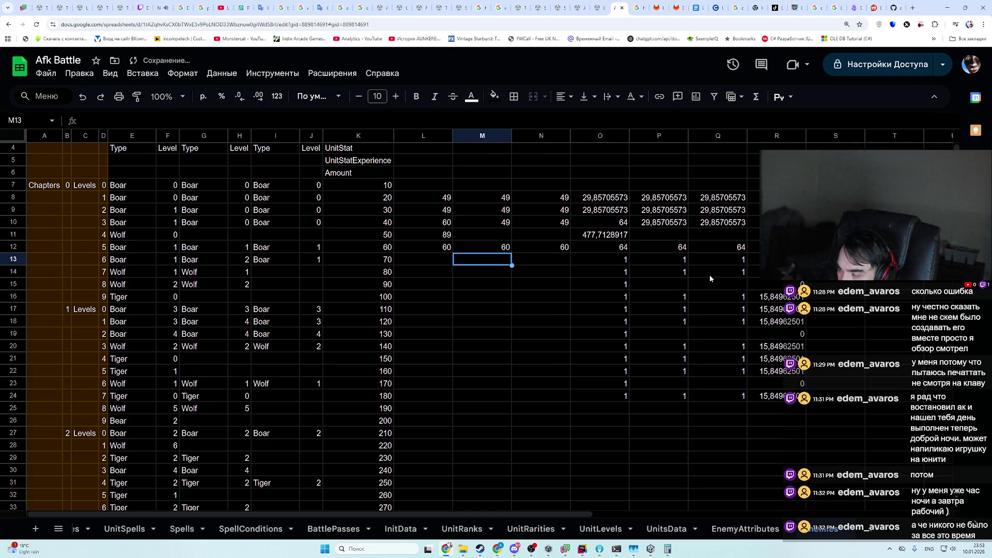
- Start wrapping P13's POW(2;M13/10) formula in IF with the condition M13 != ""
{"action": "double_click", "coordinate": [673, 261]}
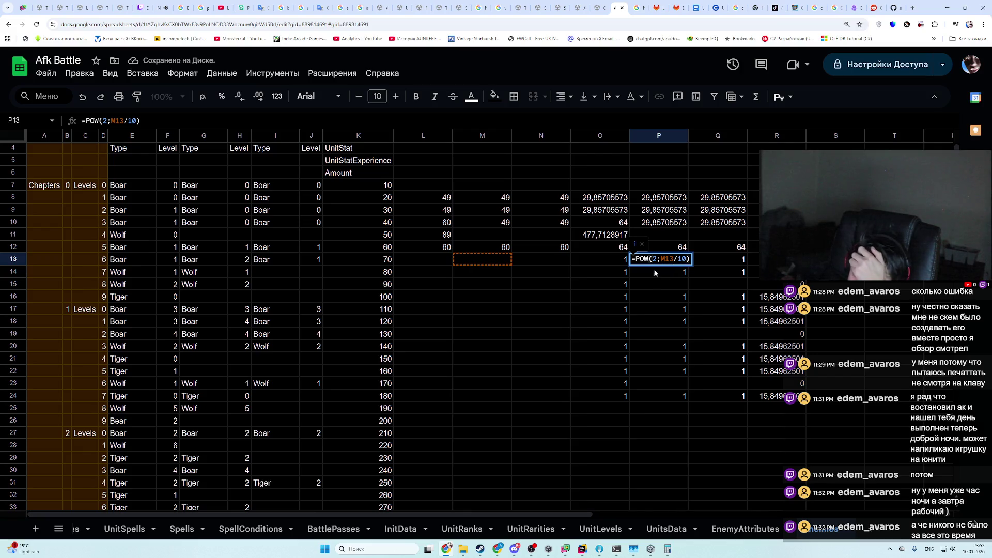
{"action": "key", "text": "Home"}
{"action": "key", "text": "Right"}
{"action": "type", "text": "IF( POW"}
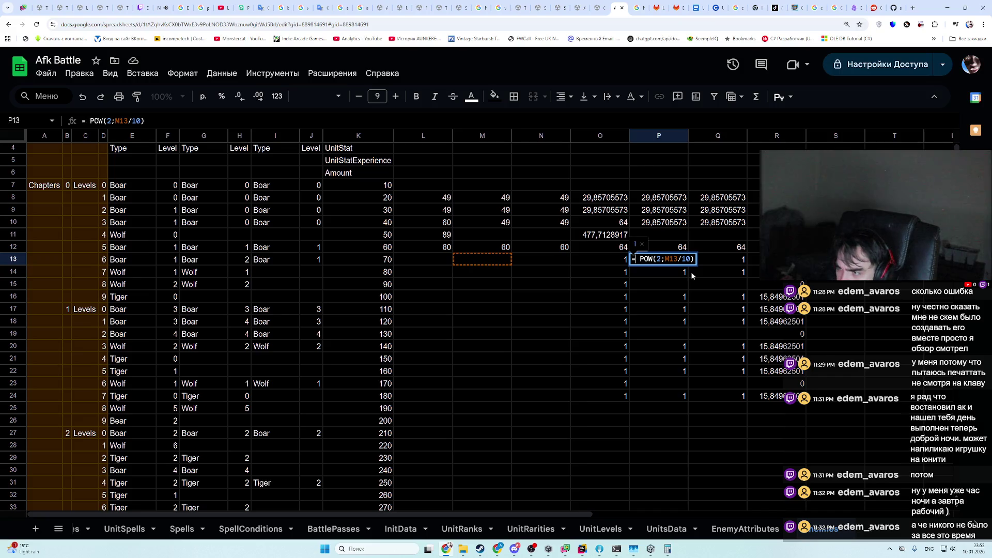
{"action": "type", "text": "("}
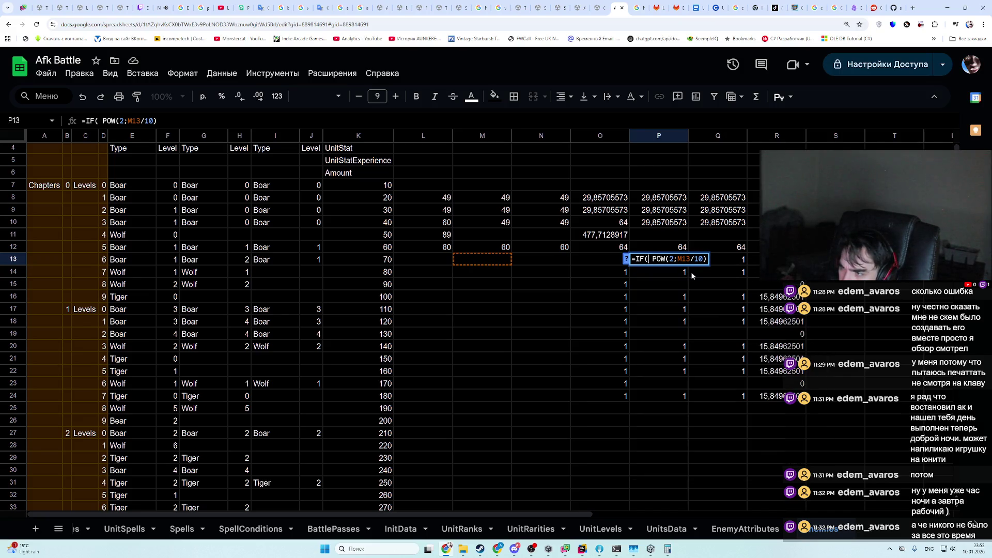
{"action": "left_click", "coordinate": [500, 261]}
{"action": "type", "text": "!= \"\""}
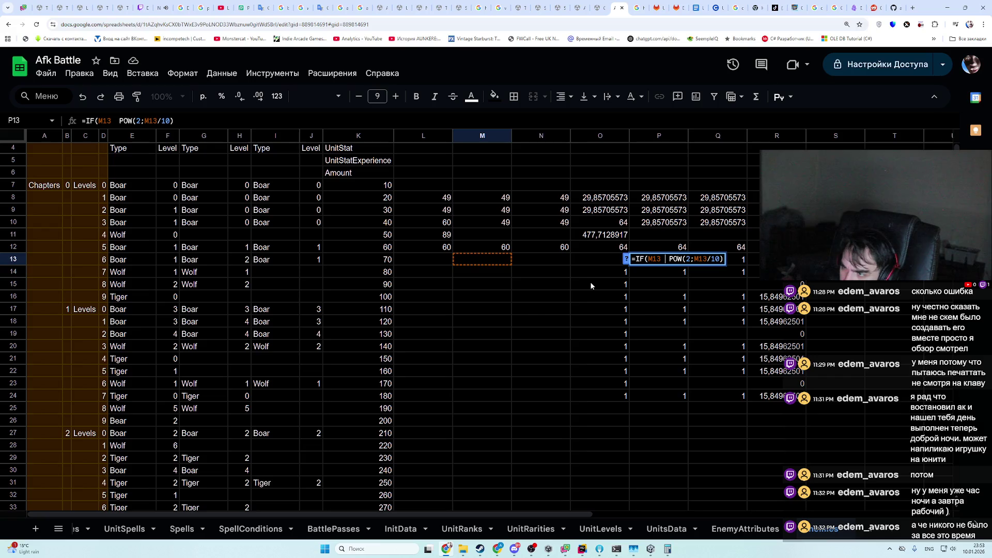
- Finish the IF with a 0 fallback, commit it, and switch to ChatGPT
{"action": "type", "text": "?"}
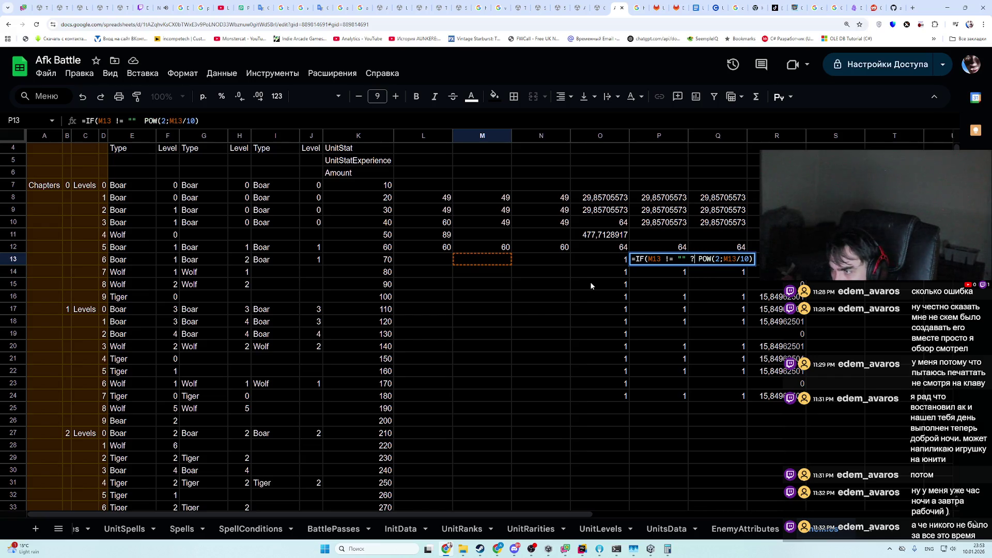
{"action": "key", "text": "BackSpace"}
{"action": "key", "text": "BackSpace"}
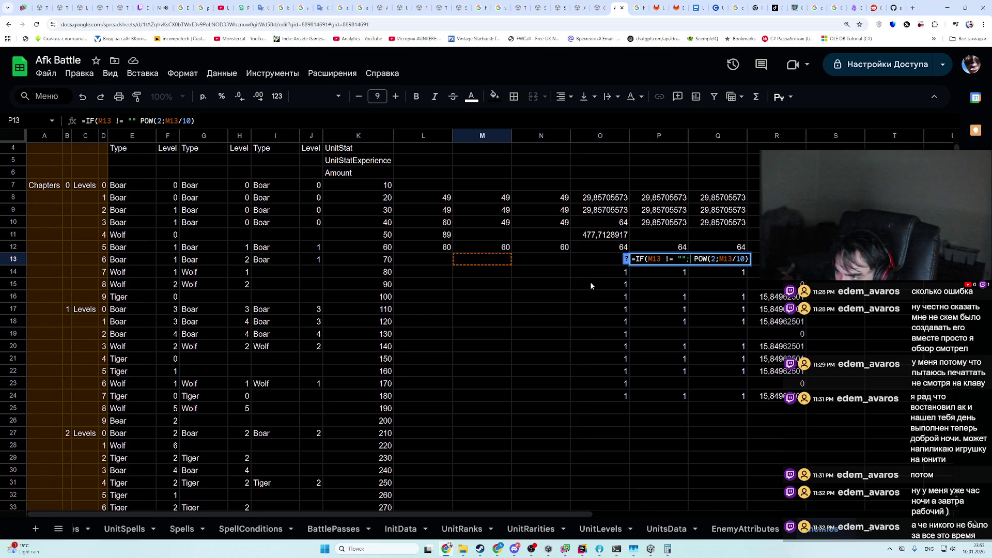
{"action": "type", "text": ";"}
{"action": "key", "text": "Right"}
{"action": "key", "text": "Right"}
{"action": "key", "text": "Right"}
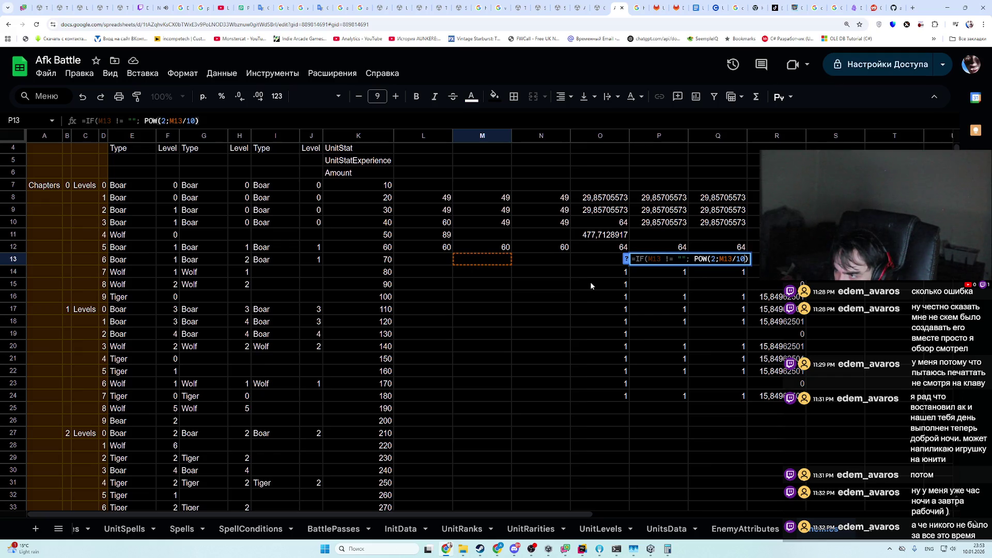
{"action": "type", "text": ":"}
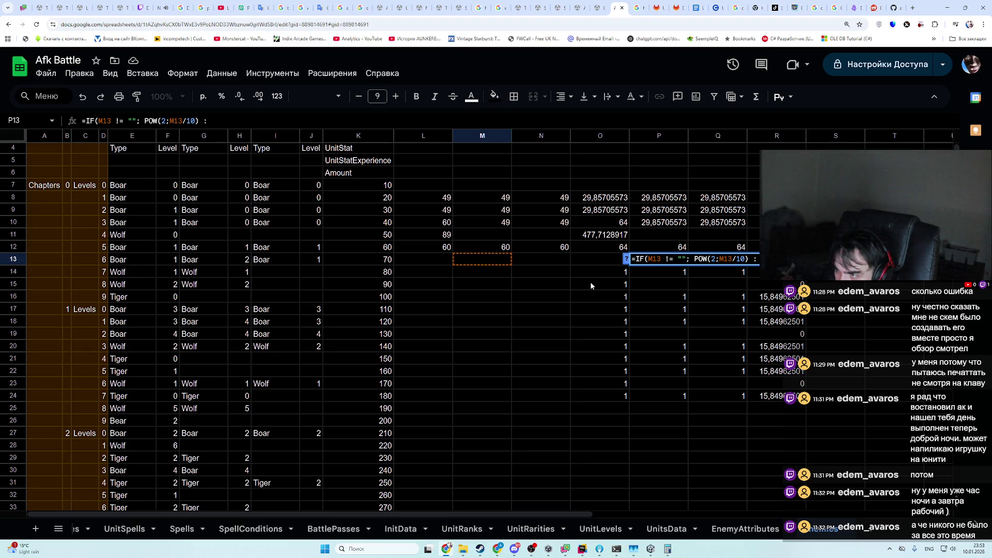
{"action": "type", "text": " 0)"}
{"action": "key", "text": "Return"}
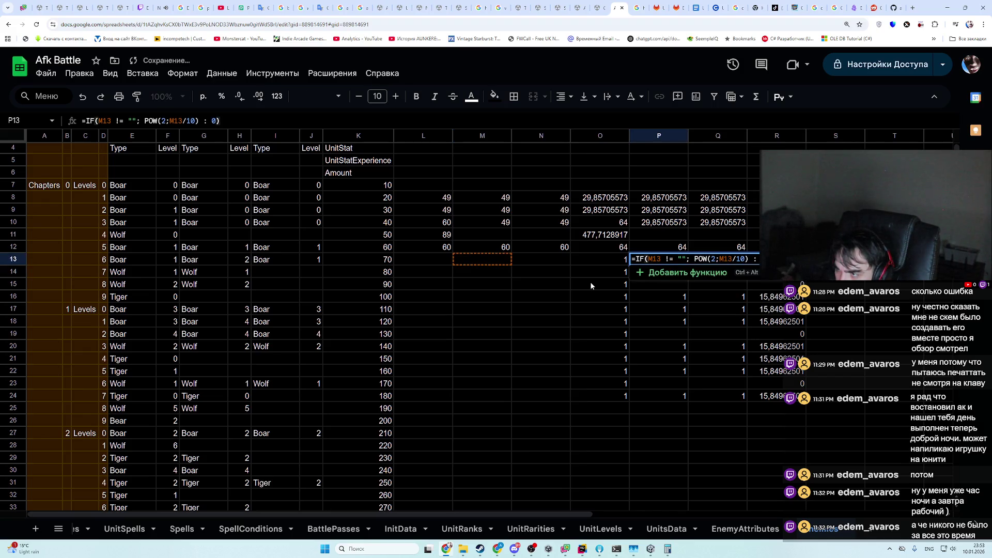
{"action": "key", "text": "alt+Tab"}
{"action": "key", "text": "alt+Tab"}
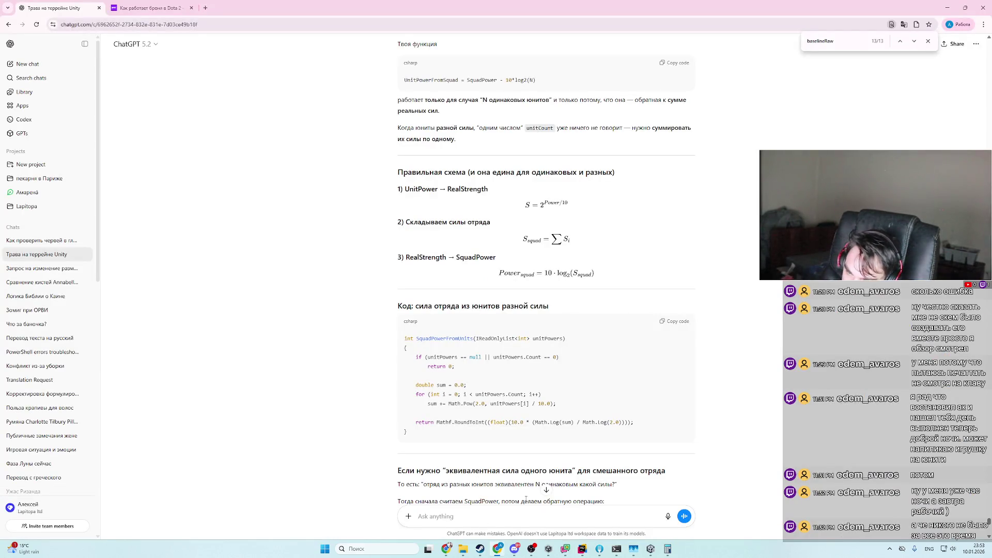
- Have ChatGPT check the drafted formula and copy its corrected IF(M13 <> "") POW version
{"action": "key", "text": "ctrl+v"}
{"action": "key", "text": "Return"}
{"action": "scroll", "coordinate": [558, 349], "scroll_direction": "up", "scroll_amount": 2}
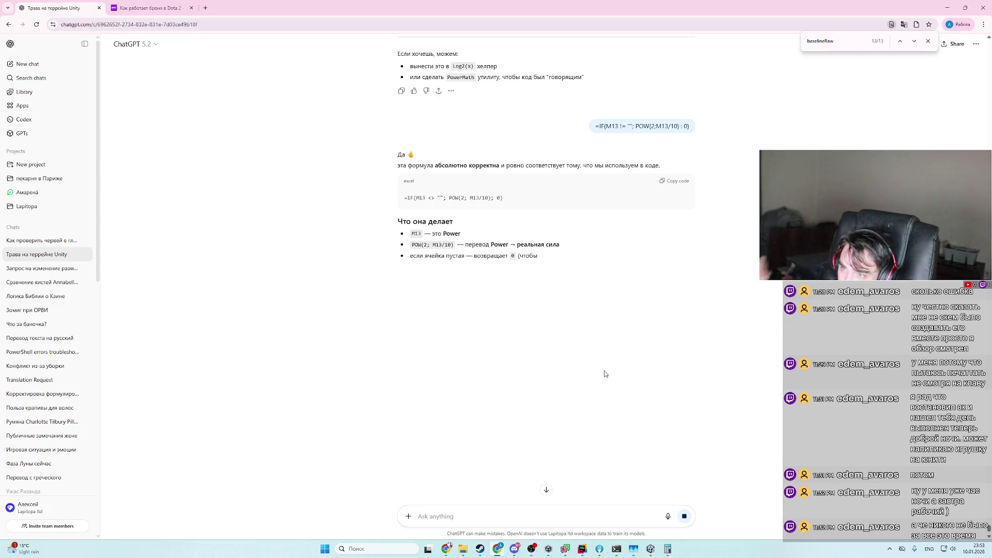
{"action": "scroll", "coordinate": [610, 374], "scroll_direction": "up", "scroll_amount": 1}
{"action": "left_click", "coordinate": [682, 221]}
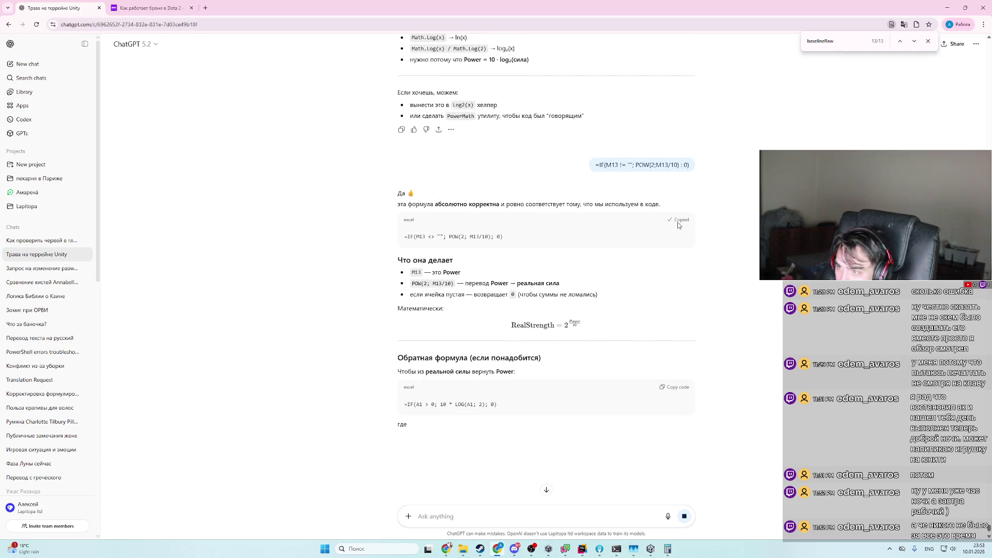
{"action": "key", "text": "alt+Tab"}
{"action": "key", "text": "alt+Tab"}
- Paste the corrected IF/POW formula into P13 and O13
{"action": "key", "text": "ctrl+v"}
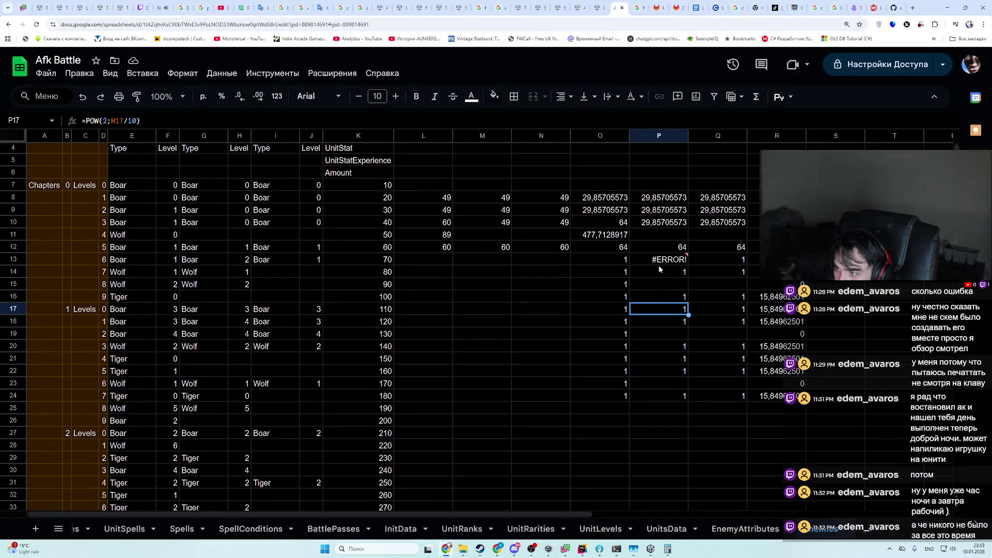
{"action": "key", "text": "Return"}
{"action": "left_click", "coordinate": [624, 262]}
{"action": "key", "text": "ctrl+v"}
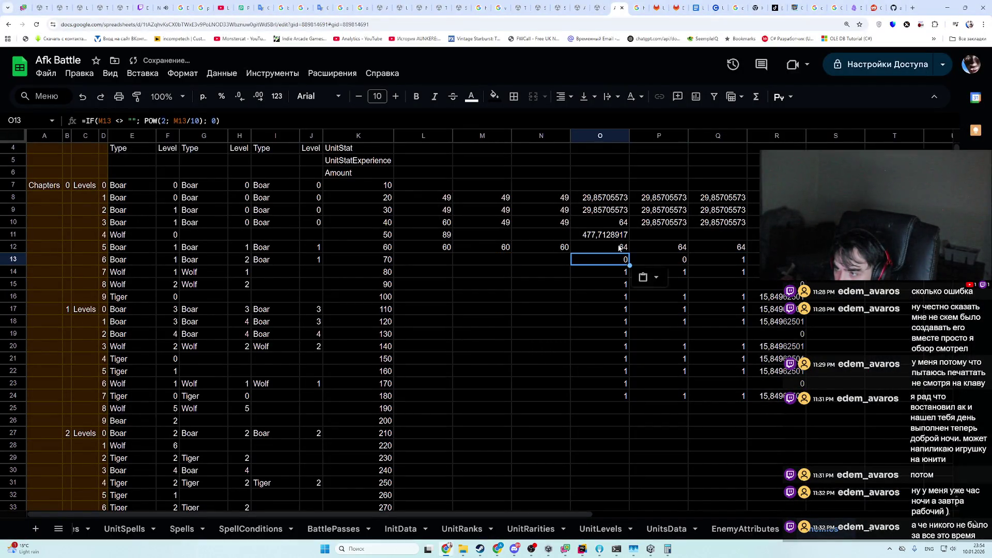
{"action": "key", "text": "Up"}
{"action": "key", "text": "ctrl+v"}
{"action": "key", "text": "ctrl+z"}
- Paste the formula into O12 and change the POW argument's column to L
{"action": "double_click", "coordinate": [620, 248]}
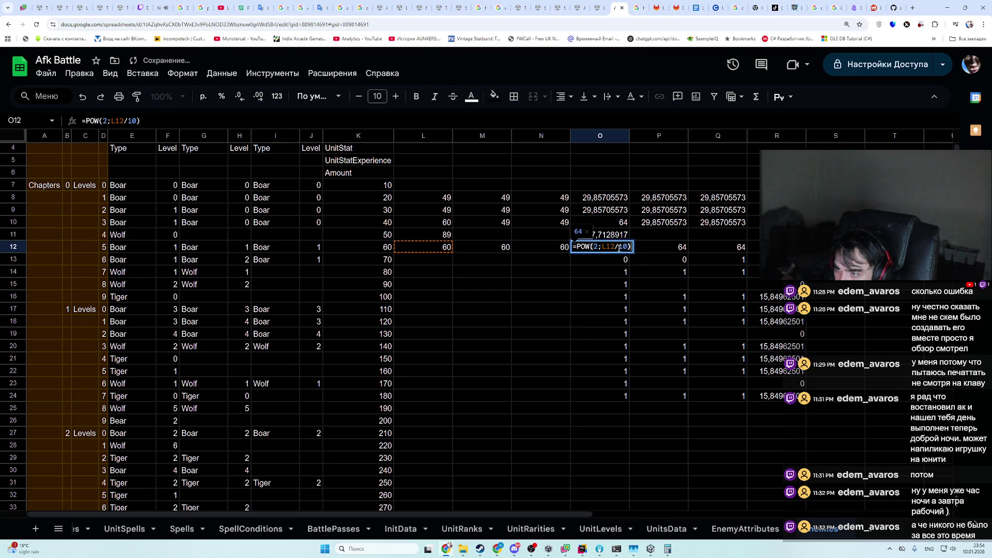
{"action": "key", "text": "Escape"}
{"action": "key", "text": "ctrl+v"}
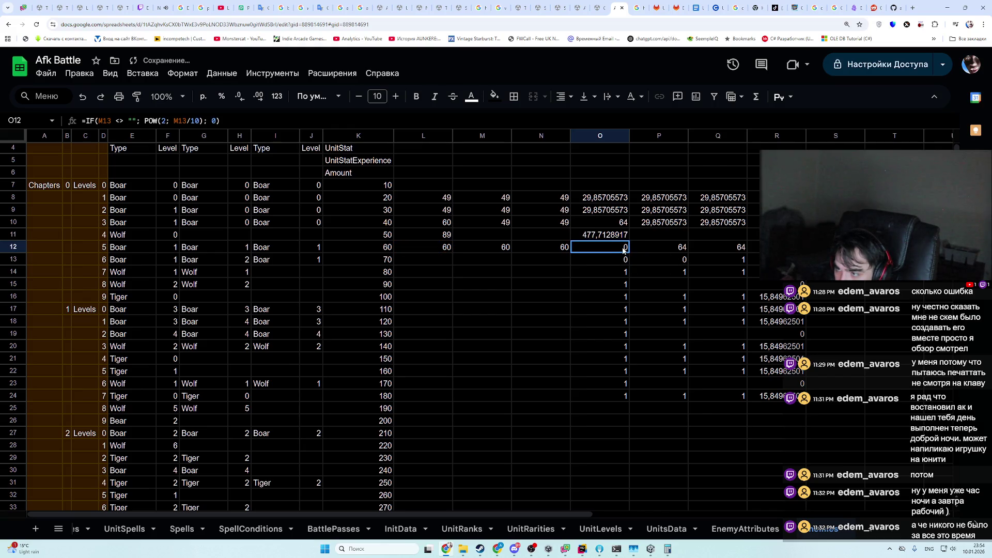
{"action": "key", "text": "F2"}
{"action": "left_click", "coordinate": [658, 247]}
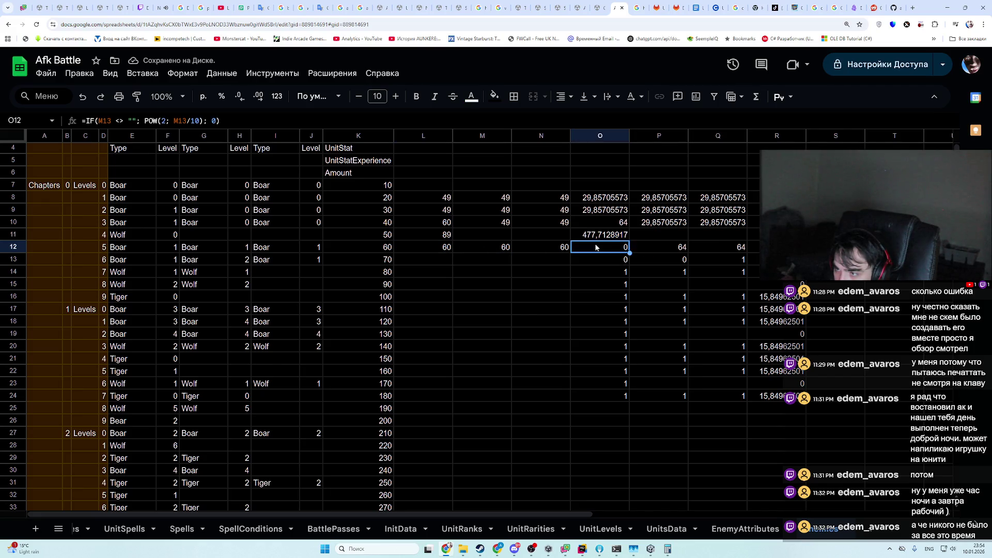
{"action": "key", "text": "shift+Right"}
{"action": "key", "text": "shift+Right"}
{"action": "key", "text": "shift+Right"}
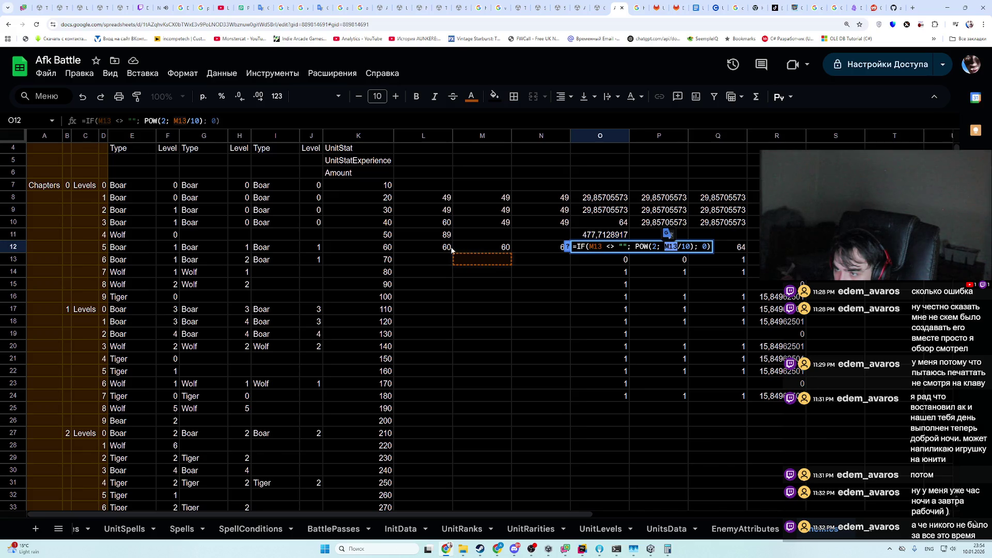
{"action": "key", "text": "End"}
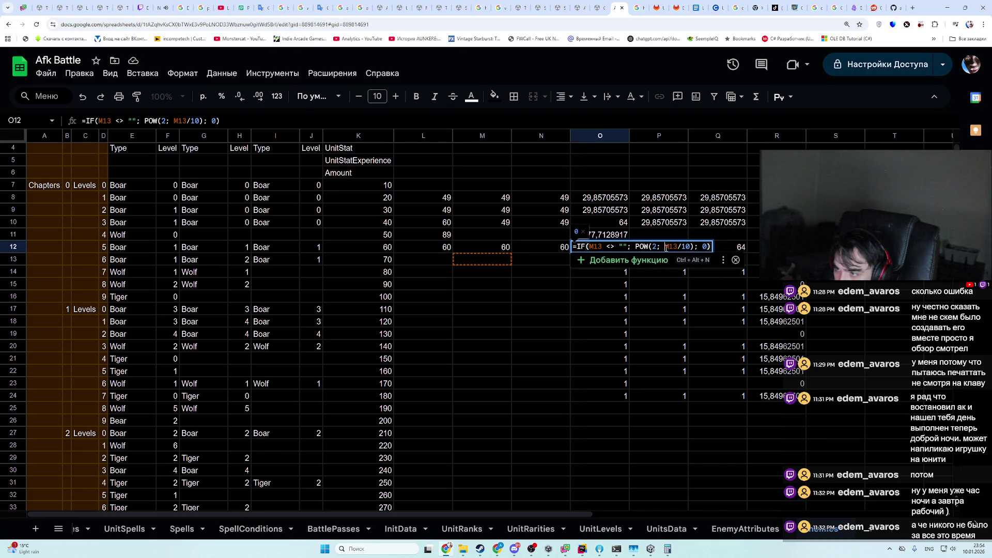
{"action": "type", "text": "L"}
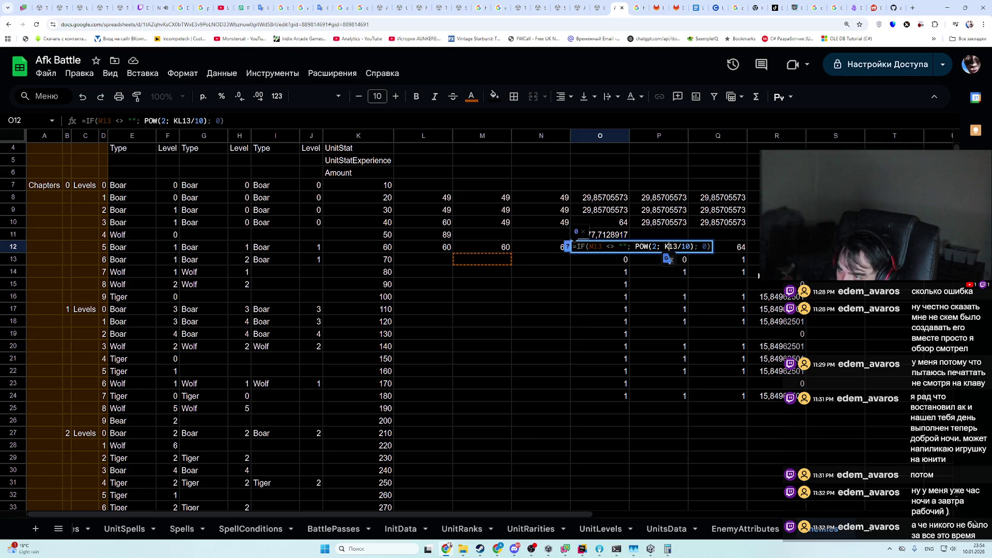
{"action": "key", "text": "End"}
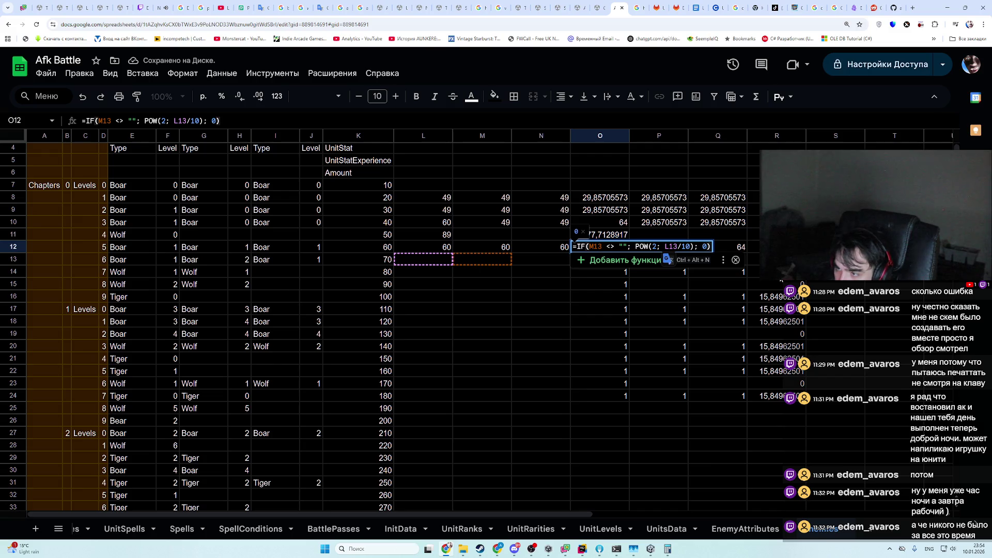
{"action": "key", "text": "Return"}
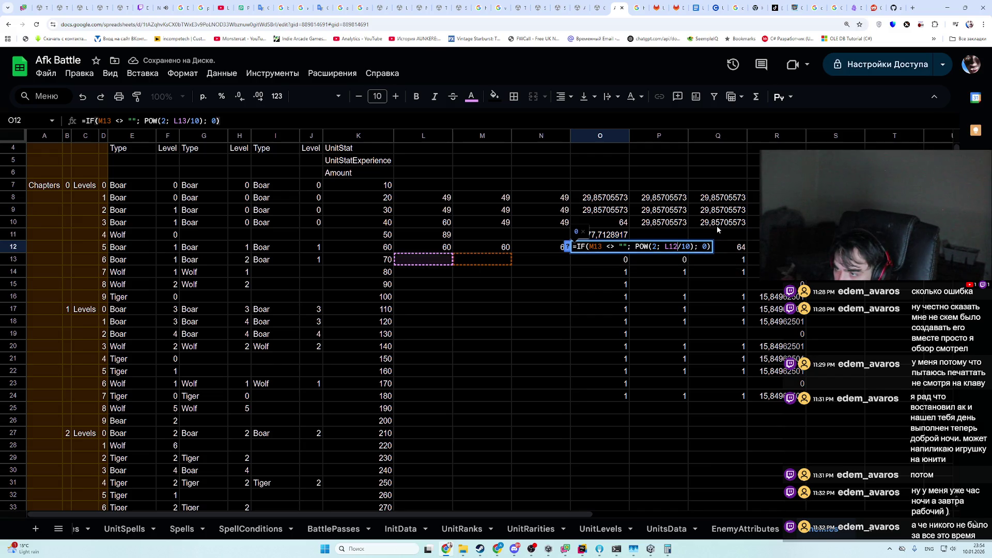
- Change the condition reference in O12's formula to M12 and commit it
{"action": "key", "text": "Up"}
{"action": "key", "text": "Return"}
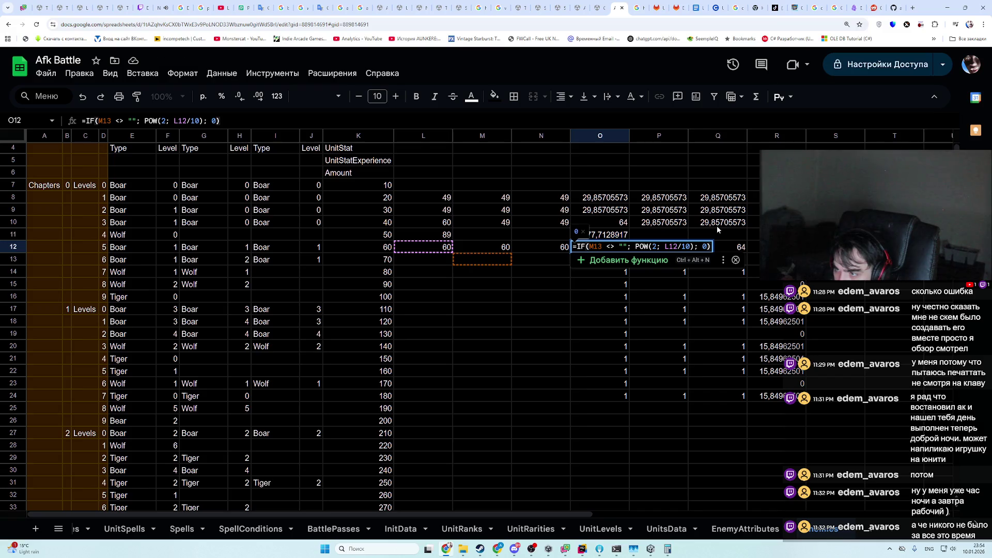
{"action": "key", "text": "Left"}
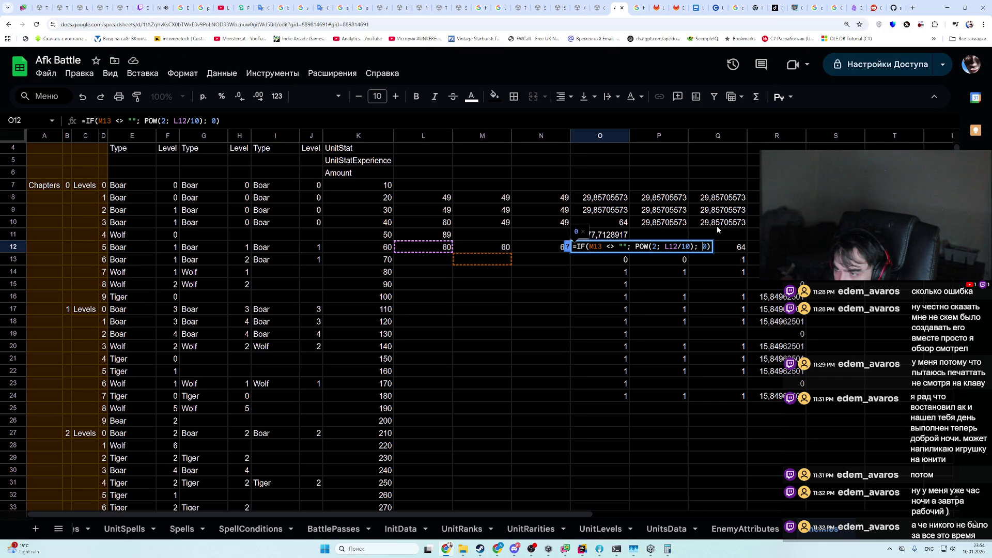
{"action": "key", "text": "Right"}
{"action": "key", "text": "Right"}
{"action": "key", "text": "Right"}
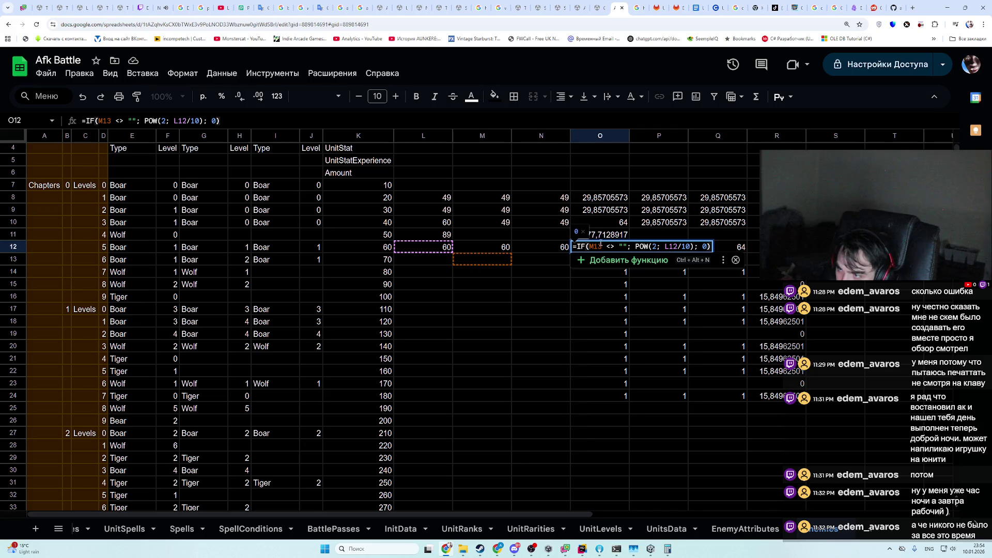
{"action": "left_click", "coordinate": [596, 247]}
{"action": "type", "text": "M12"}
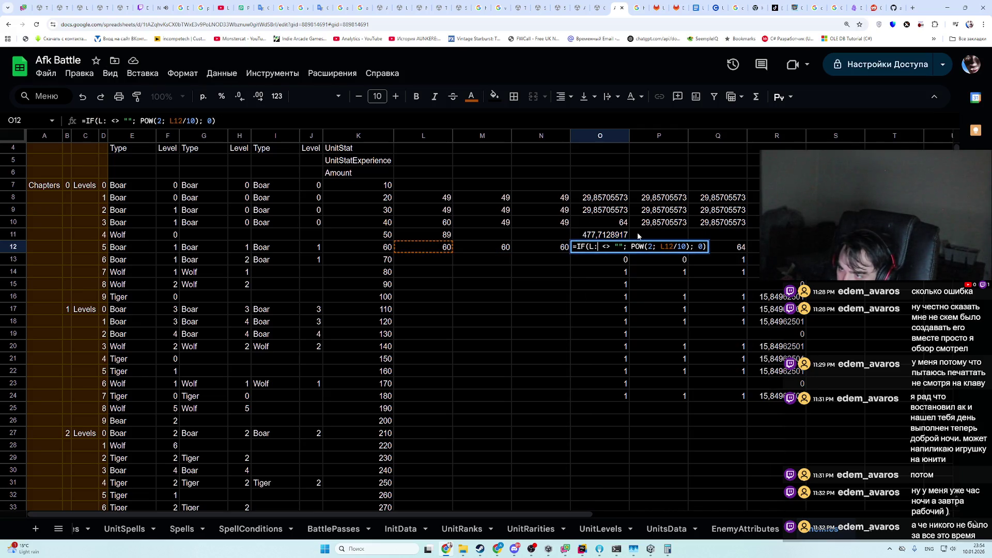
{"action": "key", "text": "Return"}
- Fill O12's formula across to column Q and up through row 8
{"action": "key", "text": "Up"}
{"action": "key", "text": "ctrl+c"}
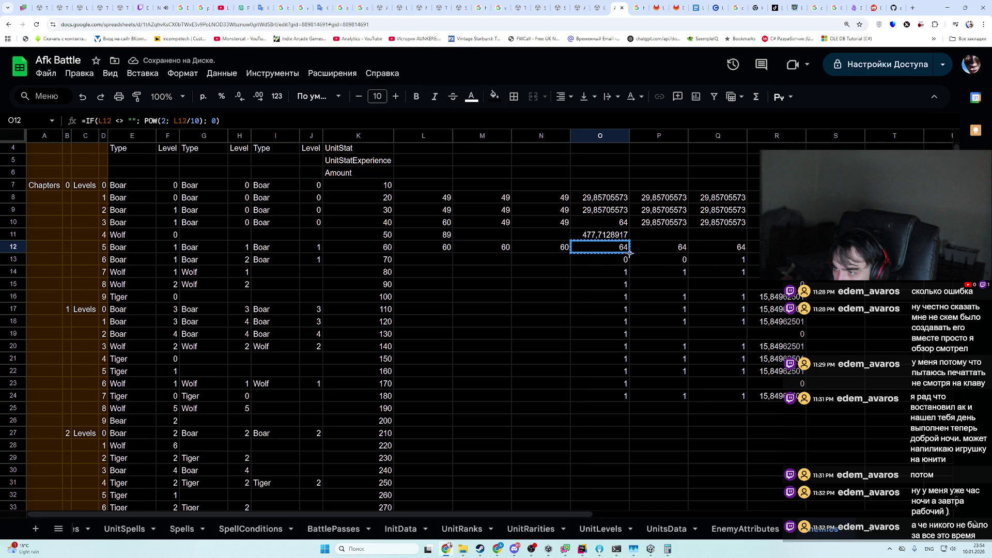
{"action": "left_click_drag", "start_coordinate": [630, 253], "coordinate": [744, 252]}
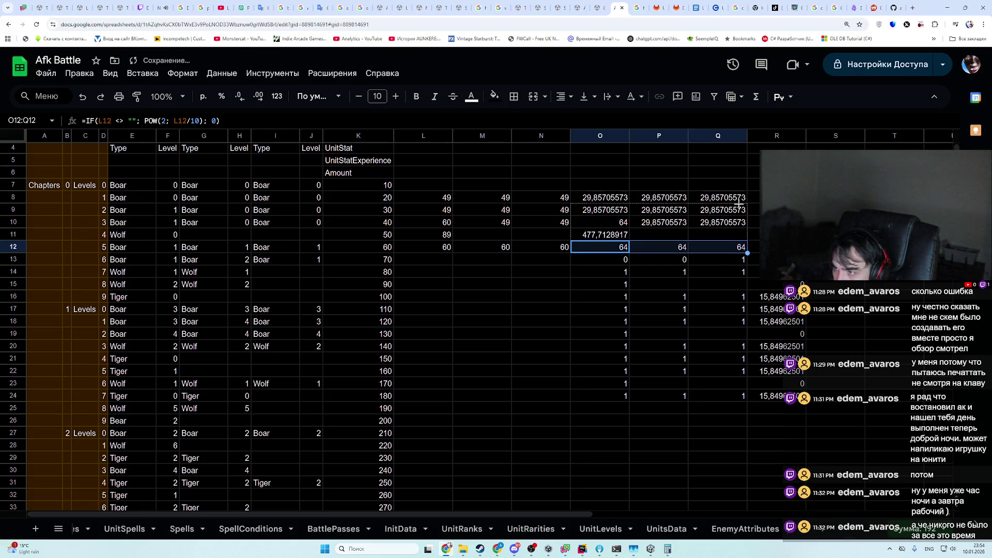
{"action": "left_click_drag", "start_coordinate": [740, 204], "coordinate": [741, 198]}
{"action": "left_click_drag", "start_coordinate": [748, 250], "coordinate": [747, 399]}
- Undo the accidental fill below row 12 and check which unit row 14 holds
{"action": "key", "text": "ctrl+z"}
{"action": "left_click", "coordinate": [542, 258]}
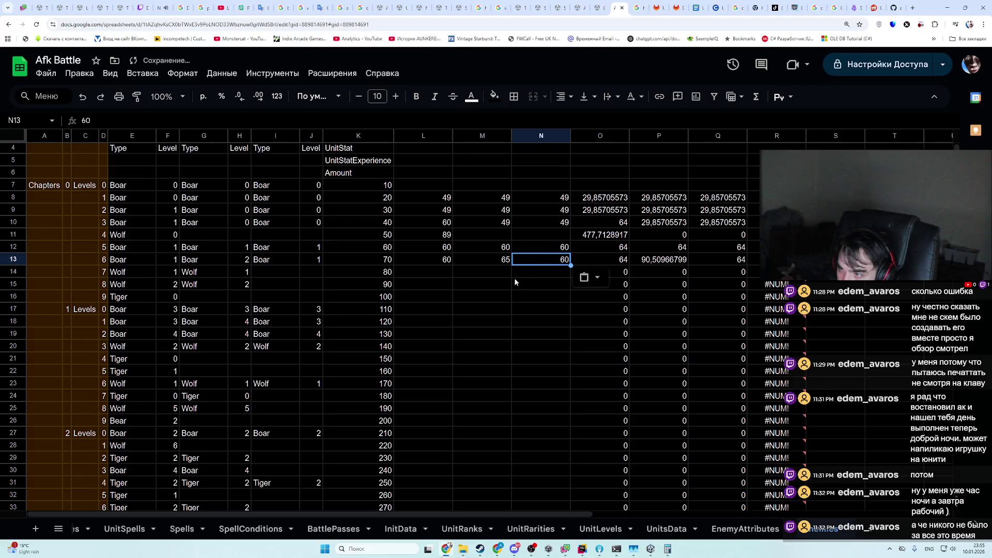
{"action": "left_click", "coordinate": [509, 285]}
{"action": "key", "text": "alt+Tab"}
{"action": "key", "text": "alt+Tab"}
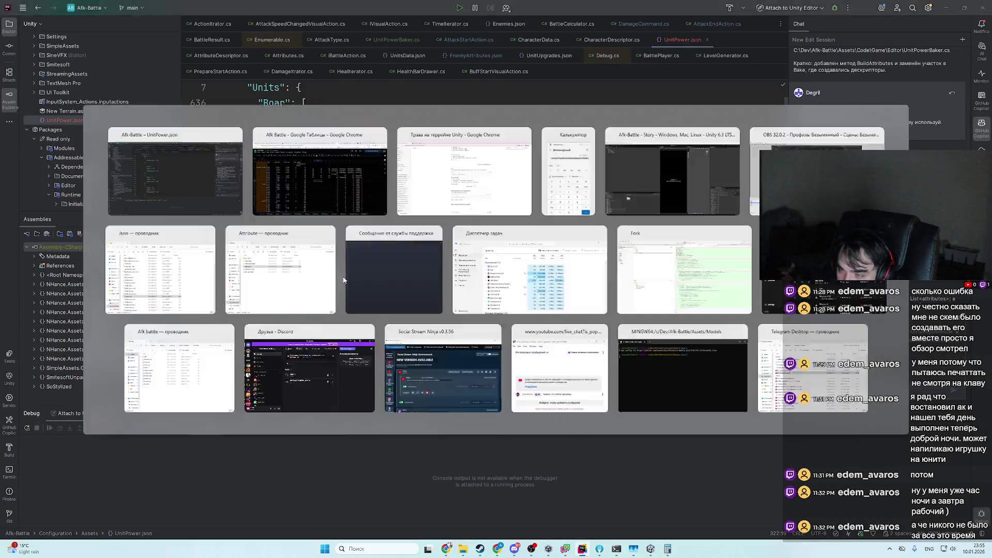
{"action": "left_click", "coordinate": [128, 251]}
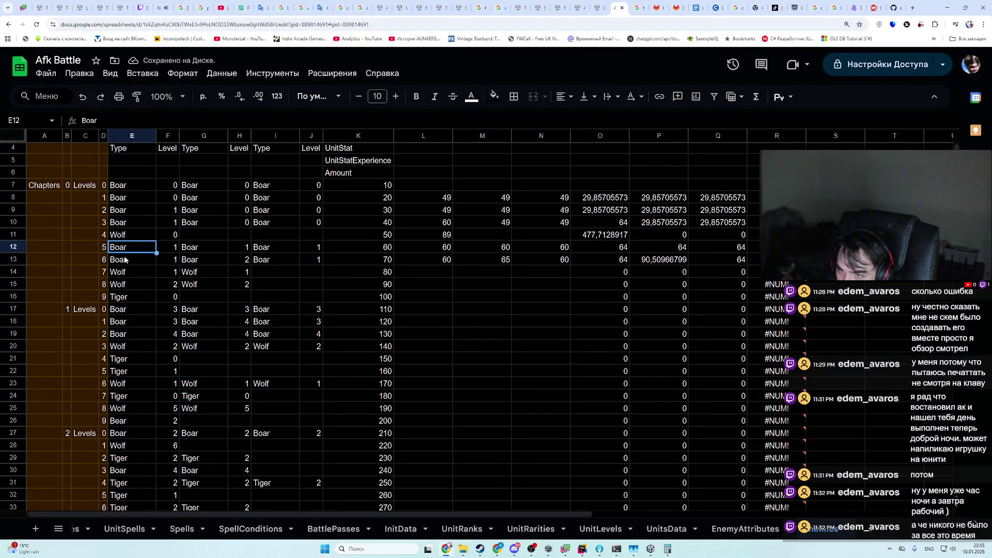
{"action": "left_click", "coordinate": [123, 273]}
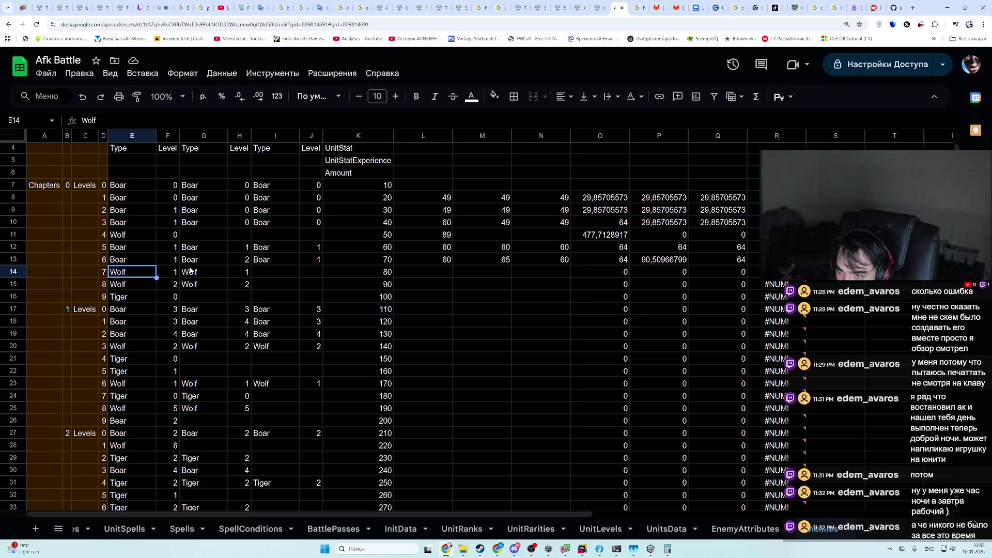
- Enter power 98 from UnitPower.json into L14 and M14
{"action": "key", "text": "alt+Tab"}
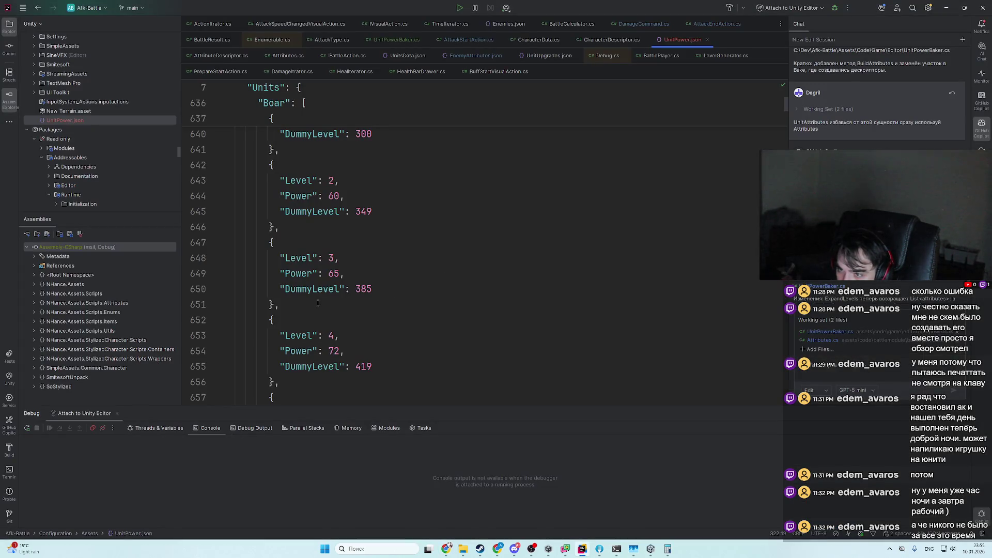
{"action": "scroll", "coordinate": [241, 164], "scroll_direction": "up", "scroll_amount": 5}
{"action": "left_click", "coordinate": [226, 258]}
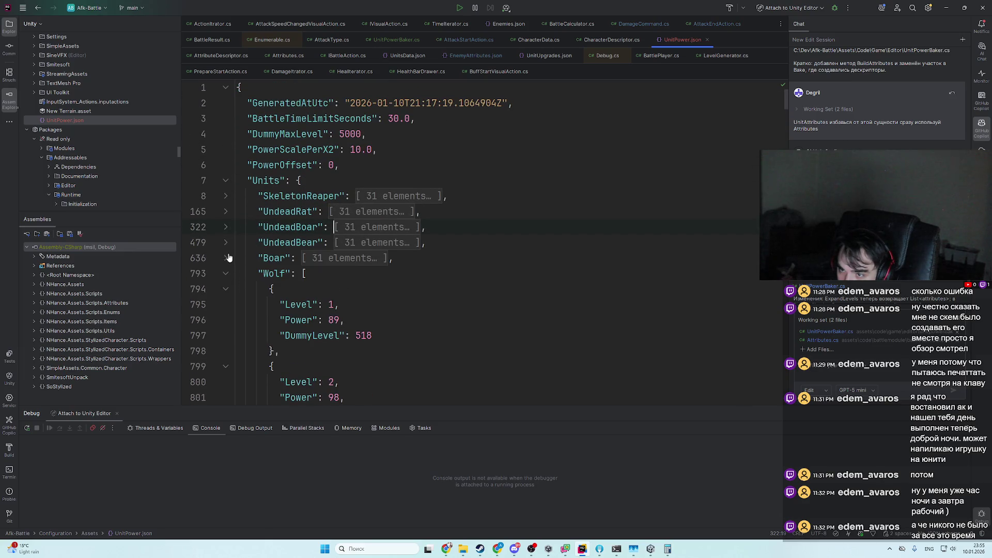
{"action": "scroll", "coordinate": [214, 226], "scroll_direction": "down", "scroll_amount": 1}
{"action": "key", "text": "alt+Tab"}
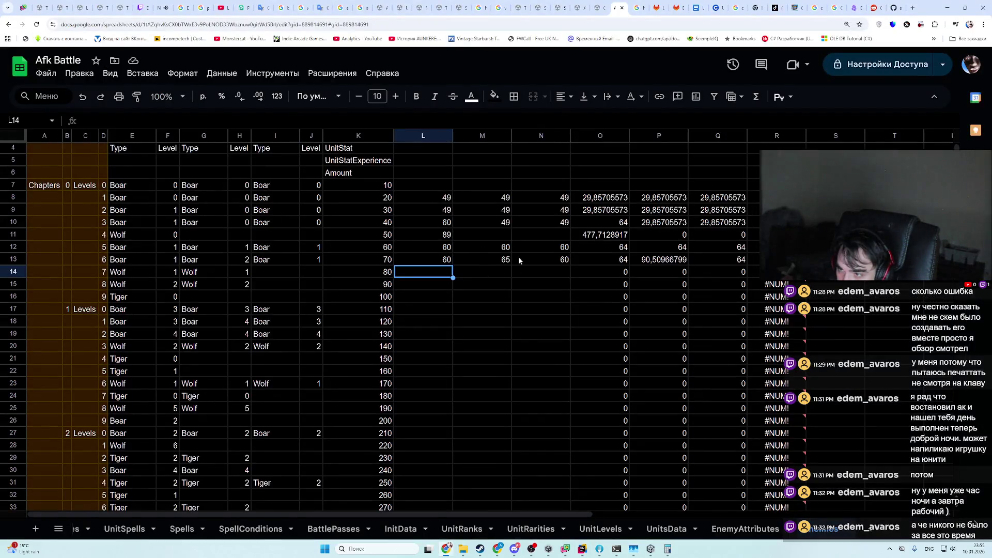
{"action": "type", "text": "98"}
{"action": "key", "text": "Tab"}
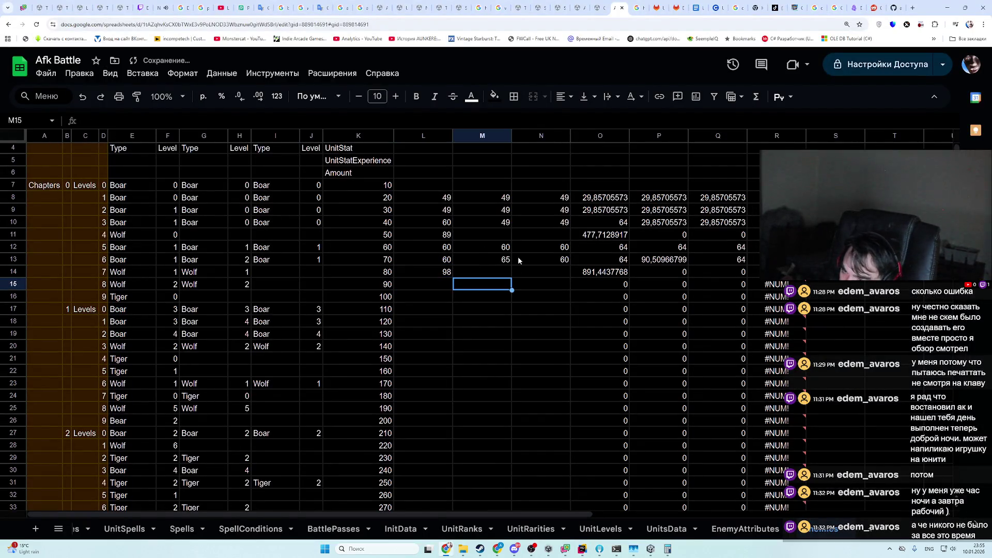
{"action": "type", "text": "0"}
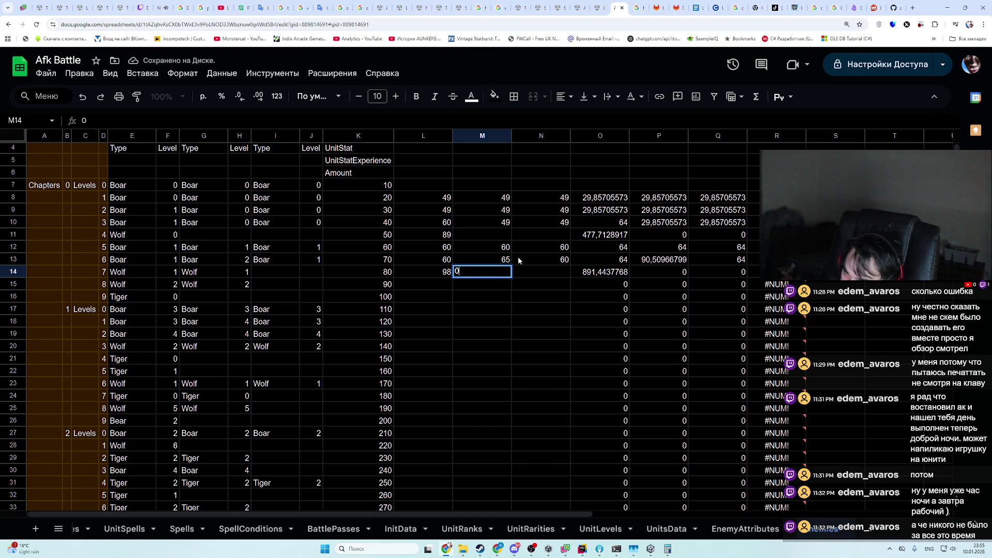
{"action": "key", "text": "BackSpace"}
{"action": "type", "text": "98"}
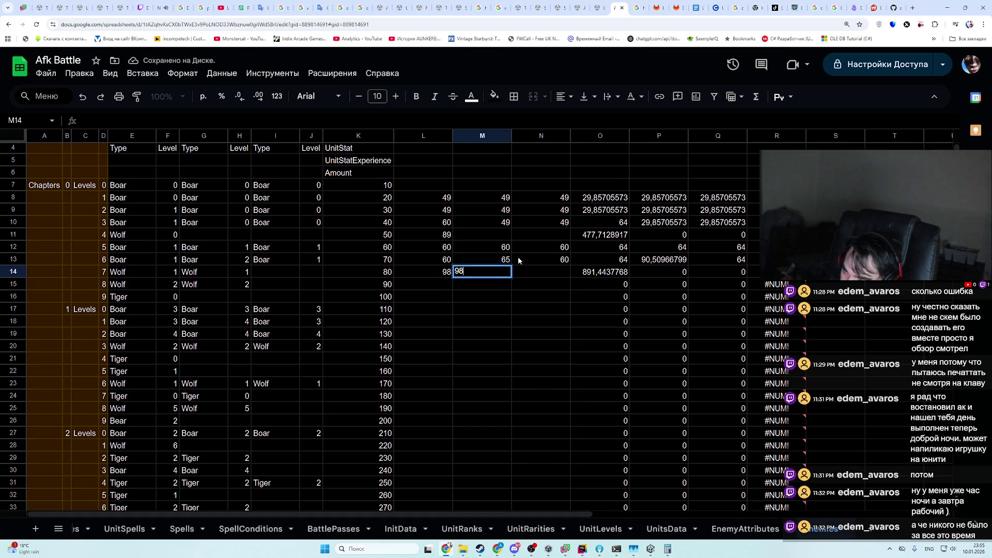
{"action": "key", "text": "Return"}
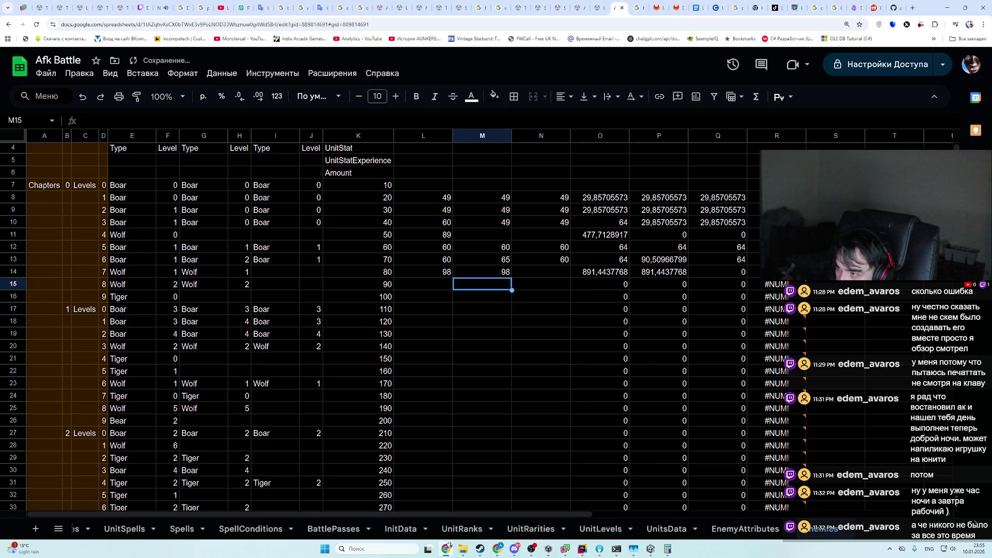
- Enter the Wolf power 105 into L15 and M15
{"action": "left_click", "coordinate": [436, 290]}
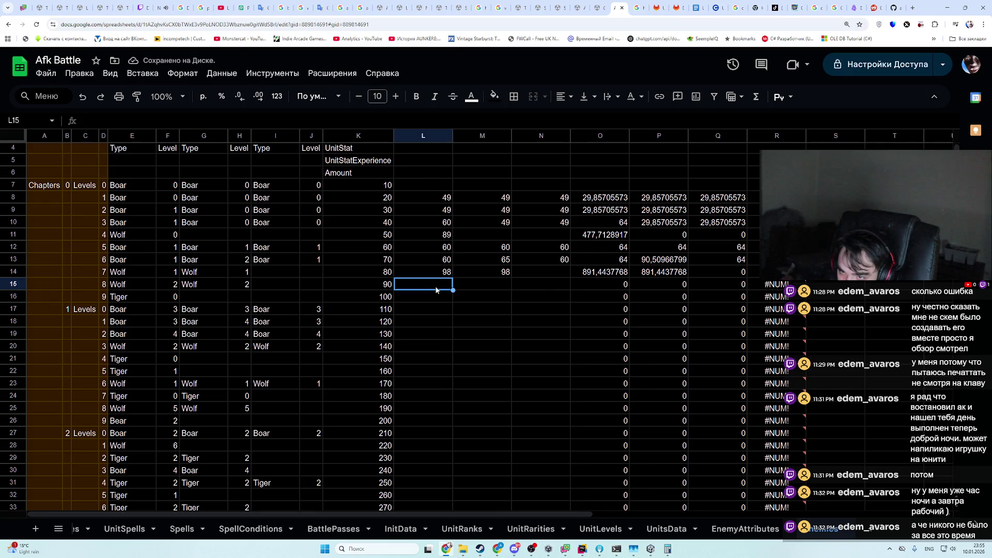
{"action": "key", "text": "alt+Tab"}
{"action": "scroll", "coordinate": [305, 251], "scroll_direction": "down", "scroll_amount": 3}
{"action": "key", "text": "alt+Tab"}
{"action": "type", "text": "1"}
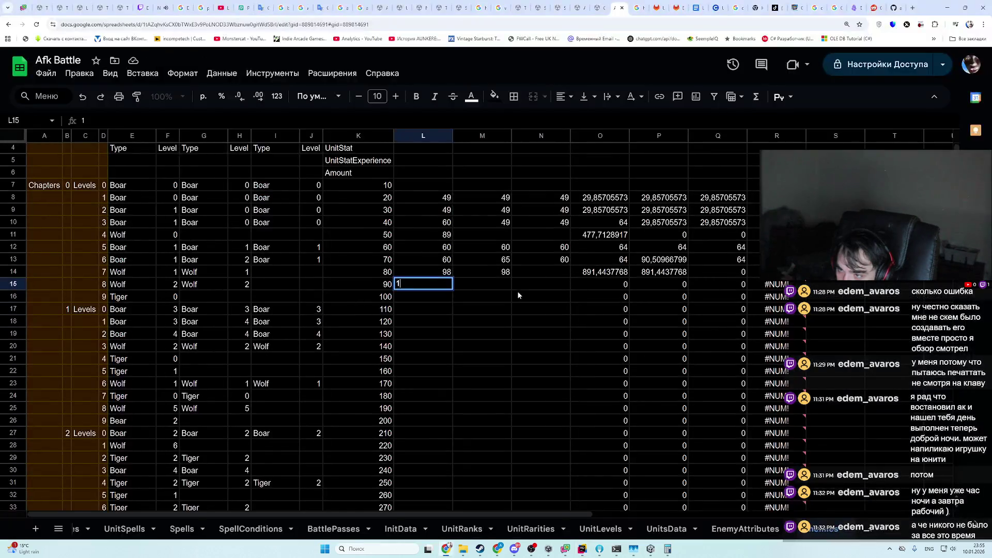
{"action": "type", "text": "05"}
{"action": "key", "text": "Tab"}
{"action": "type", "text": "10"}
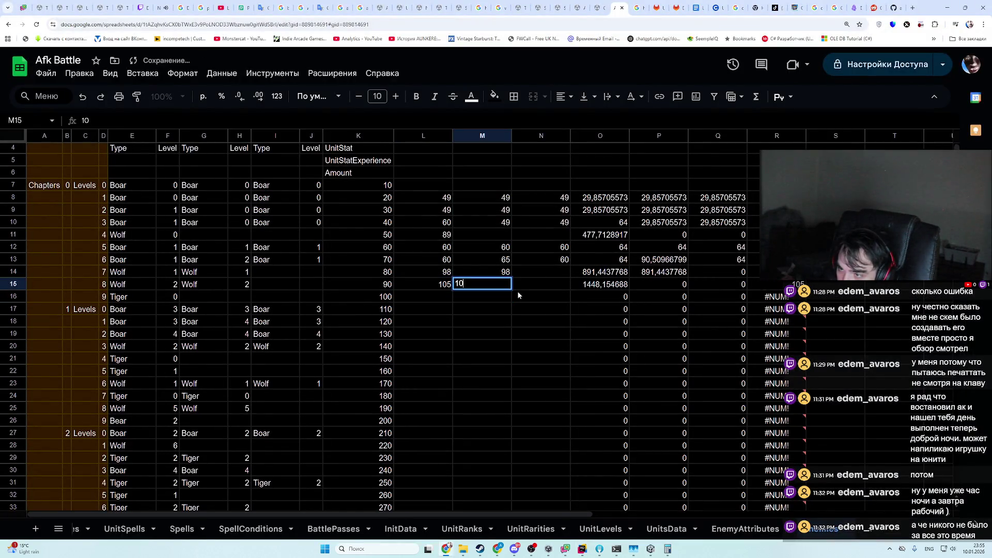
{"action": "type", "text": "5"}
{"action": "key", "text": "Return"}
- Look up the Tiger power in UnitPower.json and enter 116 in L16
{"action": "key", "text": "alt+Tab"}
{"action": "scroll", "coordinate": [411, 329], "scroll_direction": "down", "scroll_amount": 10}
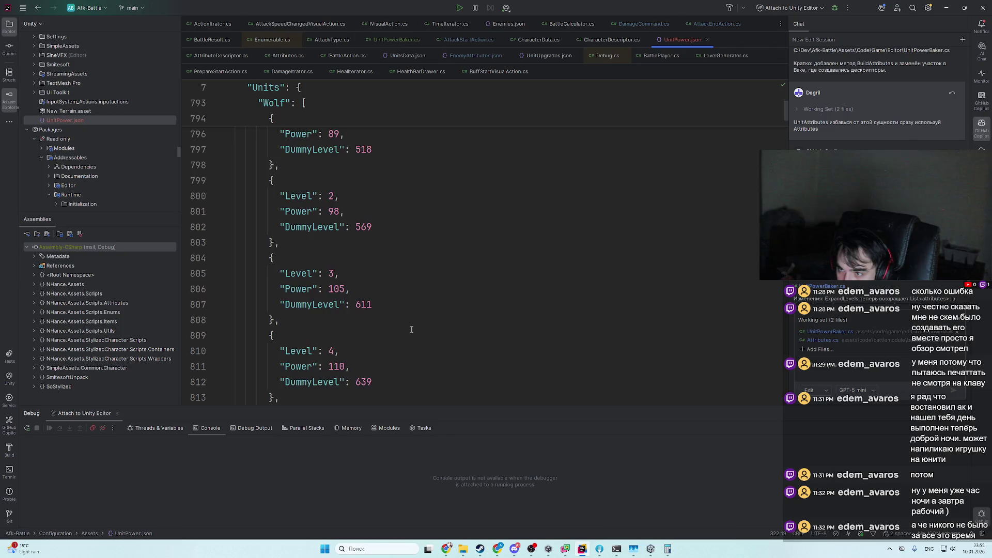
{"action": "key", "text": "alt+Tab"}
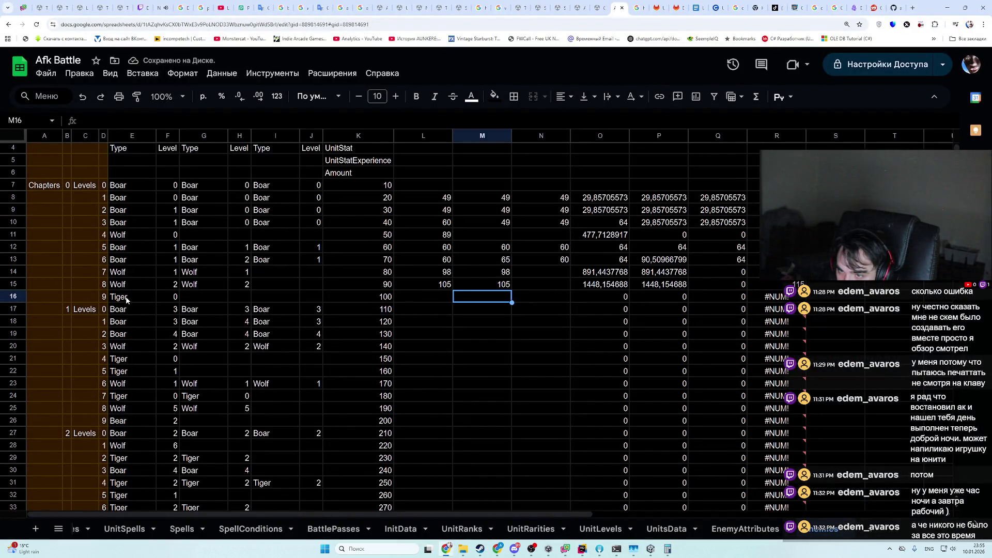
{"action": "key", "text": "alt+Tab"}
{"action": "scroll", "coordinate": [243, 264], "scroll_direction": "up", "scroll_amount": 5}
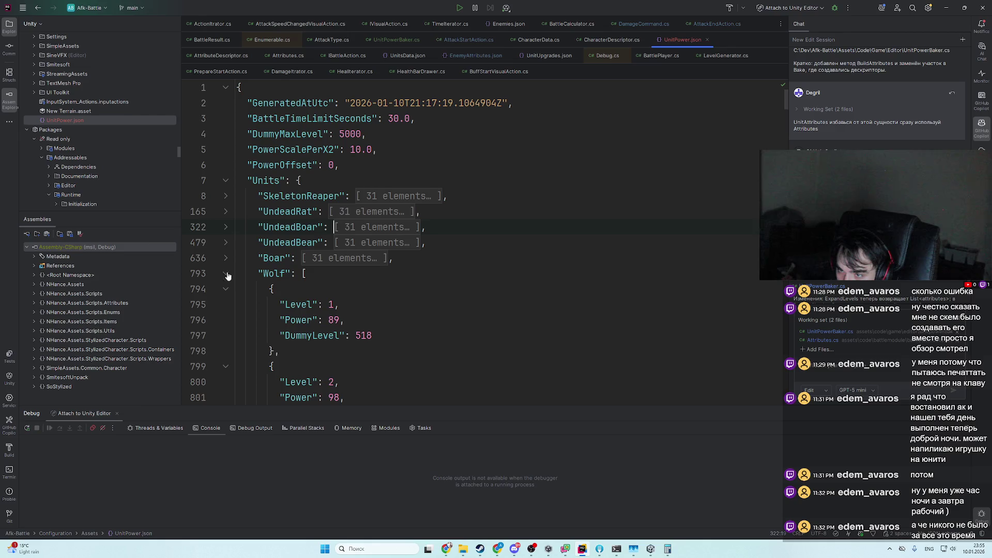
{"action": "left_click", "coordinate": [226, 274]}
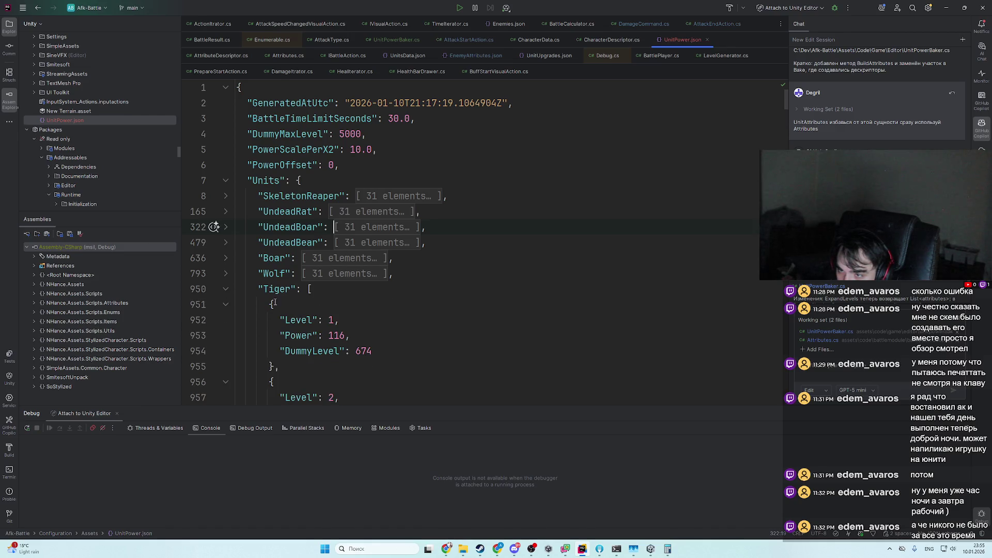
{"action": "key", "text": "alt+Tab"}
{"action": "left_click", "coordinate": [446, 299]}
{"action": "type", "text": "1167"}
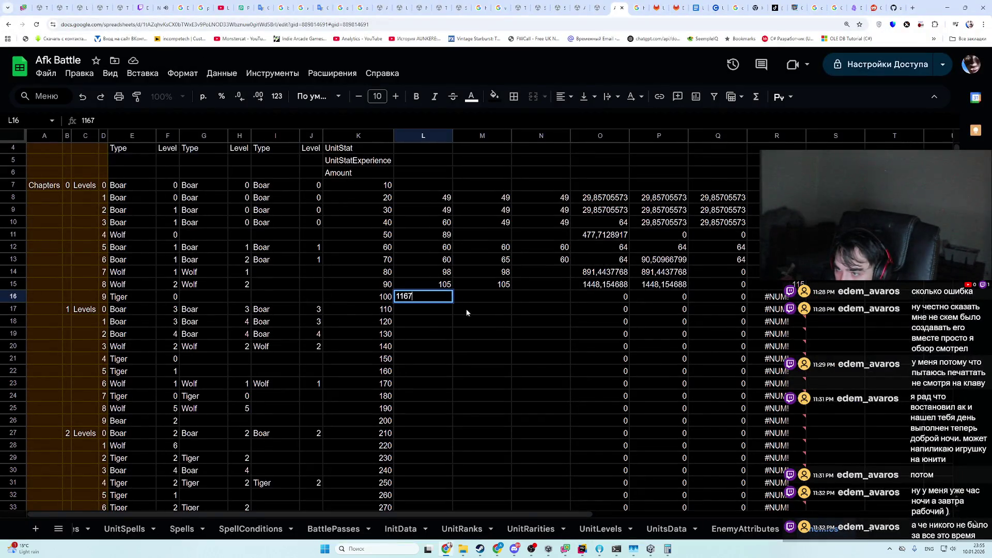
{"action": "key", "text": "BackSpace"}
{"action": "key", "text": "Return"}
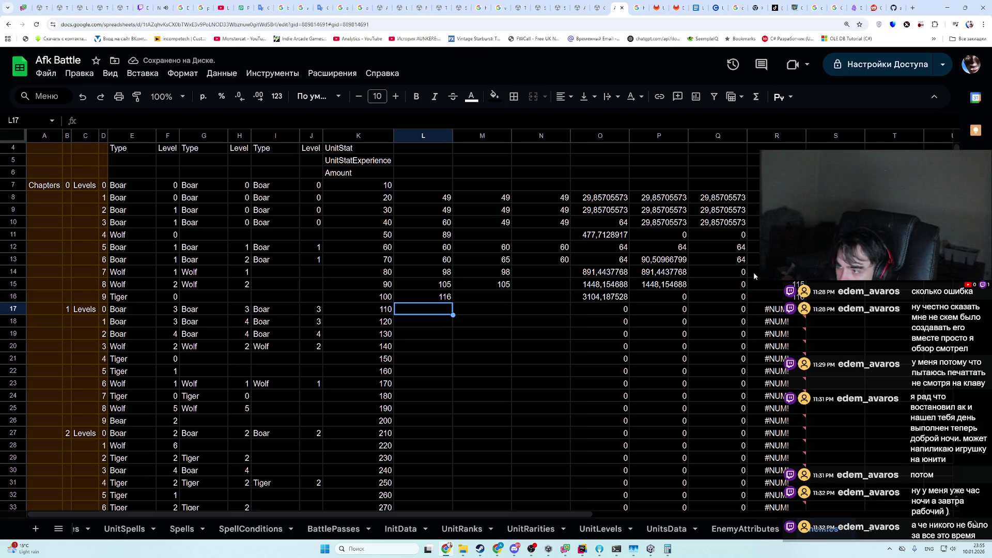
- Enter the Boar power 72 in L17 and copy it to M17 and N17
{"action": "key", "text": "alt+Tab"}
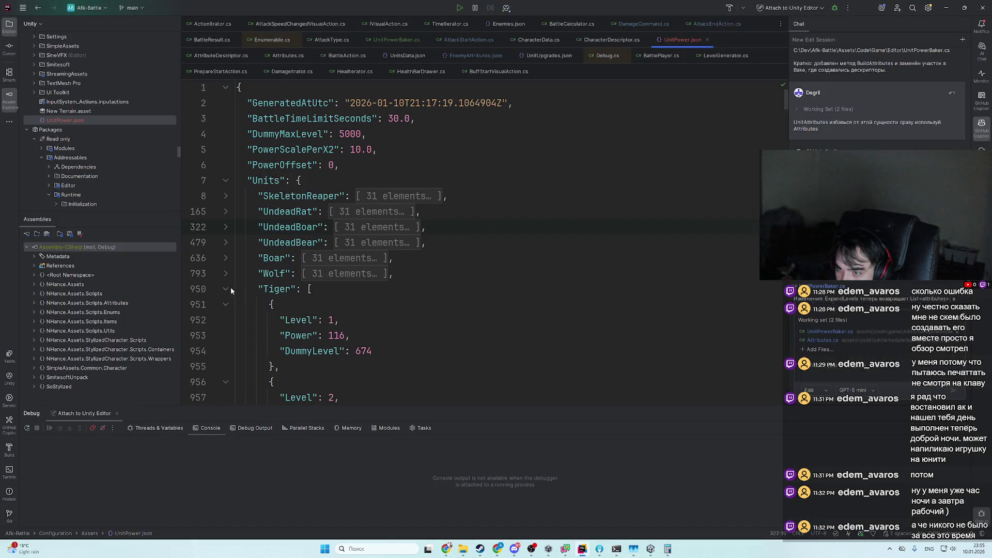
{"action": "key", "text": "alt+Tab"}
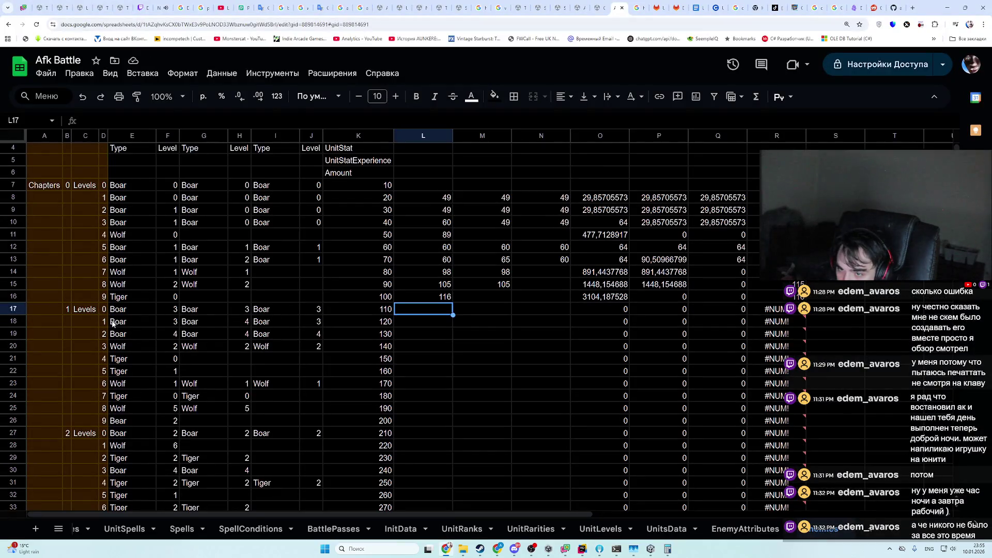
{"action": "key", "text": "alt+Tab"}
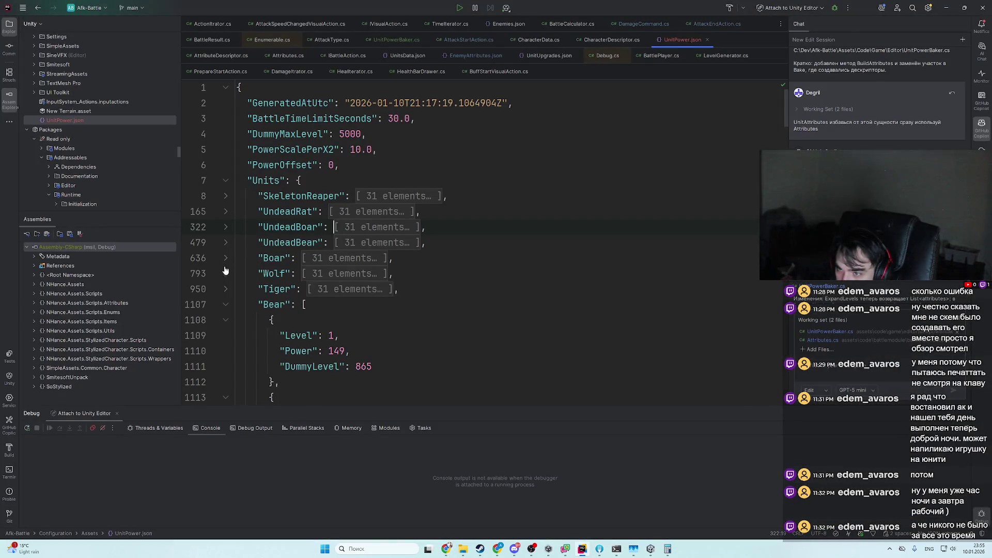
{"action": "left_click", "coordinate": [225, 258]}
{"action": "scroll", "coordinate": [337, 291], "scroll_direction": "down", "scroll_amount": 4}
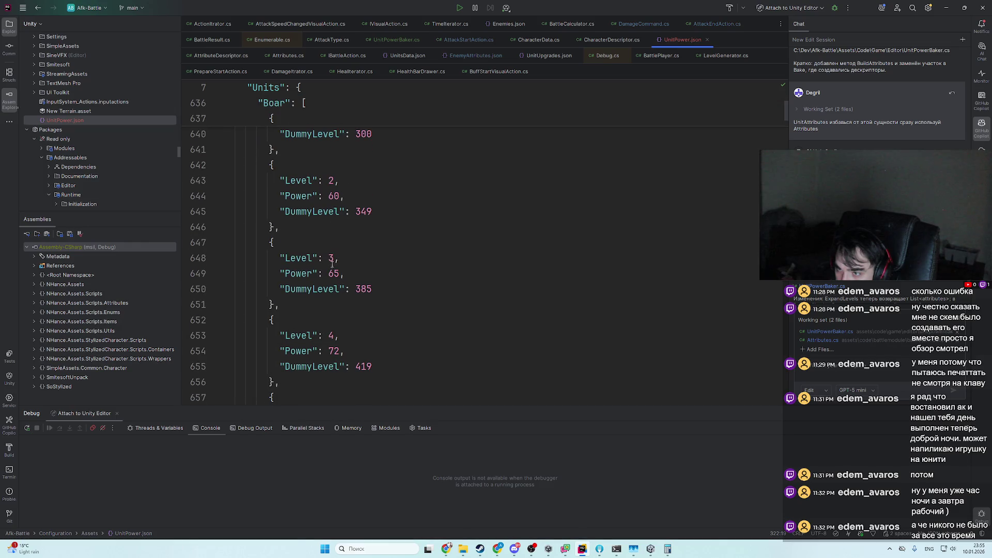
{"action": "key", "text": "alt+Tab"}
{"action": "type", "text": "72"}
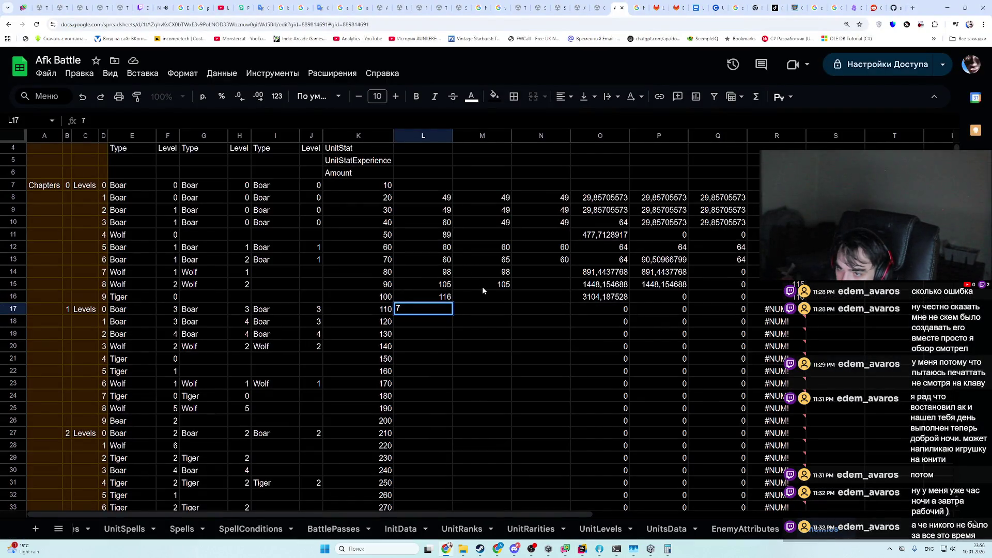
{"action": "key", "text": "Return"}
{"action": "key", "text": "Up"}
{"action": "key", "text": "ctrl+c"}
{"action": "key", "text": "Right"}
{"action": "key", "text": "ctrl+v"}
{"action": "key", "text": "Right"}
{"action": "key", "text": "ctrl+v"}
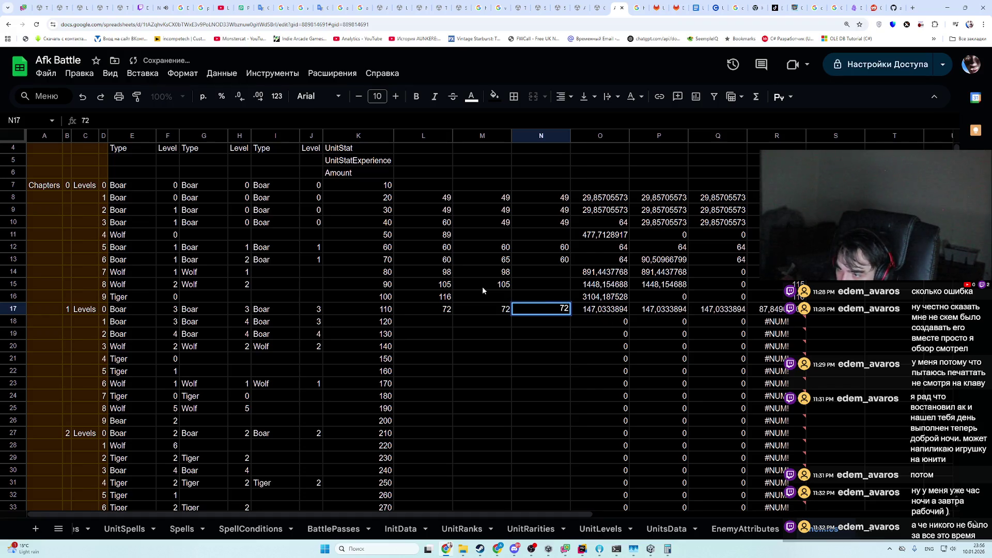
- Enter the next Boar power 77 in M18 and L19
{"action": "left_click", "coordinate": [428, 325]}
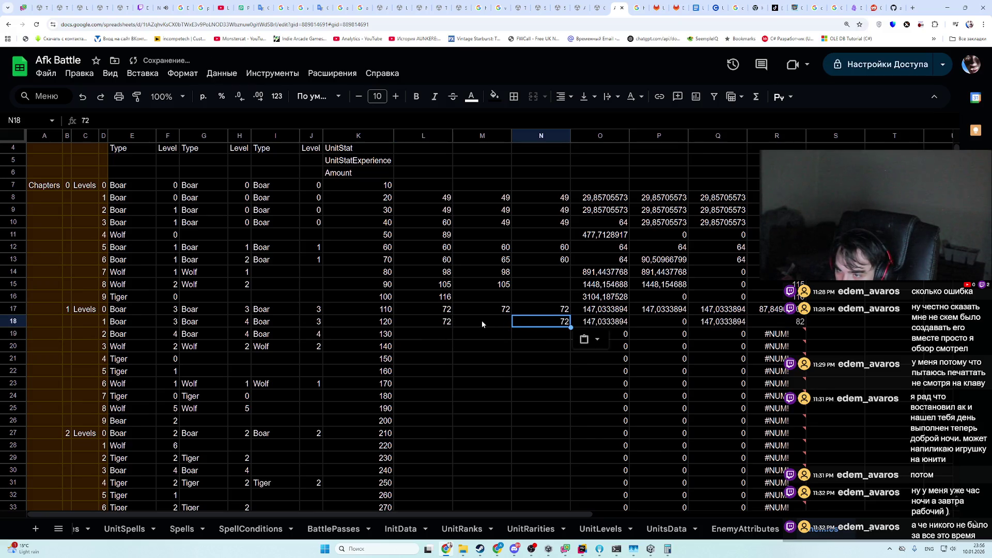
{"action": "key", "text": "alt+Tab"}
{"action": "scroll", "coordinate": [362, 329], "scroll_direction": "down", "scroll_amount": 2}
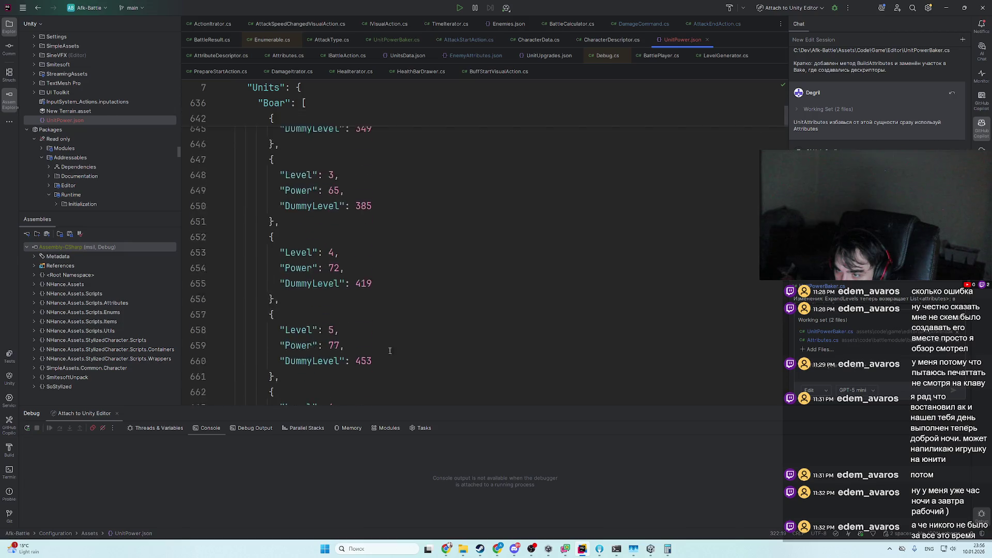
{"action": "key", "text": "alt+Tab"}
{"action": "type", "text": "77"}
{"action": "key", "text": "Return"}
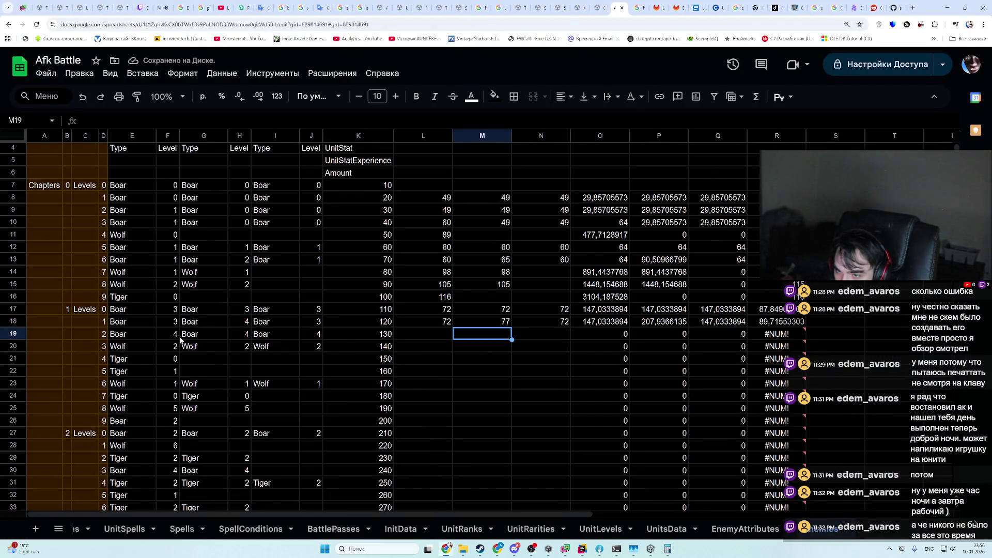
{"action": "key", "text": "Left"}
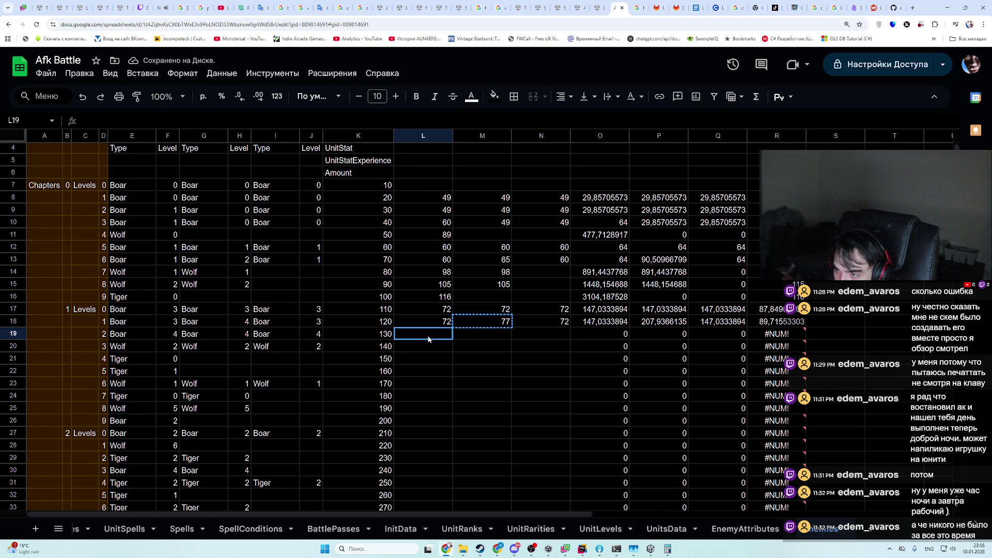
{"action": "type", "text": "77"}
{"action": "key", "text": "Return"}
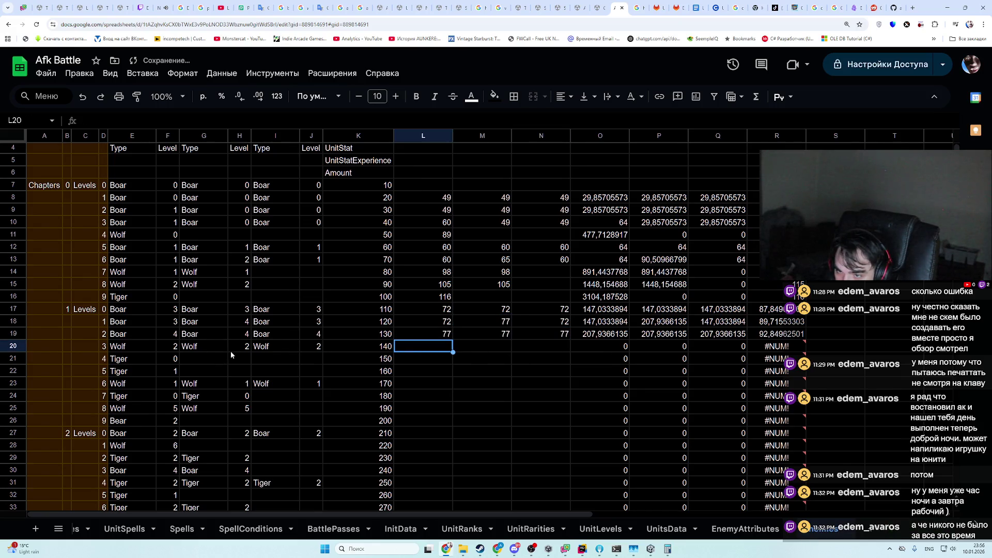
- Copy 105 from L15 into L20, M20 and N20
{"action": "left_click", "coordinate": [446, 298]}
{"action": "left_click", "coordinate": [445, 284]}
{"action": "key", "text": "ctrl+c"}
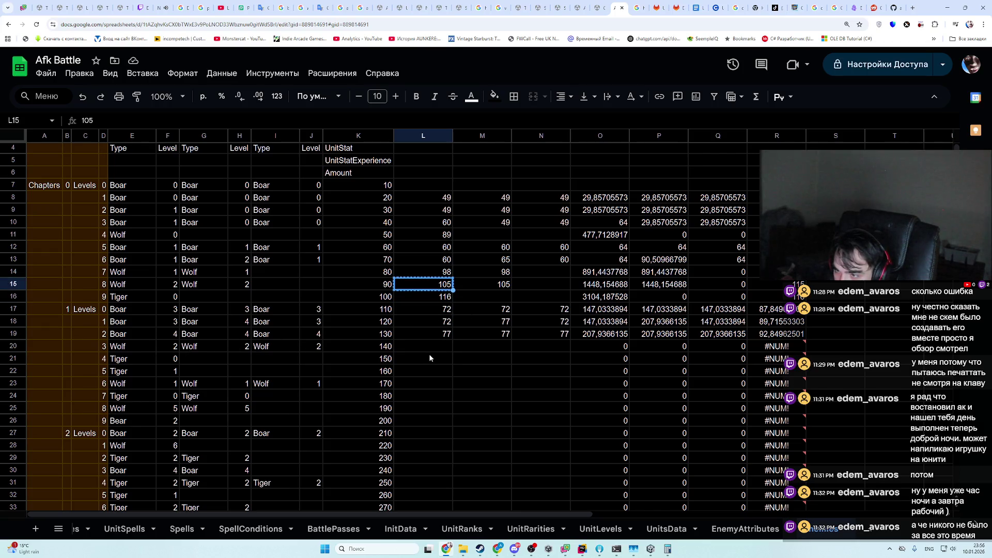
{"action": "left_click", "coordinate": [444, 347]}
{"action": "key", "text": "ctrl+v"}
{"action": "left_click", "coordinate": [496, 350]}
{"action": "key", "text": "ctrl+v"}
{"action": "key", "text": "Right"}
{"action": "key", "text": "ctrl+v"}
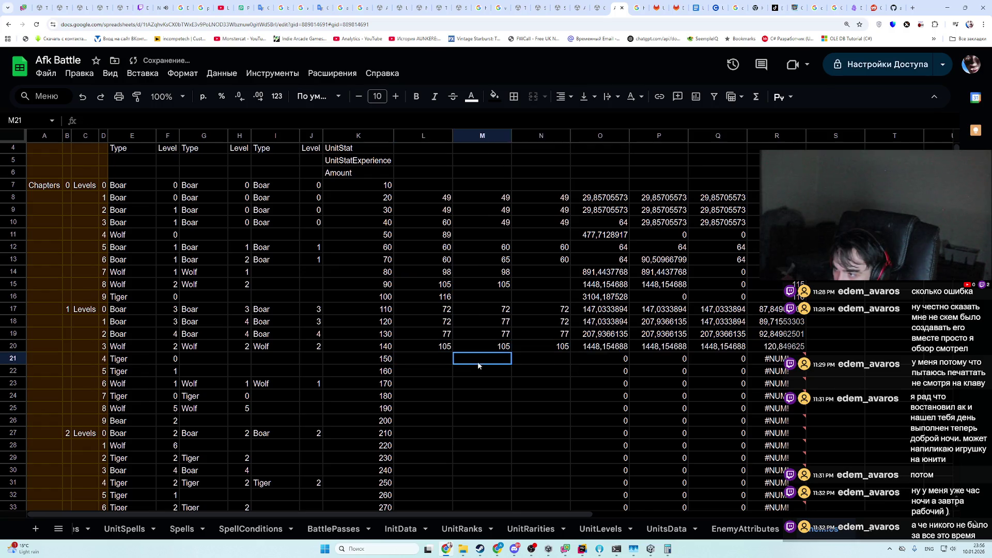
- Copy the Tiger power 116 from L16 into L21
{"action": "left_click", "coordinate": [423, 362]}
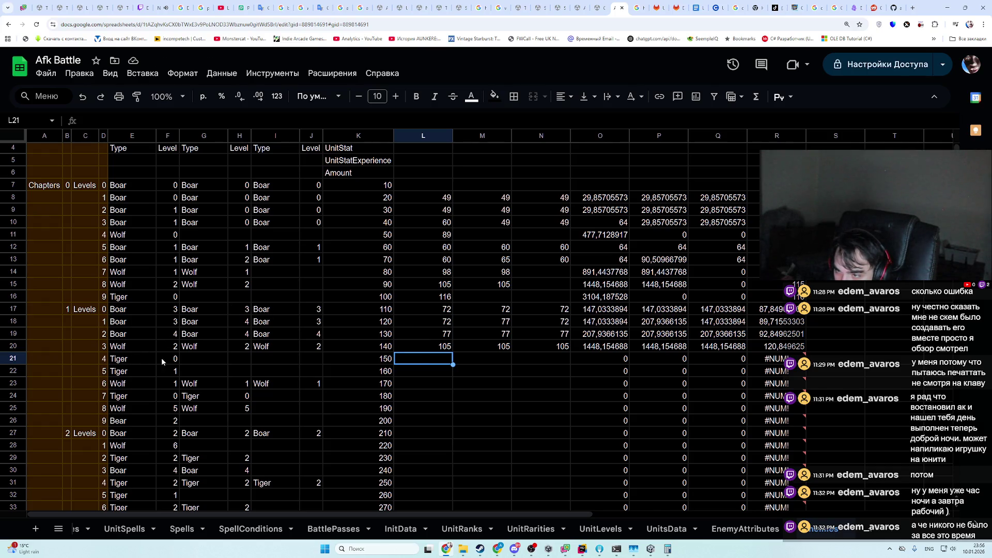
{"action": "mouse_move", "coordinate": [116, 309]}
{"action": "left_mouse_down"}
{"action": "mouse_move", "coordinate": [780, 310]}
{"action": "mouse_move", "coordinate": [767, 309]}
{"action": "left_mouse_up"}
{"action": "left_click_drag", "start_coordinate": [146, 298], "coordinate": [778, 296]}
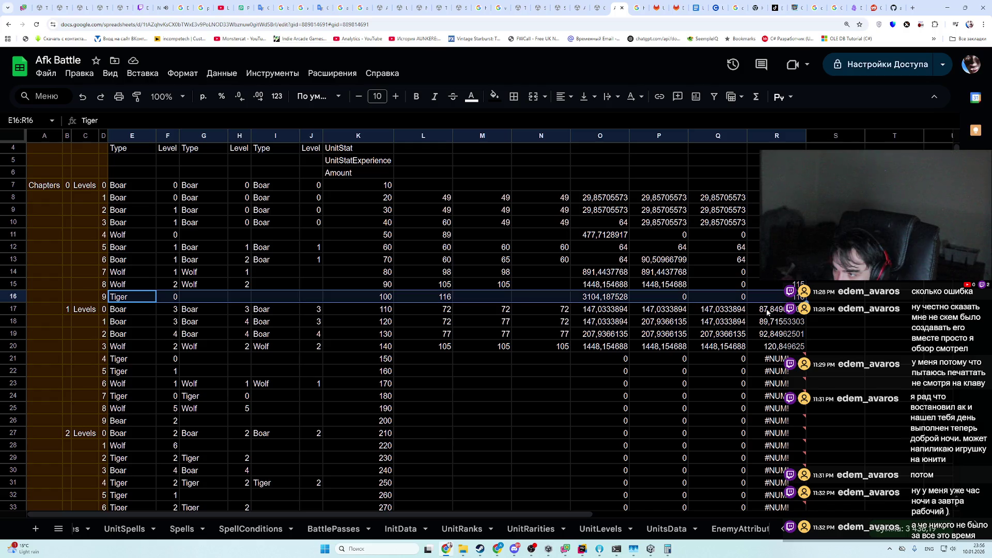
{"action": "left_click", "coordinate": [426, 359]}
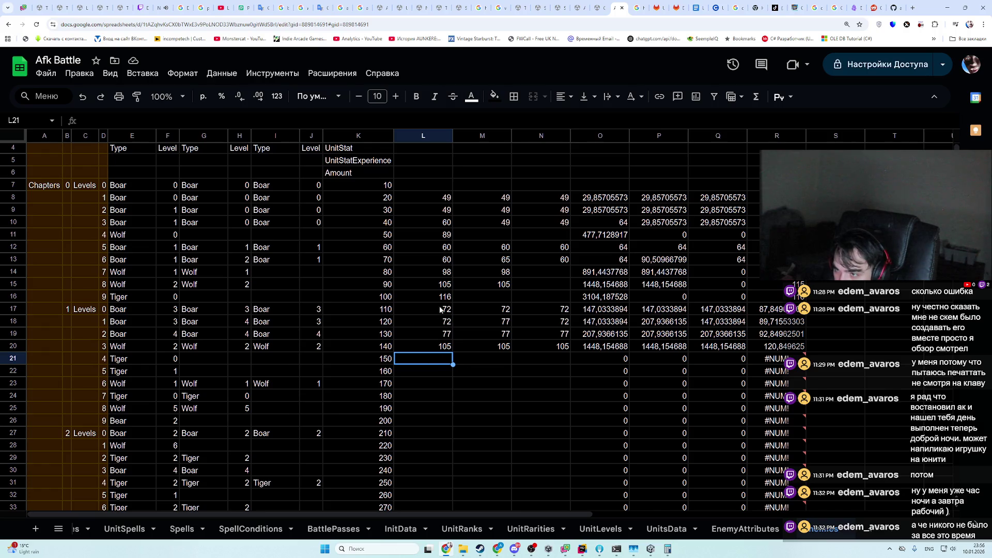
{"action": "key", "text": "Up"}
{"action": "key", "text": "Up"}
{"action": "key", "text": "Up"}
{"action": "key", "text": "ctrl+c"}
{"action": "key", "text": "Down"}
{"action": "key", "text": "Down"}
{"action": "key", "text": "Down"}
{"action": "key", "text": "ctrl+v"}
- Look up the Tiger levels in UnitPower.json and enter power 124 in L22
{"action": "key", "text": "alt+Tab"}
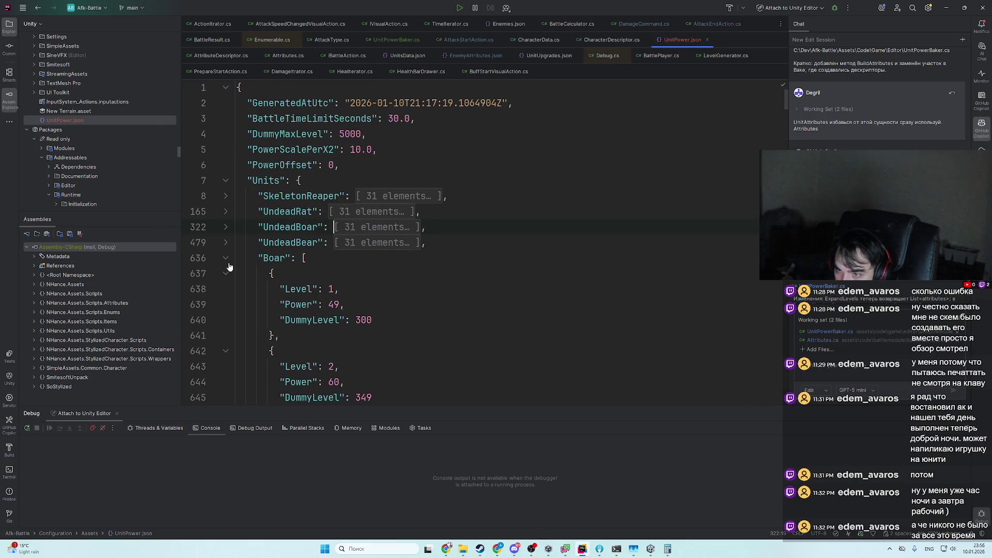
{"action": "left_click", "coordinate": [227, 263]}
{"action": "left_click", "coordinate": [225, 291]}
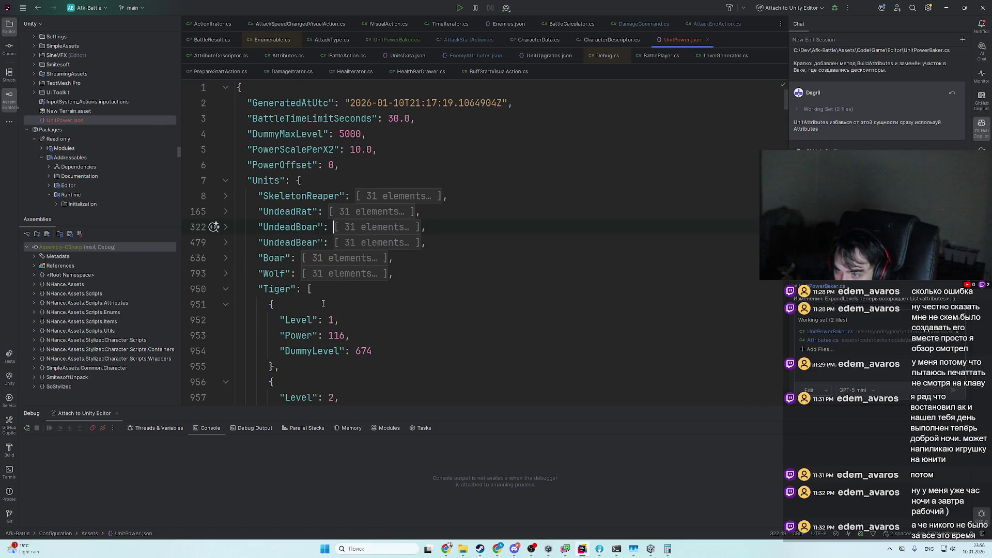
{"action": "scroll", "coordinate": [323, 303], "scroll_direction": "down", "scroll_amount": 2}
{"action": "key", "text": "alt+Tab"}
{"action": "key", "text": "Down"}
{"action": "type", "text": "124"}
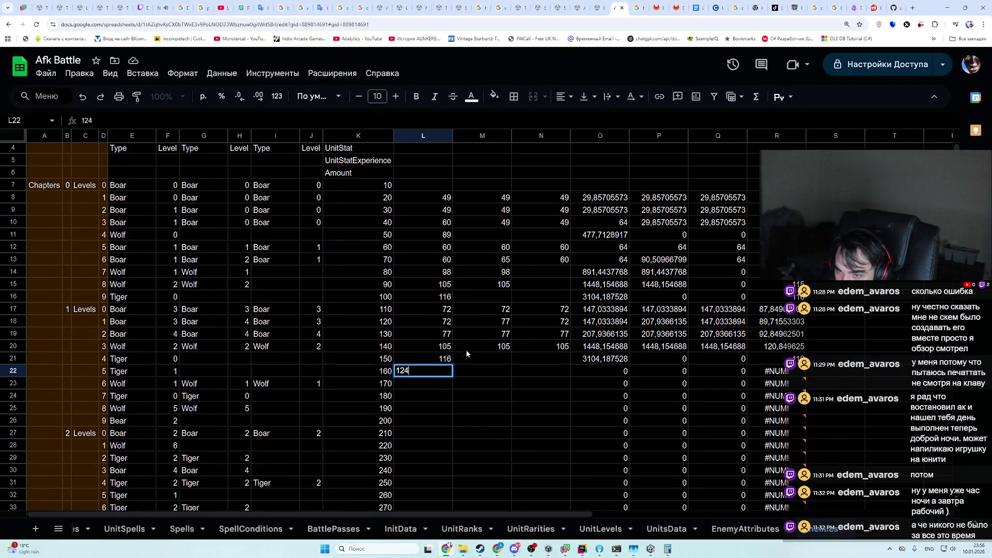
{"action": "left_click", "coordinate": [426, 383]}
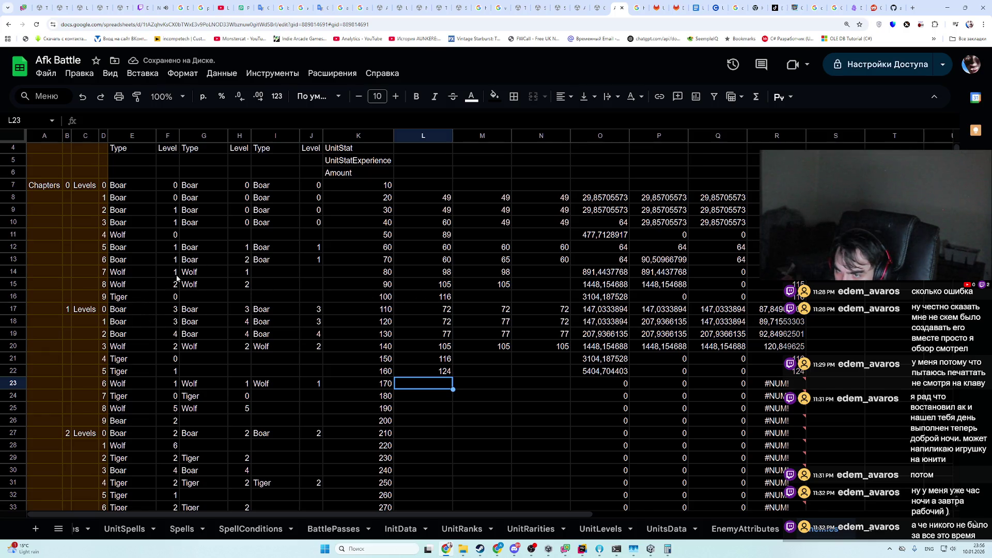
- Enter the Wolf power 98 in L23, M23 and N23, checking row 14's value
{"action": "left_click_drag", "start_coordinate": [139, 277], "coordinate": [429, 274]}
{"action": "left_click", "coordinate": [443, 274]}
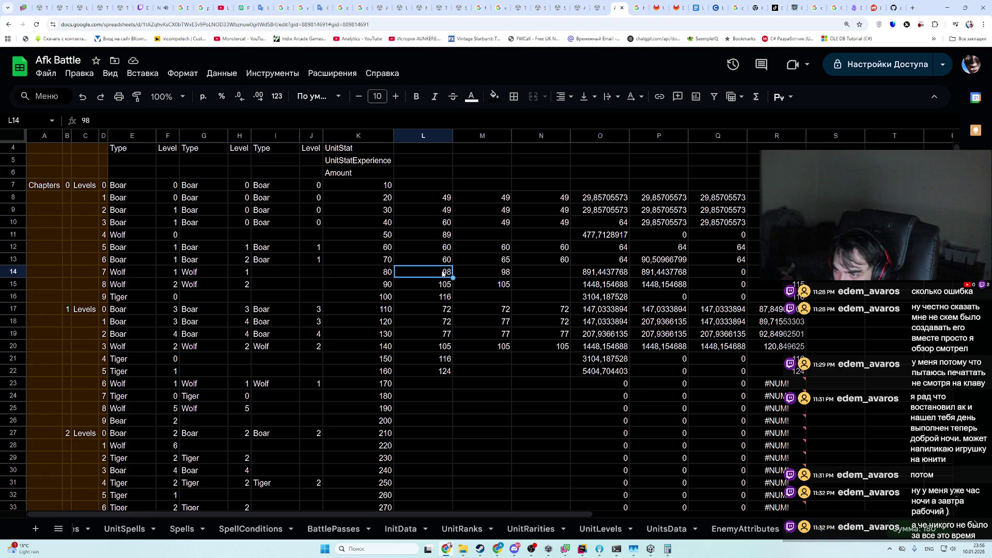
{"action": "left_click", "coordinate": [438, 383]}
{"action": "type", "text": "98"}
{"action": "key", "text": "Tab"}
{"action": "type", "text": "98"}
{"action": "left_click", "coordinate": [536, 385]}
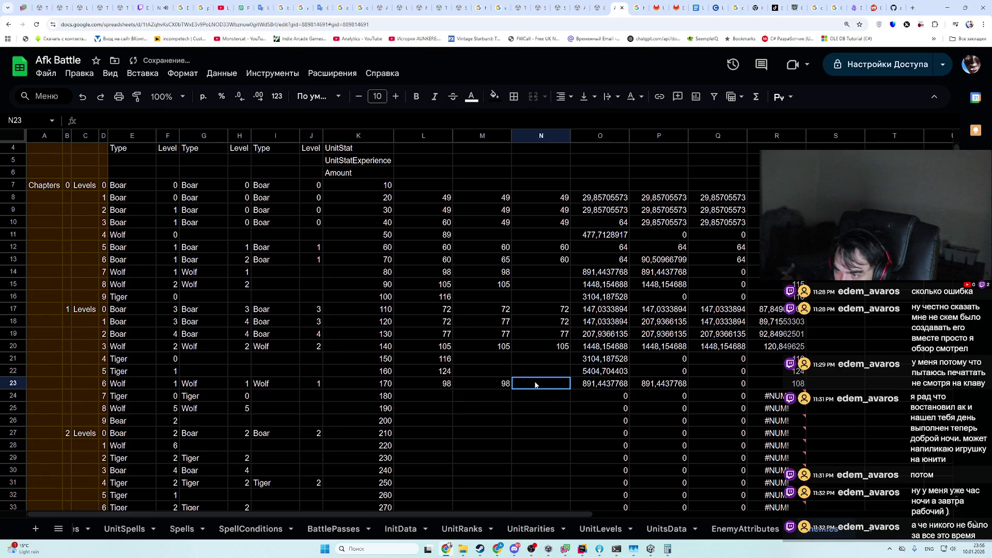
{"action": "type", "text": "98"}
{"action": "left_click", "coordinate": [460, 407]}
- Fill L24 and M24 with the Tiger power 116
{"action": "left_click", "coordinate": [427, 397]}
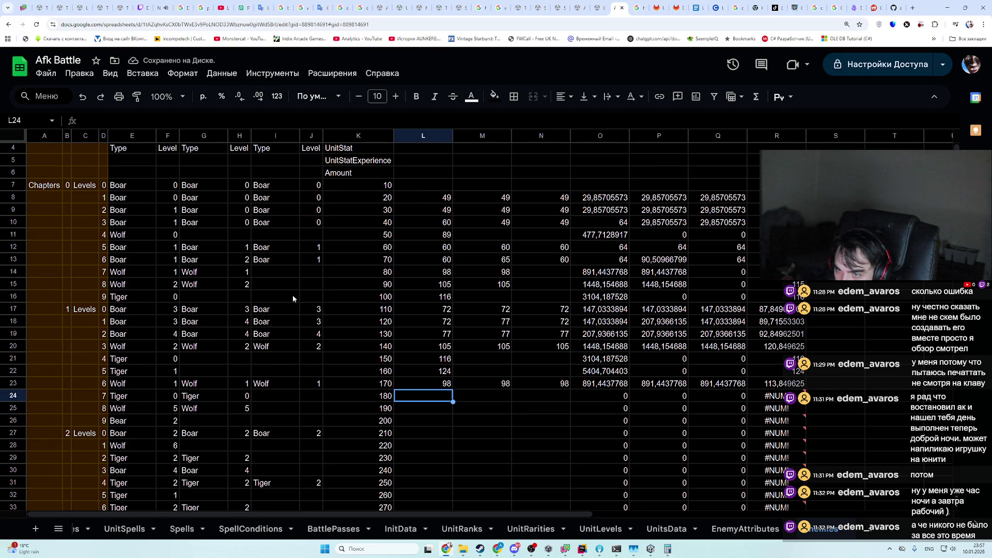
{"action": "left_click", "coordinate": [374, 299]}
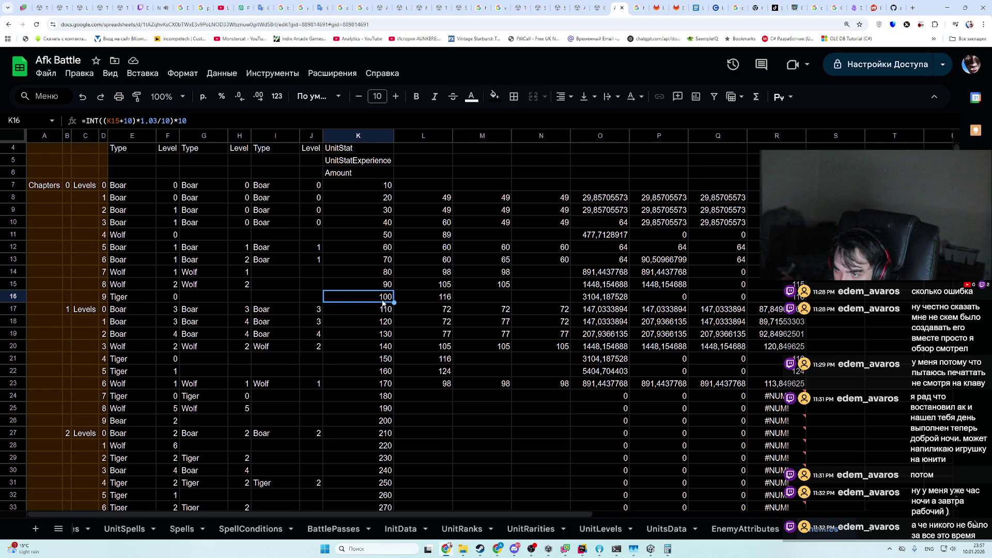
{"action": "key", "text": "ctrl+c"}
{"action": "left_click", "coordinate": [445, 385]}
{"action": "left_click", "coordinate": [436, 394]}
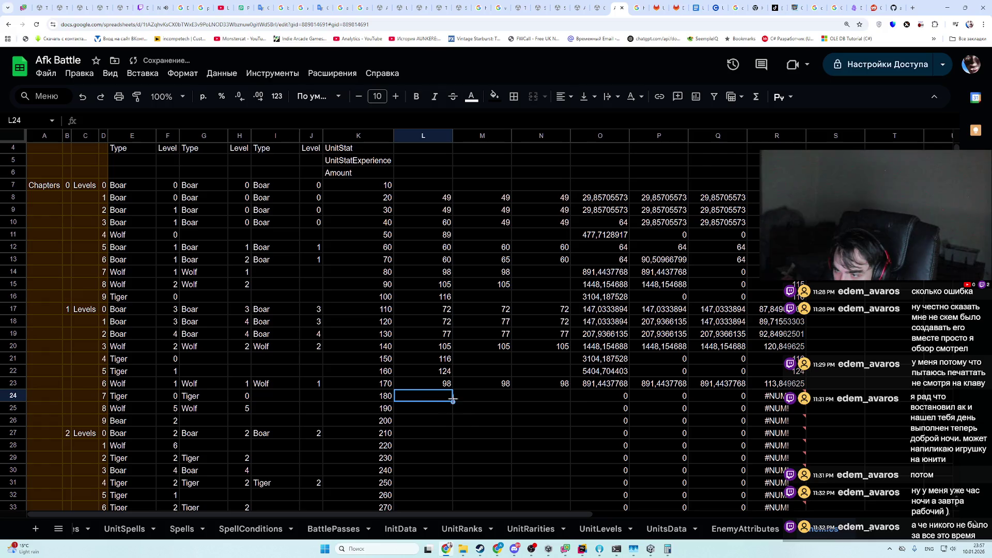
{"action": "left_click_drag", "start_coordinate": [453, 400], "coordinate": [504, 398]}
{"action": "left_click", "coordinate": [442, 412]}
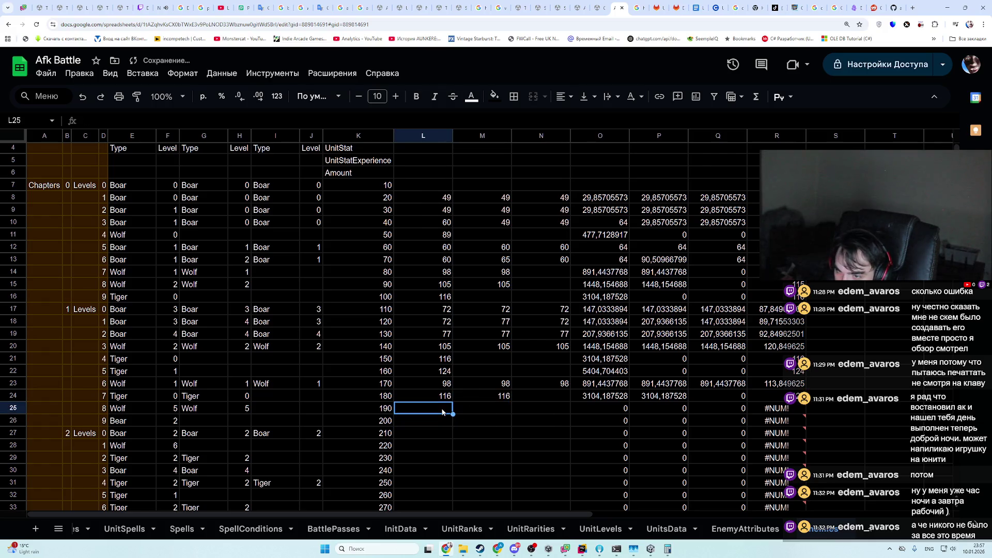
- Read the Wolf level 6 power in UnitPower.json and enter 122 in L25 and M25
{"action": "key", "text": "alt+Tab"}
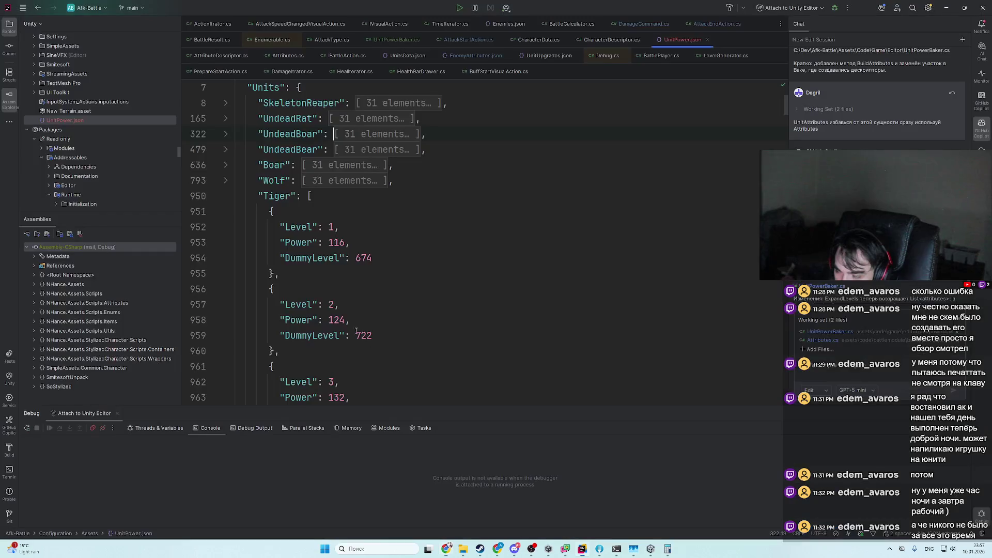
{"action": "scroll", "coordinate": [225, 185], "scroll_direction": "down", "scroll_amount": 2}
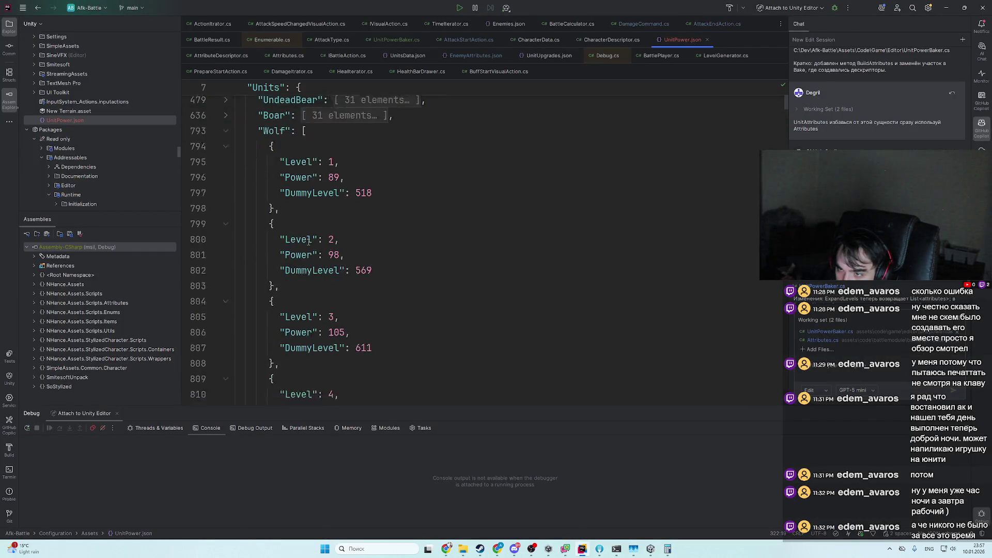
{"action": "scroll", "coordinate": [351, 339], "scroll_direction": "down", "scroll_amount": 5}
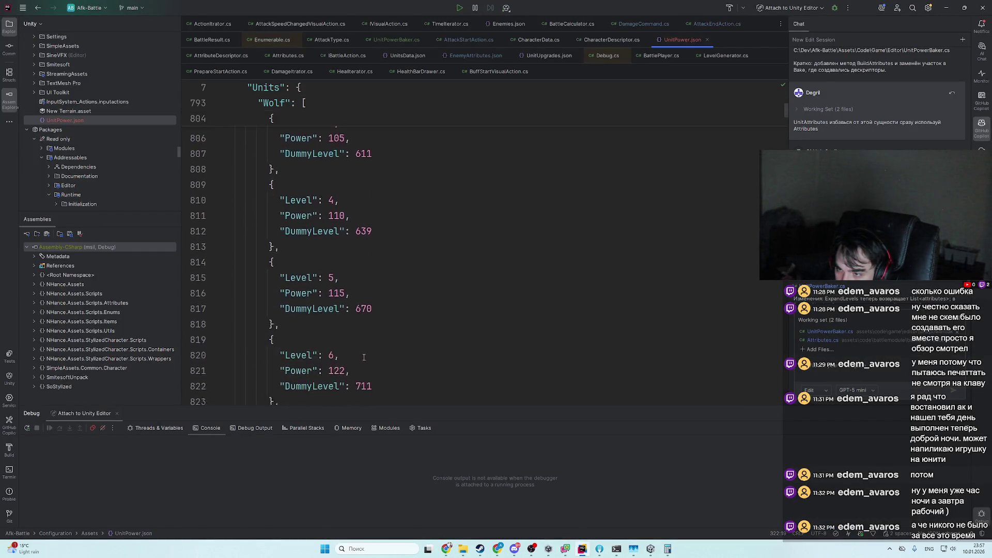
{"action": "key", "text": "alt+Tab"}
{"action": "key", "text": "alt+Tab"}
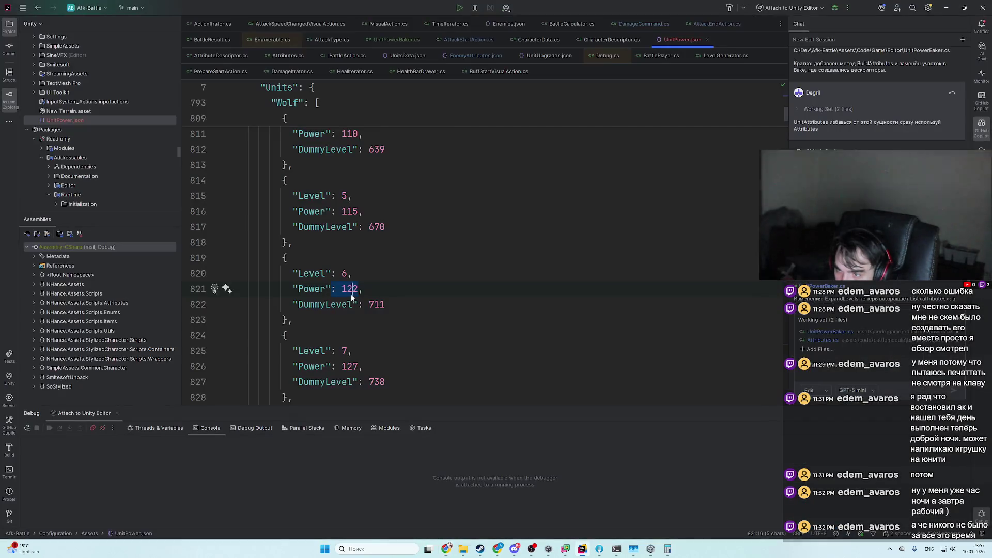
{"action": "key", "text": "alt+Tab"}
{"action": "type", "text": "122"}
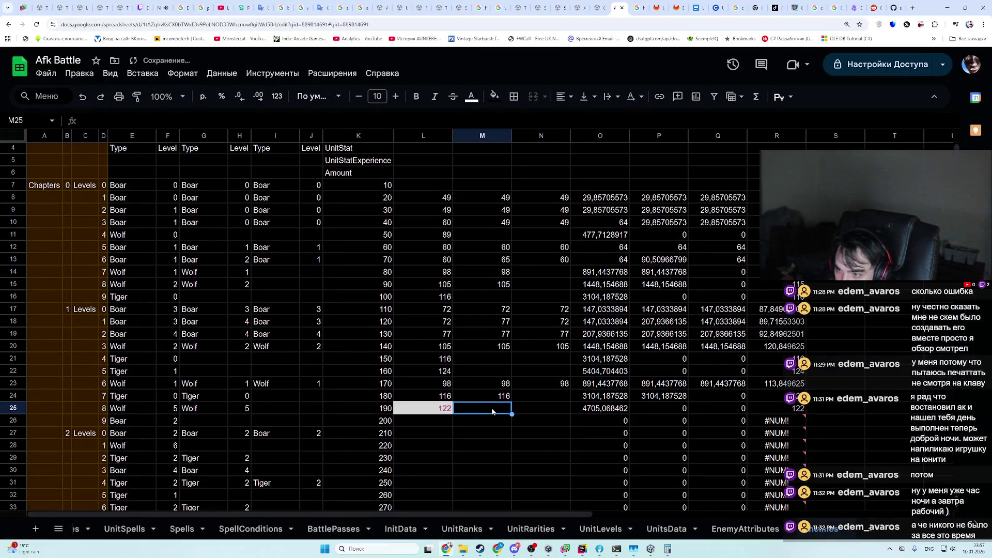
{"action": "left_click", "coordinate": [493, 412]}
{"action": "type", "text": "122"}
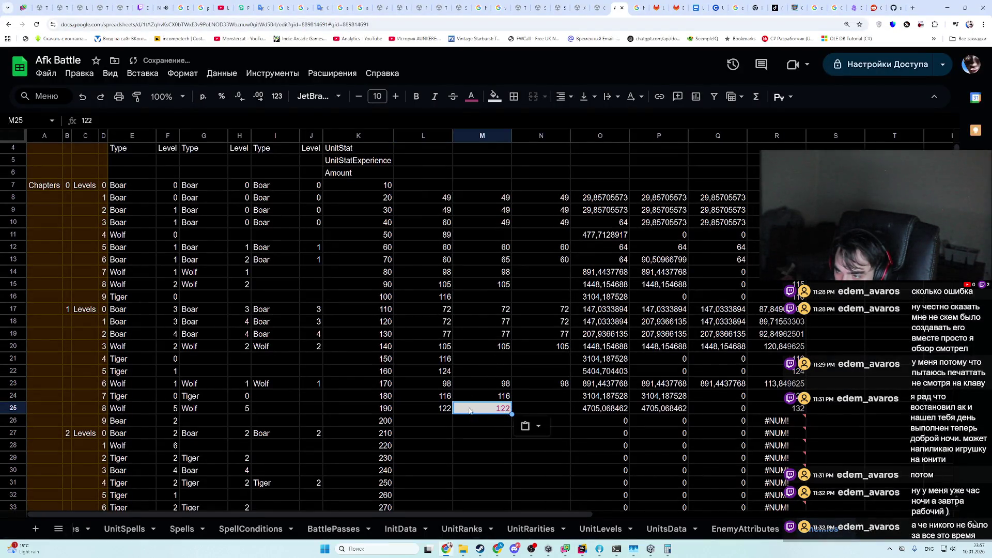
{"action": "left_click", "coordinate": [452, 424]}
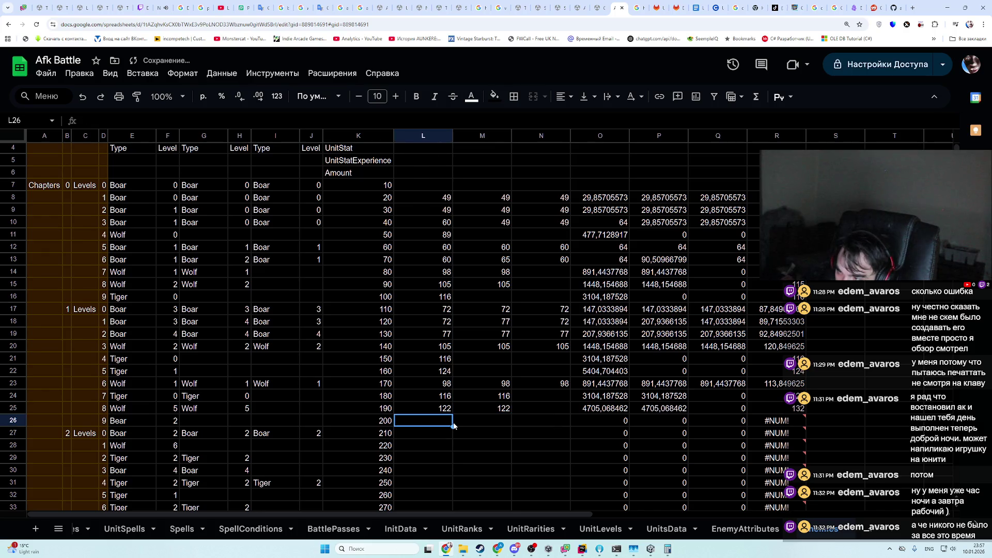
- Find the Bear power in UnitPower.json and enter 167 in L26
{"action": "key", "text": "alt+Tab"}
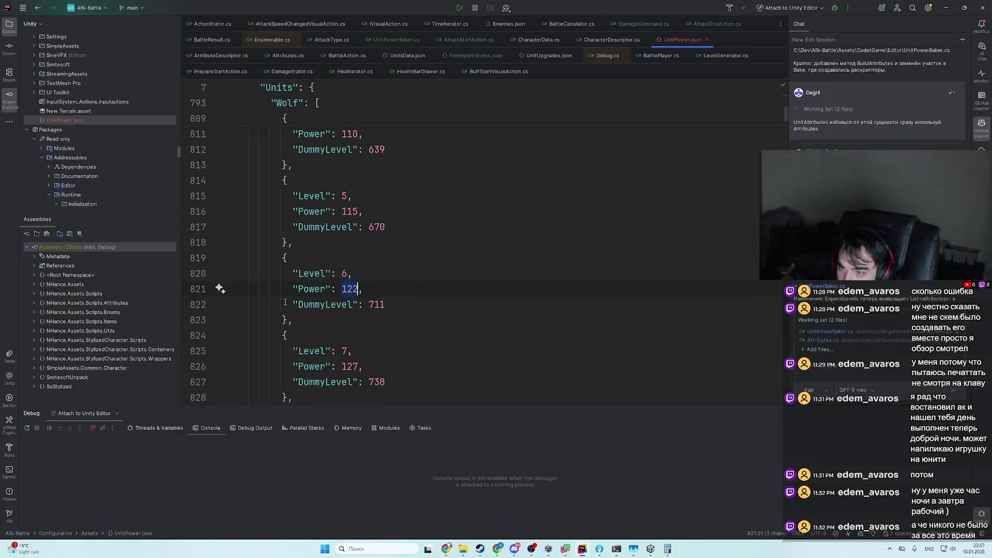
{"action": "scroll", "coordinate": [244, 261], "scroll_direction": "up", "scroll_amount": 8}
{"action": "left_click", "coordinate": [239, 274]}
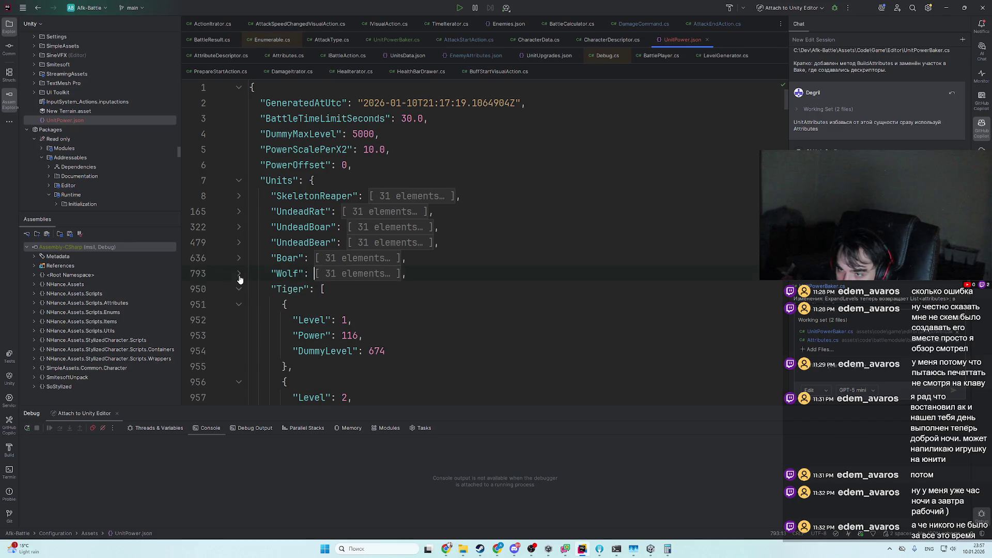
{"action": "left_click", "coordinate": [239, 290]}
{"action": "scroll", "coordinate": [390, 324], "scroll_direction": "down", "scroll_amount": 8}
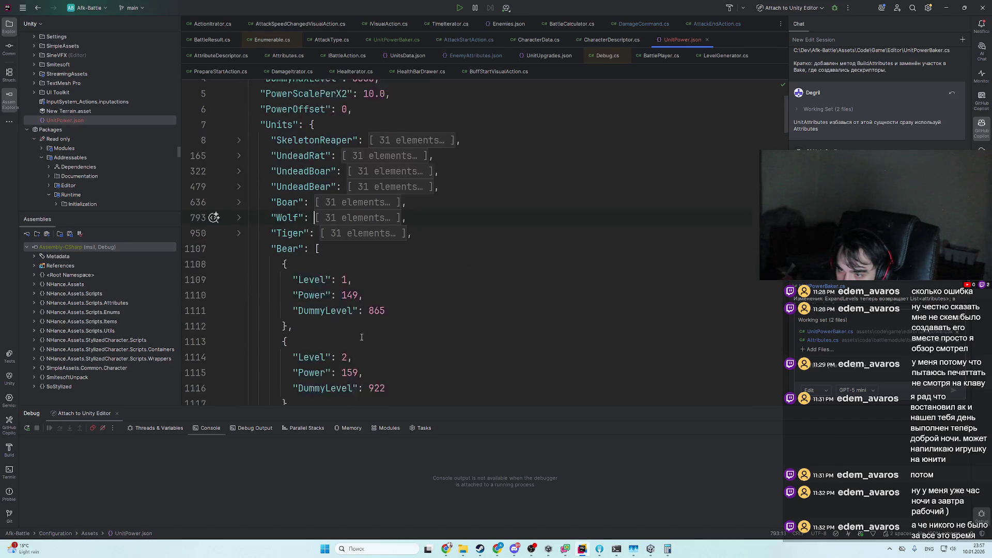
{"action": "key", "text": "alt+Tab"}
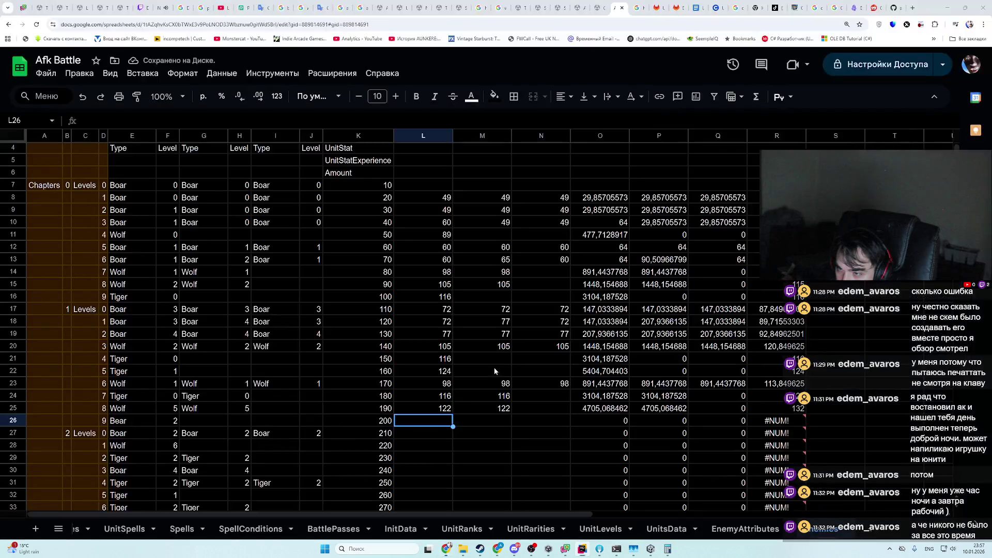
{"action": "type", "text": "1"}
{"action": "key", "text": "BackSpace"}
{"action": "type", "text": "67"}
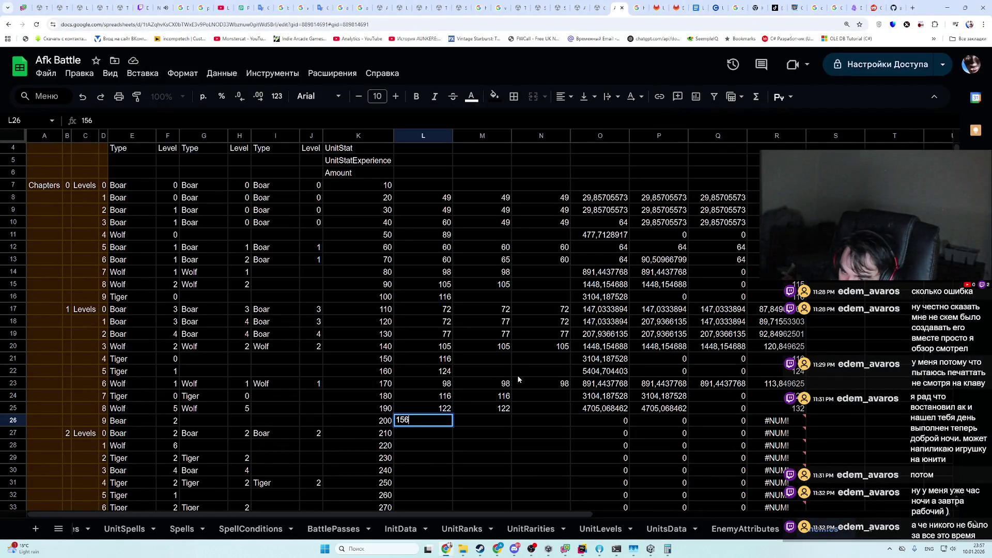
{"action": "key", "text": "ctrl+Return"}
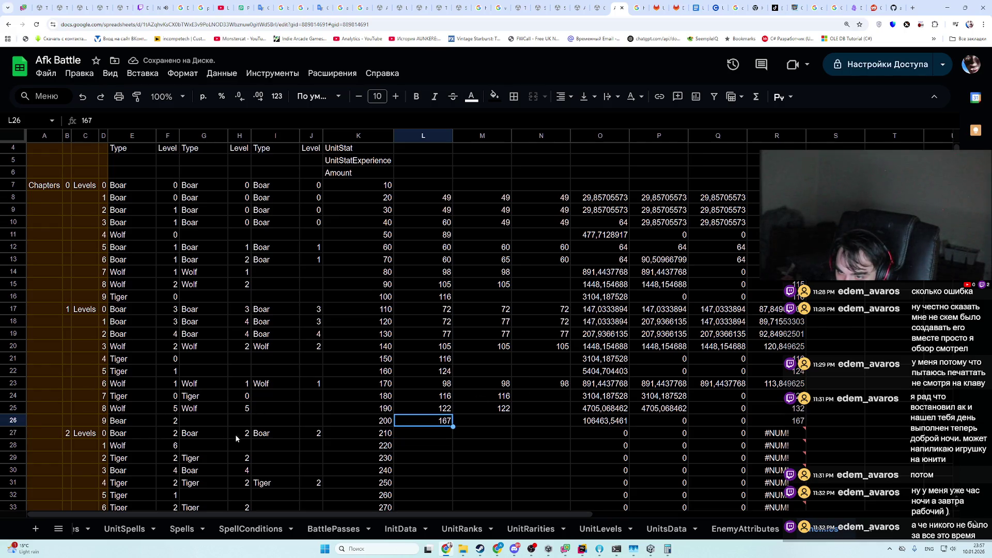
{"action": "left_click", "coordinate": [445, 437]}
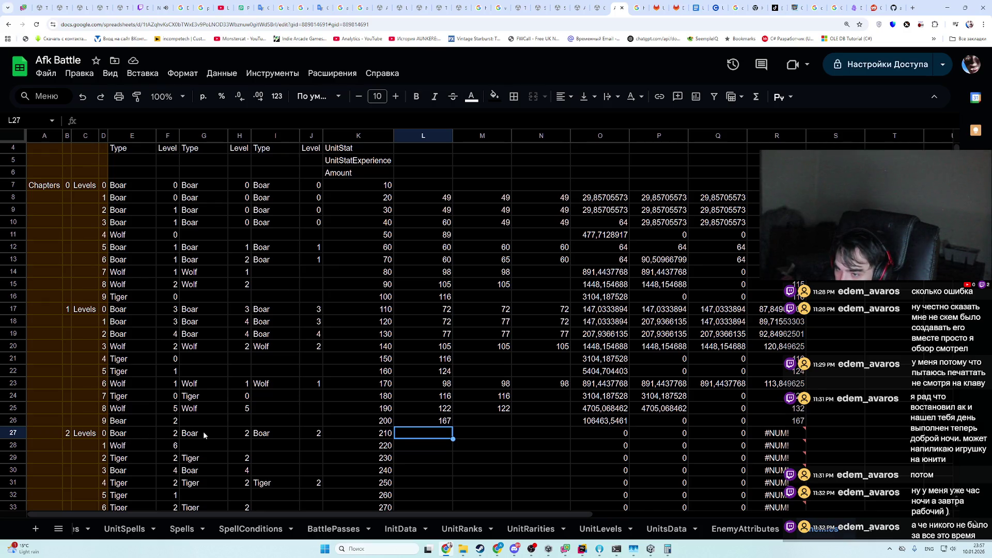
{"action": "scroll", "coordinate": [212, 435], "scroll_direction": "down", "scroll_amount": 1}
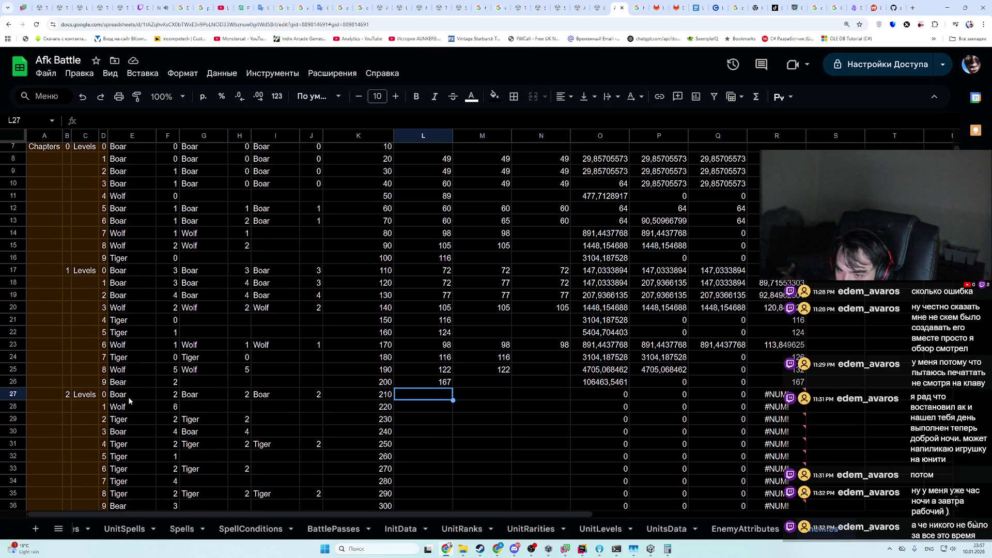
{"action": "scroll", "coordinate": [169, 360], "scroll_direction": "up", "scroll_amount": 1}
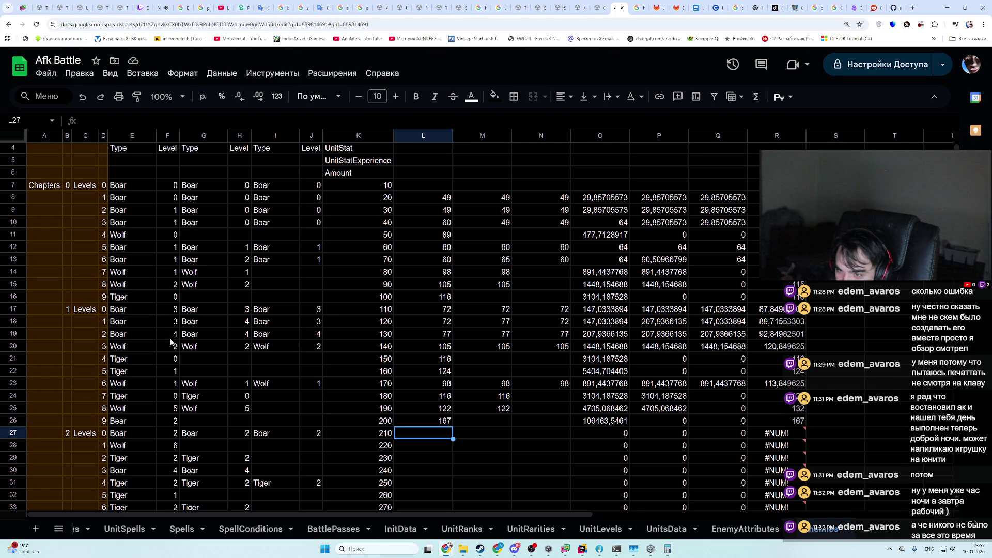
- Set row 27's Boar level cells F27, H27 and J27 to 5
{"action": "scroll", "coordinate": [185, 399], "scroll_direction": "down", "scroll_amount": 1}
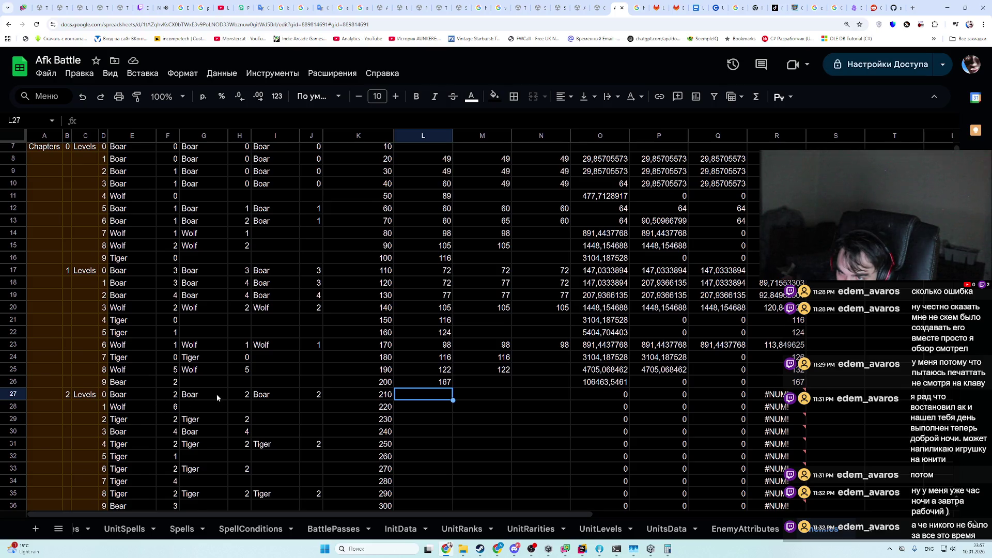
{"action": "scroll", "coordinate": [216, 394], "scroll_direction": "up", "scroll_amount": 1}
{"action": "scroll", "coordinate": [216, 394], "scroll_direction": "down", "scroll_amount": 1}
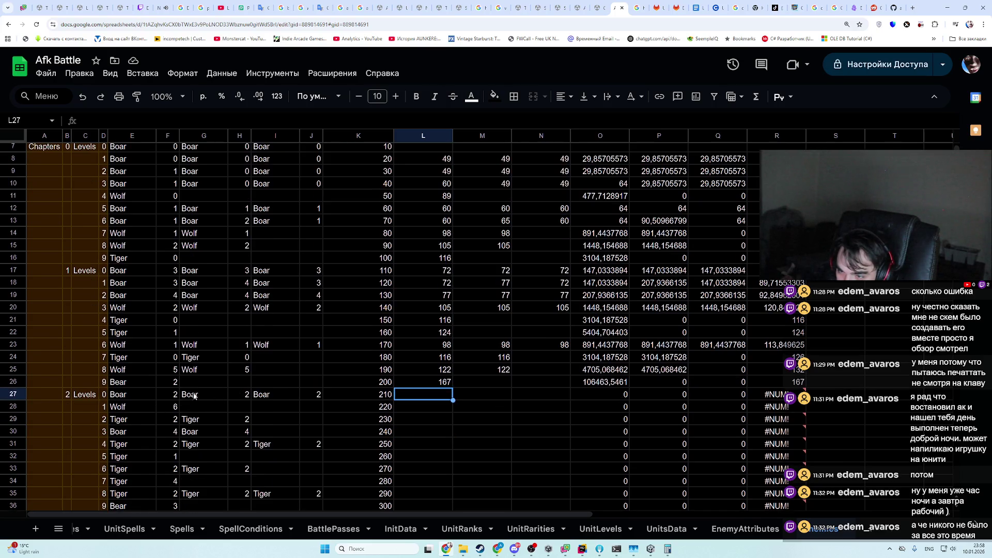
{"action": "left_click", "coordinate": [196, 397]}
{"action": "key", "text": "Left"}
{"action": "type", "text": "5"}
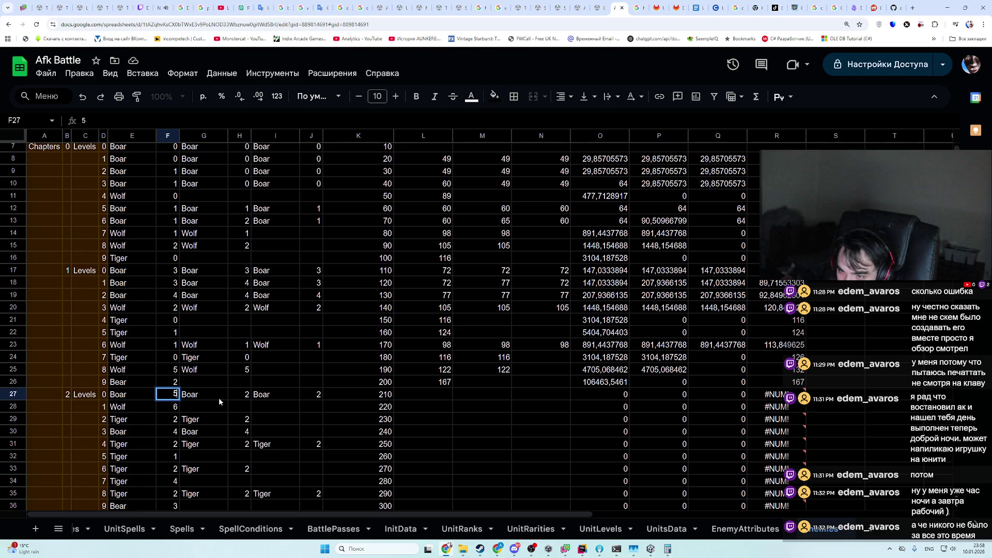
{"action": "left_click", "coordinate": [236, 393]}
{"action": "type", "text": "5"}
{"action": "left_click", "coordinate": [323, 393]}
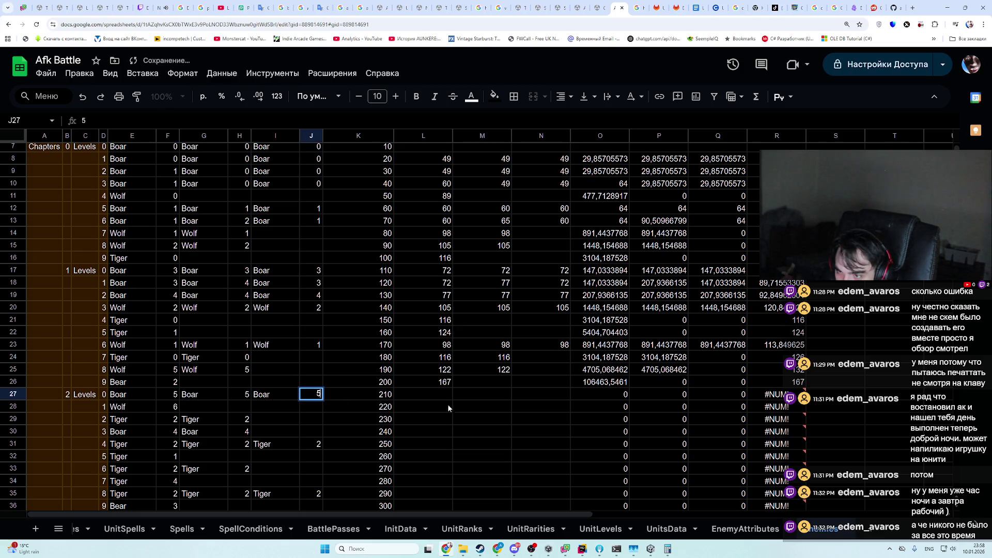
- Look up the Boar power in UnitPower.json and enter 81 in L27 and N27
{"action": "key", "text": "alt+Tab"}
{"action": "scroll", "coordinate": [270, 291], "scroll_direction": "up", "scroll_amount": 5}
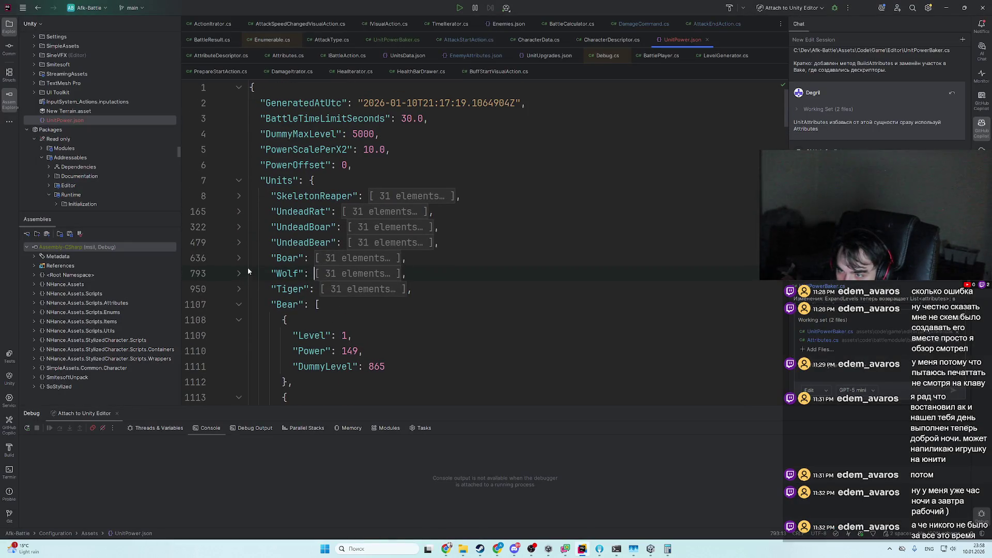
{"action": "left_click", "coordinate": [239, 258]}
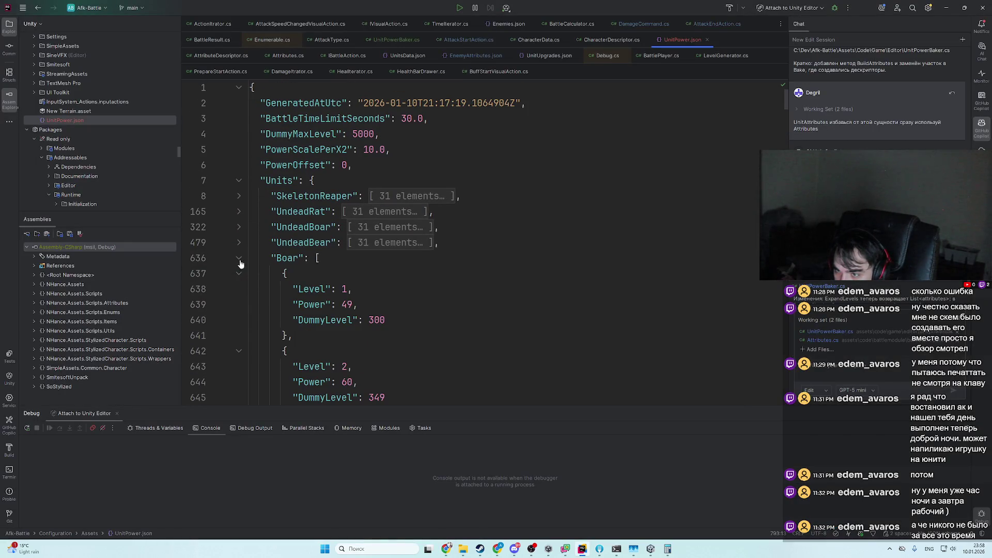
{"action": "scroll", "coordinate": [385, 266], "scroll_direction": "down", "scroll_amount": 4}
{"action": "scroll", "coordinate": [385, 266], "scroll_direction": "down", "scroll_amount": 4}
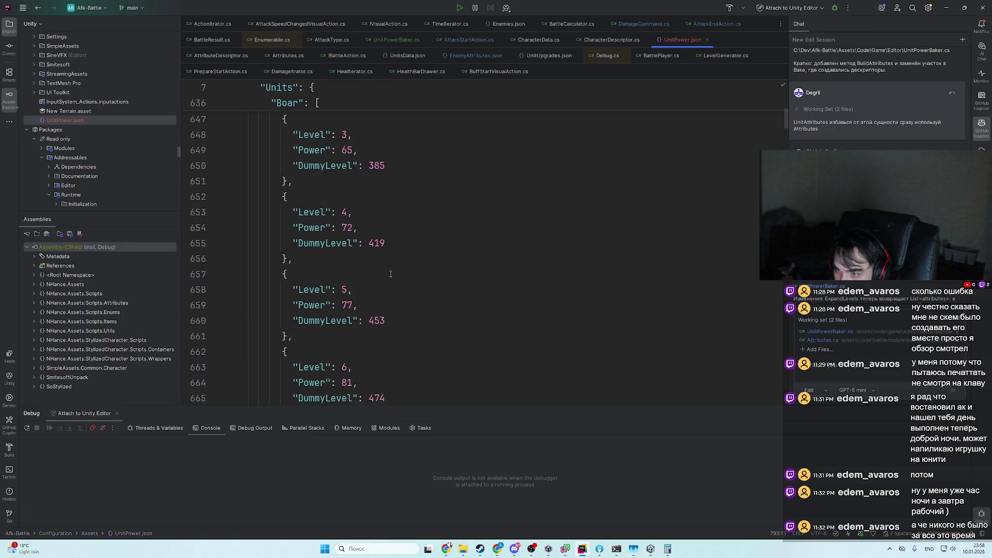
{"action": "key", "text": "alt+Tab"}
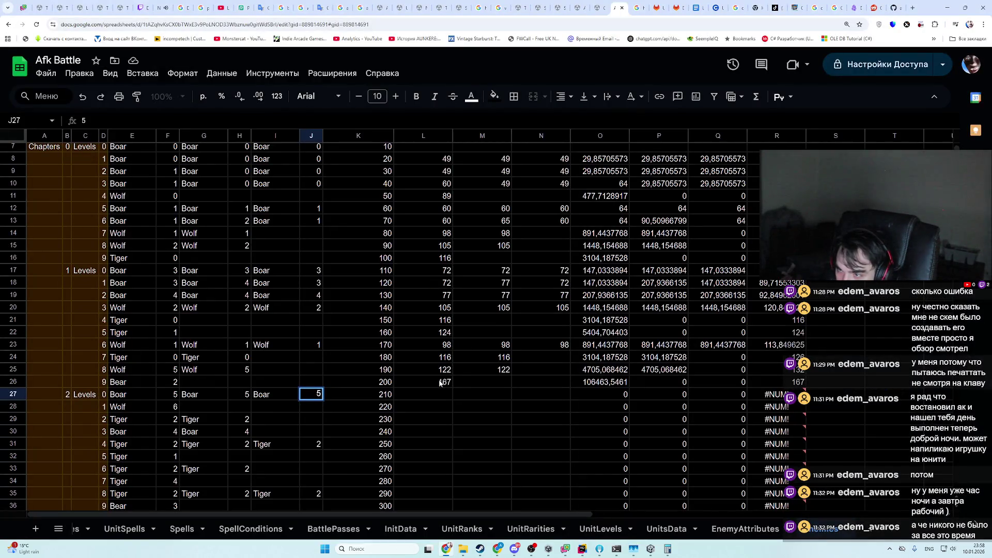
{"action": "type", "text": "81"}
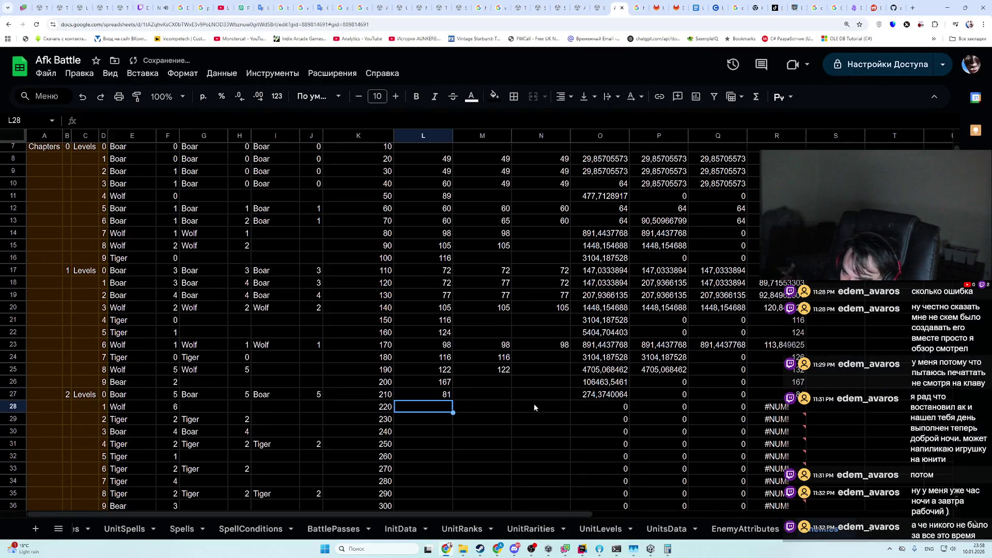
{"action": "key", "text": "Tab"}
{"action": "key", "text": "Tab"}
{"action": "type", "text": "81"}
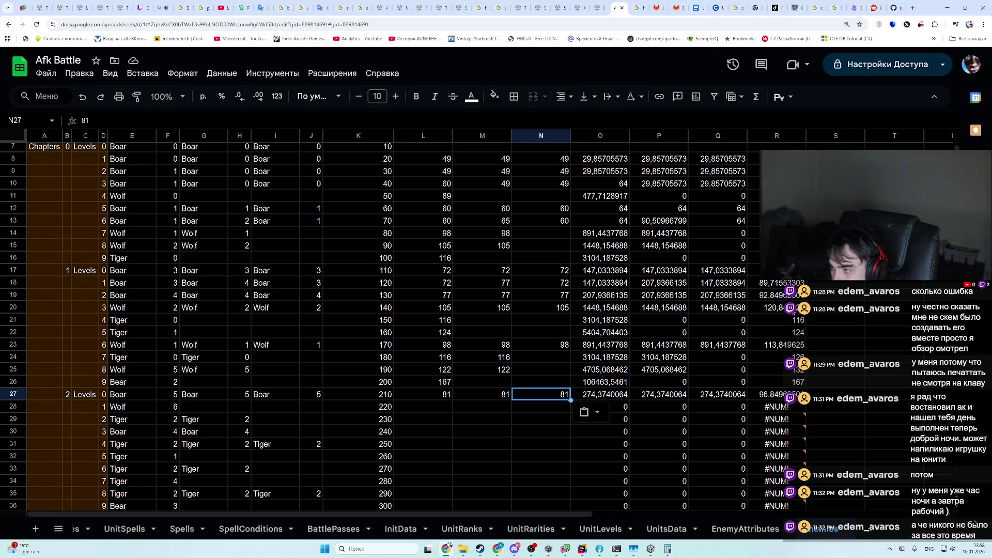
- Look up the Wolf power in UnitPower.json and enter 127 in L28
{"action": "left_click", "coordinate": [418, 407]}
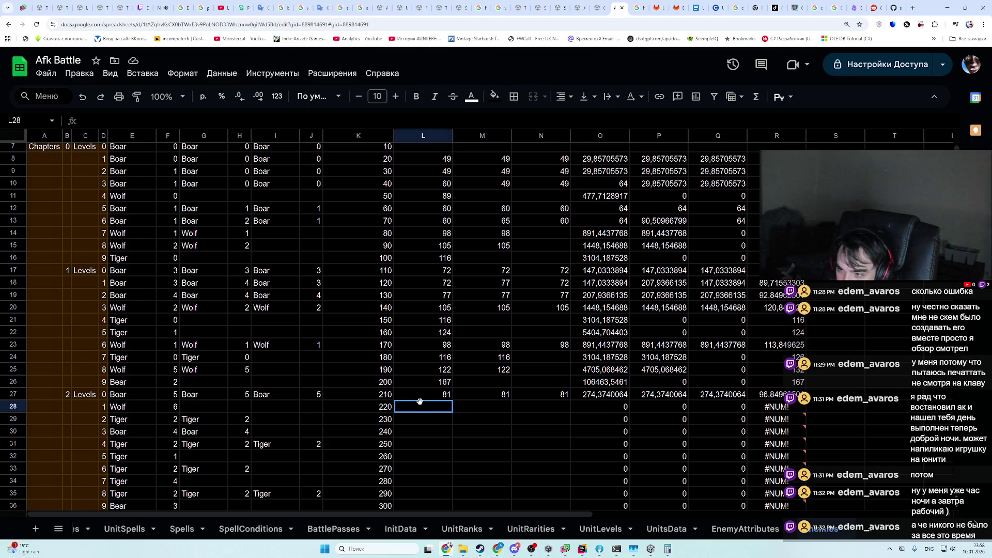
{"action": "key", "text": "alt+Tab"}
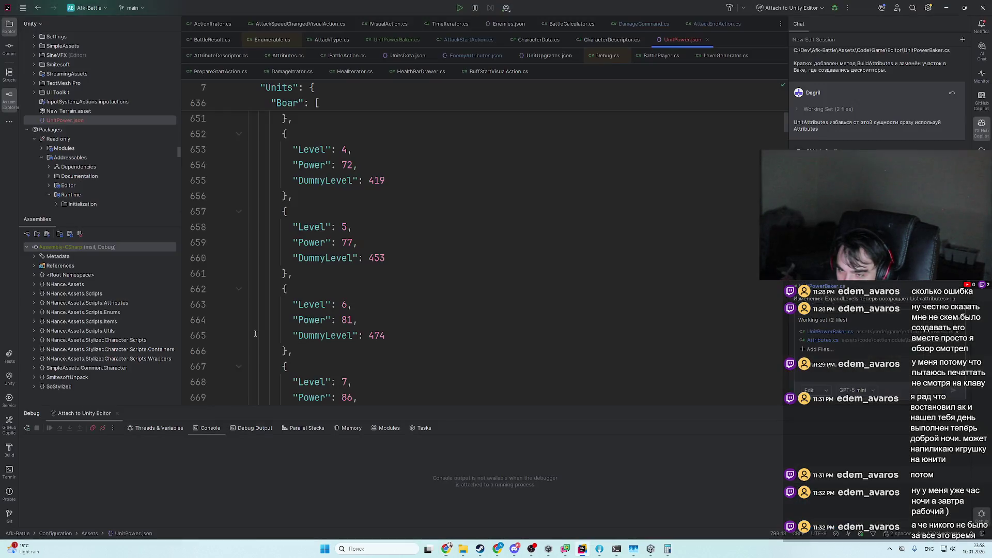
{"action": "scroll", "coordinate": [241, 264], "scroll_direction": "up", "scroll_amount": 10}
{"action": "left_click", "coordinate": [240, 258]}
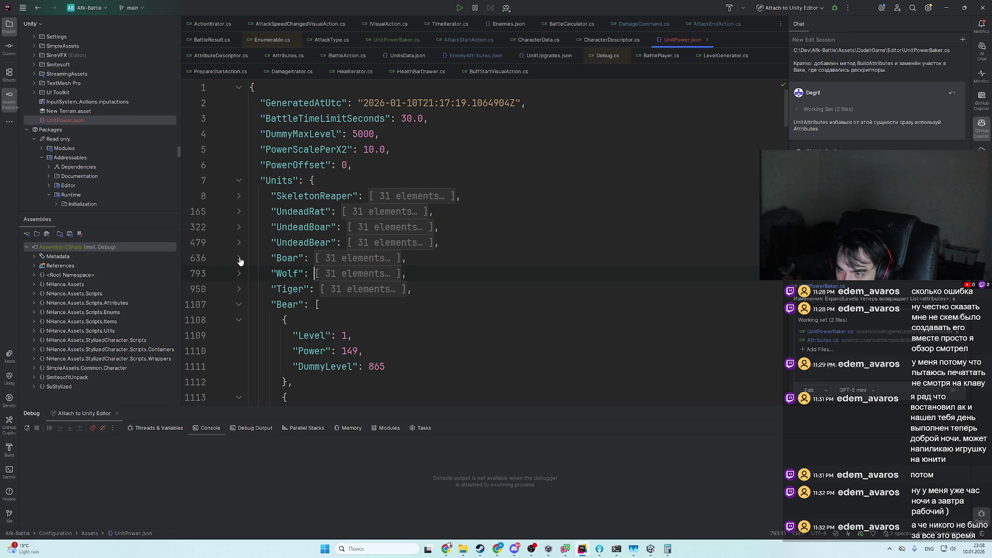
{"action": "left_click", "coordinate": [239, 274]}
{"action": "scroll", "coordinate": [380, 316], "scroll_direction": "down", "scroll_amount": 4}
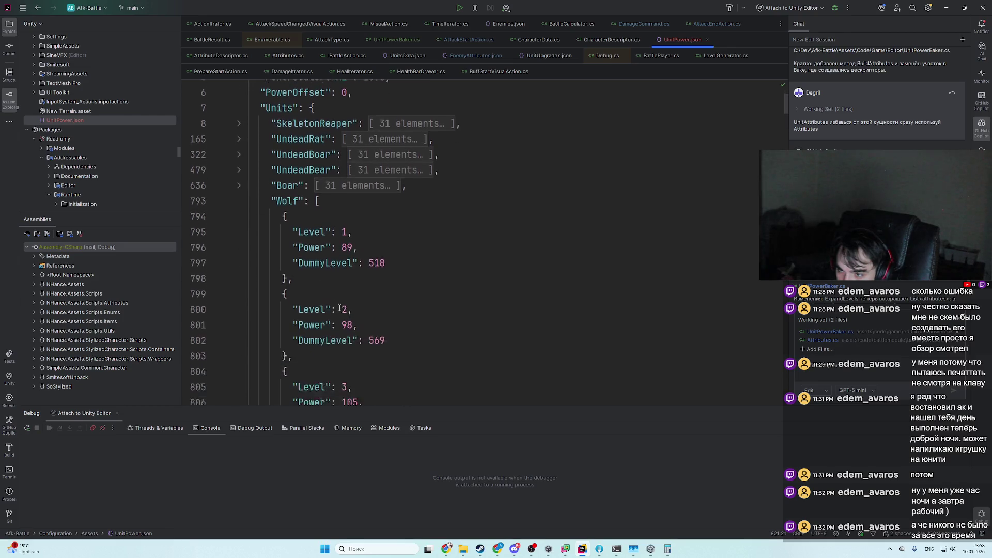
{"action": "scroll", "coordinate": [381, 316], "scroll_direction": "down", "scroll_amount": 4}
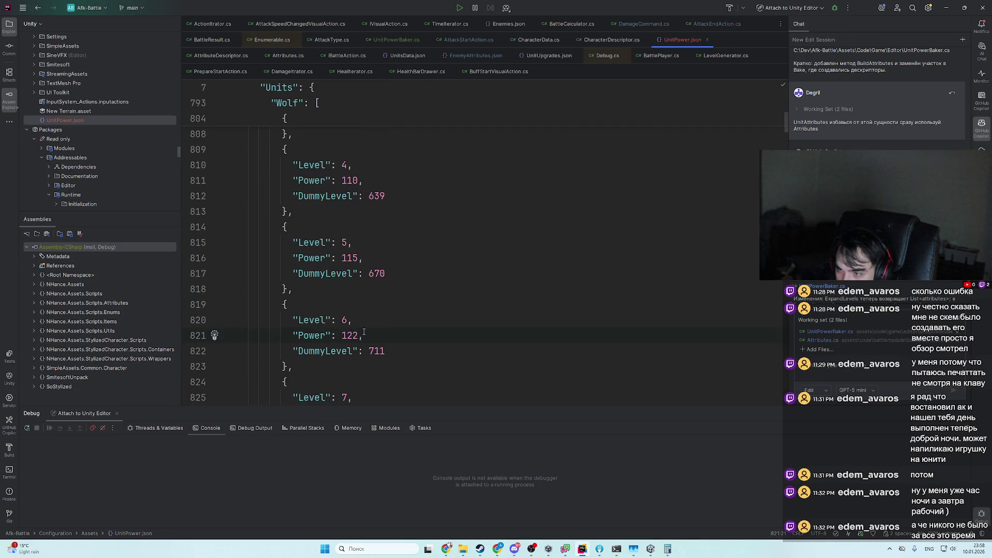
{"action": "scroll", "coordinate": [364, 333], "scroll_direction": "down", "scroll_amount": 1}
{"action": "key", "text": "alt+Tab"}
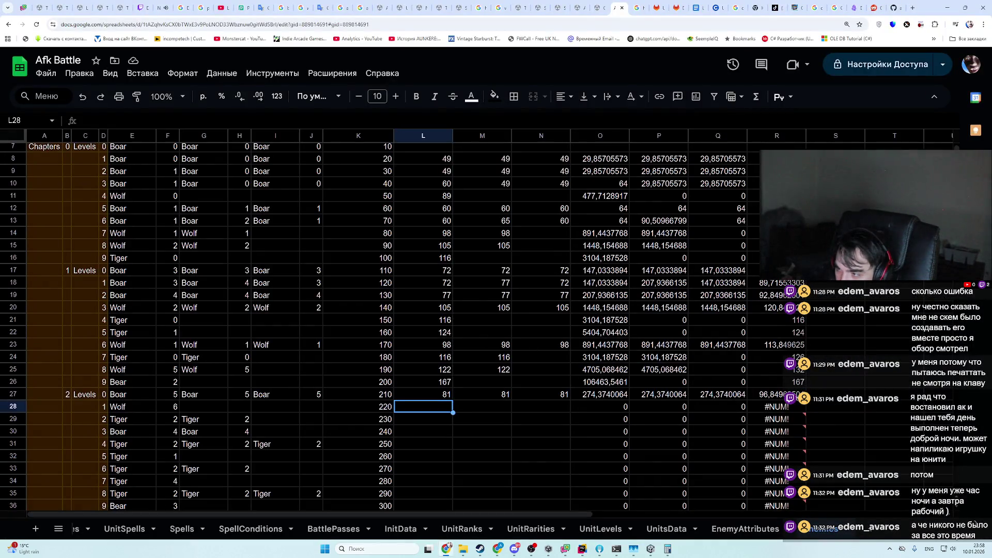
{"action": "type", "text": "127"}
{"action": "key", "text": "Return"}
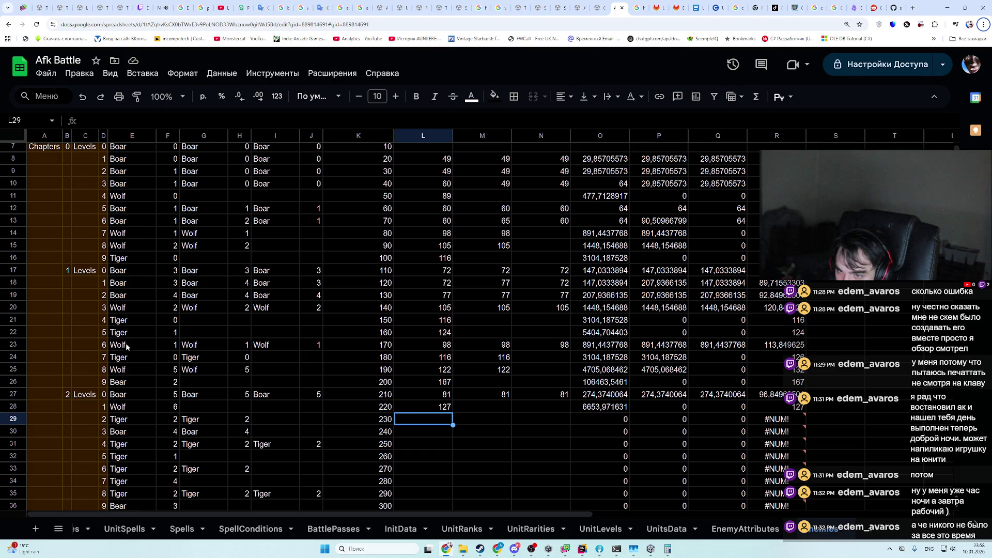
- Check the Tiger entries in UnitPower.json and enter a power of 142 in L29
{"action": "key", "text": "alt+Tab"}
{"action": "scroll", "coordinate": [250, 298], "scroll_direction": "up", "scroll_amount": 10}
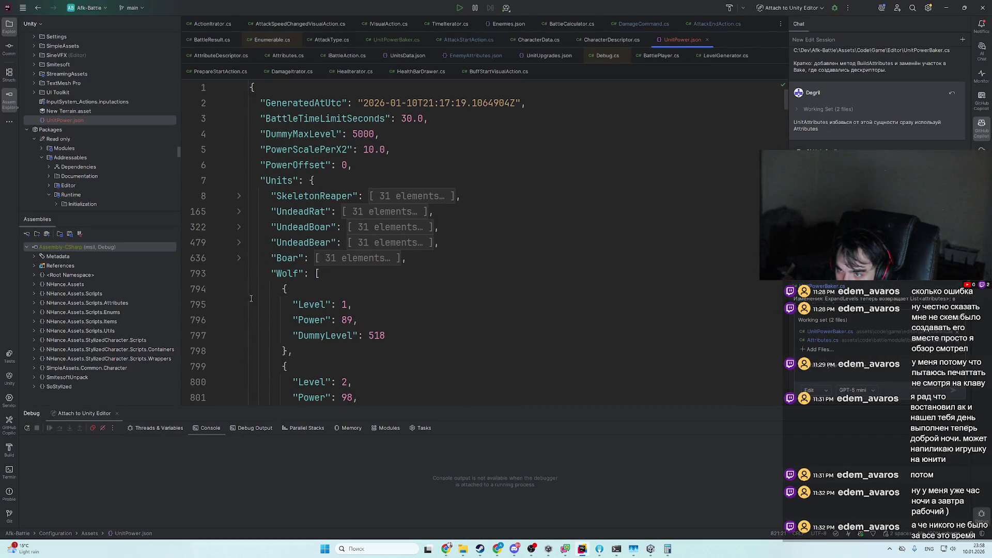
{"action": "left_click", "coordinate": [239, 274]}
{"action": "left_click", "coordinate": [239, 289]}
{"action": "left_click", "coordinate": [239, 289]}
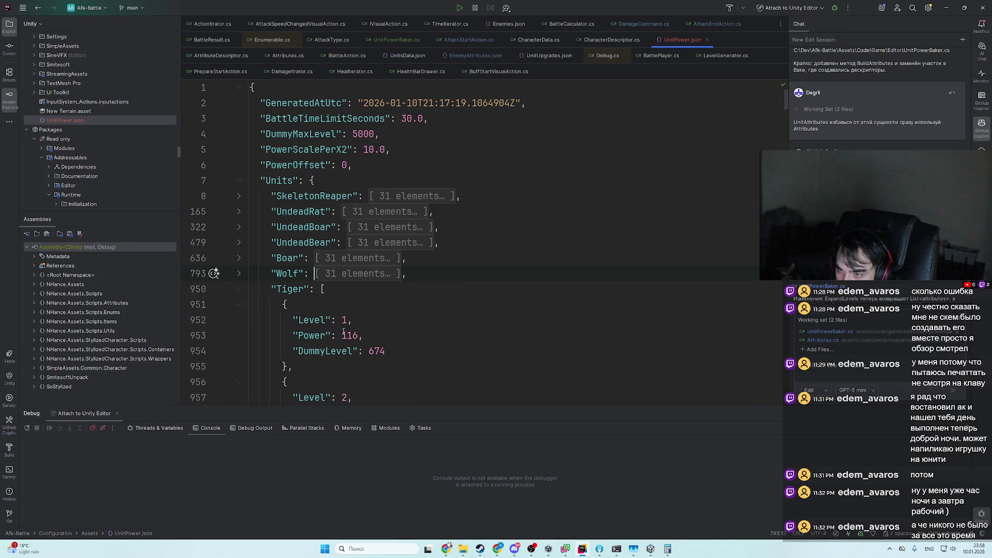
{"action": "scroll", "coordinate": [343, 334], "scroll_direction": "down", "scroll_amount": 3}
{"action": "key", "text": "alt+Tab"}
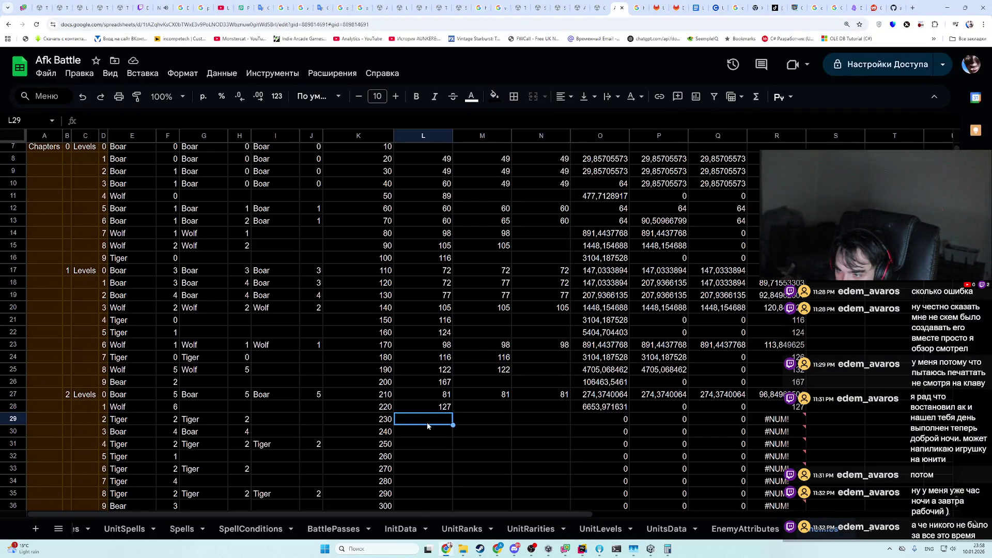
{"action": "type", "text": "142"}
{"action": "key", "text": "Return"}
- Correct L29 to the Tiger power 132 and copy it into M29
{"action": "left_click", "coordinate": [434, 416]}
{"action": "type", "text": "13"}
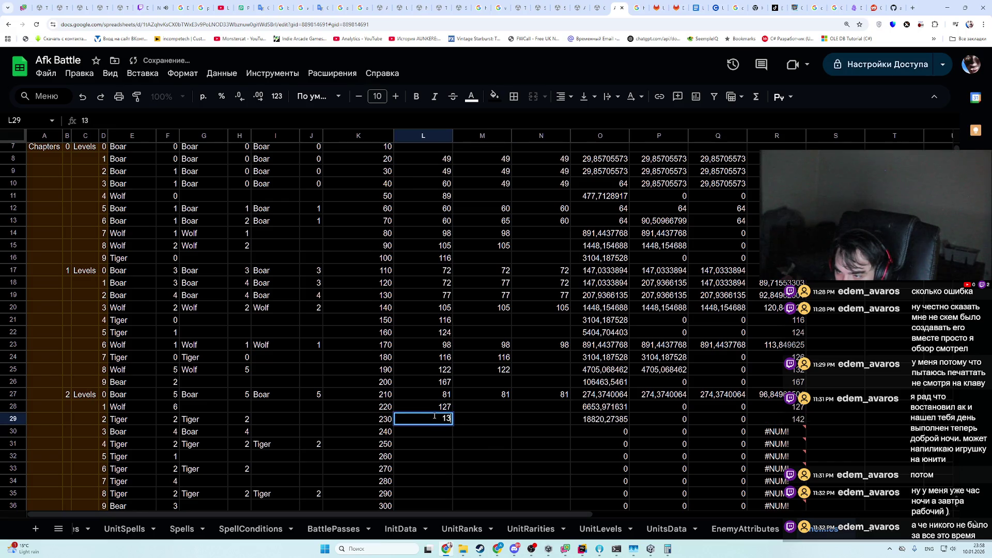
{"action": "type", "text": "2"}
{"action": "key", "text": "Return"}
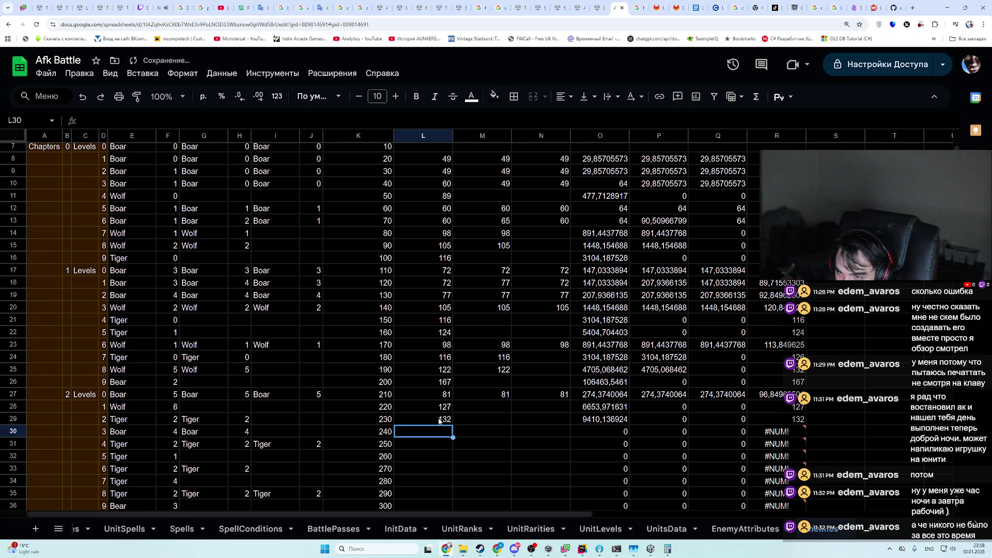
{"action": "key", "text": "Up"}
{"action": "key", "text": "ctrl+c"}
{"action": "left_click", "coordinate": [490, 415]}
{"action": "key", "text": "ctrl+v"}
- Paste the Wolf power 127 into M28, then undo that paste
{"action": "left_click", "coordinate": [467, 452]}
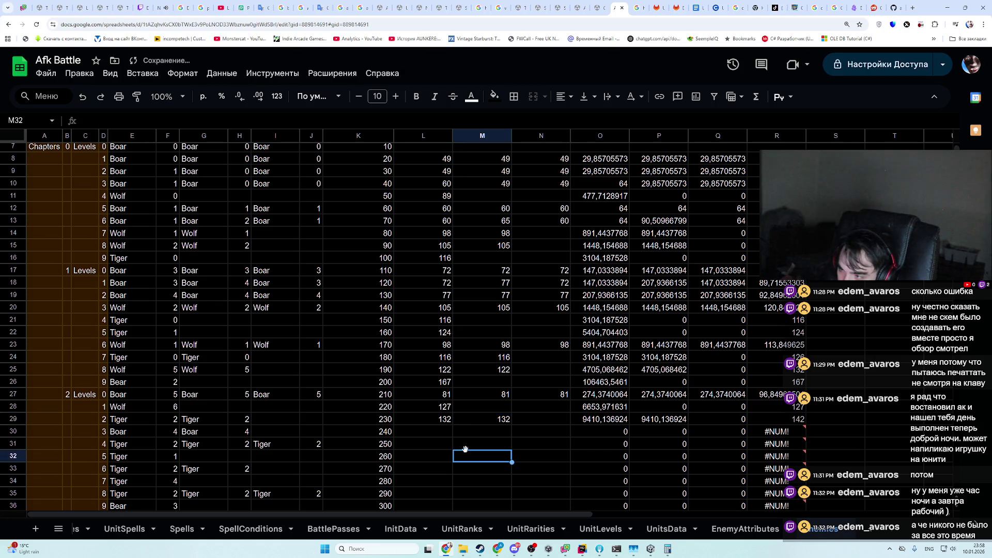
{"action": "left_click", "coordinate": [469, 408]}
{"action": "left_click", "coordinate": [440, 408]}
{"action": "key", "text": "ctrl+c"}
{"action": "left_click", "coordinate": [473, 409]}
{"action": "key", "text": "ctrl+v"}
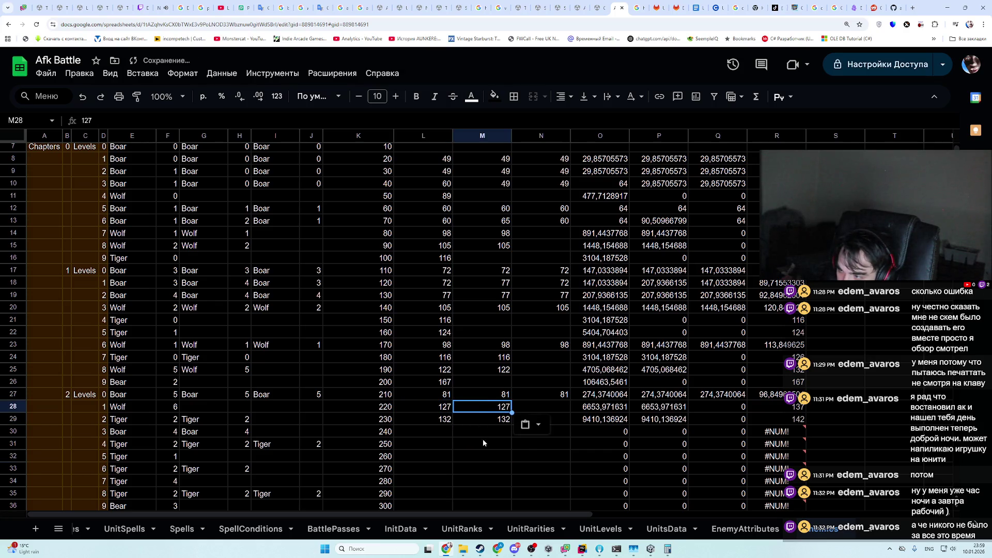
{"action": "key", "text": "ctrl+z"}
- Start changing row 27's Boar level in F27 to 8
{"action": "key", "text": "Left"}
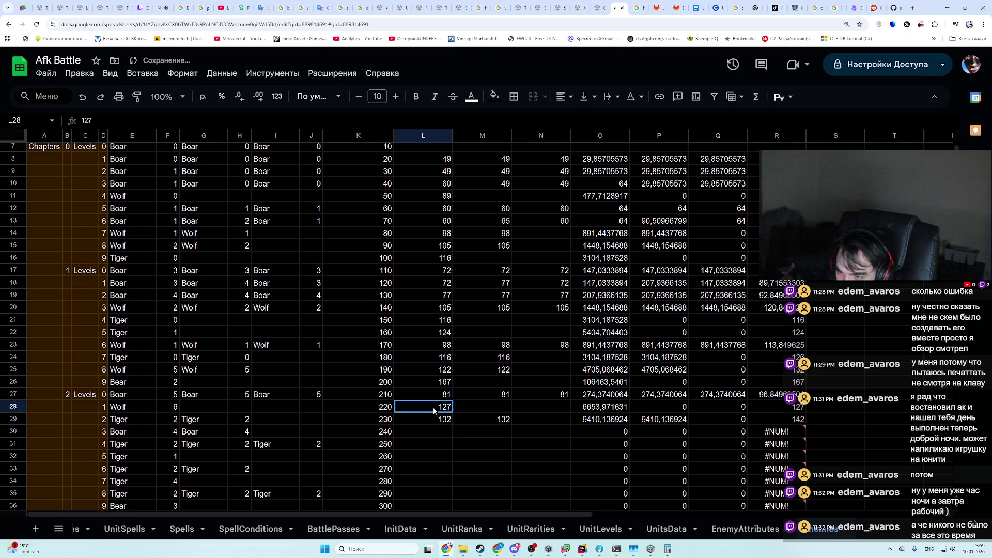
{"action": "left_click", "coordinate": [189, 397]}
{"action": "key", "text": "Left"}
{"action": "type", "text": "8"}
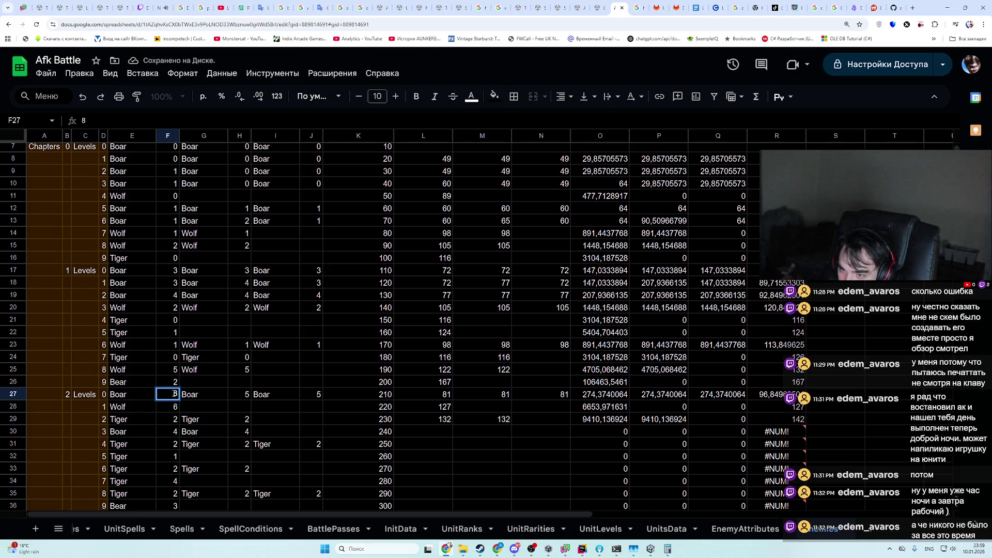
- Retype the Boar level in F27 as 8
{"action": "key", "text": "BackSpace"}
{"action": "type", "text": "6"}
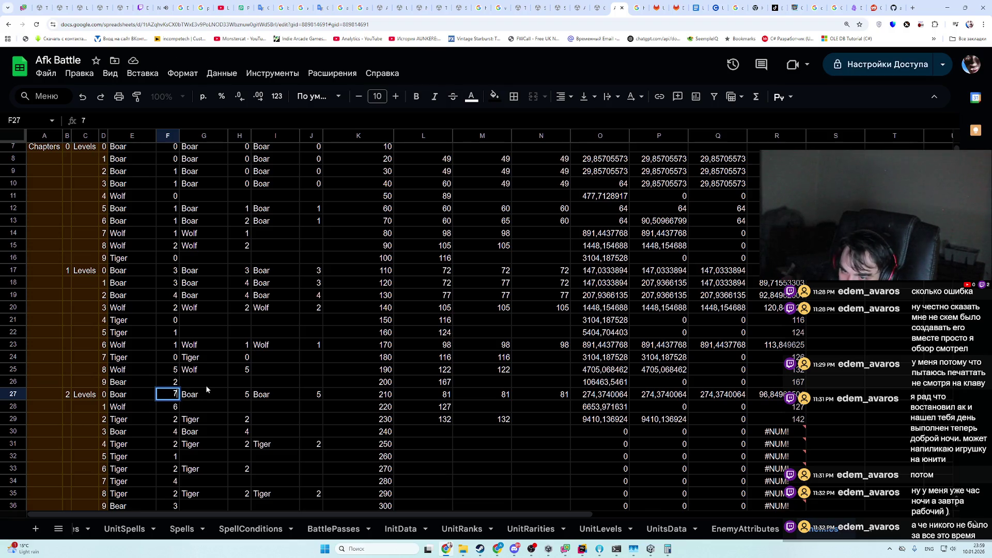
{"action": "key", "text": "BackSpace"}
{"action": "type", "text": "8"}
- Check the level 8 Boar power in UnitPower.json and set L27 and N27 to 94
{"action": "key", "text": "alt+Tab"}
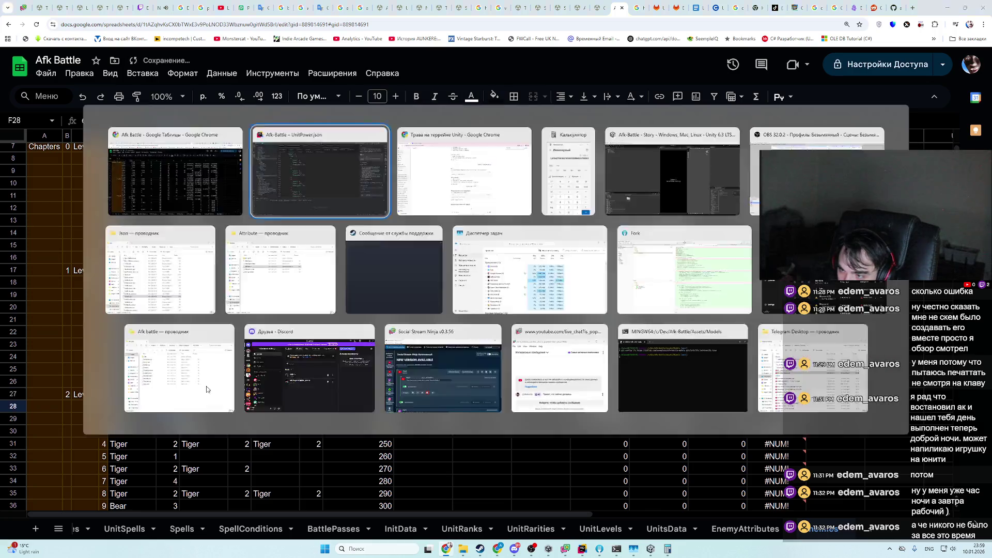
{"action": "scroll", "coordinate": [266, 262], "scroll_direction": "up", "scroll_amount": 4}
{"action": "left_click", "coordinate": [239, 258]}
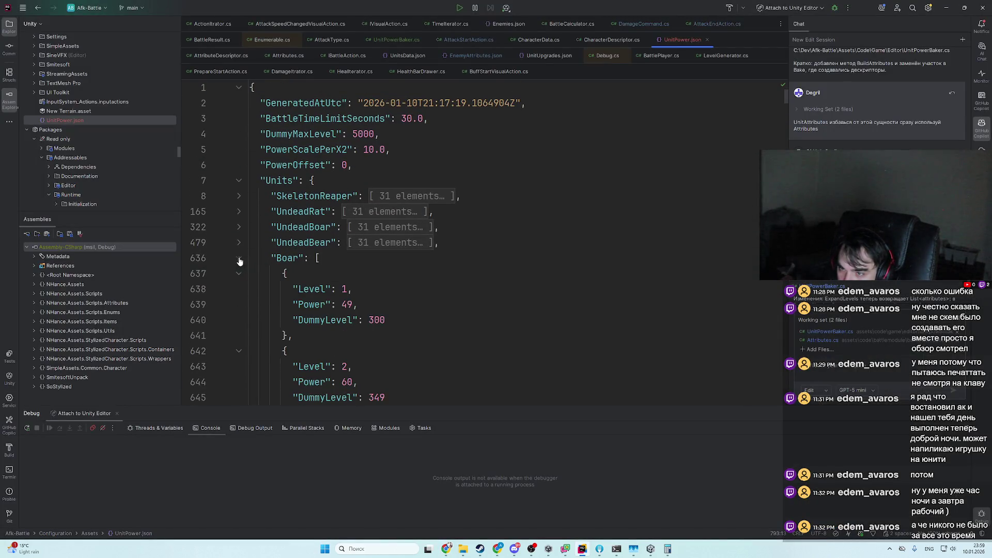
{"action": "scroll", "coordinate": [421, 272], "scroll_direction": "down", "scroll_amount": 10}
{"action": "scroll", "coordinate": [421, 272], "scroll_direction": "down", "scroll_amount": 1}
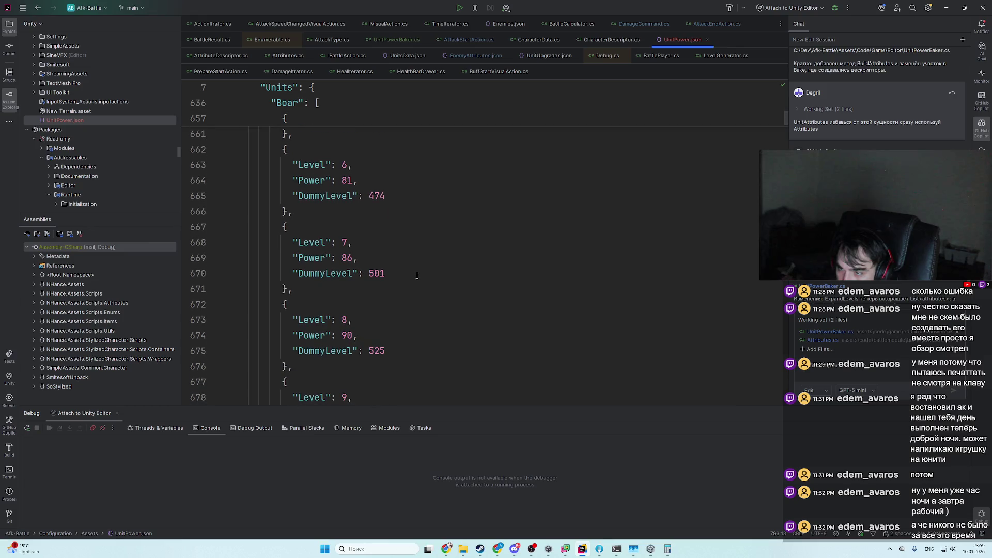
{"action": "scroll", "coordinate": [366, 336], "scroll_direction": "down", "scroll_amount": 1}
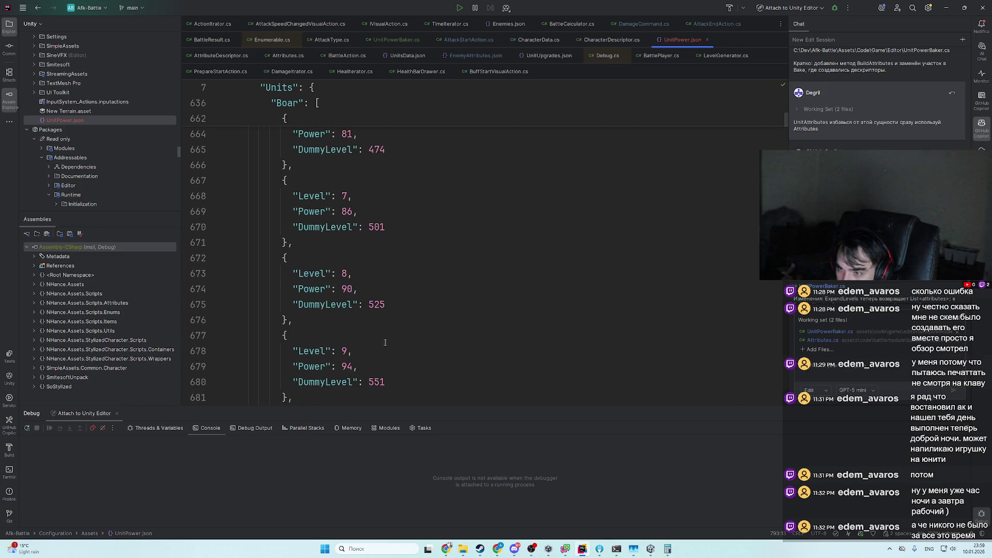
{"action": "key", "text": "alt+Tab"}
{"action": "left_click", "coordinate": [449, 396]}
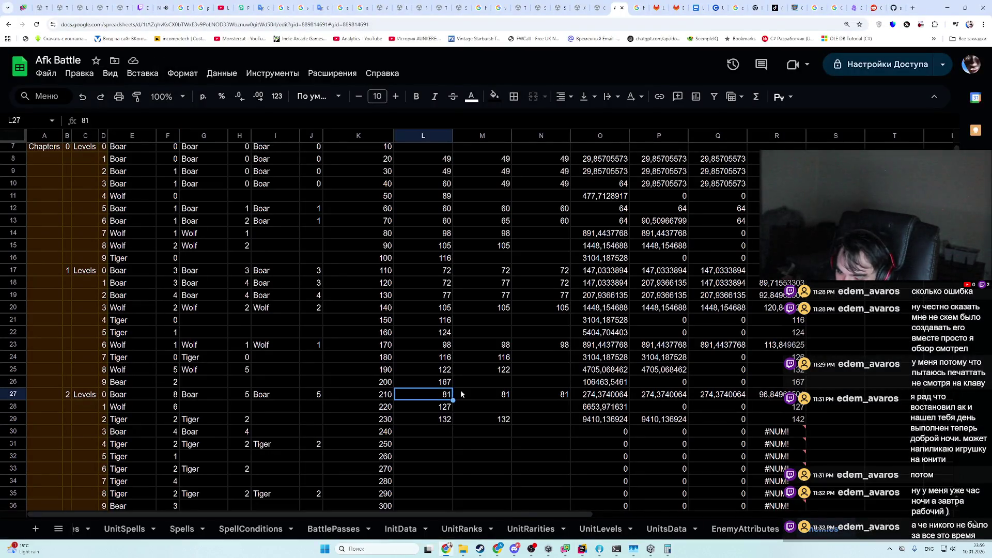
{"action": "type", "text": "8"}
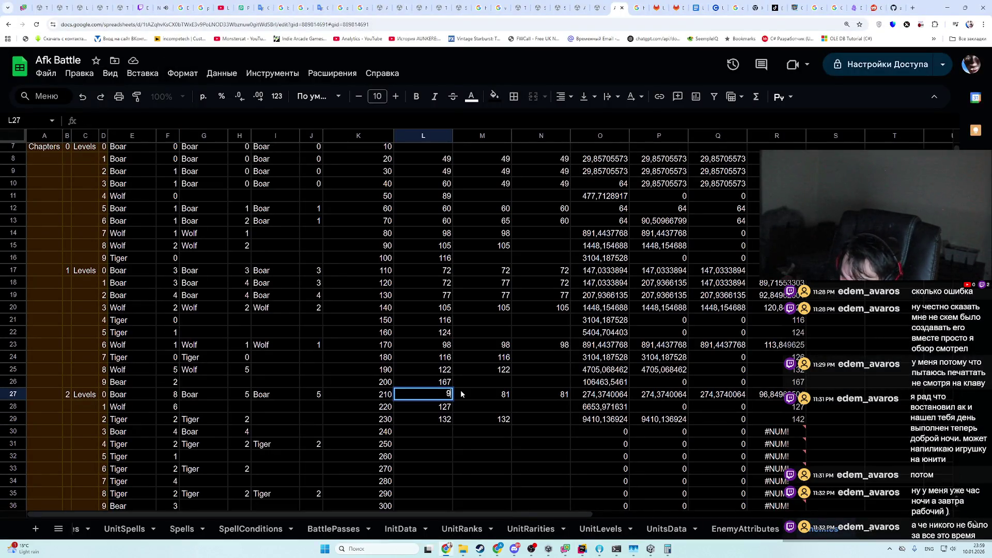
{"action": "type", "text": "4"}
{"action": "key", "text": "Return"}
{"action": "key", "text": "Up"}
{"action": "key", "text": "Right"}
{"action": "key", "text": "Right"}
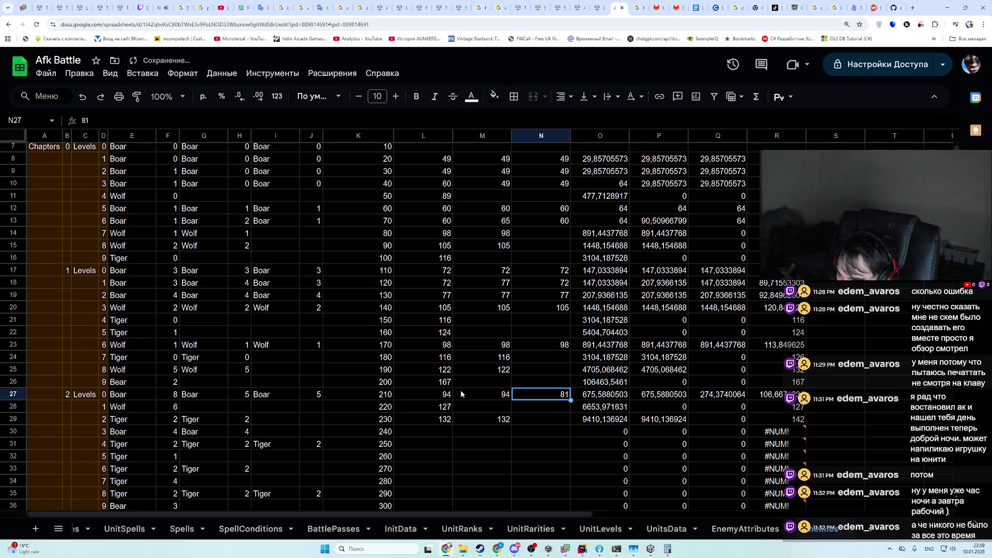
{"action": "key", "text": "ctrl+v"}
- Change the Boar levels in H27 and J27 to 8, ending at L30
{"action": "key", "text": "Down"}
{"action": "key", "text": "Left"}
{"action": "key", "text": "Left"}
{"action": "key", "text": "Left"}
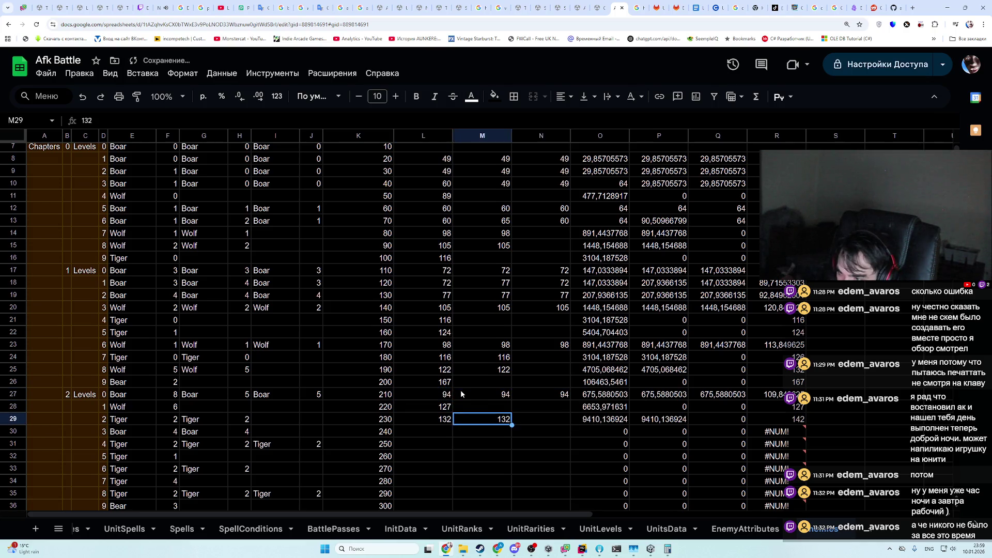
{"action": "key", "text": "Up"}
{"action": "key", "text": "Left"}
{"action": "type", "text": "8"}
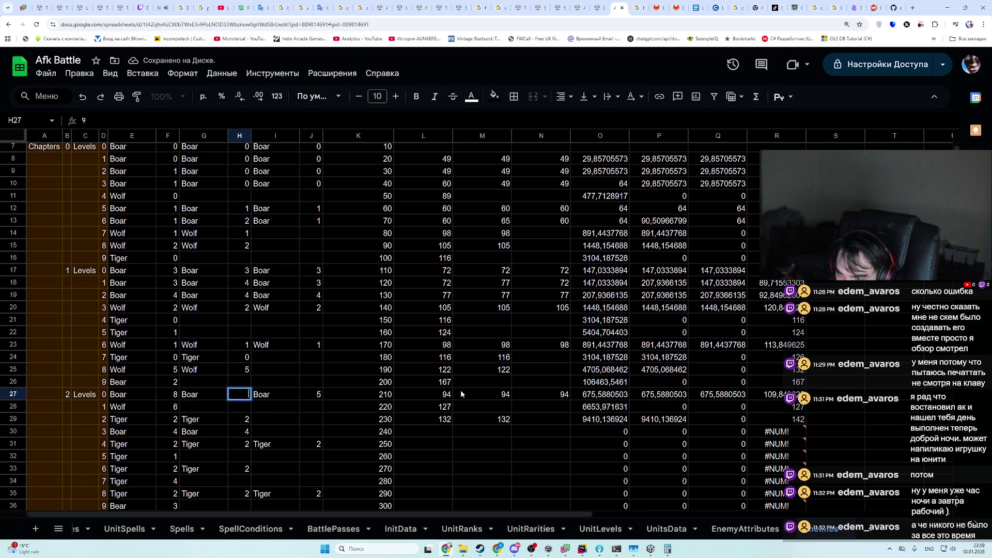
{"action": "key", "text": "Return"}
{"action": "key", "text": "Right"}
{"action": "key", "text": "Right"}
{"action": "key", "text": "Up"}
{"action": "type", "text": "8"}
{"action": "key", "text": "Return"}
{"action": "key", "text": "Down"}
{"action": "key", "text": "Down"}
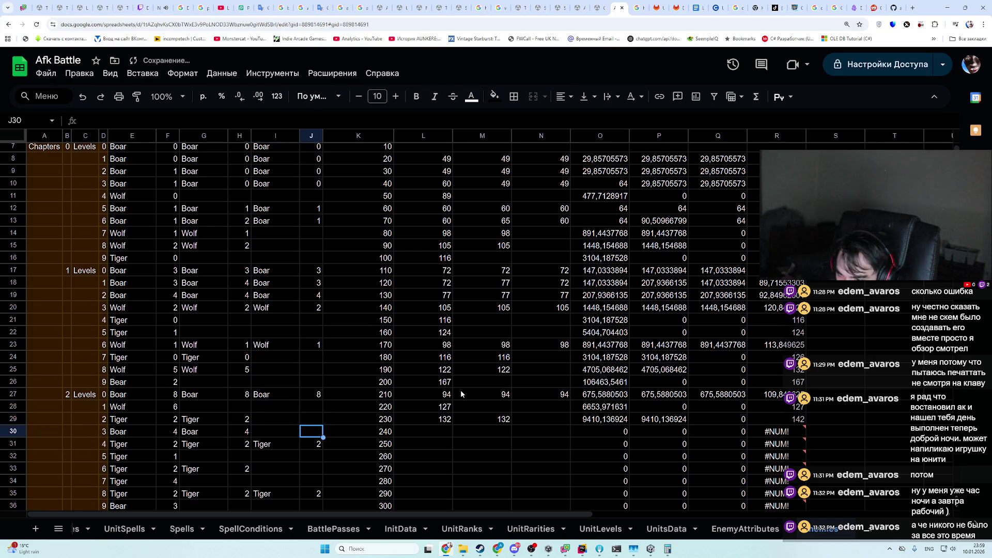
{"action": "key", "text": "Right"}
{"action": "key", "text": "Right"}
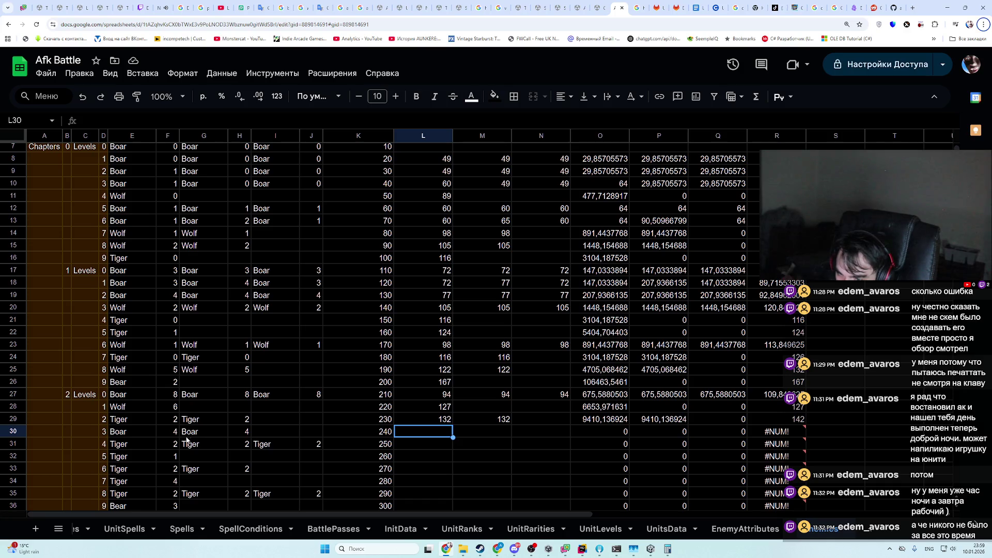
- Enter Boar level 10 in F30 and H30
{"action": "scroll", "coordinate": [208, 421], "scroll_direction": "down", "scroll_amount": 1}
{"action": "left_click", "coordinate": [168, 397]}
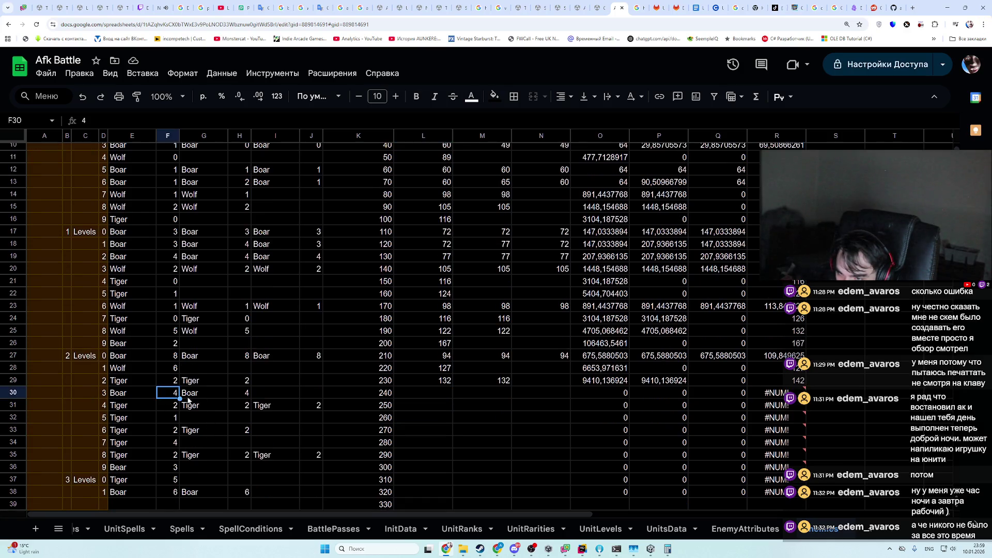
{"action": "type", "text": "10"}
{"action": "key", "text": "Return"}
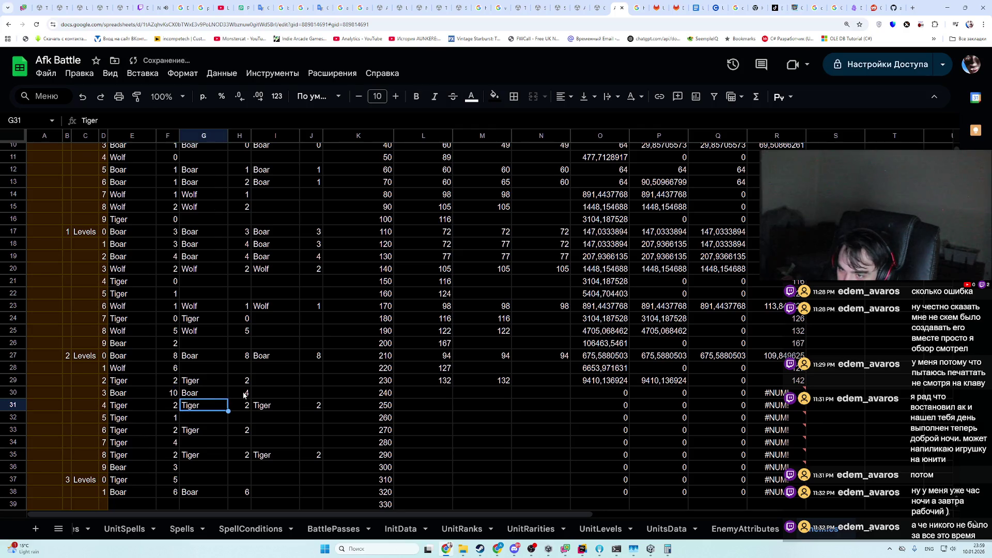
{"action": "left_click", "coordinate": [245, 396]}
{"action": "type", "text": "10"}
{"action": "key", "text": "Return"}
- Check the Boar powers in UnitPower.json and start a power entry in L30
{"action": "key", "text": "alt+Tab"}
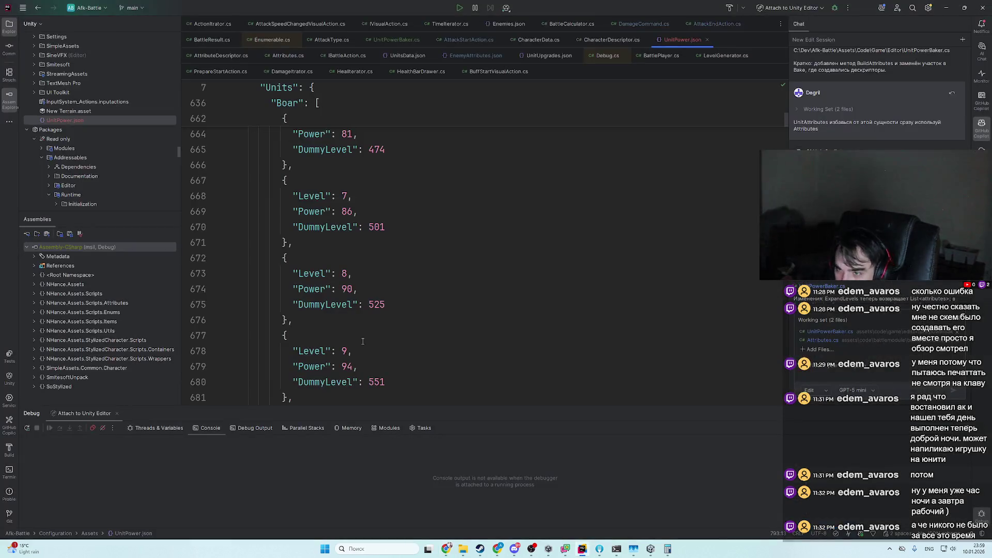
{"action": "key", "text": "alt+Tab"}
{"action": "key", "text": "alt+Tab"}
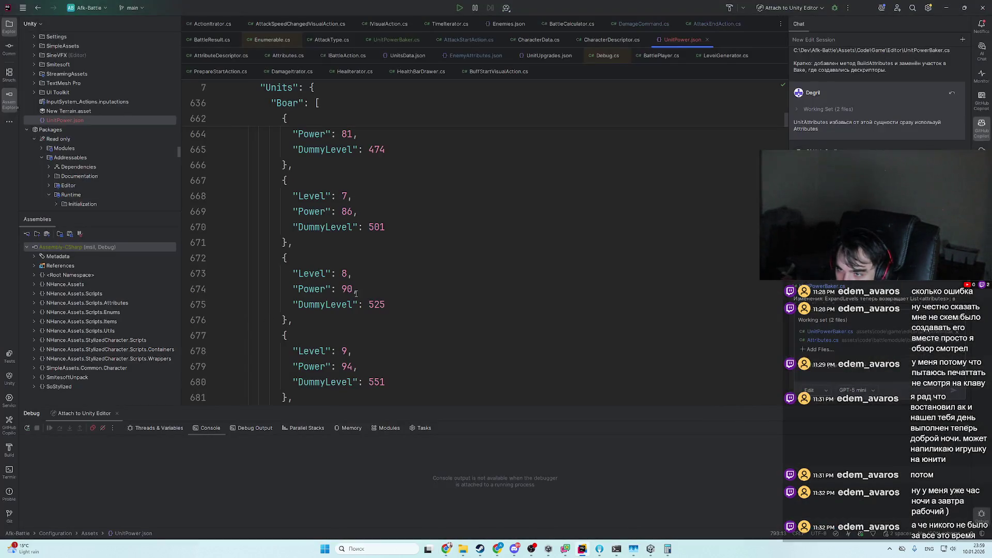
{"action": "key", "text": "alt+Tab"}
{"action": "key", "text": "alt+Tab"}
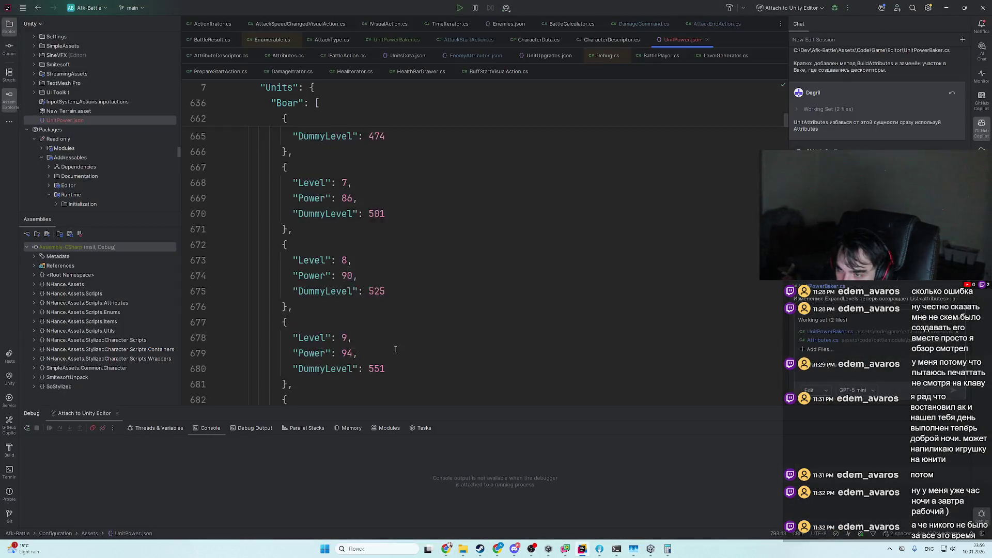
{"action": "scroll", "coordinate": [464, 370], "scroll_direction": "down", "scroll_amount": 5}
- Find and mark the level-23 Boar power of 134 in UnitPower.json
{"action": "key", "text": "alt+Tab"}
{"action": "left_click", "coordinate": [449, 393]}
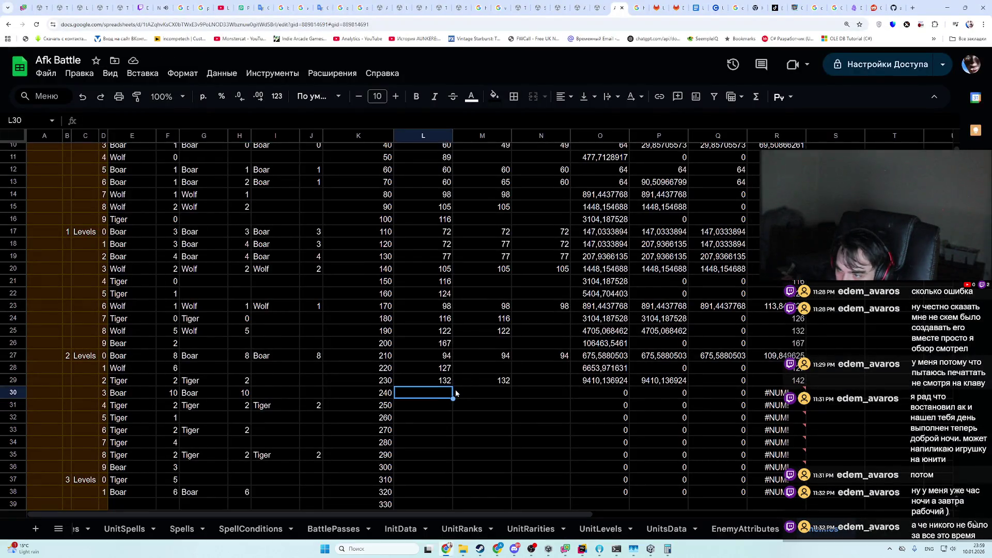
{"action": "type", "text": "1"}
{"action": "key", "text": "alt+Tab"}
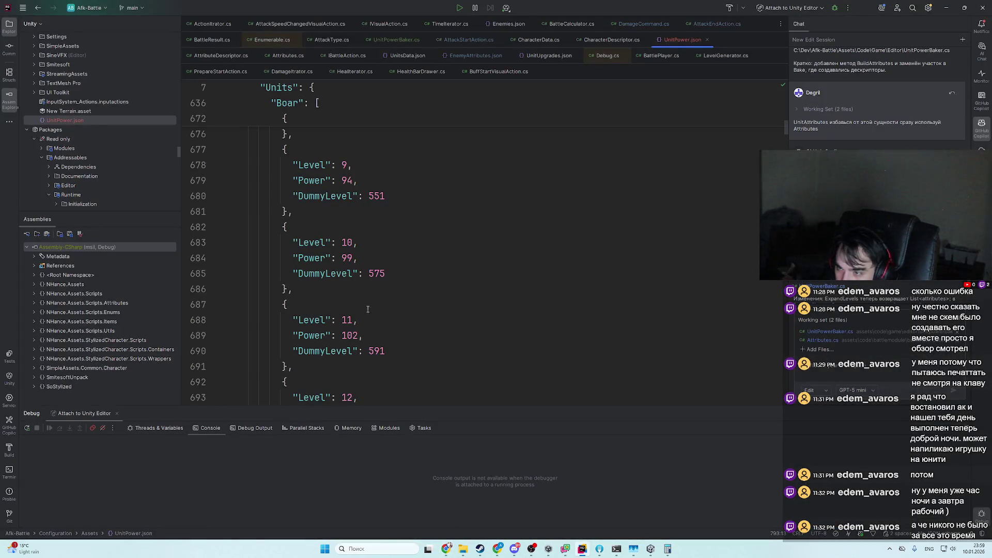
{"action": "scroll", "coordinate": [378, 288], "scroll_direction": "down", "scroll_amount": 3}
{"action": "scroll", "coordinate": [377, 288], "scroll_direction": "down", "scroll_amount": 8}
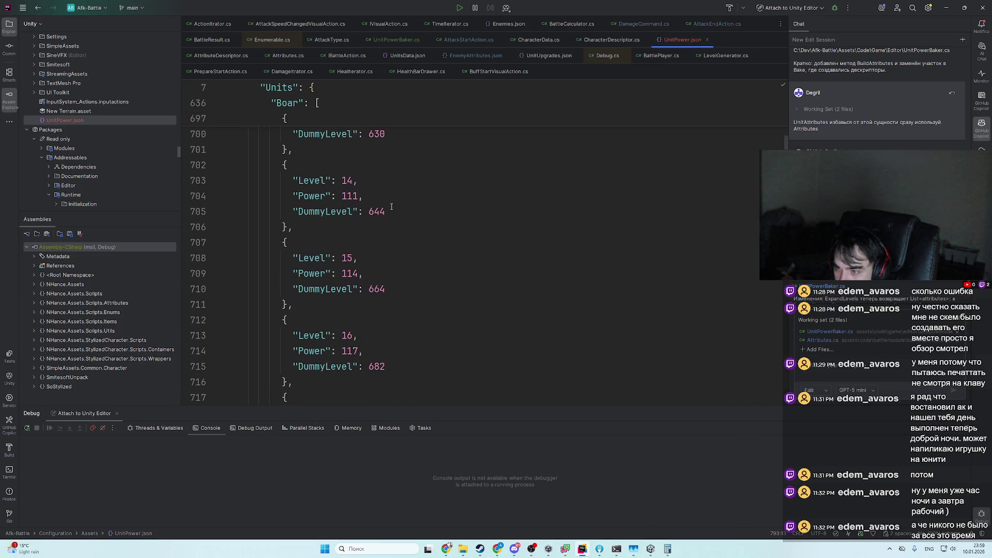
{"action": "scroll", "coordinate": [377, 310], "scroll_direction": "down", "scroll_amount": 1}
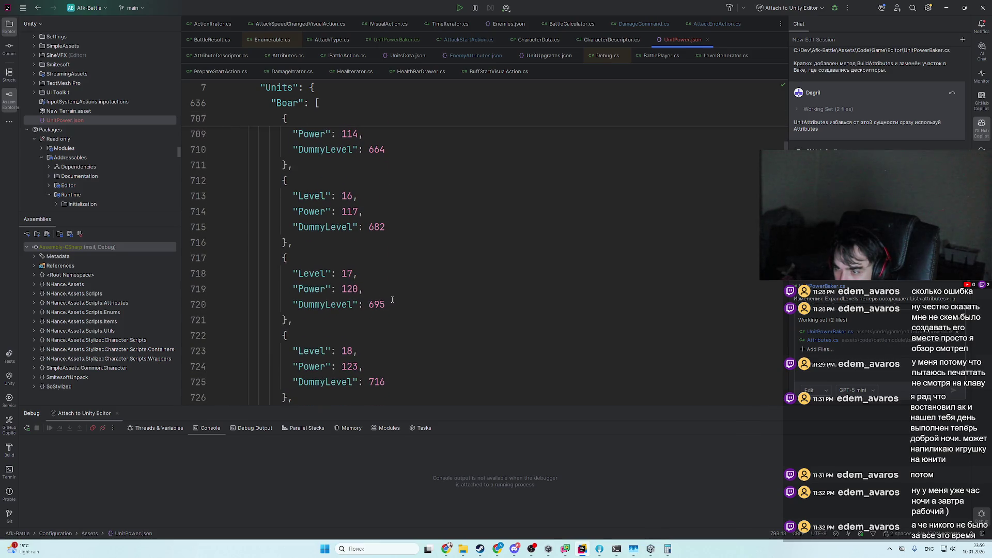
{"action": "key", "text": "alt+Tab"}
{"action": "key", "text": "alt+Tab"}
{"action": "scroll", "coordinate": [364, 337], "scroll_direction": "down", "scroll_amount": 3}
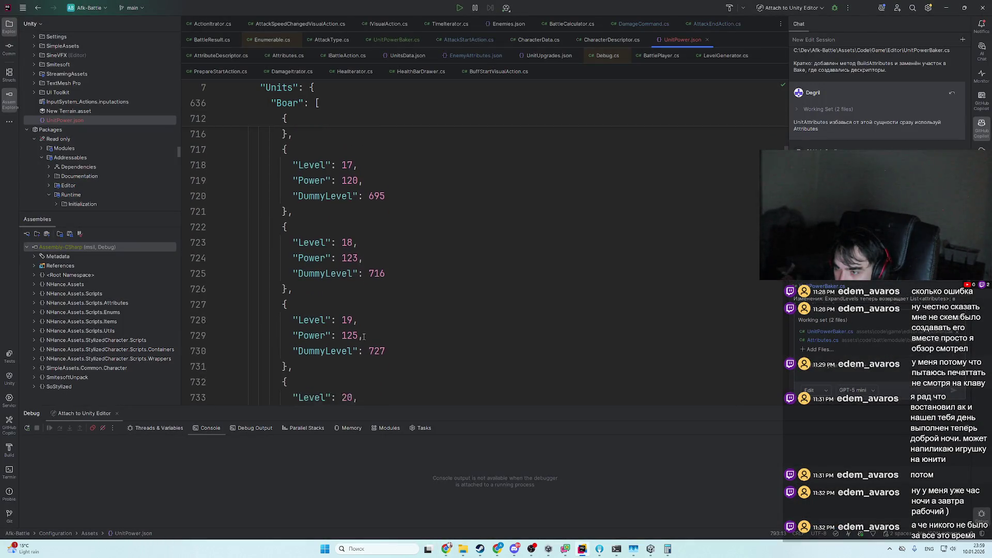
{"action": "scroll", "coordinate": [364, 337], "scroll_direction": "down", "scroll_amount": 7}
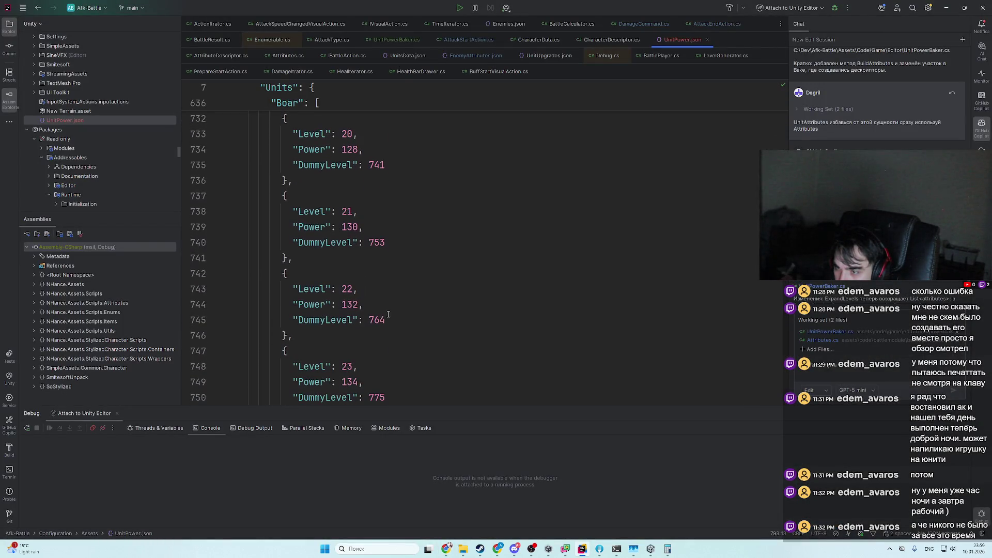
{"action": "scroll", "coordinate": [389, 305], "scroll_direction": "down", "scroll_amount": 1}
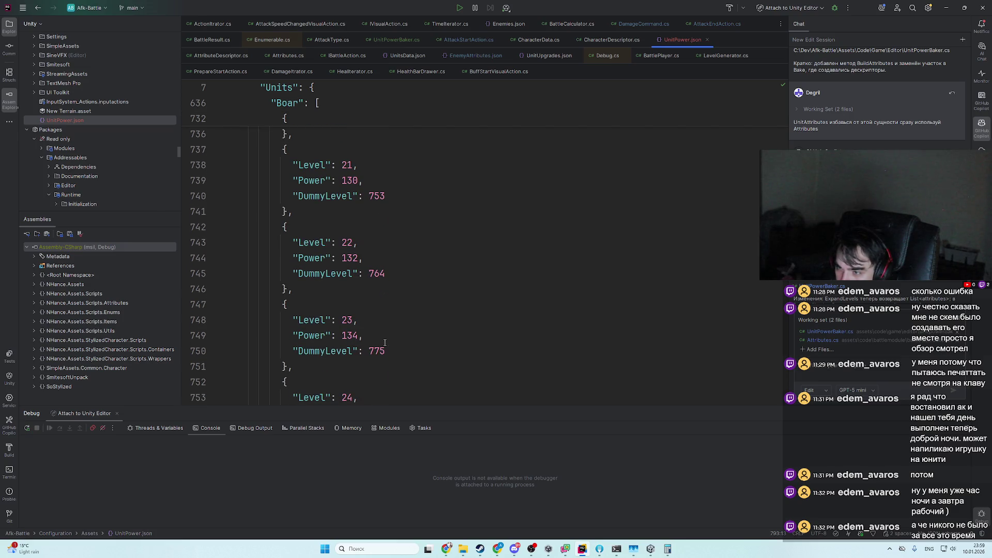
{"action": "left_click", "coordinate": [437, 342]}
{"action": "key", "text": "alt+Tab"}
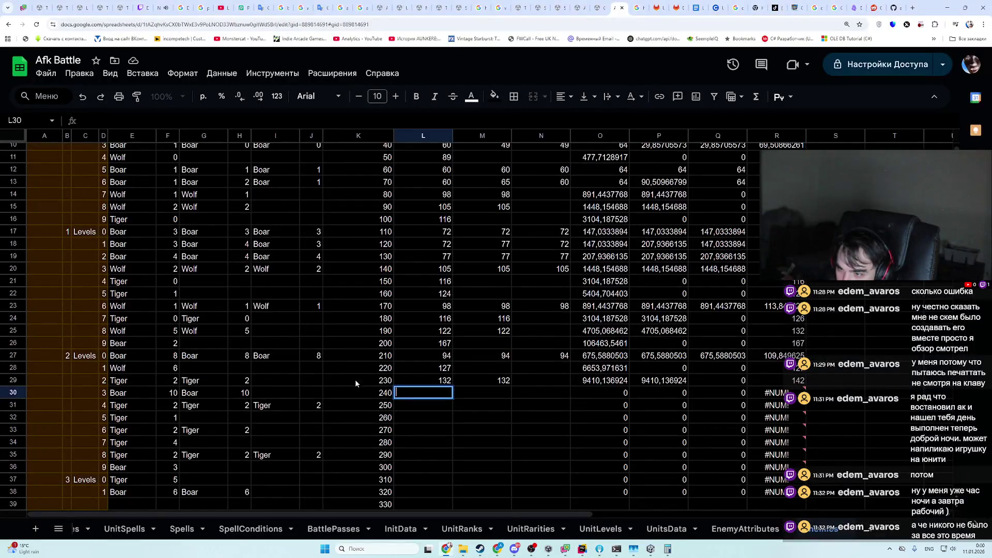
- Change the Boar levels in F30 and H30 to 22 and enter power 134 in L30
{"action": "left_click", "coordinate": [165, 395]}
{"action": "type", "text": "22"}
{"action": "left_click", "coordinate": [235, 396]}
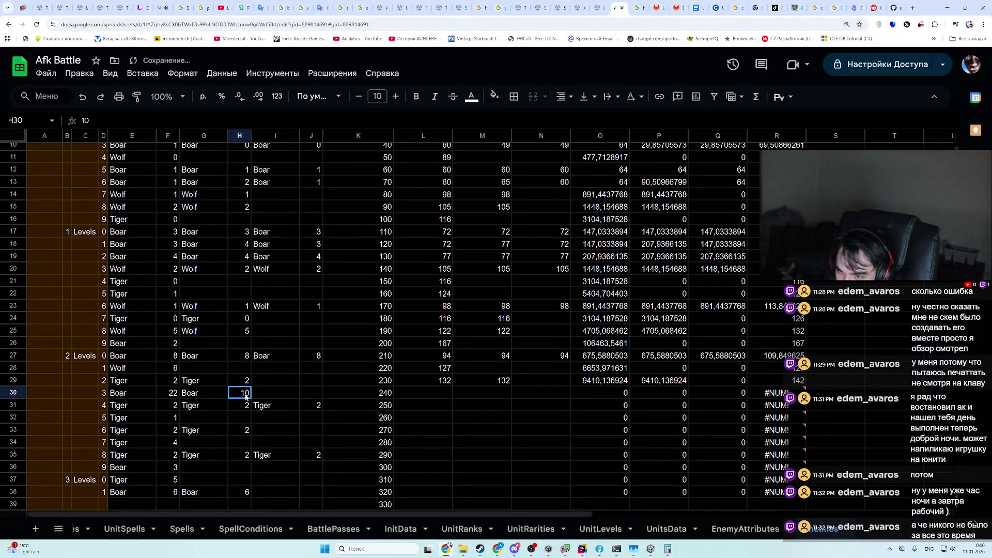
{"action": "type", "text": "22"}
{"action": "left_click", "coordinate": [442, 395]}
{"action": "key", "text": "alt+Tab"}
{"action": "key", "text": "alt+Tab"}
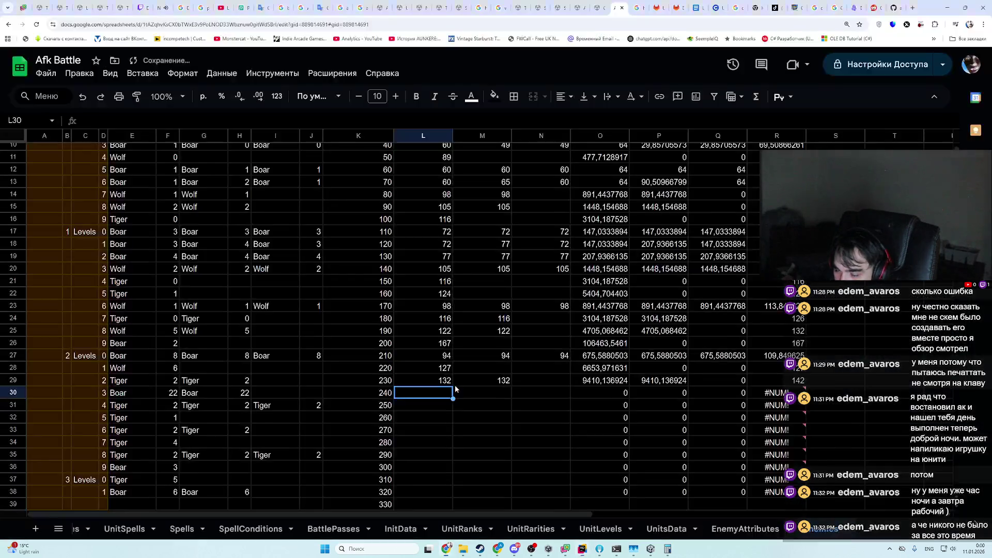
{"action": "type", "text": "134"}
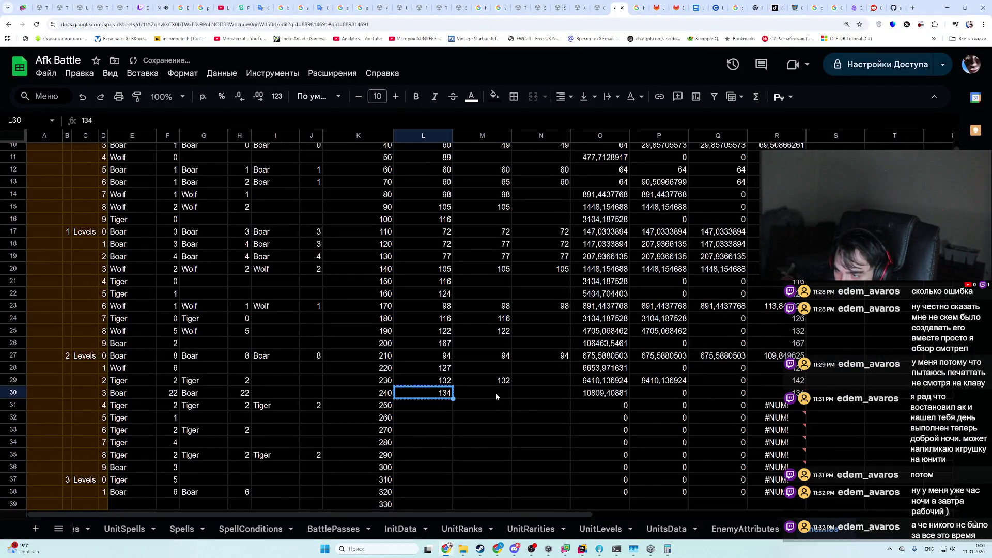
{"action": "key", "text": "Return"}
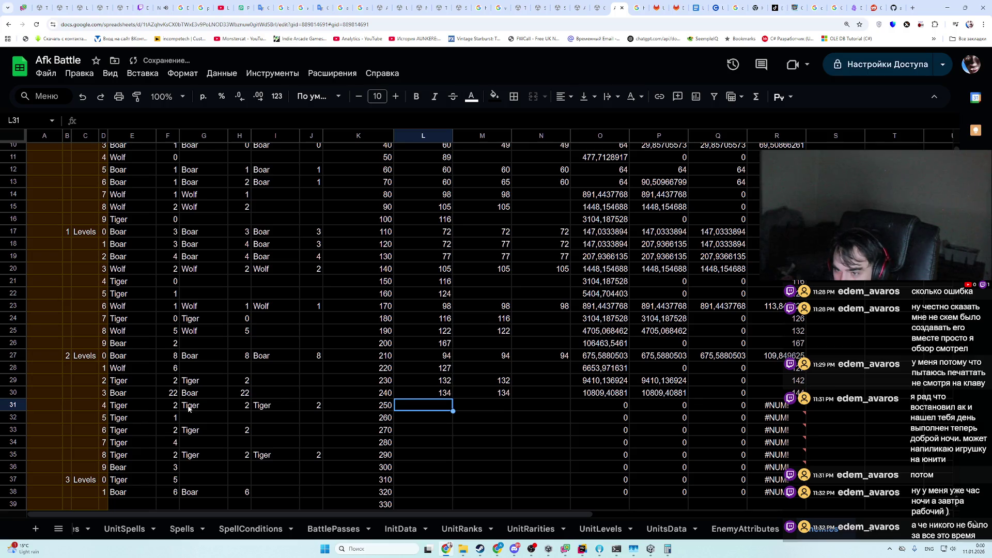
{"action": "key", "text": "alt+Tab"}
{"action": "key", "text": "alt+Tab"}
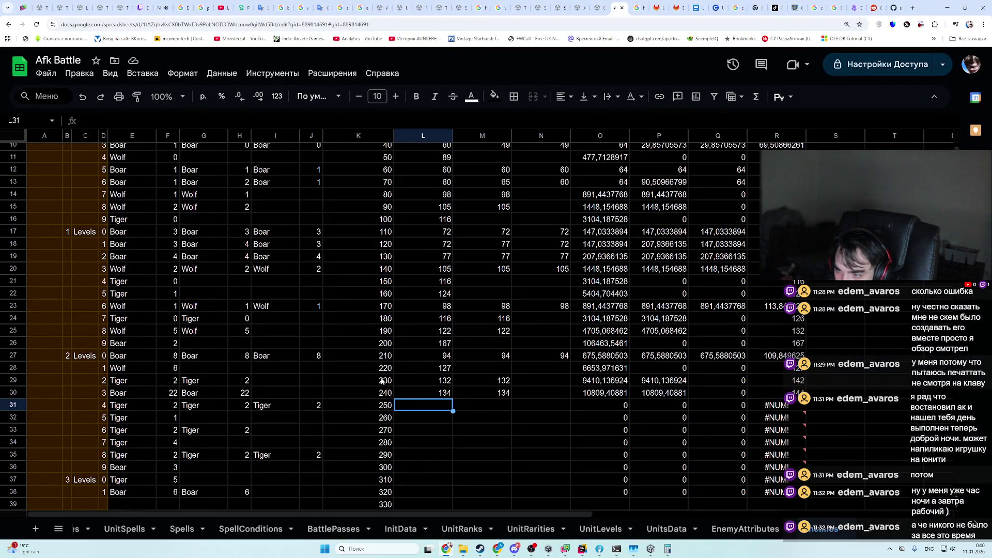
- Copy L29's 132 into L31 and M31, then check the R29 and R31 formulas
{"action": "left_click", "coordinate": [448, 382]}
{"action": "key", "text": "ctrl+c"}
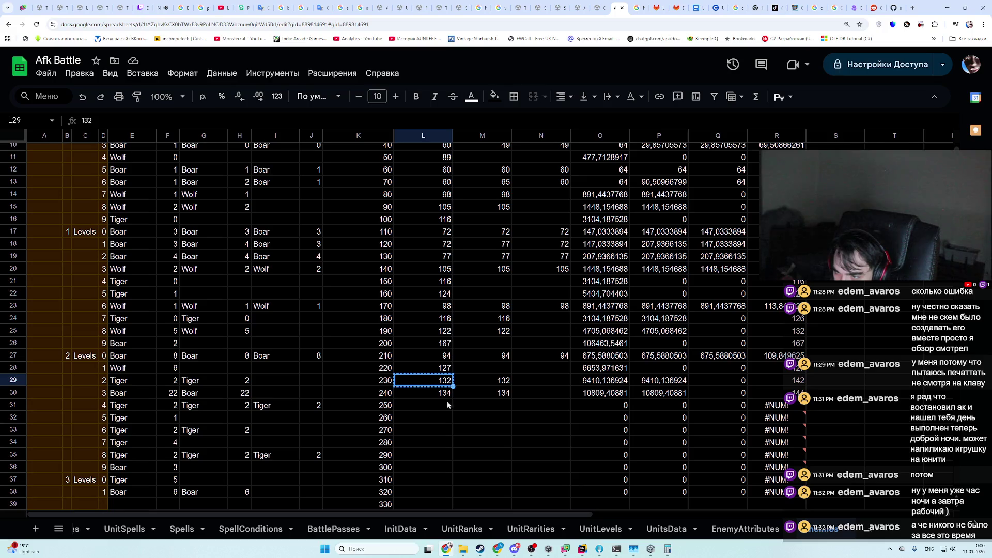
{"action": "left_click", "coordinate": [447, 406]}
{"action": "key", "text": "ctrl+v"}
{"action": "left_click", "coordinate": [503, 409]}
{"action": "key", "text": "ctrl+v"}
{"action": "left_click", "coordinate": [505, 444]}
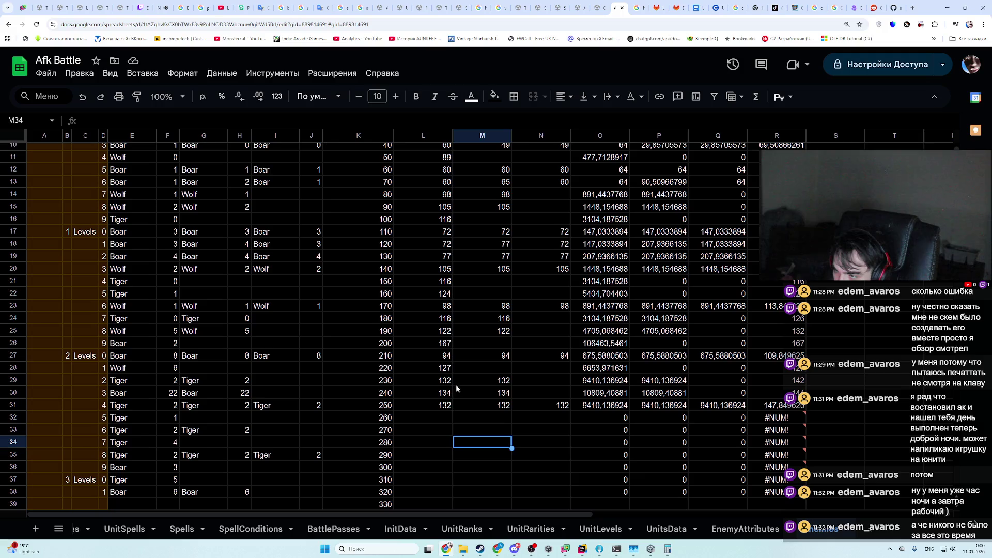
{"action": "left_click", "coordinate": [796, 383]}
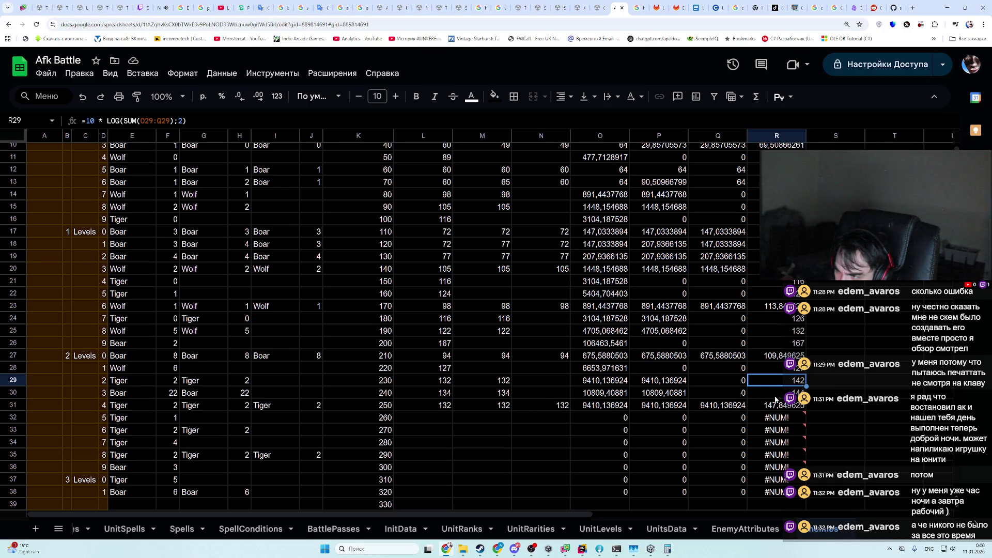
{"action": "key", "text": "Down"}
{"action": "key", "text": "Down"}
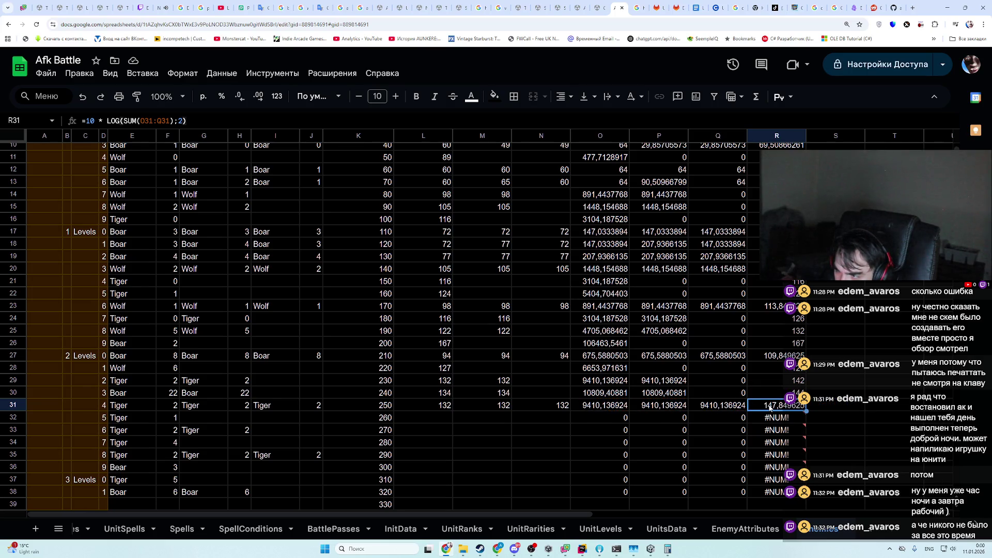
- Copy the Tiger power 124 from L22 into L32 after checking UnitPower.json
{"action": "left_click", "coordinate": [165, 421]}
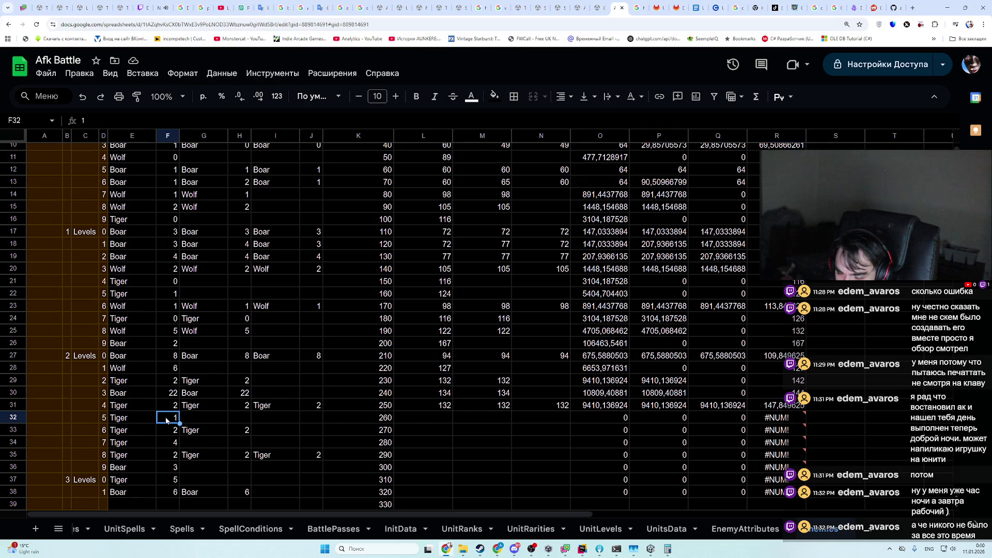
{"action": "type", "text": "5"}
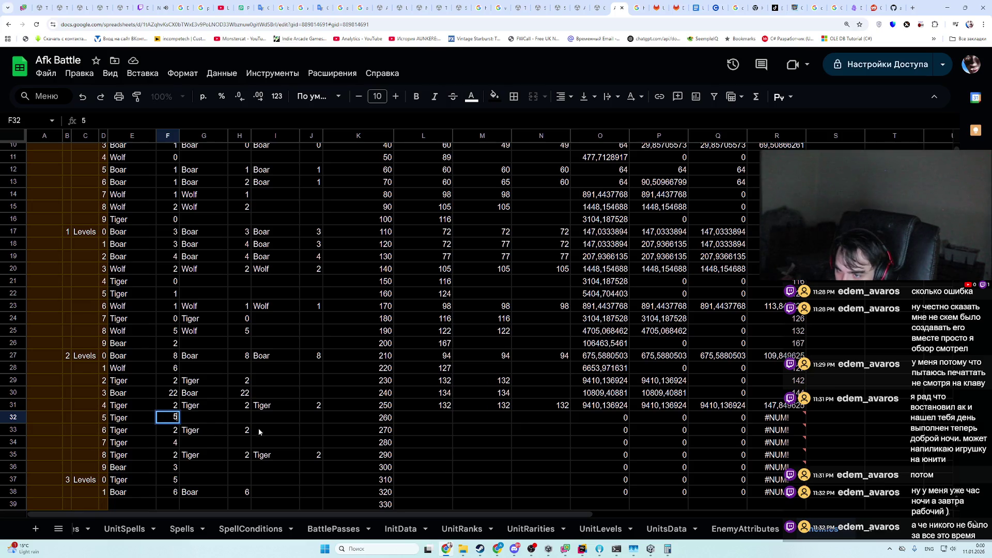
{"action": "key", "text": "Escape"}
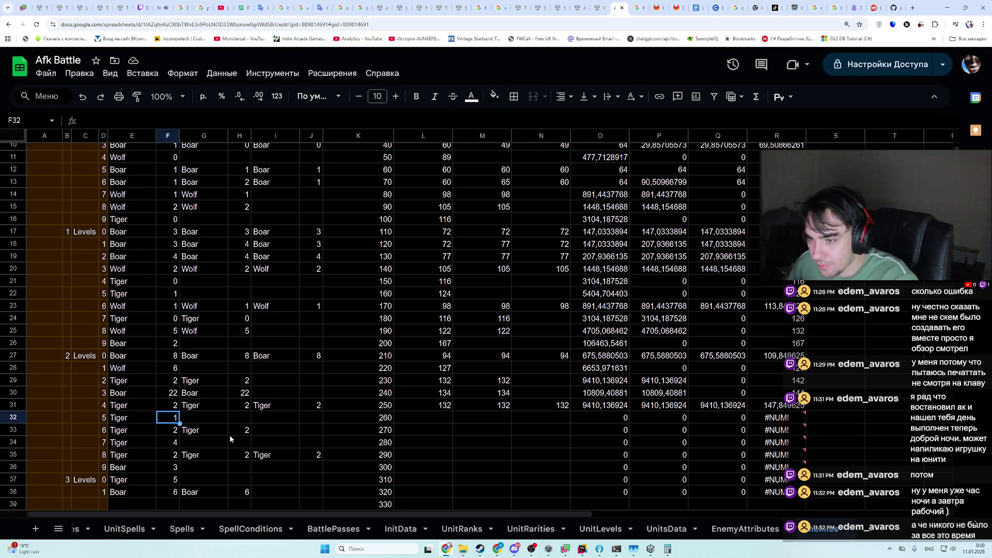
{"action": "left_click", "coordinate": [437, 420]}
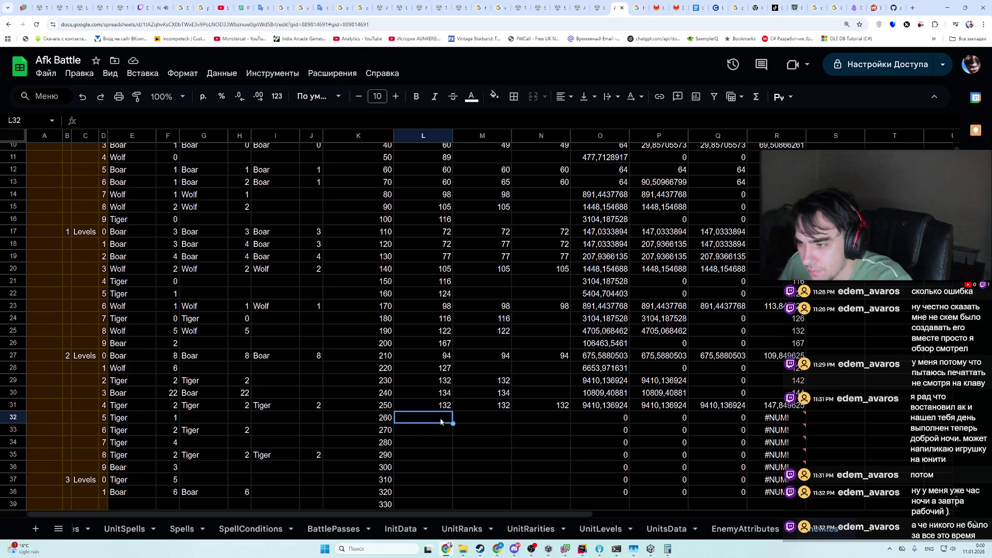
{"action": "key", "text": "alt+Tab"}
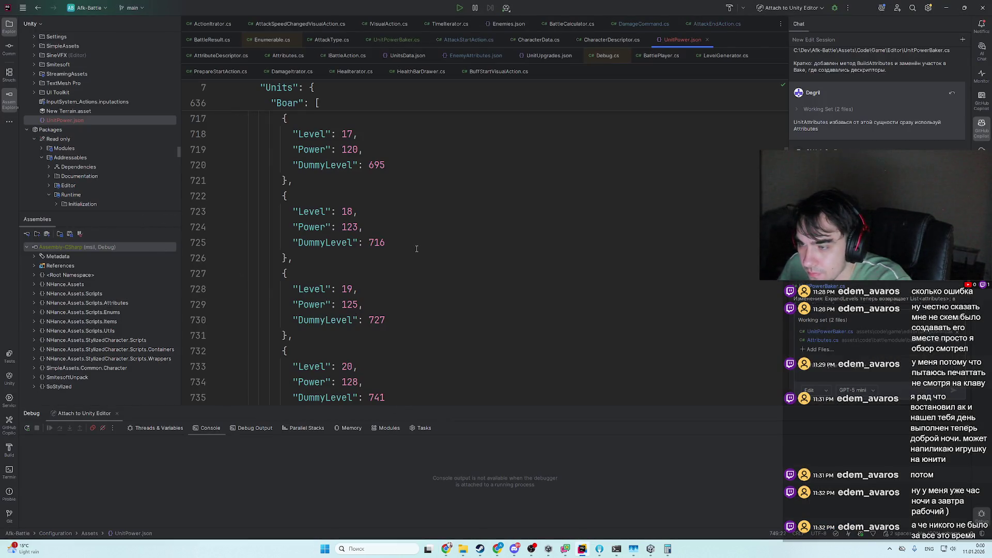
{"action": "key", "text": "alt+Tab"}
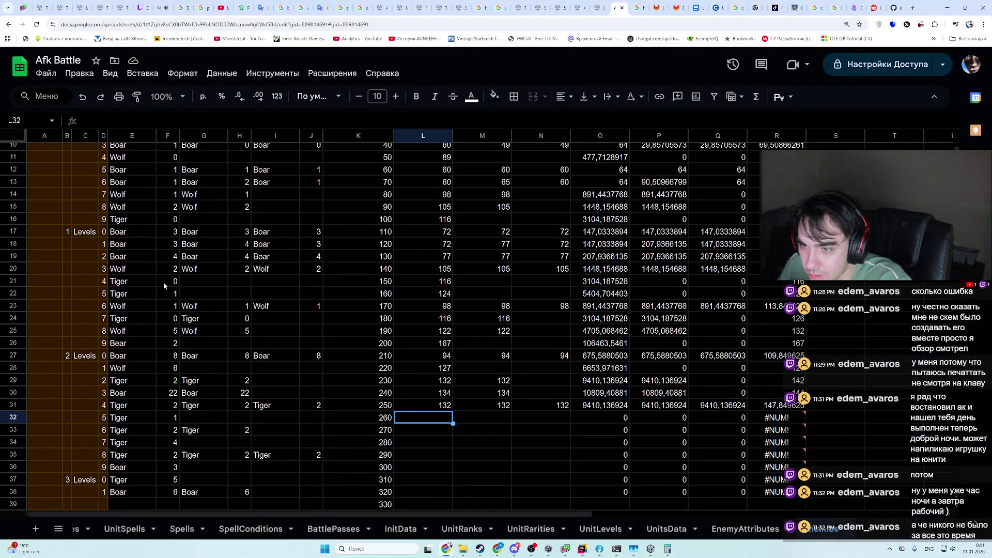
{"action": "left_click", "coordinate": [447, 293]}
{"action": "key", "text": "ctrl+c"}
{"action": "left_click", "coordinate": [448, 420]}
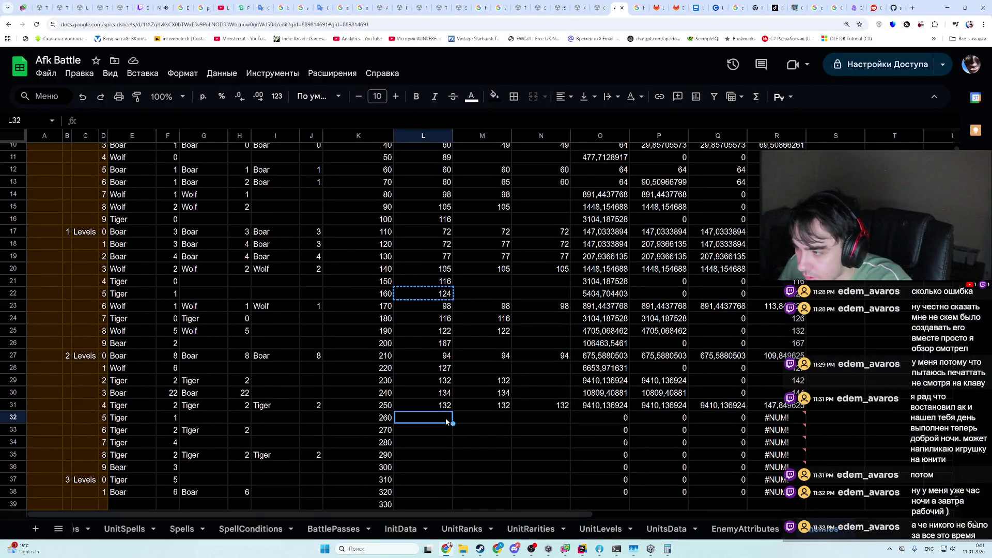
{"action": "key", "text": "ctrl+v"}
{"action": "left_click", "coordinate": [452, 436]}
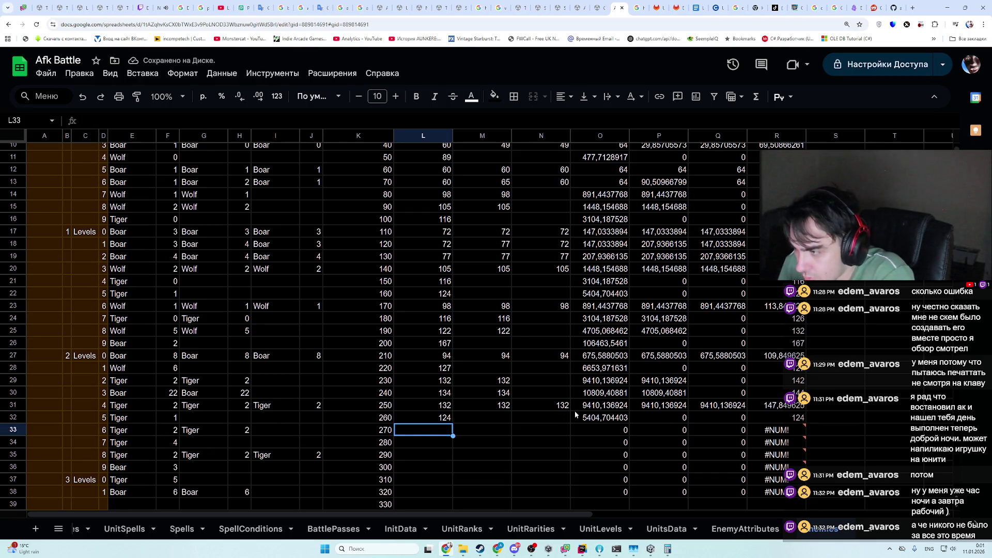
{"action": "scroll", "coordinate": [586, 322], "scroll_direction": "up", "scroll_amount": 1}
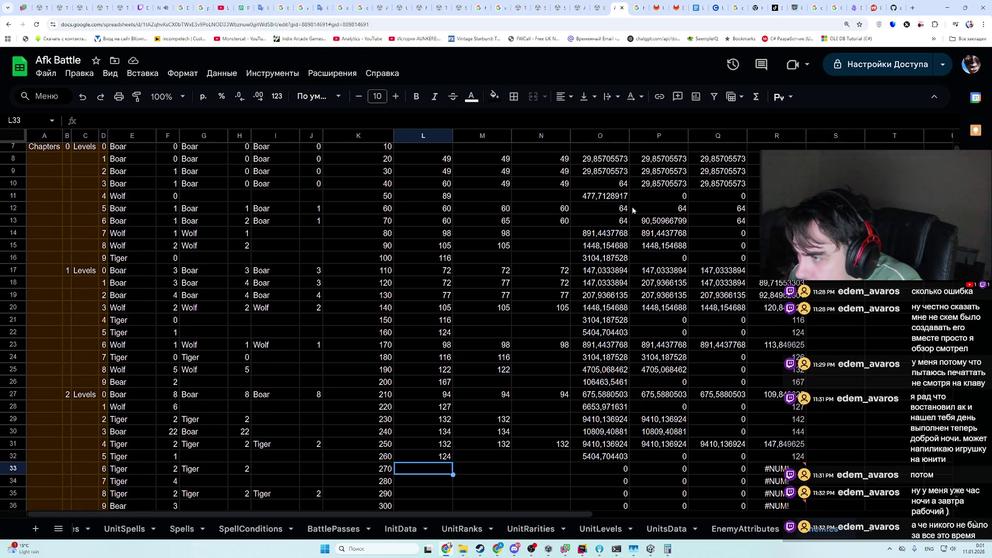
{"action": "left_click", "coordinate": [754, 209]}
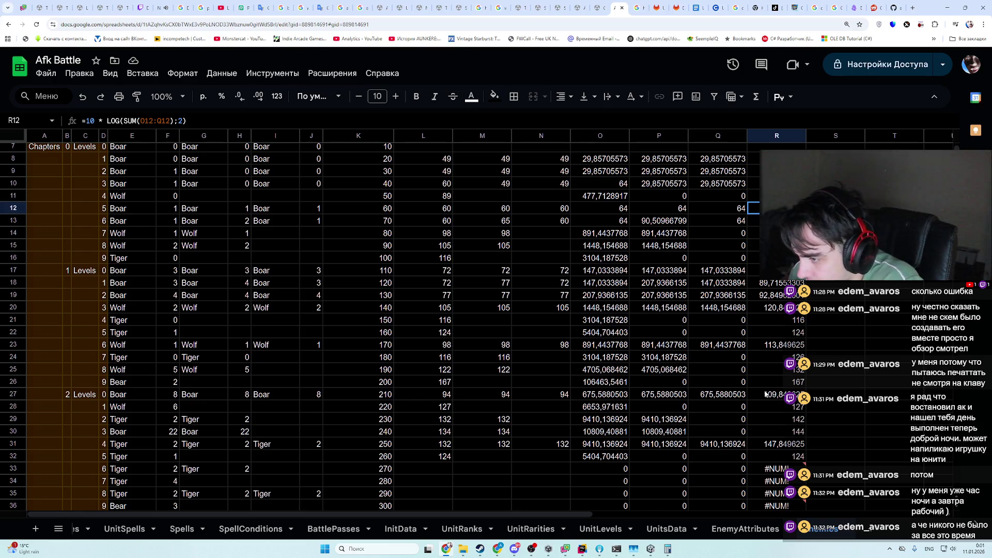
{"action": "left_click", "coordinate": [776, 447]}
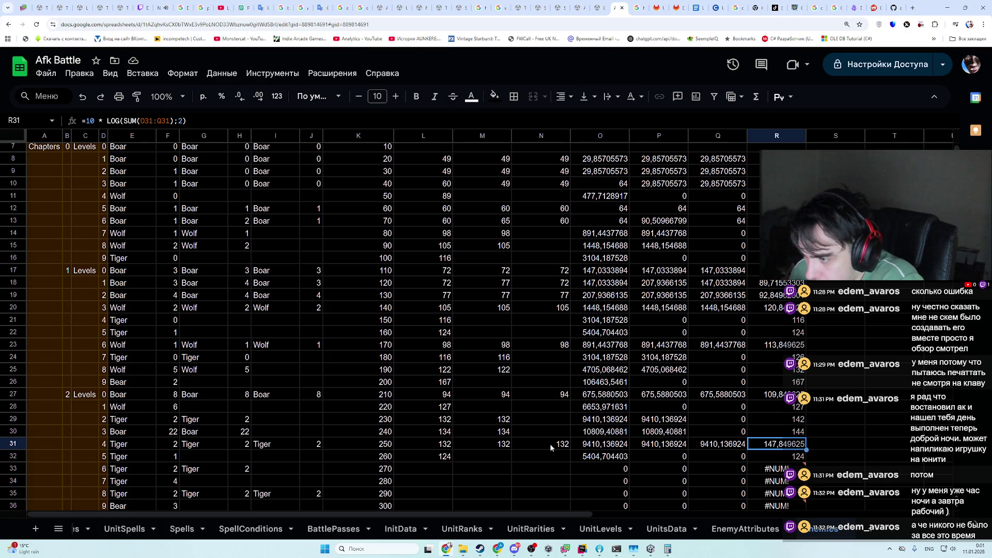
{"action": "left_click", "coordinate": [443, 457]}
{"action": "scroll", "coordinate": [442, 455], "scroll_direction": "down", "scroll_amount": 1}
{"action": "scroll", "coordinate": [441, 455], "scroll_direction": "up", "scroll_amount": 2}
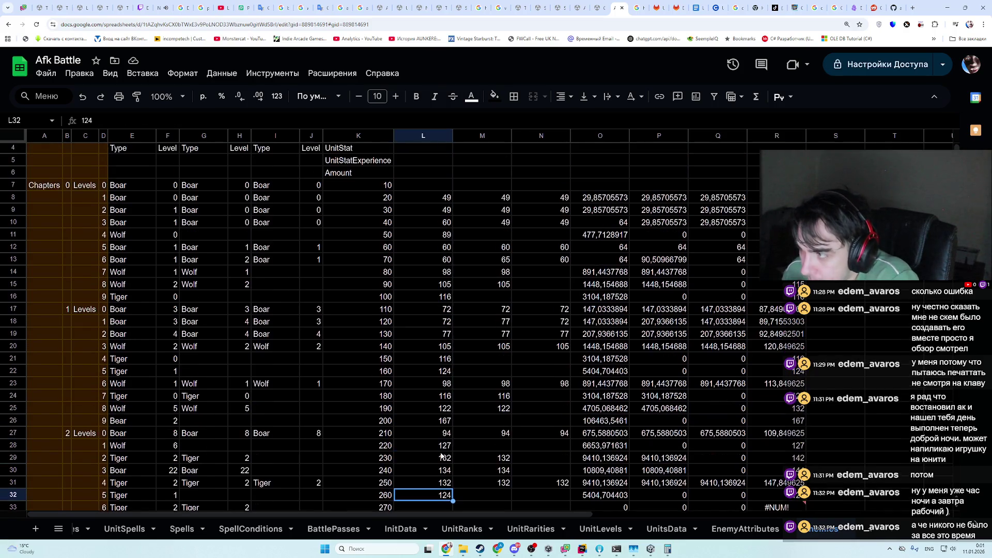
{"action": "scroll", "coordinate": [442, 454], "scroll_direction": "down", "scroll_amount": 1}
{"action": "scroll", "coordinate": [442, 455], "scroll_direction": "down", "scroll_amount": 1}
{"action": "scroll", "coordinate": [441, 455], "scroll_direction": "up", "scroll_amount": 4}
{"action": "scroll", "coordinate": [441, 455], "scroll_direction": "down", "scroll_amount": 4}
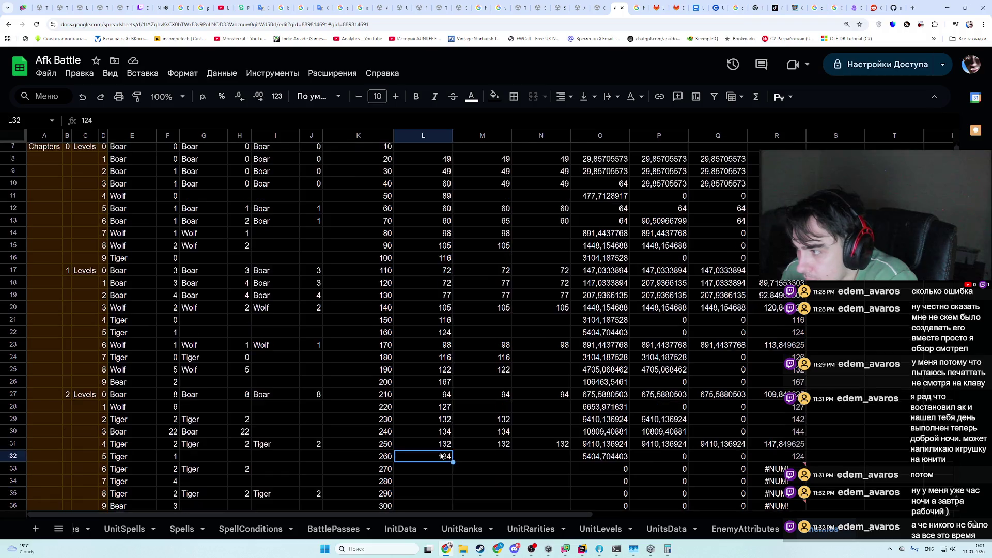
{"action": "scroll", "coordinate": [441, 454], "scroll_direction": "up", "scroll_amount": 2}
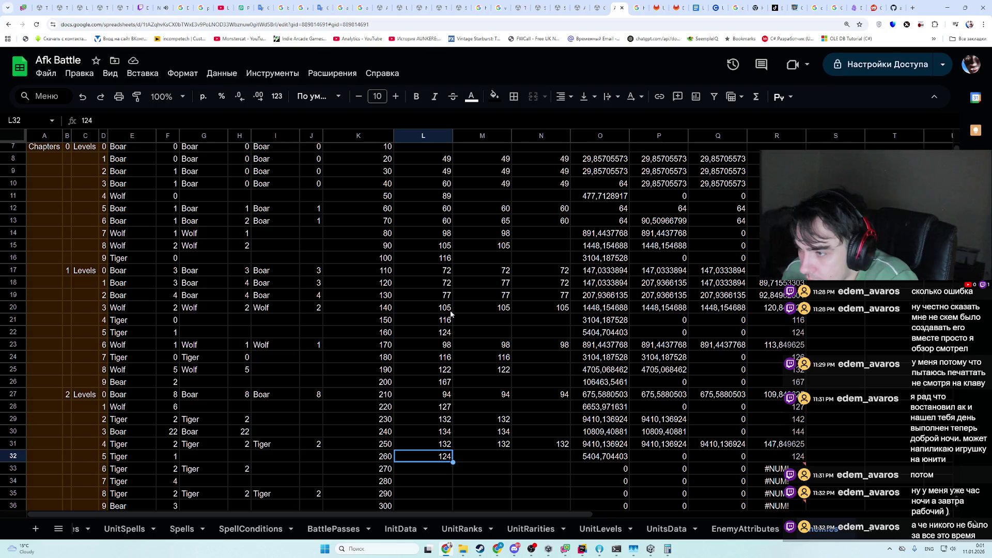
{"action": "scroll", "coordinate": [151, 395], "scroll_direction": "down", "scroll_amount": 2}
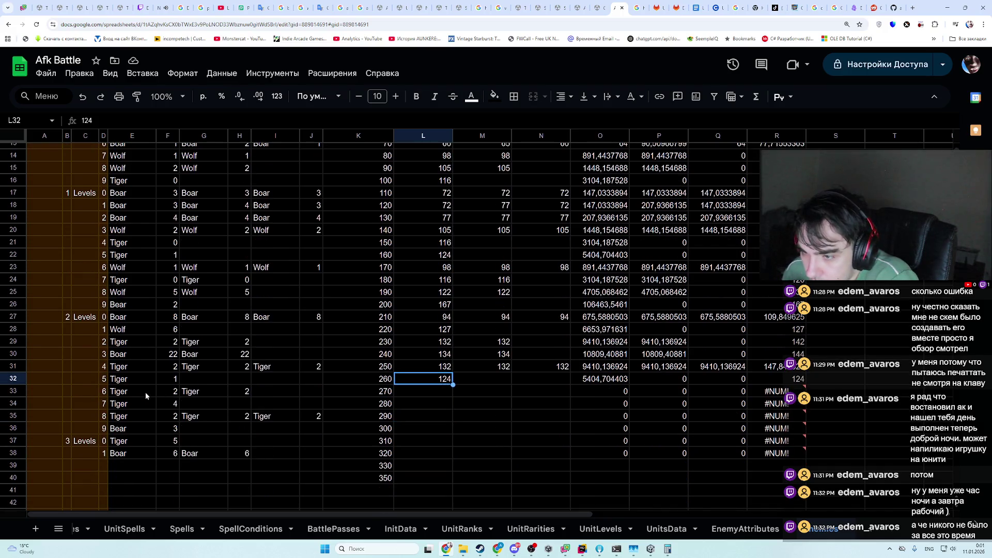
{"action": "scroll", "coordinate": [217, 396], "scroll_direction": "up", "scroll_amount": 1}
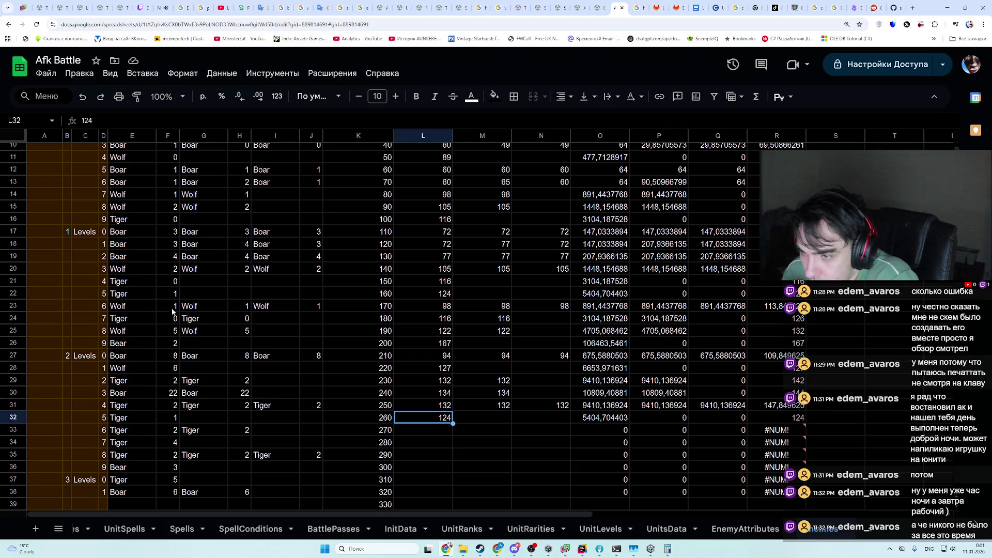
- Paste L29's Tiger power 132 into L33 and the neighbouring power cell
{"action": "left_click", "coordinate": [174, 381]}
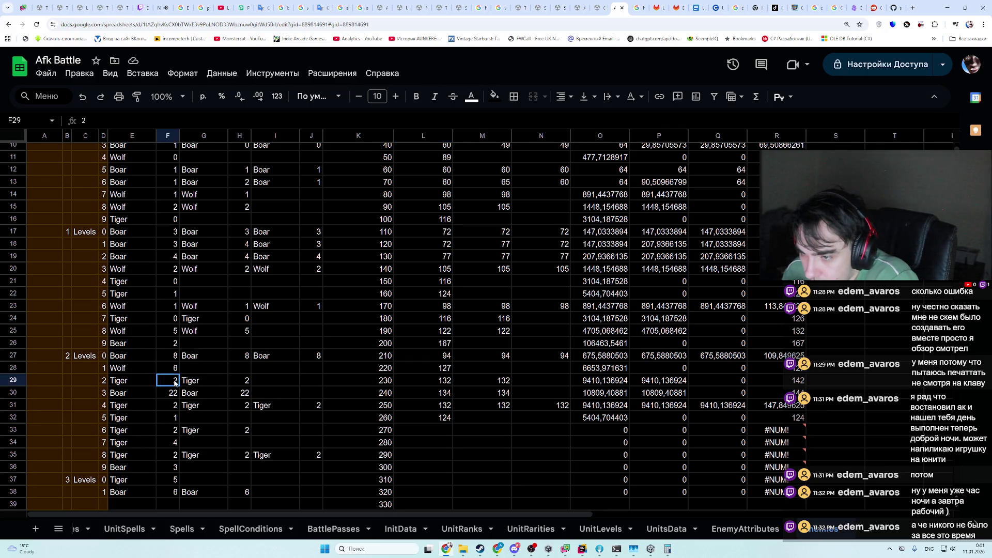
{"action": "left_click", "coordinate": [427, 382]}
{"action": "key", "text": "ctrl+c"}
{"action": "left_click", "coordinate": [443, 432]}
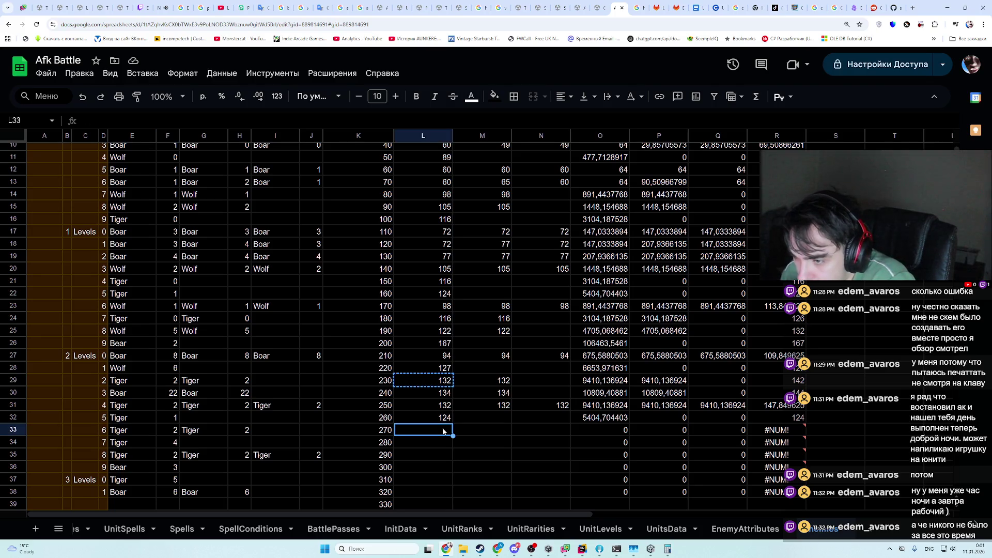
{"action": "key", "text": "ctrl+v"}
{"action": "left_click", "coordinate": [465, 434]}
{"action": "key", "text": "ctrl+v"}
{"action": "left_click", "coordinate": [458, 448]}
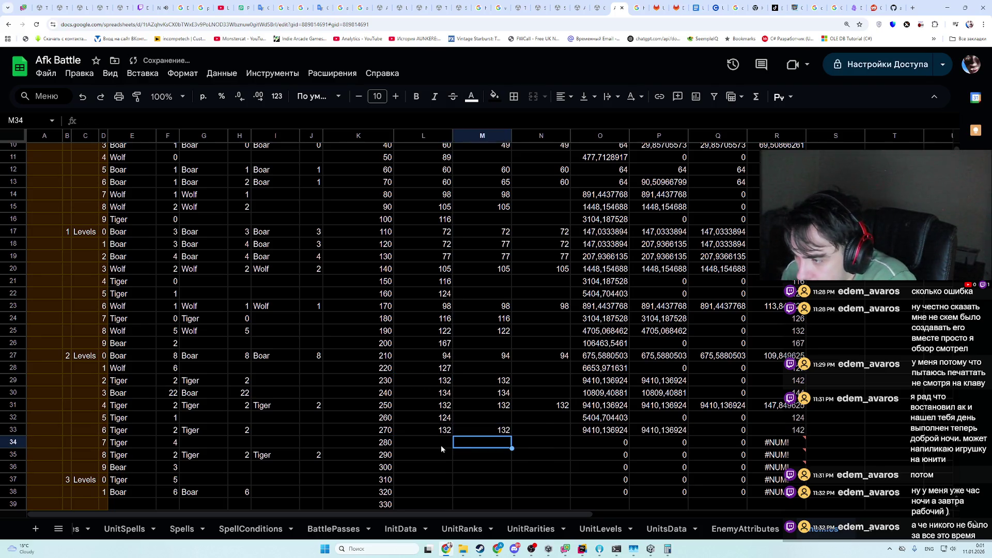
- Look up the next Tiger power in UnitPower.json and enter 144 in L34
{"action": "left_click", "coordinate": [442, 447]}
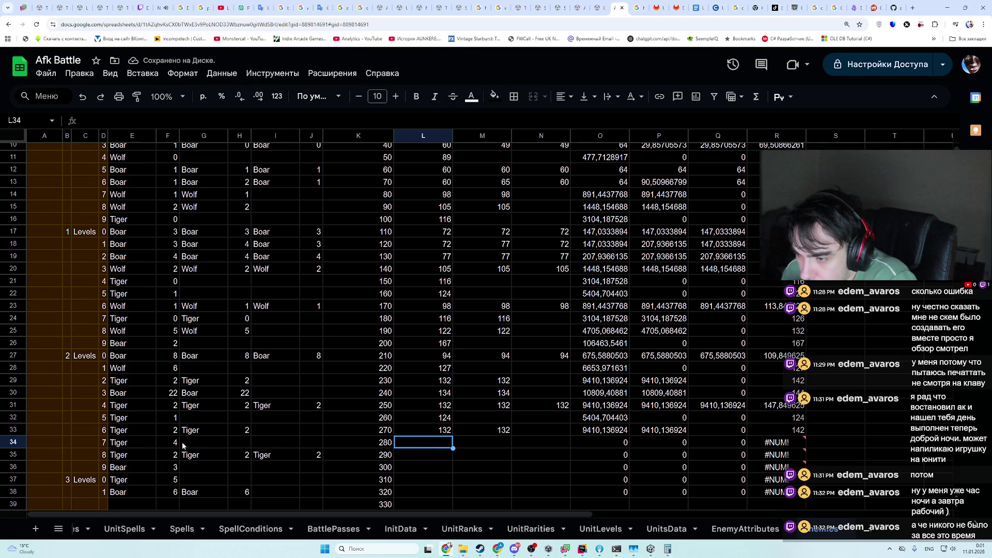
{"action": "key", "text": "alt+Tab"}
{"action": "scroll", "coordinate": [327, 336], "scroll_direction": "up", "scroll_amount": 10}
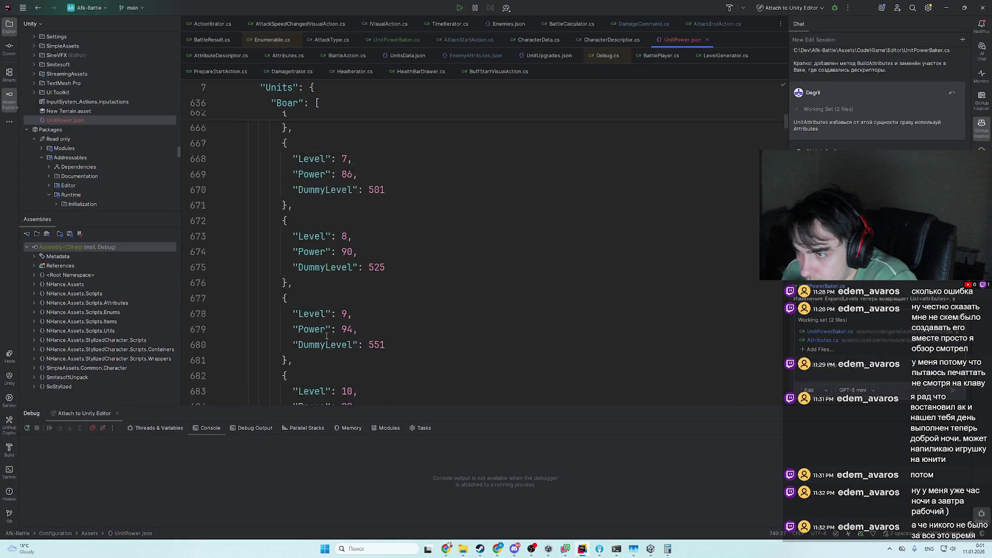
{"action": "scroll", "coordinate": [326, 336], "scroll_direction": "up", "scroll_amount": 12}
{"action": "left_click", "coordinate": [239, 258]}
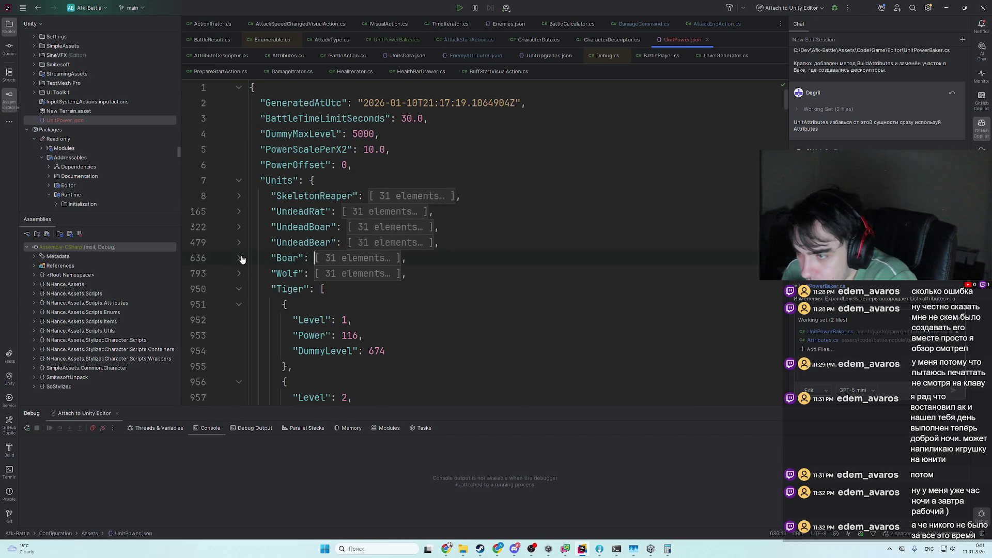
{"action": "scroll", "coordinate": [372, 319], "scroll_direction": "down", "scroll_amount": 5}
{"action": "scroll", "coordinate": [372, 320], "scroll_direction": "down", "scroll_amount": 4}
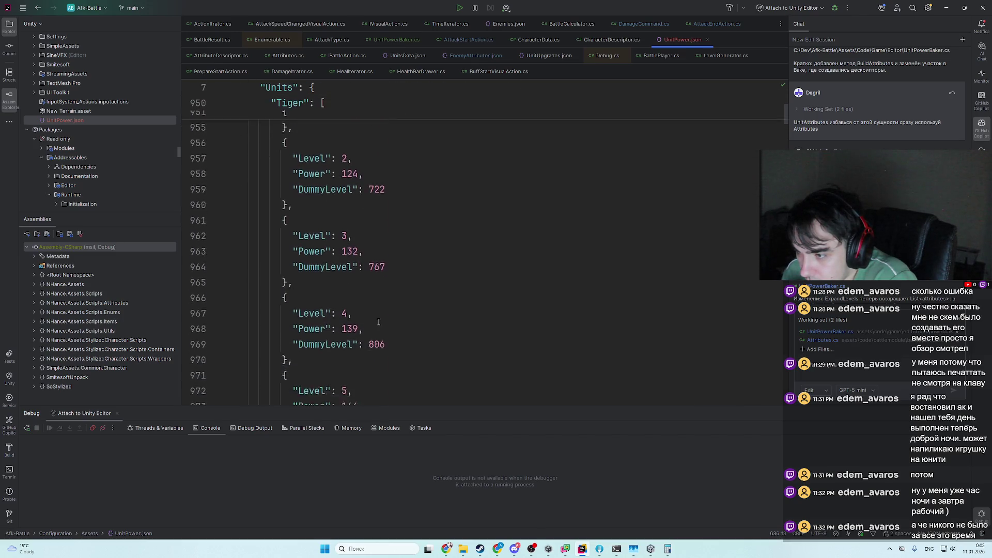
{"action": "key", "text": "alt+Tab"}
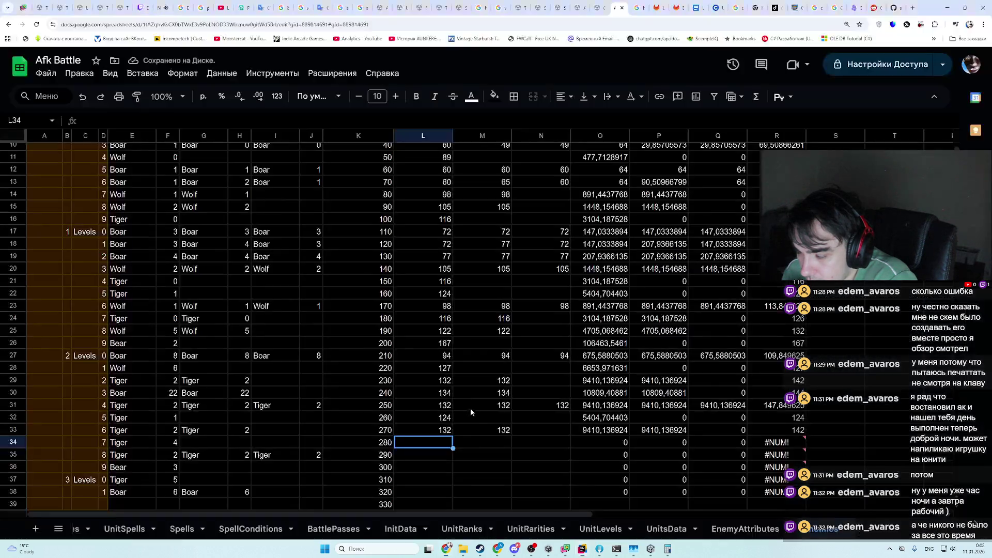
{"action": "type", "text": "15"}
{"action": "key", "text": "BackSpace"}
{"action": "type", "text": "44"}
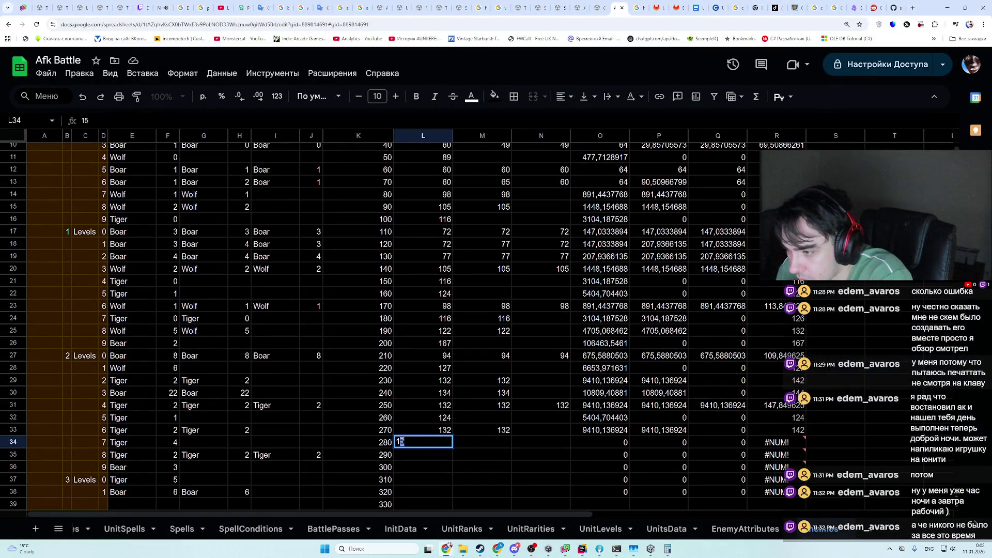
- Copy an existing 132 into L35 and move on to L36
{"action": "left_click", "coordinate": [417, 457]}
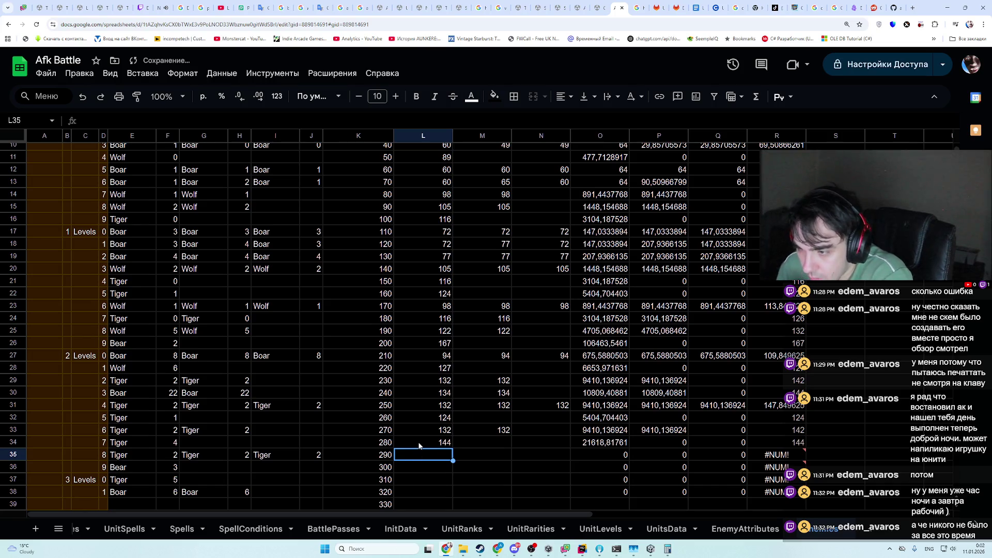
{"action": "left_click", "coordinate": [425, 430]}
{"action": "key", "text": "ctrl+c"}
{"action": "left_click", "coordinate": [428, 449]}
{"action": "key", "text": "ctrl+v"}
{"action": "left_click", "coordinate": [485, 449]}
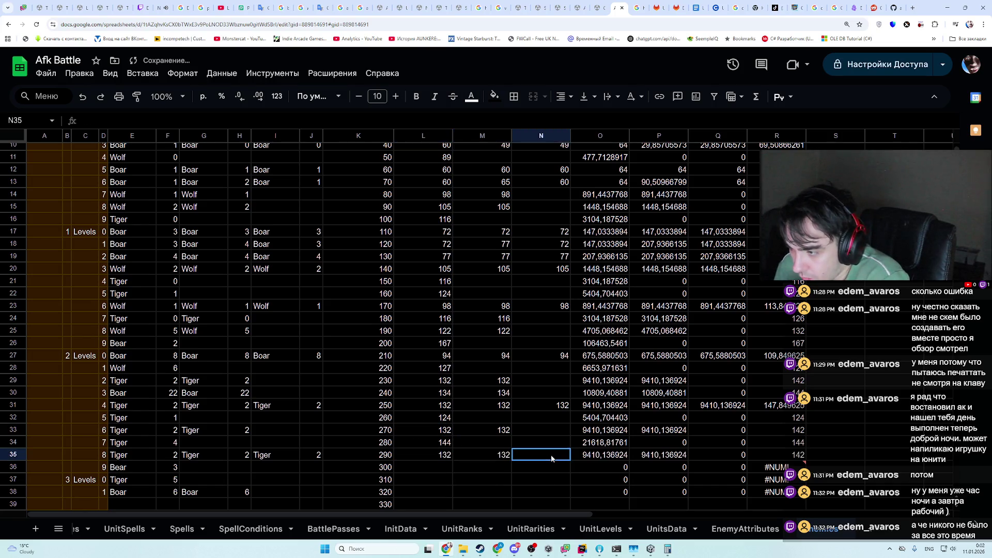
{"action": "left_click", "coordinate": [485, 470]}
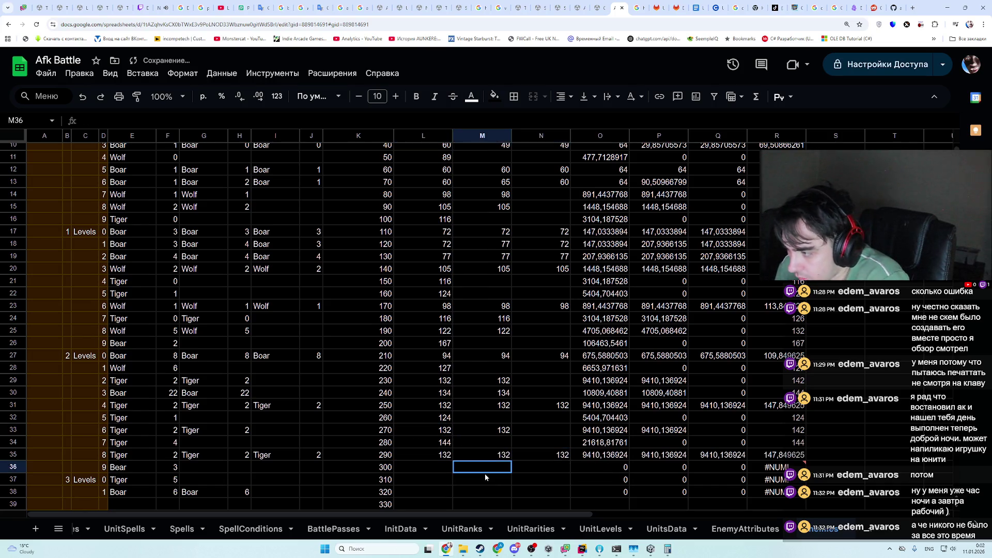
{"action": "left_click", "coordinate": [435, 468]}
- Enter Bear power 174 in L36, taken from UnitPower.json
{"action": "key", "text": "alt+Tab"}
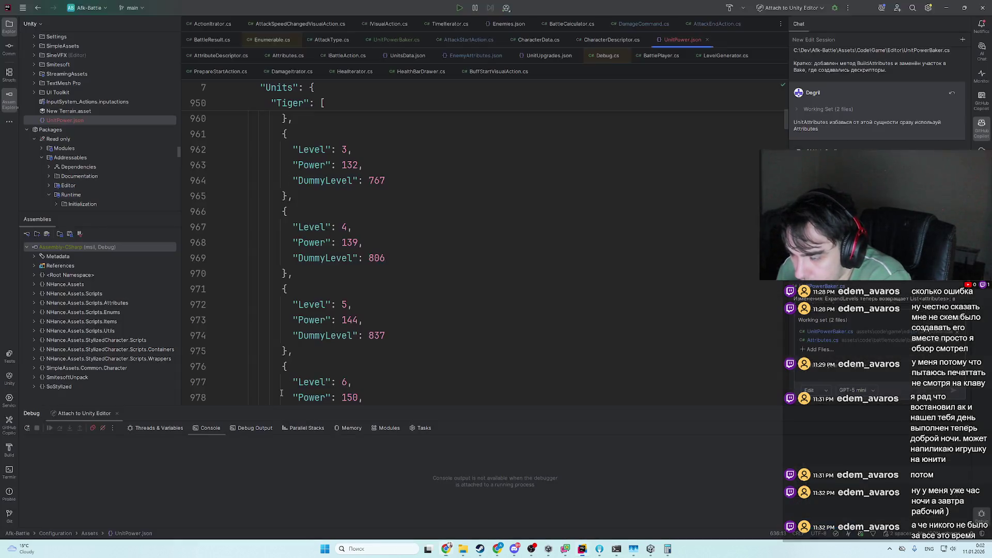
{"action": "scroll", "coordinate": [241, 291], "scroll_direction": "up", "scroll_amount": 8}
{"action": "left_click", "coordinate": [241, 291]}
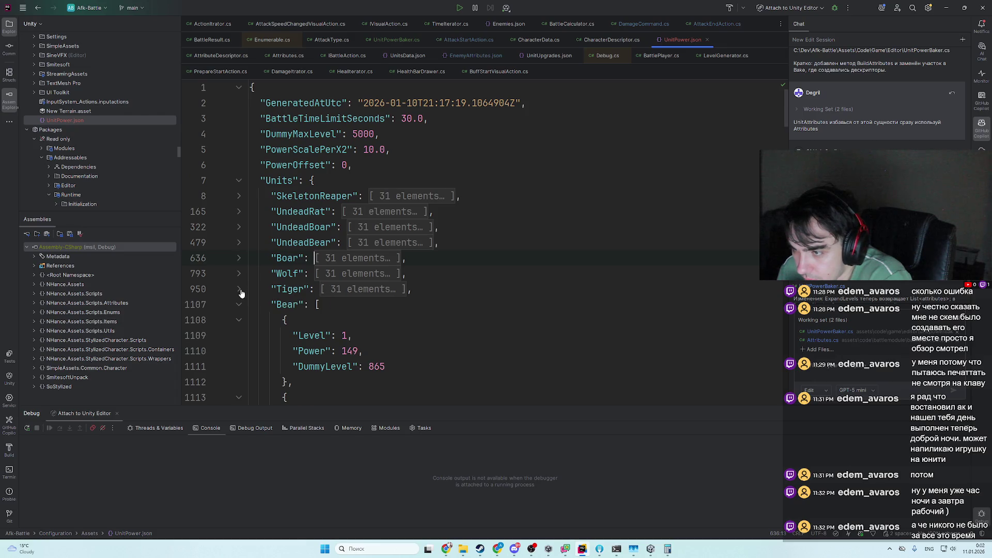
{"action": "scroll", "coordinate": [214, 256], "scroll_direction": "down", "scroll_amount": 4}
{"action": "scroll", "coordinate": [368, 344], "scroll_direction": "down", "scroll_amount": 1}
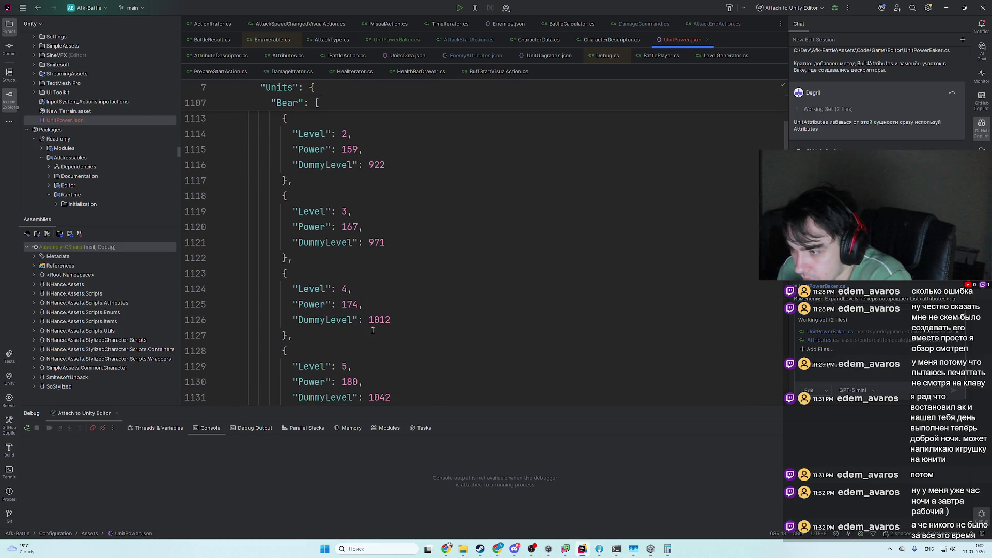
{"action": "key", "text": "alt+Tab"}
{"action": "type", "text": "174"}
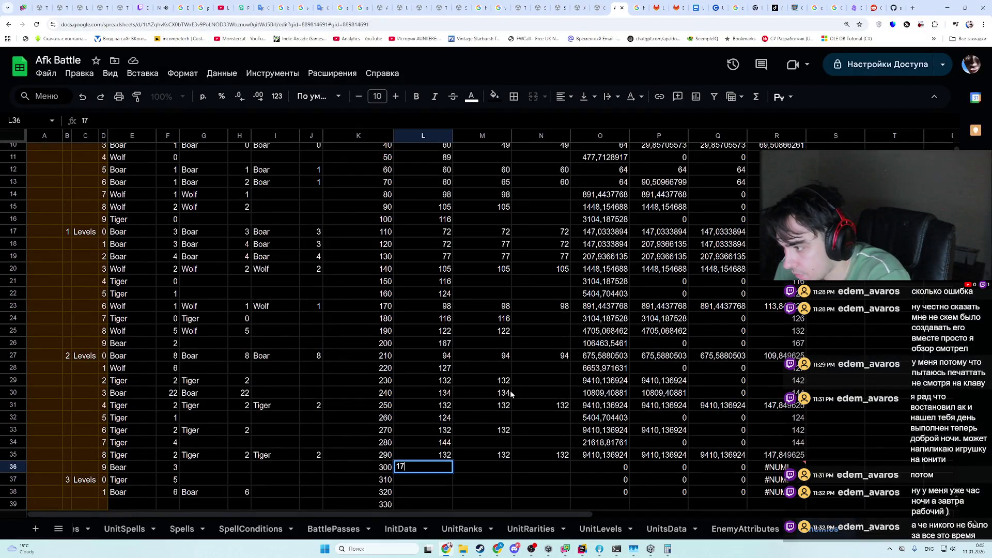
{"action": "left_click", "coordinate": [428, 482]}
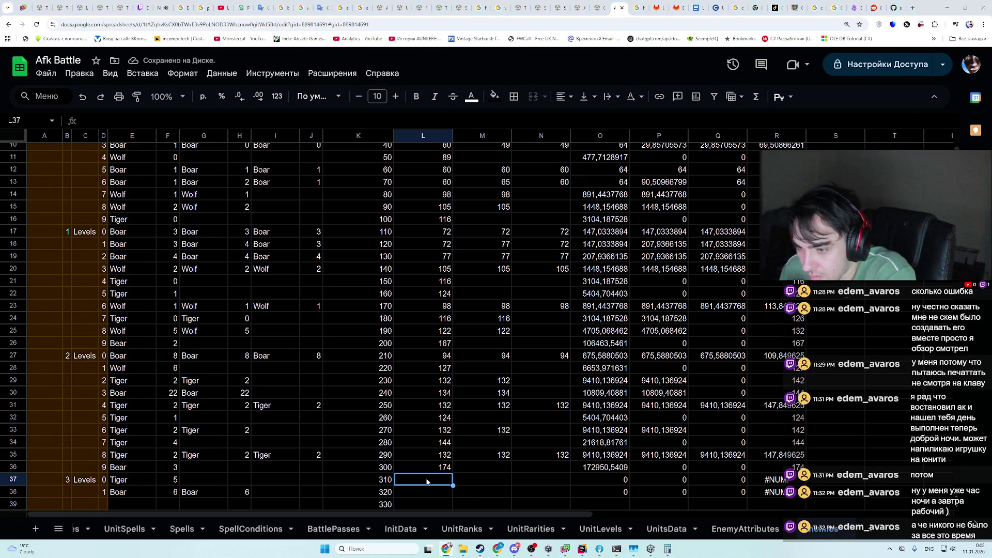
- Enter Tiger power 150 in L37 from UnitPower.json, then select row 37 and L38
{"action": "key", "text": "alt+Tab"}
{"action": "key", "text": "alt+Tab"}
{"action": "key", "text": "alt+Tab"}
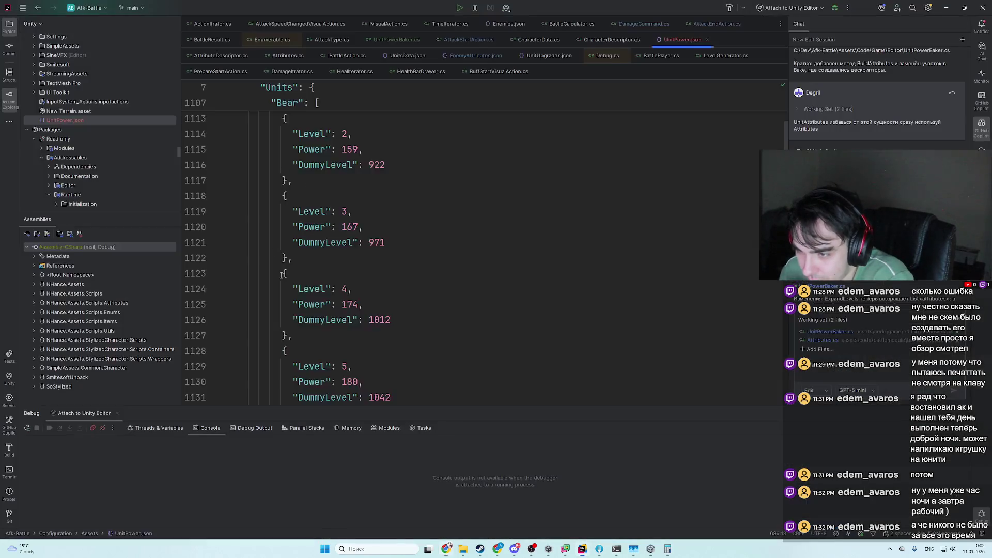
{"action": "scroll", "coordinate": [234, 289], "scroll_direction": "up", "scroll_amount": 5}
{"action": "left_click", "coordinate": [235, 290]}
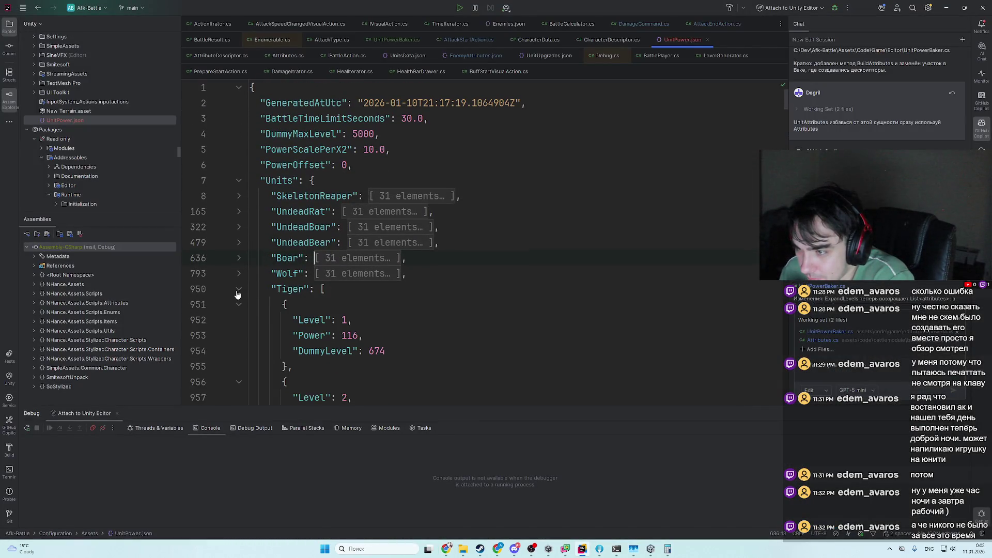
{"action": "scroll", "coordinate": [238, 289], "scroll_direction": "down", "scroll_amount": 5}
{"action": "scroll", "coordinate": [370, 306], "scroll_direction": "down", "scroll_amount": 3}
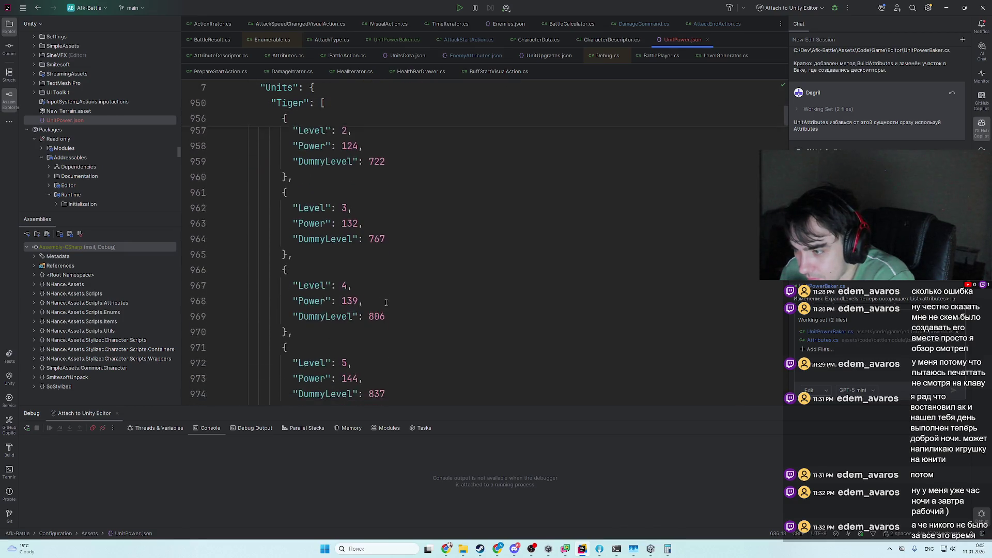
{"action": "key", "text": "alt+Tab"}
{"action": "type", "text": "15"}
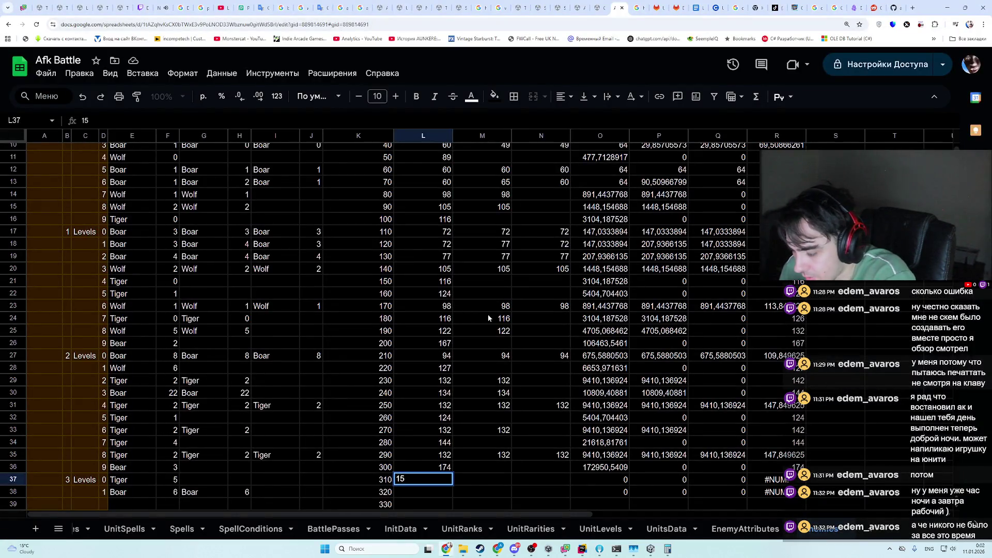
{"action": "type", "text": "0"}
{"action": "key", "text": "Return"}
{"action": "scroll", "coordinate": [423, 488], "scroll_direction": "down", "scroll_amount": 1}
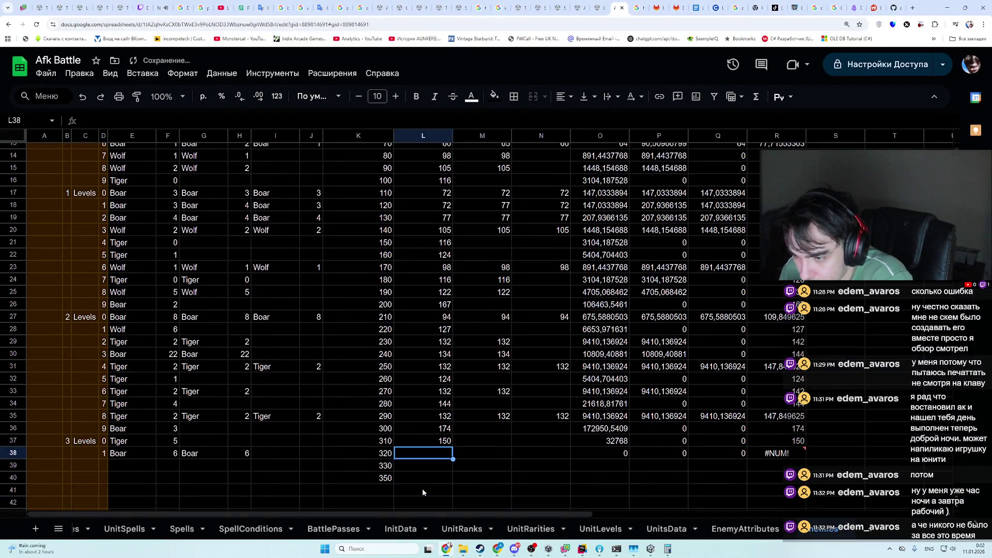
{"action": "left_click_drag", "start_coordinate": [127, 440], "coordinate": [442, 446]}
{"action": "left_click", "coordinate": [423, 454]}
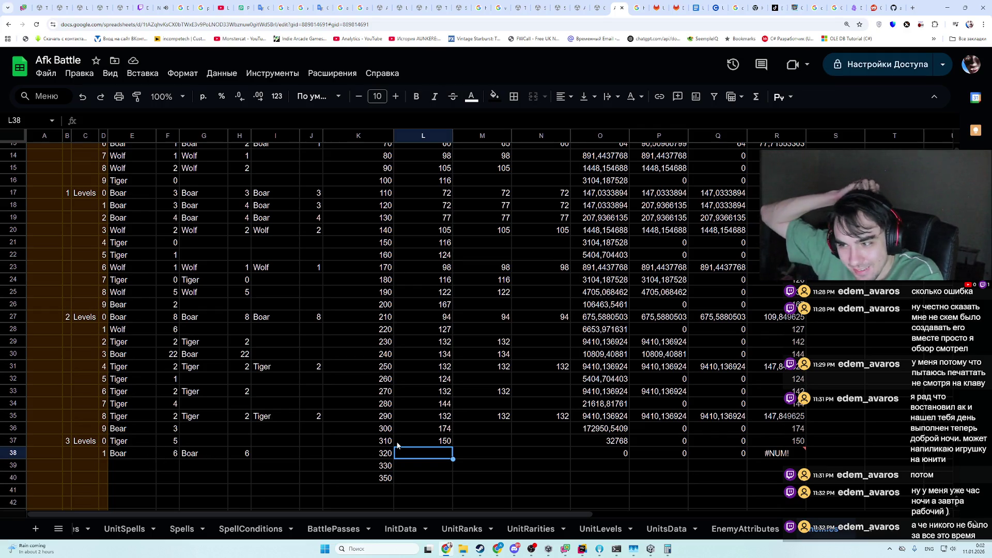
{"action": "scroll", "coordinate": [418, 435], "scroll_direction": "down", "scroll_amount": 1}
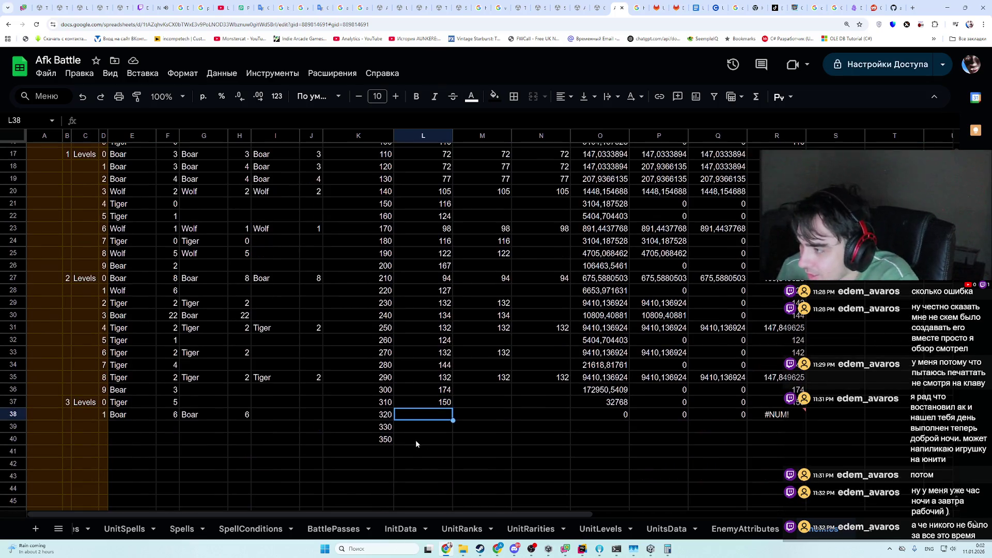
{"action": "scroll", "coordinate": [417, 444], "scroll_direction": "up", "scroll_amount": 2}
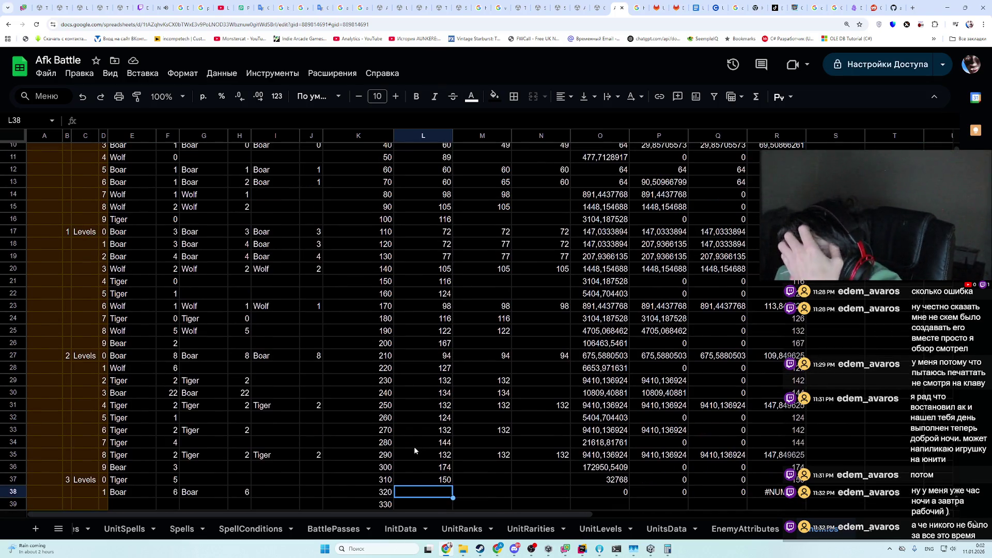
{"action": "scroll", "coordinate": [414, 447], "scroll_direction": "up", "scroll_amount": 3}
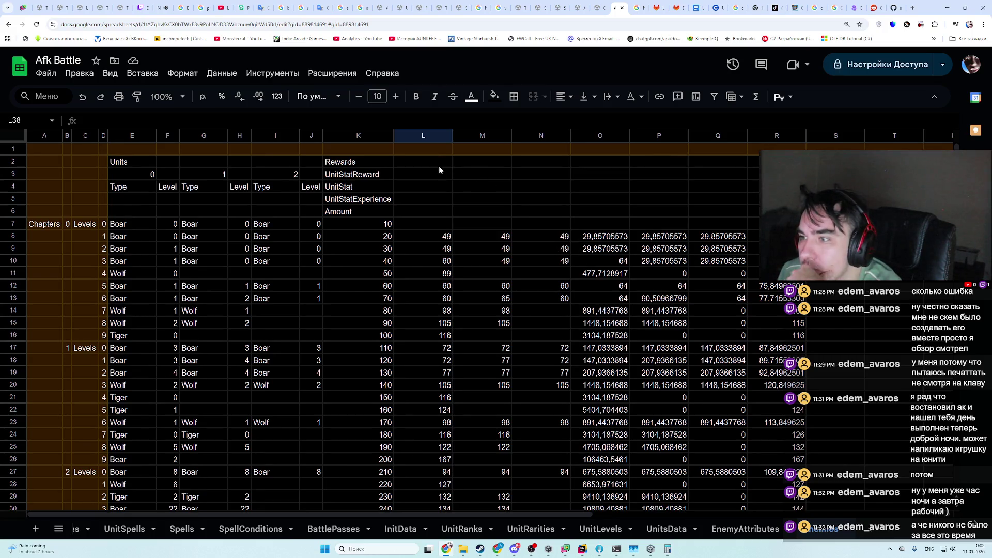
{"action": "scroll", "coordinate": [424, 207], "scroll_direction": "down", "scroll_amount": 4}
{"action": "scroll", "coordinate": [417, 287], "scroll_direction": "up", "scroll_amount": 4}
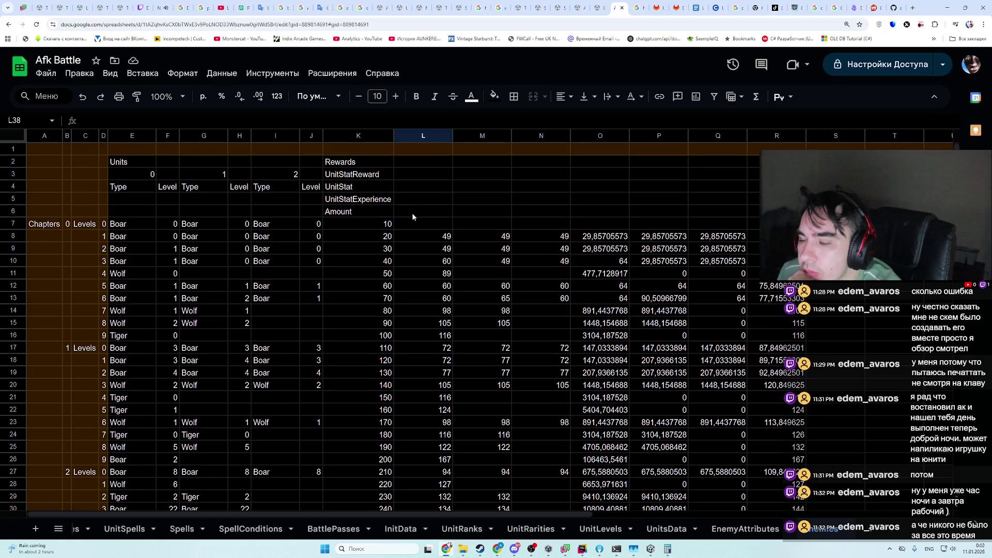
{"action": "left_click", "coordinate": [413, 213]}
{"action": "scroll", "coordinate": [414, 216], "scroll_direction": "down", "scroll_amount": 5}
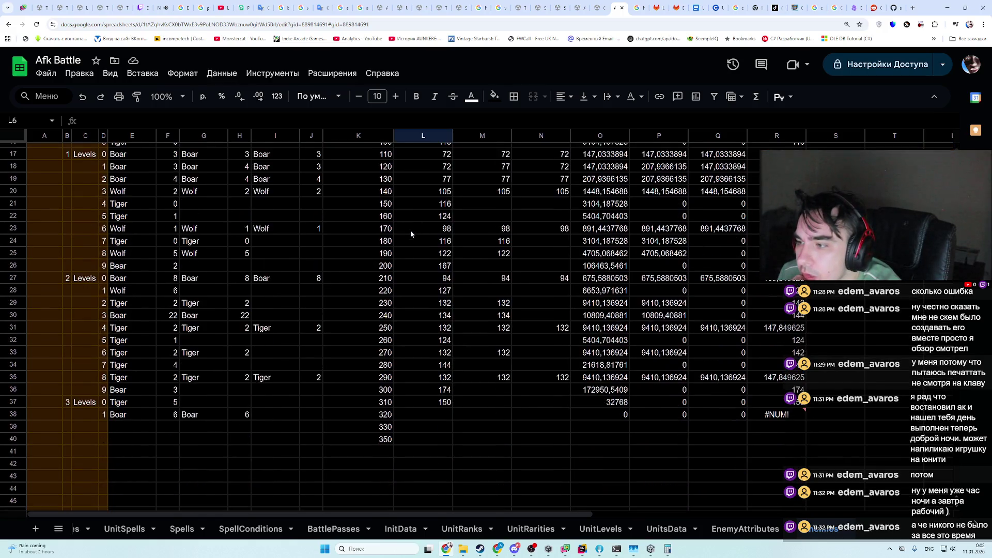
{"action": "scroll", "coordinate": [410, 233], "scroll_direction": "up", "scroll_amount": 2}
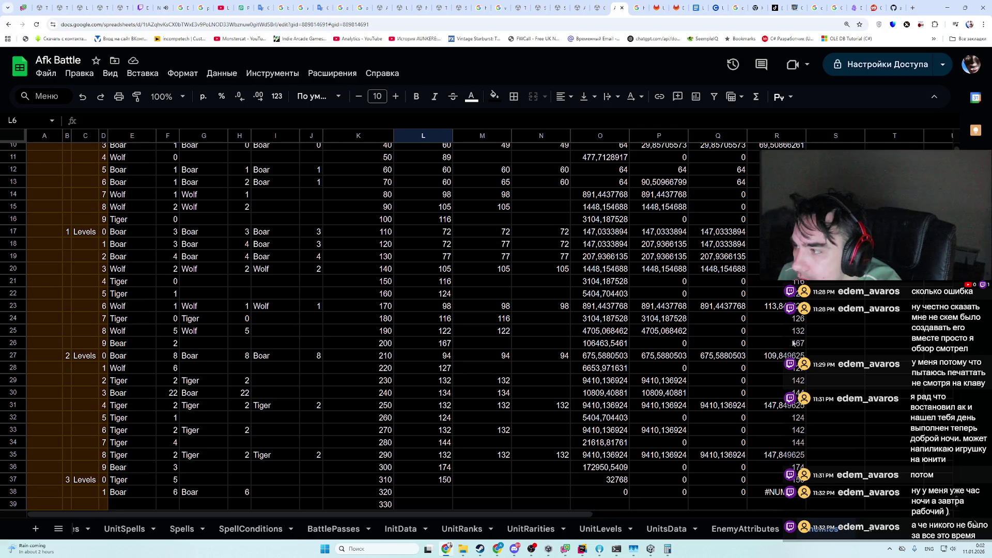
{"action": "left_click_drag", "start_coordinate": [775, 269], "coordinate": [144, 268]}
- Set the first Wolf level in F20 to 0
{"action": "left_click", "coordinate": [163, 274]}
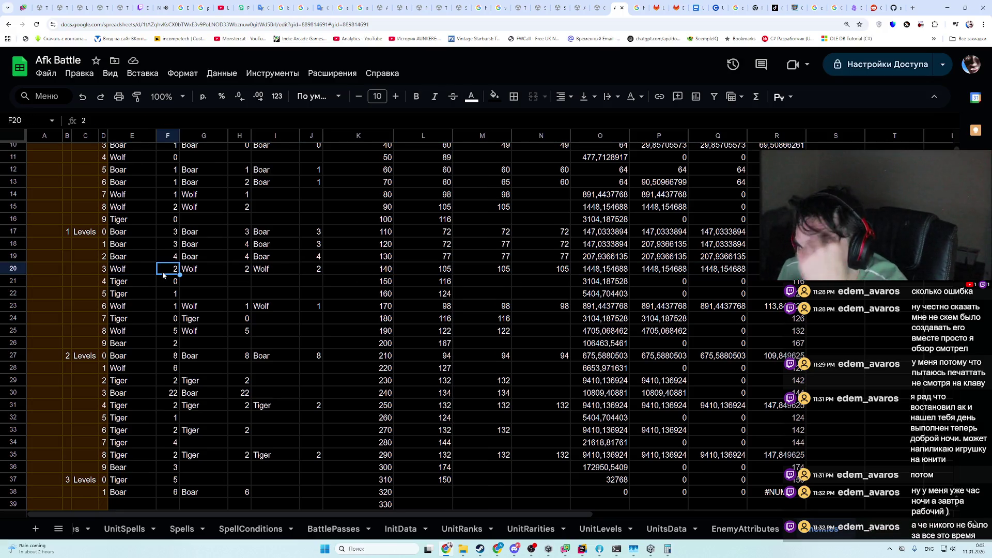
{"action": "type", "text": "1"}
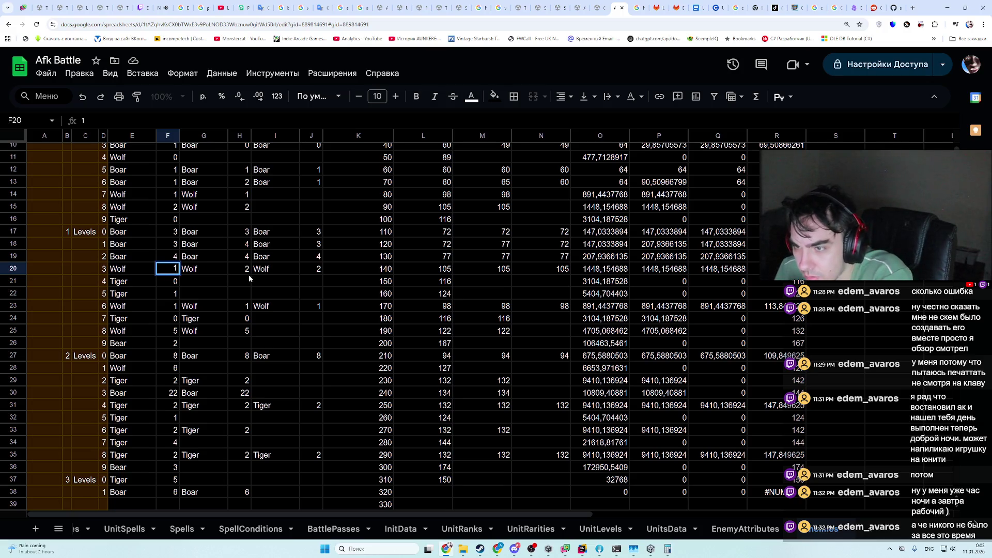
{"action": "key", "text": "BackSpace"}
{"action": "type", "text": "0"}
{"action": "key", "text": "Return"}
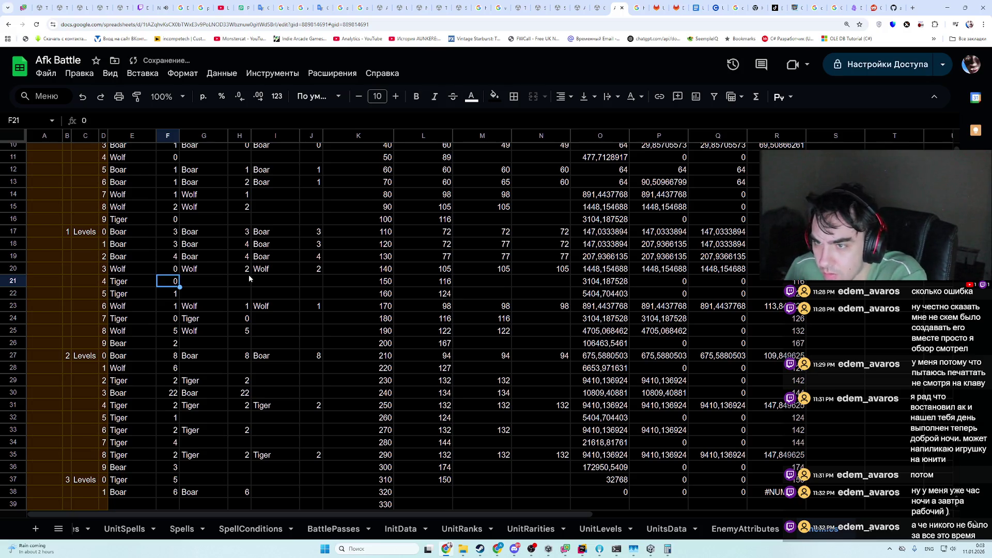
- Copy F20's 0 into H20 and J20, then check reference Wolf row 11
{"action": "scroll", "coordinate": [254, 281], "scroll_direction": "up", "scroll_amount": 1}
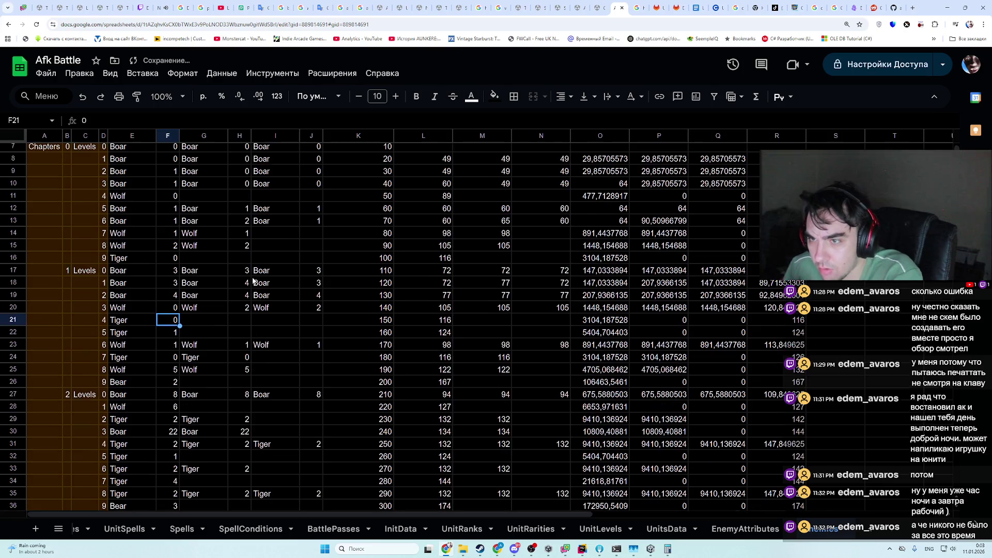
{"action": "left_click", "coordinate": [162, 308]}
{"action": "key", "text": "ctrl+c"}
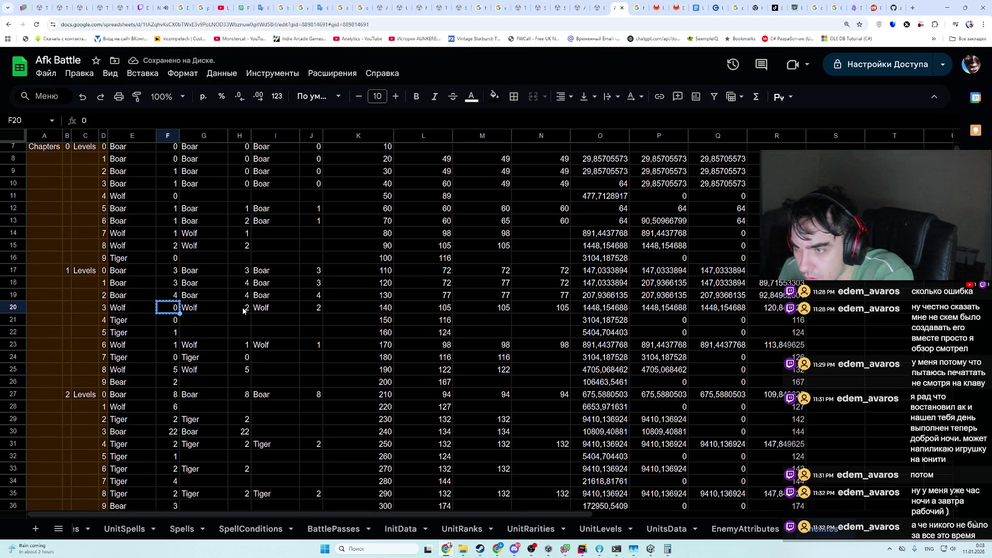
{"action": "left_click", "coordinate": [239, 308]}
{"action": "key", "text": "ctrl+v"}
{"action": "left_click", "coordinate": [307, 310]}
{"action": "key", "text": "ctrl+v"}
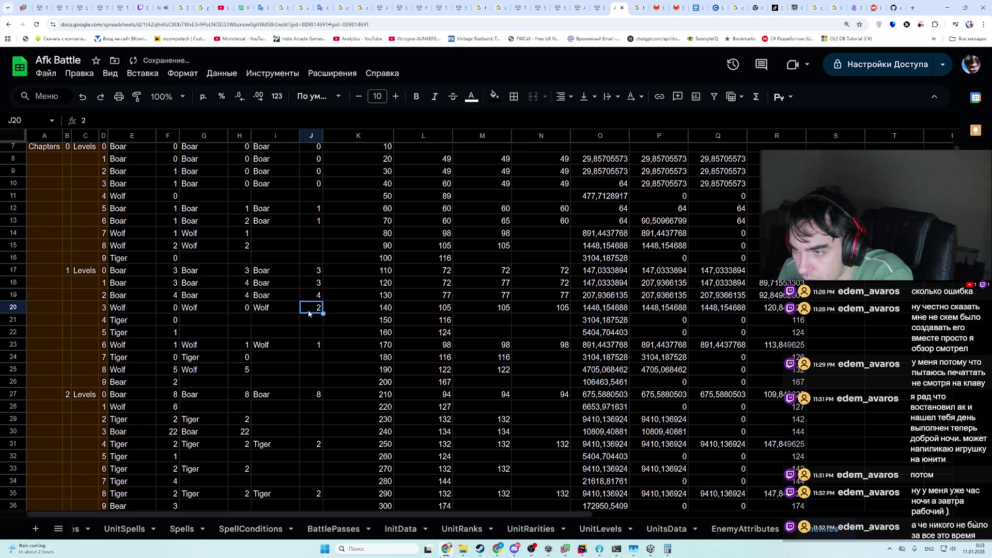
{"action": "left_click", "coordinate": [198, 247]}
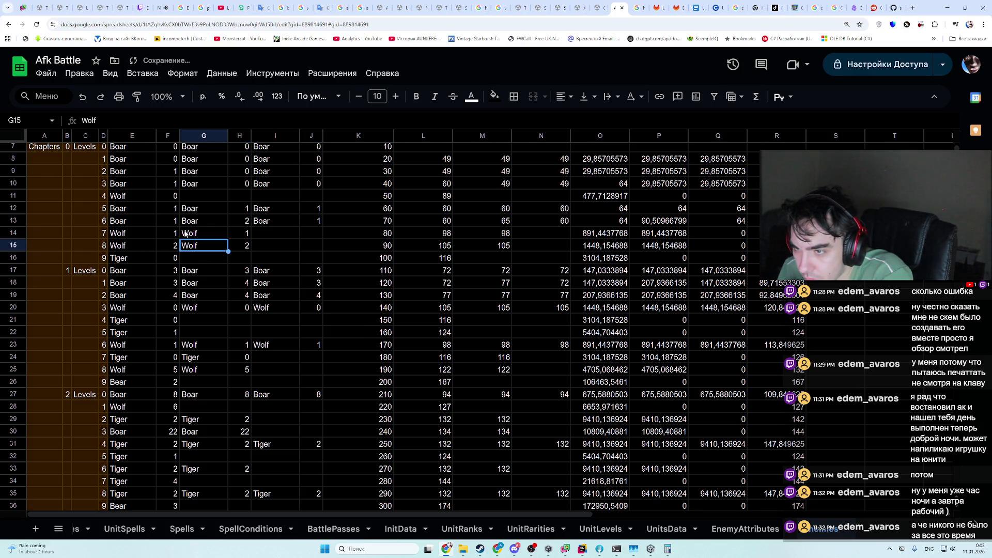
{"action": "left_click", "coordinate": [166, 197]}
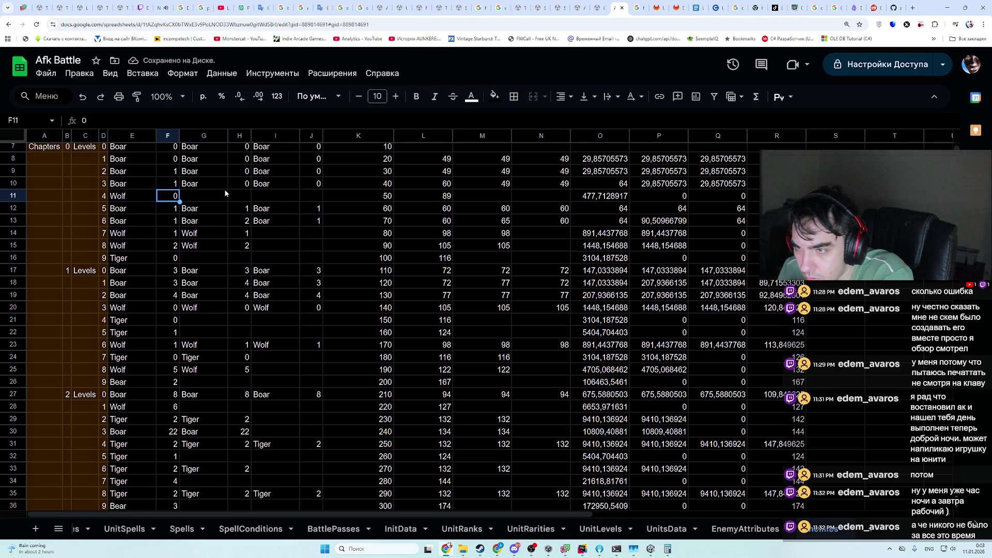
- Compare reference Wolf row 11's K11 with row 20's K20 formula and 105 power
{"action": "left_click", "coordinate": [379, 200]}
{"action": "key", "text": "ctrl+c"}
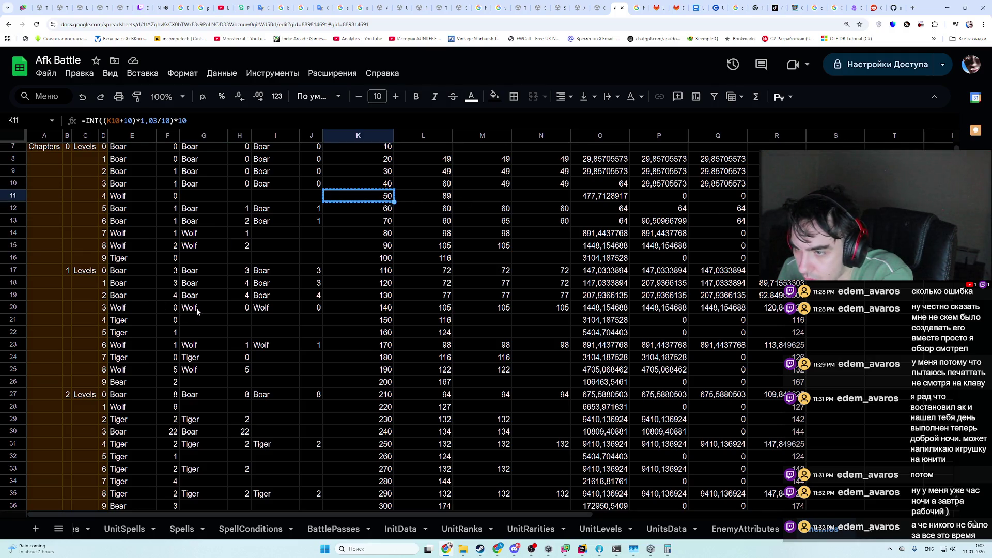
{"action": "left_click", "coordinate": [201, 311]}
{"action": "left_click", "coordinate": [386, 310]}
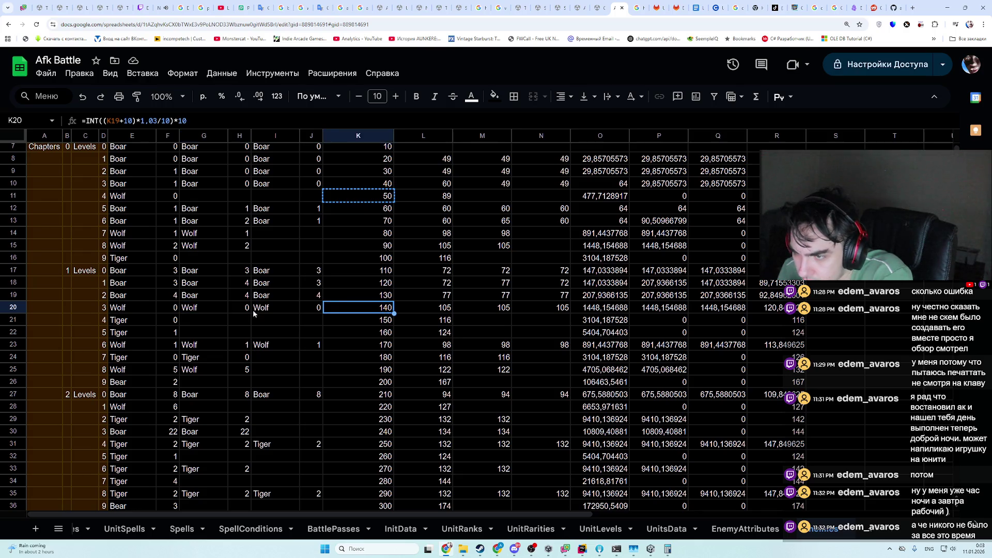
{"action": "left_click", "coordinate": [431, 308]}
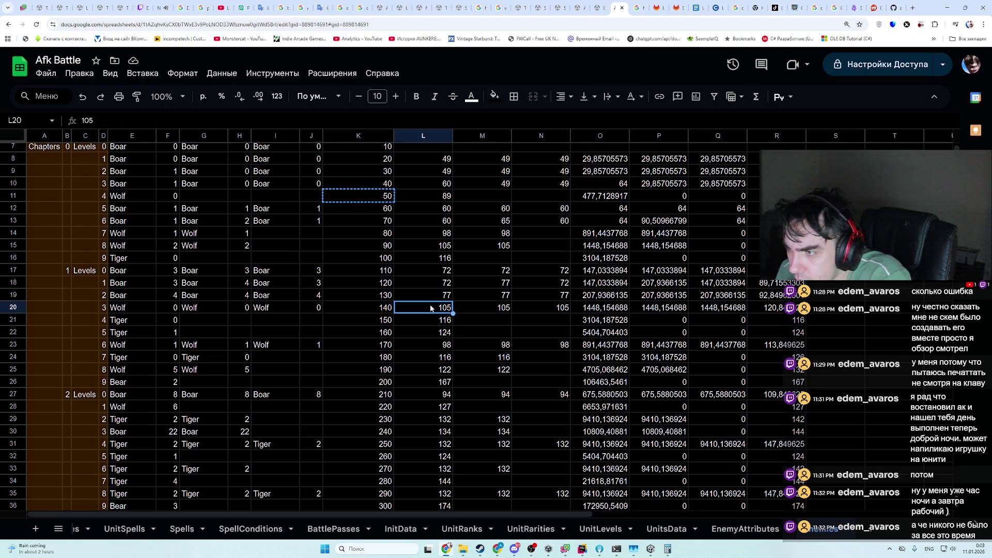
- Paste L11's power 89 into L20, M20 and N20, then select Tiger row 21
{"action": "left_click", "coordinate": [423, 196]}
{"action": "key", "text": "ctrl+c"}
{"action": "left_click", "coordinate": [439, 309]}
{"action": "key", "text": "ctrl+v"}
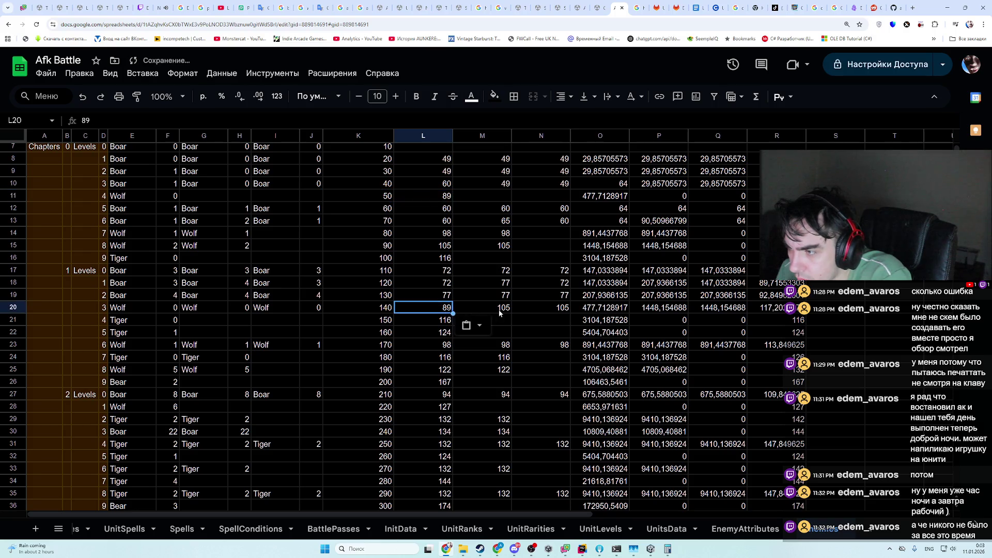
{"action": "left_click", "coordinate": [496, 308]}
{"action": "key", "text": "ctrl+v"}
{"action": "left_click", "coordinate": [553, 309]}
{"action": "key", "text": "ctrl+v"}
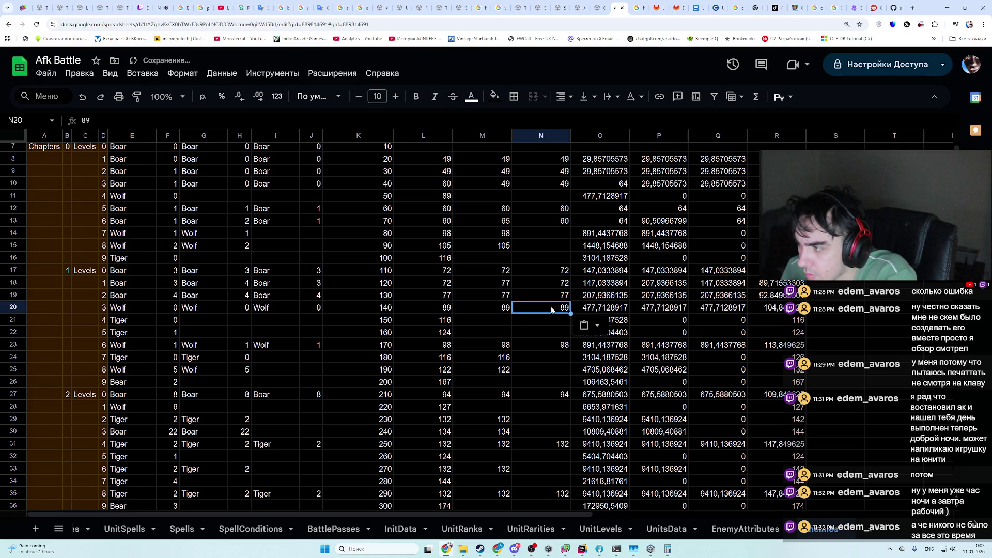
{"action": "left_click_drag", "start_coordinate": [430, 321], "coordinate": [165, 322]}
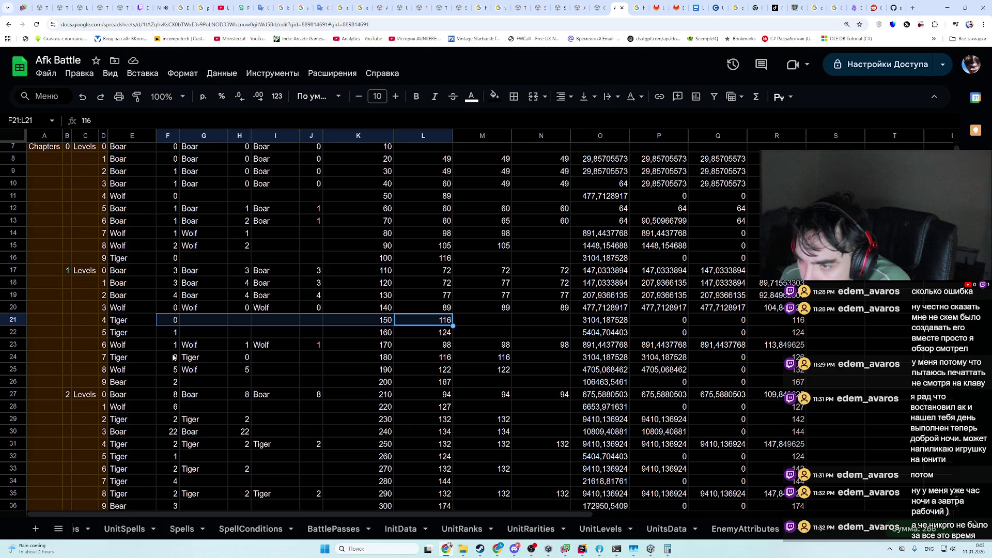
{"action": "left_click", "coordinate": [117, 322]}
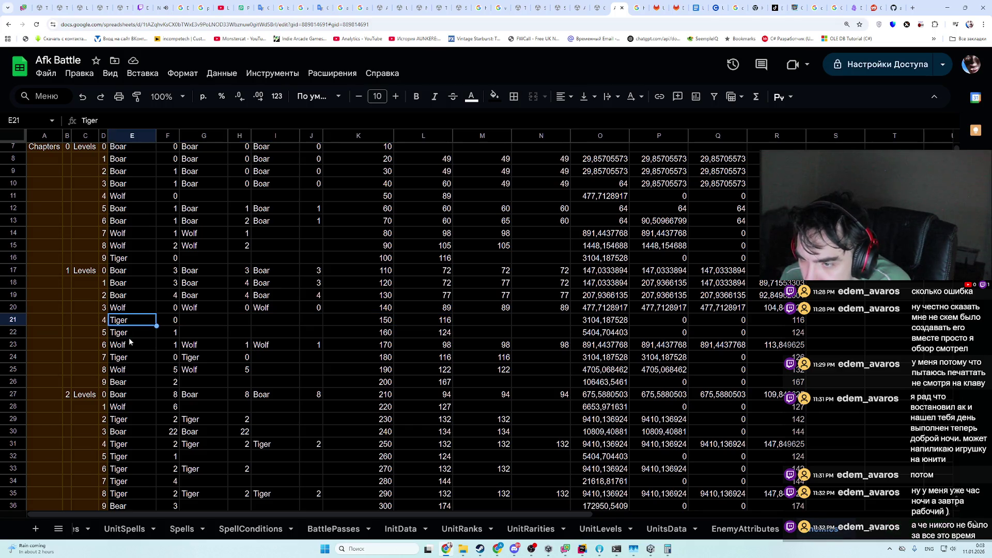
{"action": "mouse_move", "coordinate": [150, 346]}
{"action": "left_mouse_down"}
{"action": "mouse_move", "coordinate": [836, 350]}
{"action": "mouse_move", "coordinate": [786, 346]}
{"action": "left_mouse_up"}
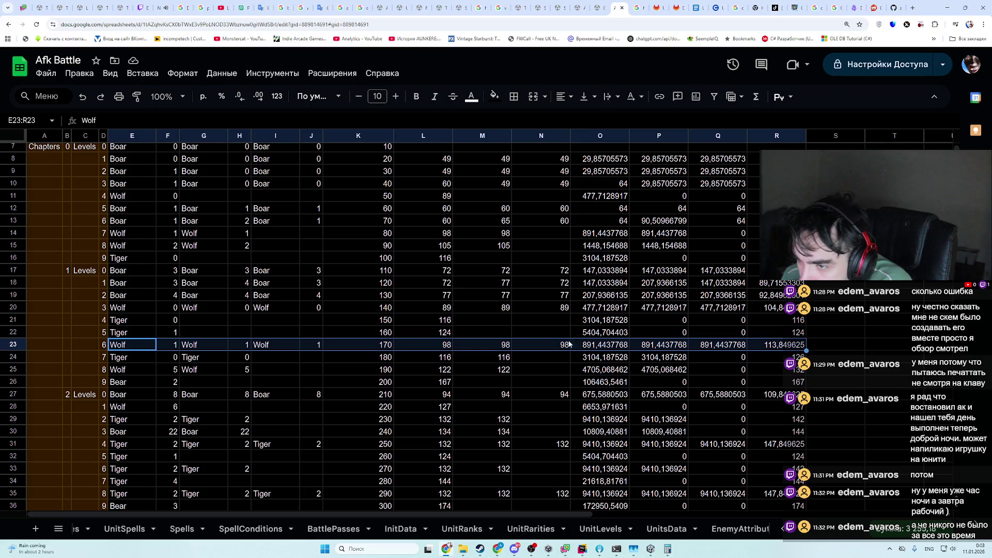
{"action": "key", "text": "Right"}
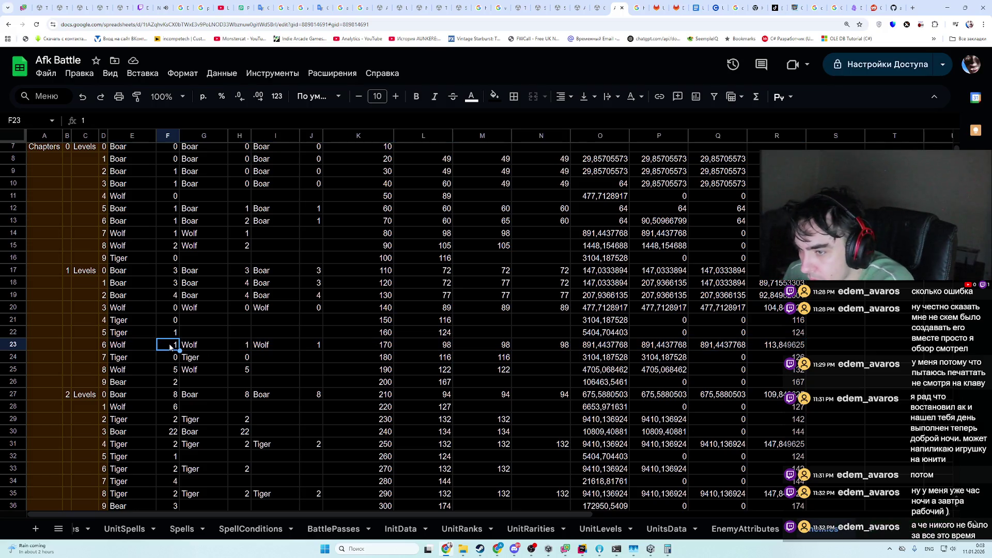
{"action": "type", "text": "0"}
{"action": "left_click", "coordinate": [318, 345]}
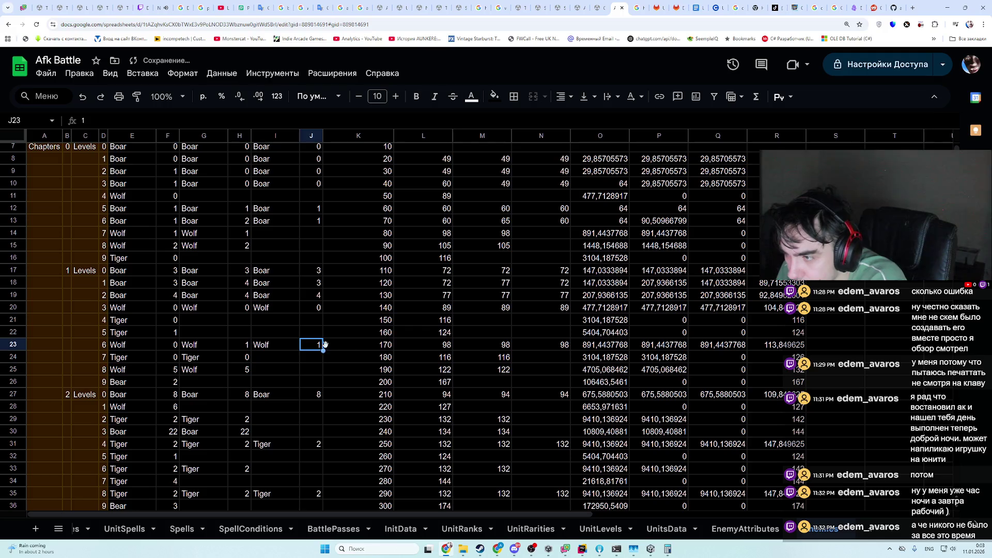
{"action": "type", "text": "0"}
{"action": "left_click", "coordinate": [442, 313]}
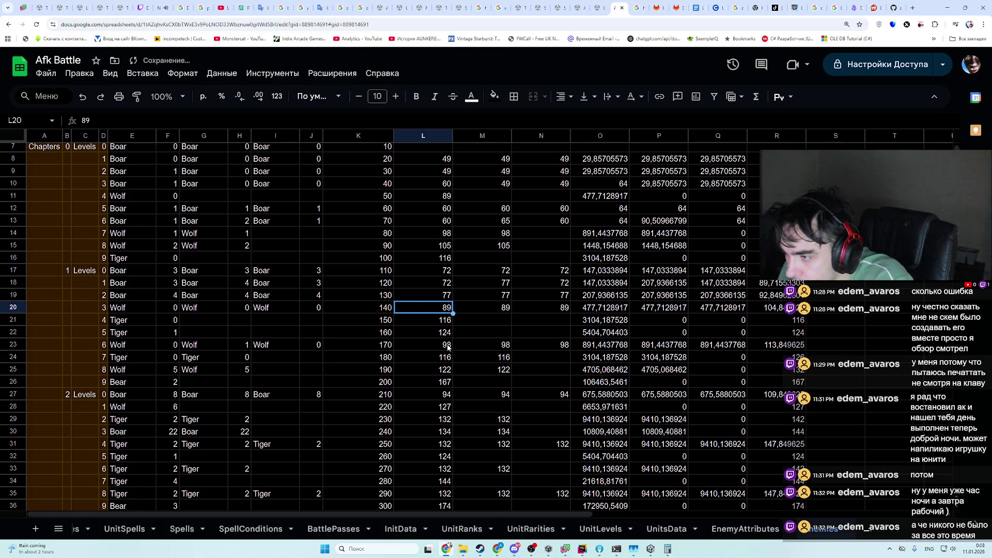
{"action": "key", "text": "ctrl+c"}
{"action": "left_click", "coordinate": [447, 345]}
{"action": "key", "text": "ctrl+v"}
{"action": "left_click", "coordinate": [537, 344]}
{"action": "key", "text": "ctrl+v"}
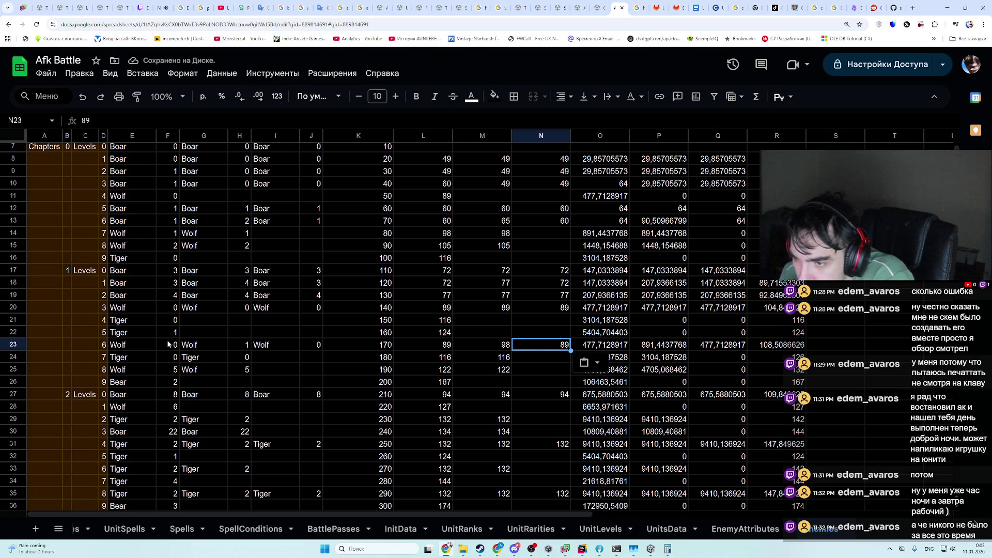
{"action": "left_click_drag", "start_coordinate": [132, 345], "coordinate": [306, 343]}
{"action": "left_click_drag", "start_coordinate": [237, 337], "coordinate": [151, 322]}
{"action": "left_click_drag", "start_coordinate": [179, 338], "coordinate": [189, 345]}
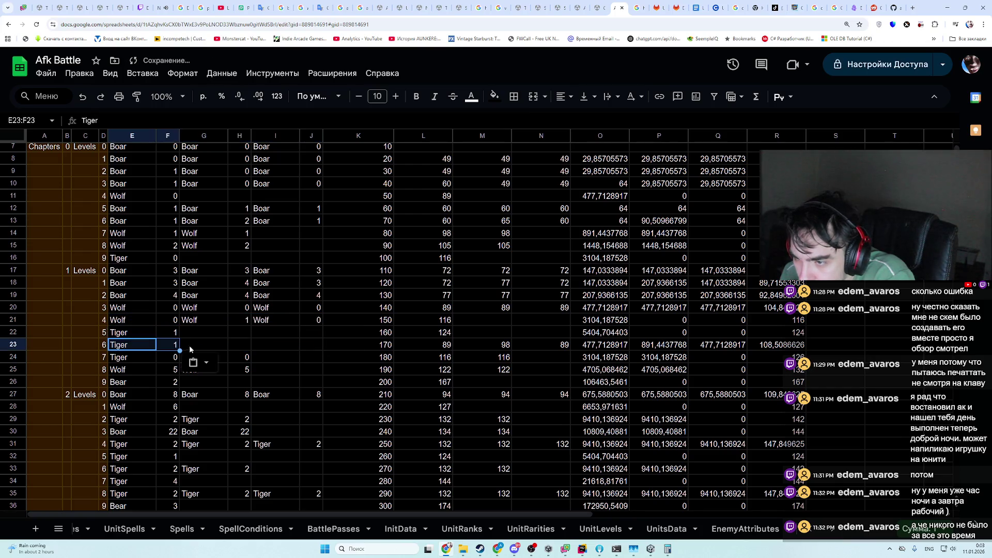
{"action": "left_click", "coordinate": [168, 344]}
{"action": "type", "text": "0"}
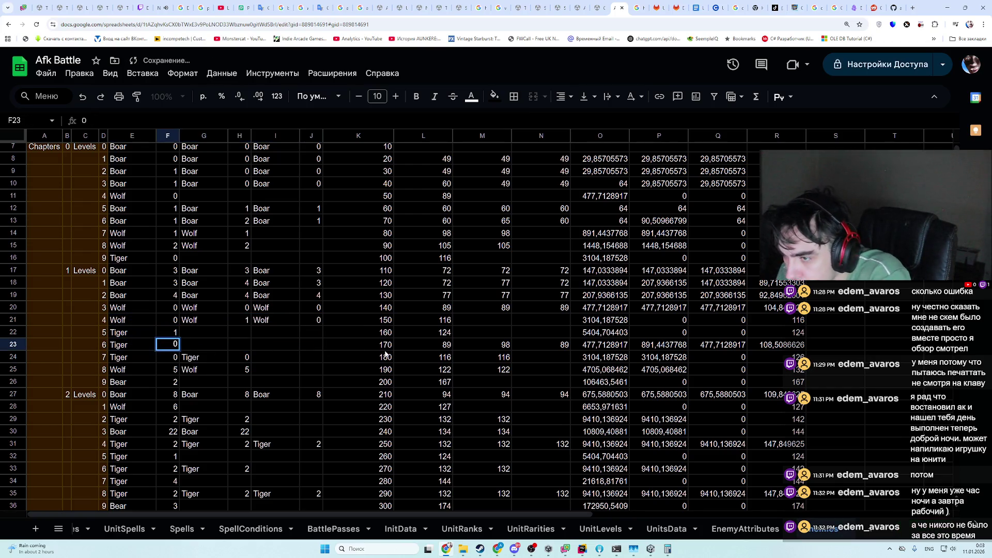
{"action": "left_click", "coordinate": [392, 350]}
{"action": "mouse_move", "coordinate": [391, 350]}
{"action": "left_mouse_down"}
{"action": "mouse_move", "coordinate": [540, 350]}
{"action": "mouse_move", "coordinate": [372, 350]}
{"action": "mouse_move", "coordinate": [545, 345]}
{"action": "left_mouse_up"}
{"action": "key", "text": "ctrl+c"}
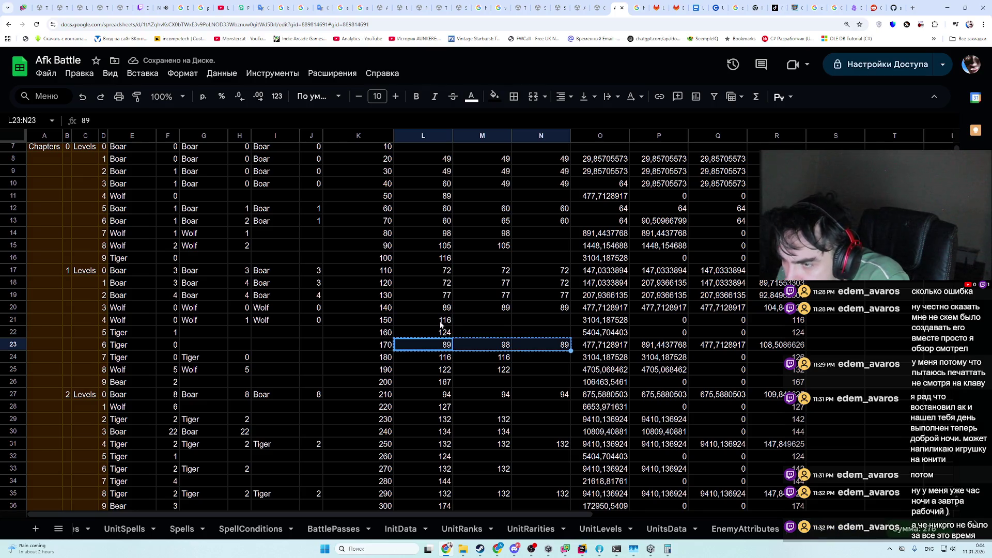
{"action": "left_click", "coordinate": [448, 321]}
{"action": "key", "text": "ctrl+v"}
{"action": "left_click", "coordinate": [448, 345]}
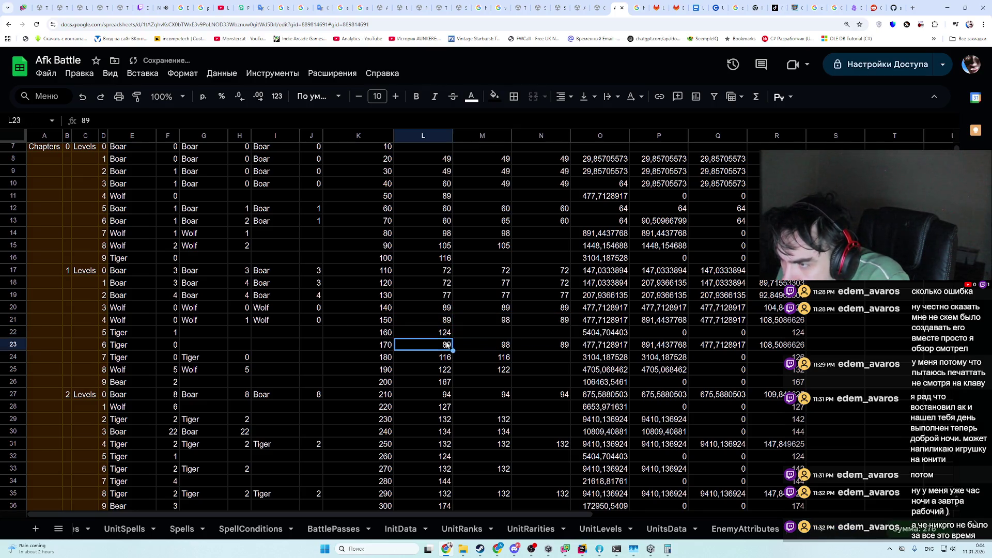
{"action": "type", "text": "11"}
{"action": "key", "text": "BackSpace"}
{"action": "type", "text": "6"}
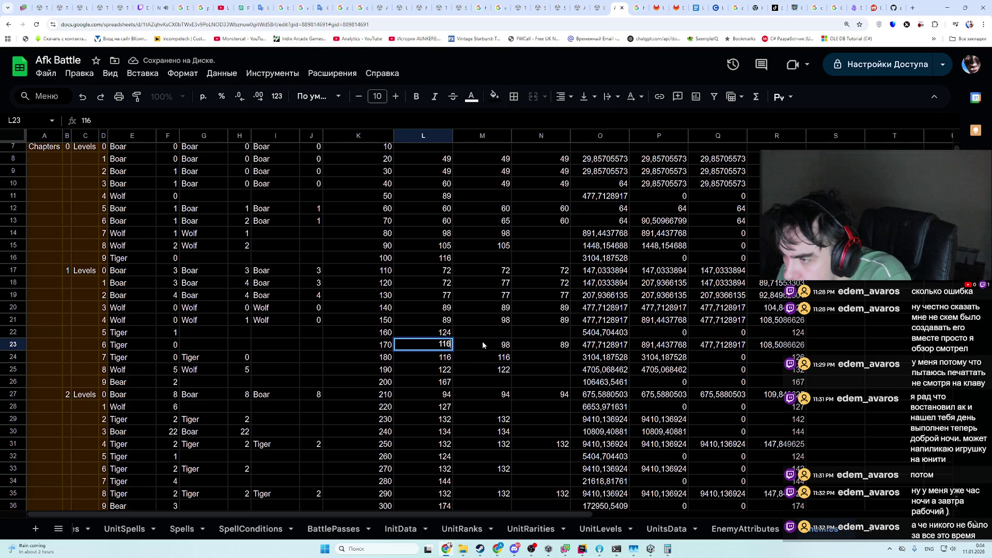
{"action": "left_click", "coordinate": [483, 342]}
{"action": "key", "text": "Delete"}
{"action": "left_click", "coordinate": [542, 352]}
{"action": "key", "text": "Delete"}
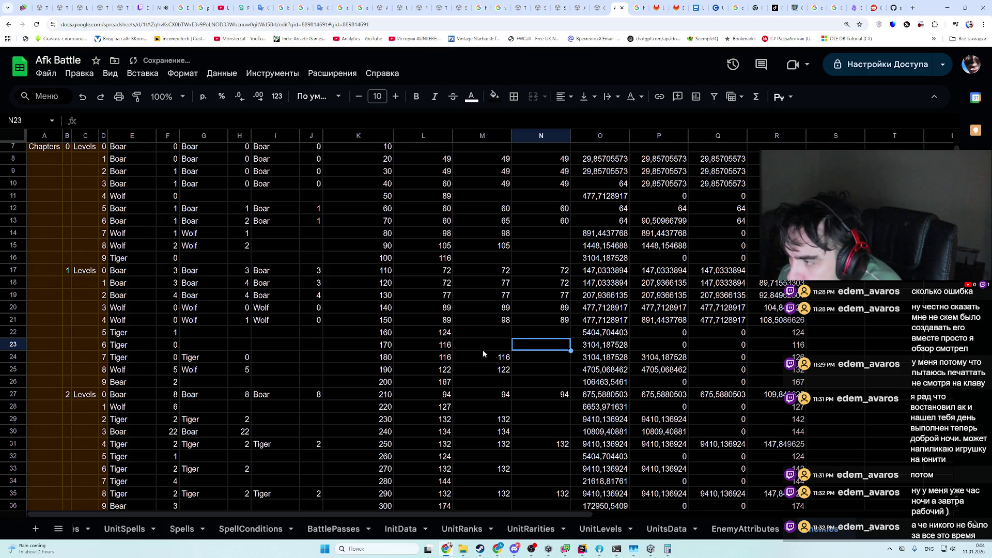
{"action": "left_click_drag", "start_coordinate": [203, 345], "coordinate": [786, 352]}
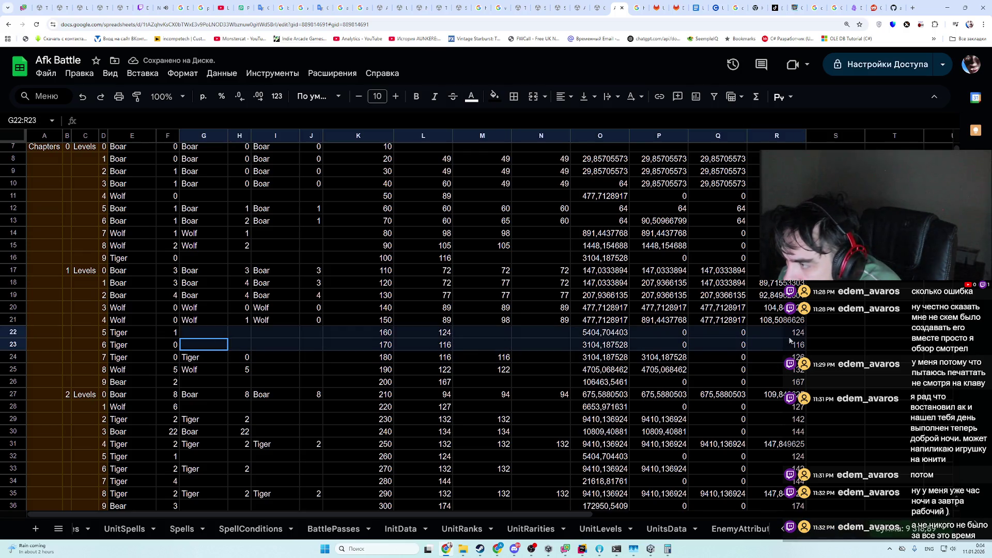
- Replace Tiger in row 22 with Boar, count 8 and power 94, copied from rows 19 and 27
{"action": "left_click", "coordinate": [179, 334]}
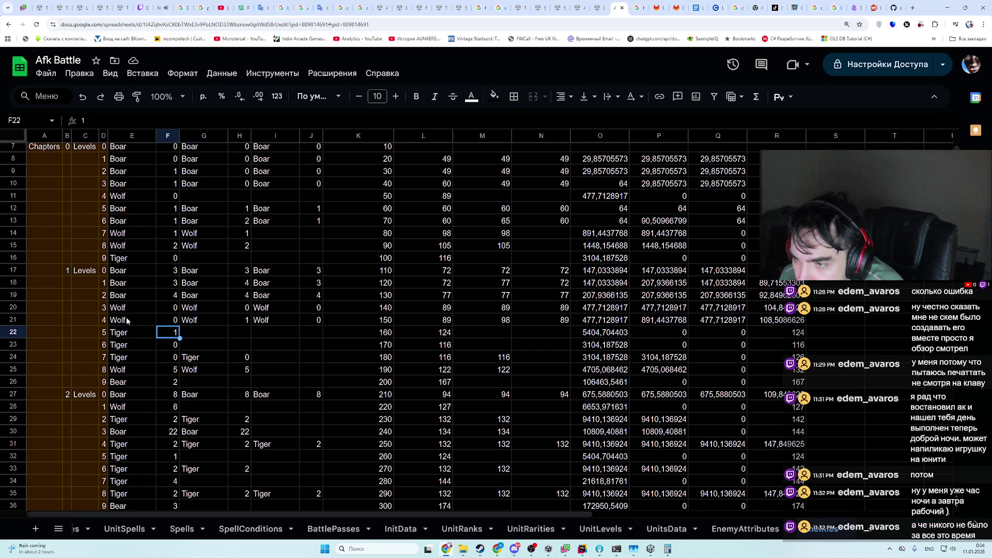
{"action": "left_click", "coordinate": [124, 296]}
{"action": "key", "text": "ctrl+c"}
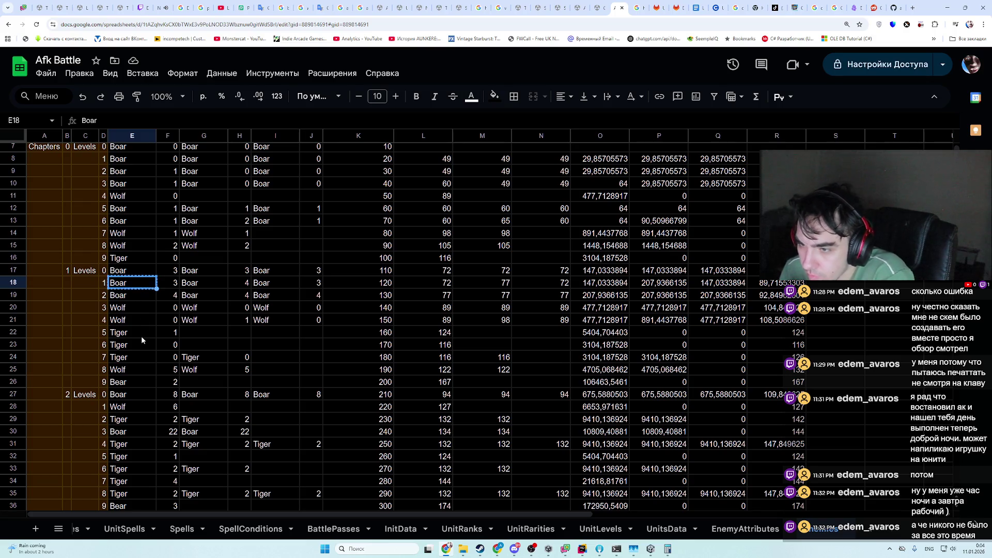
{"action": "left_click", "coordinate": [141, 336]}
{"action": "key", "text": "ctrl+v"}
{"action": "mouse_move", "coordinate": [176, 433]}
{"action": "left_mouse_down"}
{"action": "mouse_move", "coordinate": [543, 433]}
{"action": "mouse_move", "coordinate": [195, 405]}
{"action": "mouse_move", "coordinate": [175, 393]}
{"action": "mouse_move", "coordinate": [431, 389]}
{"action": "left_mouse_up"}
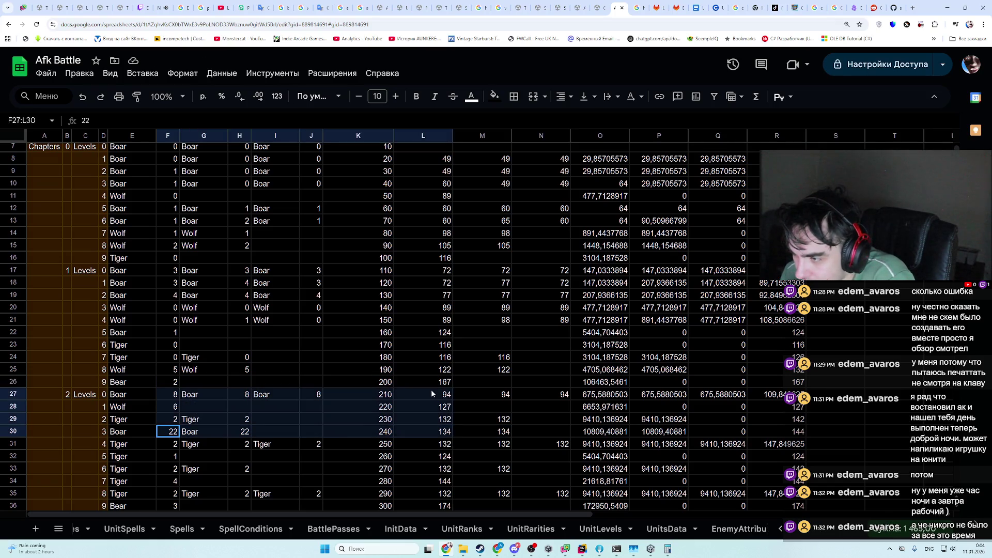
{"action": "left_click", "coordinate": [167, 394]}
{"action": "key", "text": "ctrl+c"}
{"action": "left_click", "coordinate": [176, 333]}
{"action": "key", "text": "ctrl+v"}
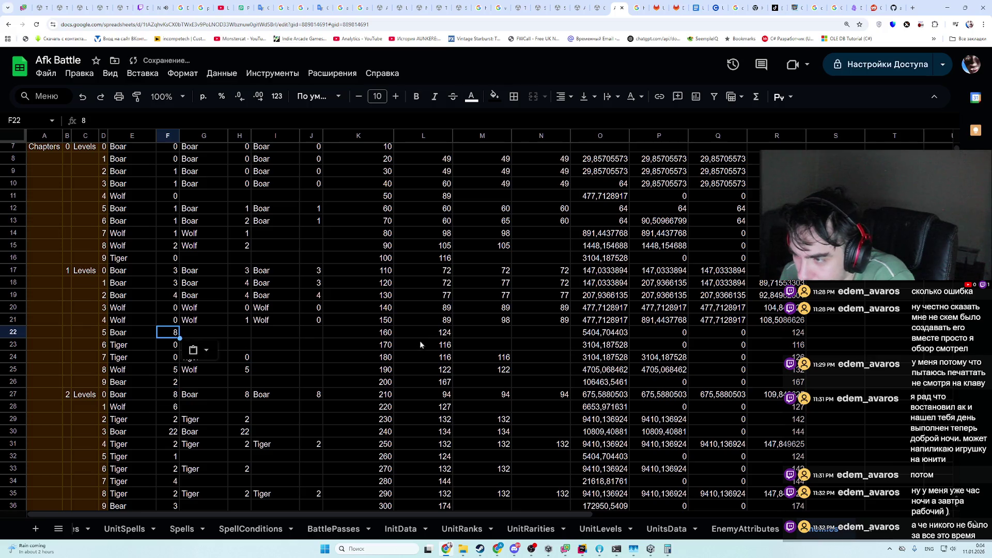
{"action": "left_click", "coordinate": [443, 409]}
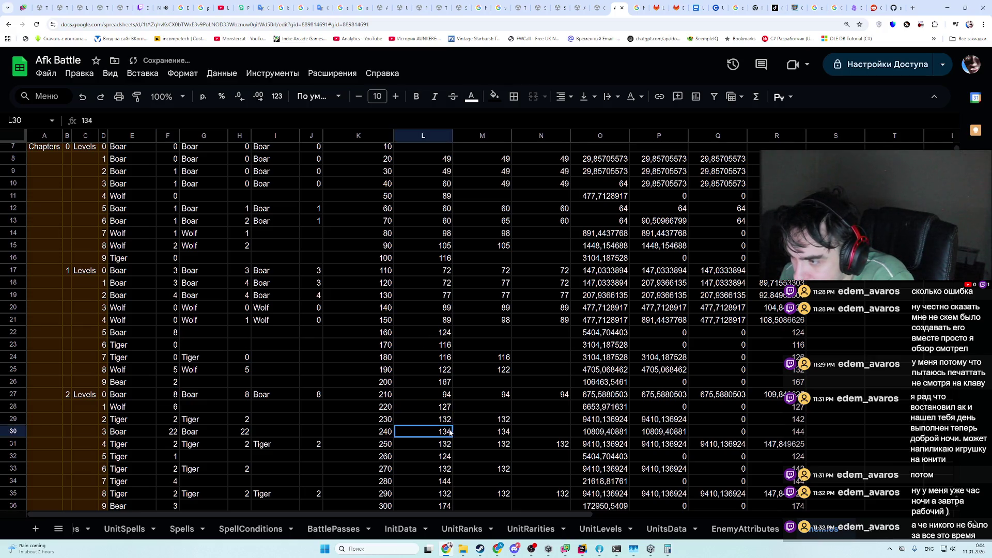
{"action": "left_click_drag", "start_coordinate": [173, 396], "coordinate": [435, 398]}
{"action": "left_click", "coordinate": [436, 398]}
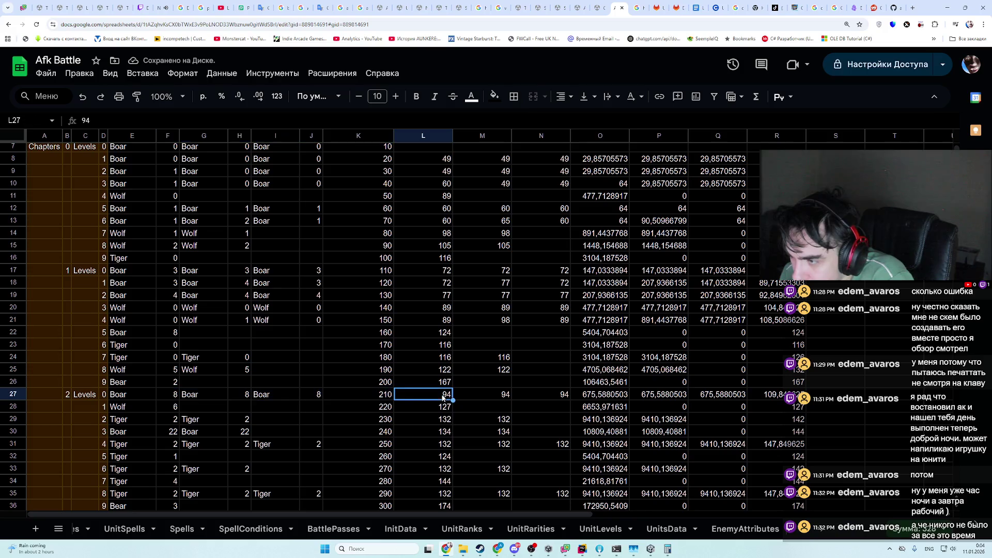
{"action": "key", "text": "ctrl+c"}
{"action": "left_click_drag", "start_coordinate": [204, 333], "coordinate": [401, 334]}
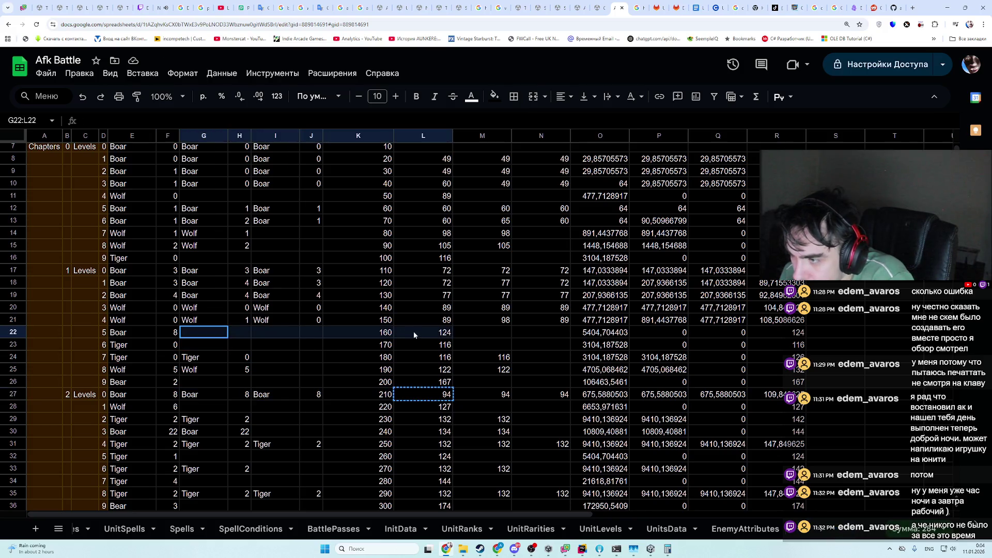
{"action": "left_click", "coordinate": [414, 333]}
{"action": "key", "text": "ctrl+v"}
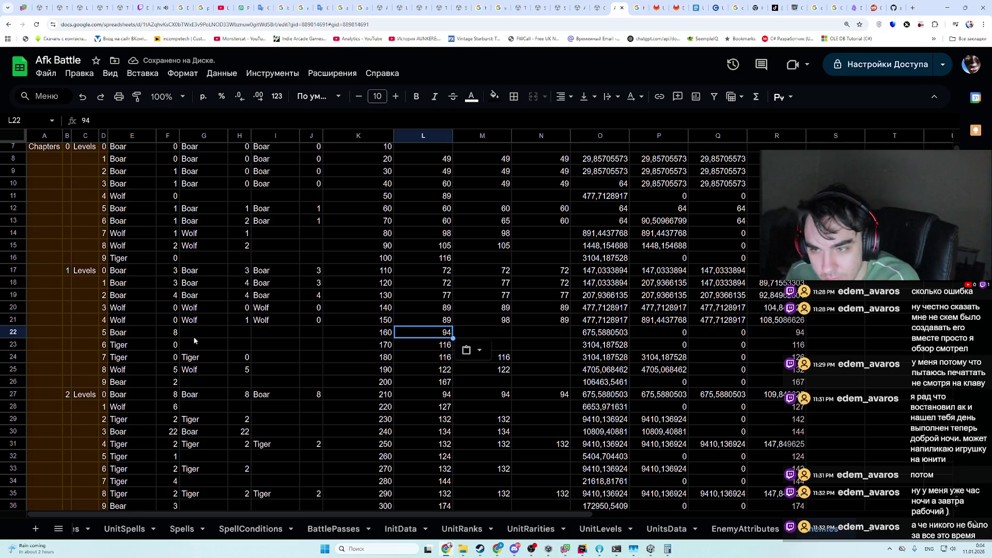
- Copy Boar 8 with power 94 into row 22's second unit slot, G22 and M22
{"action": "left_click_drag", "start_coordinate": [139, 331], "coordinate": [166, 334]}
{"action": "key", "text": "ctrl+c"}
{"action": "left_click", "coordinate": [224, 330]}
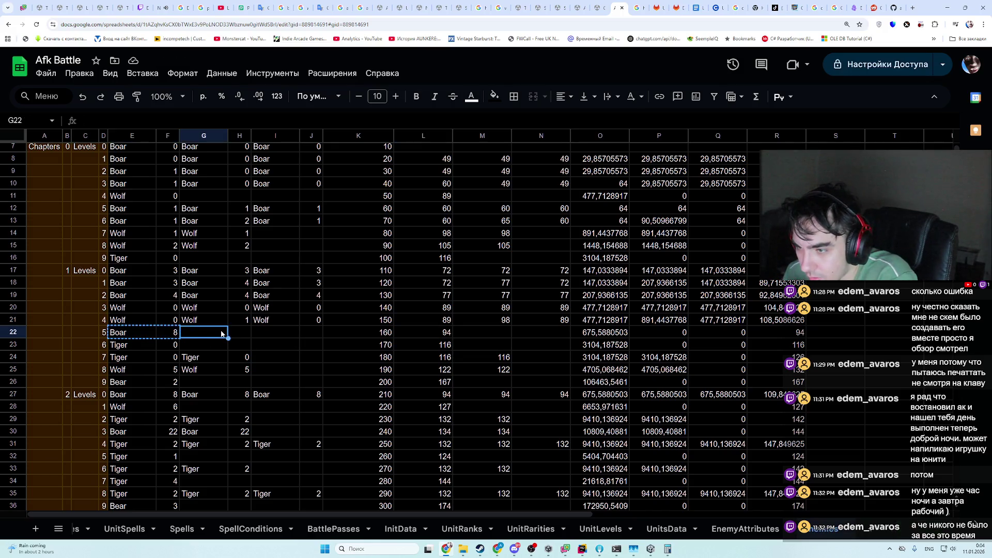
{"action": "key", "text": "ctrl+v"}
{"action": "left_click", "coordinate": [429, 348]}
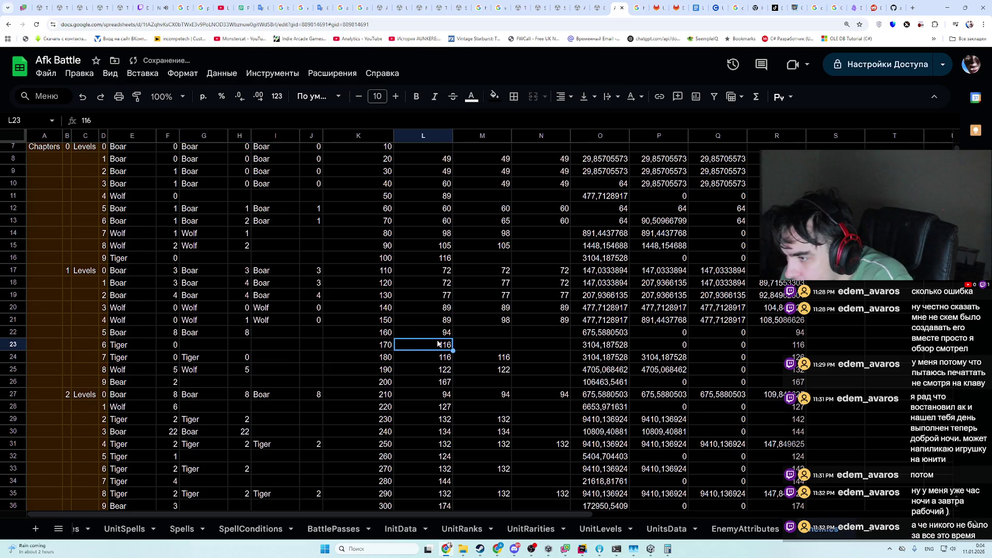
{"action": "left_click", "coordinate": [429, 333]}
{"action": "key", "text": "ctrl+c"}
{"action": "left_click", "coordinate": [475, 335]}
{"action": "key", "text": "ctrl+v"}
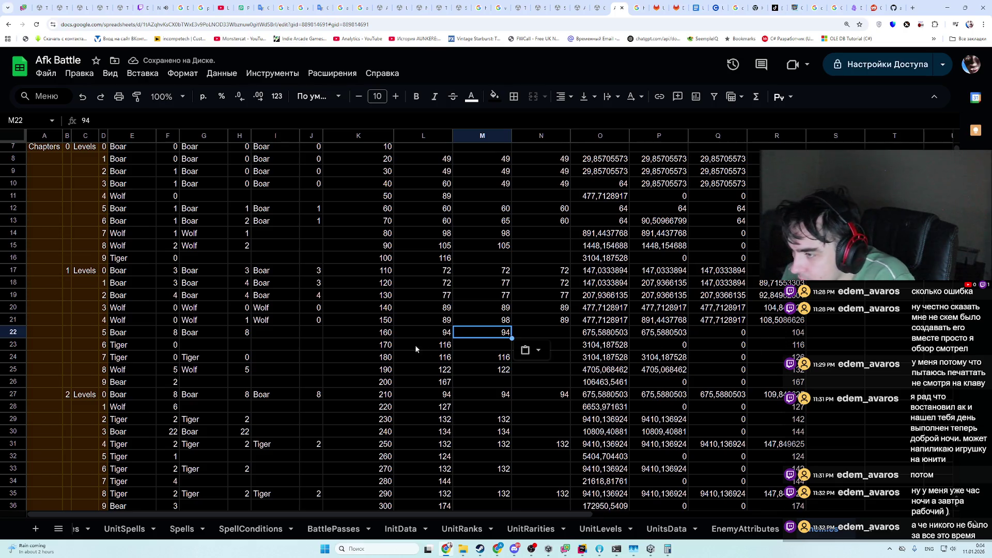
- Copy the Tiger 0 pair into the second unit slot of row 24
{"action": "left_click", "coordinate": [136, 349]}
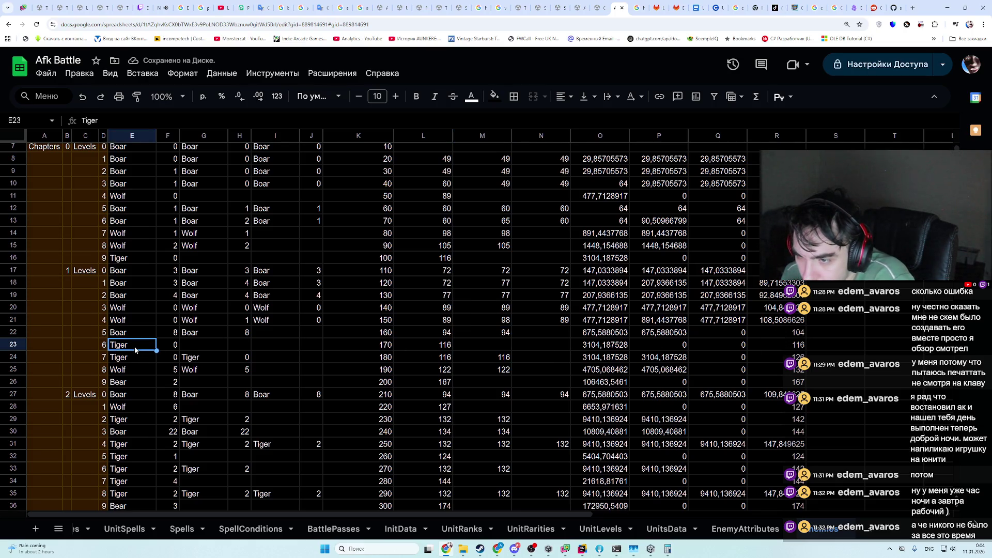
{"action": "mouse_move", "coordinate": [136, 350]}
{"action": "left_mouse_down"}
{"action": "mouse_move", "coordinate": [477, 340]}
{"action": "mouse_move", "coordinate": [430, 345]}
{"action": "left_mouse_up"}
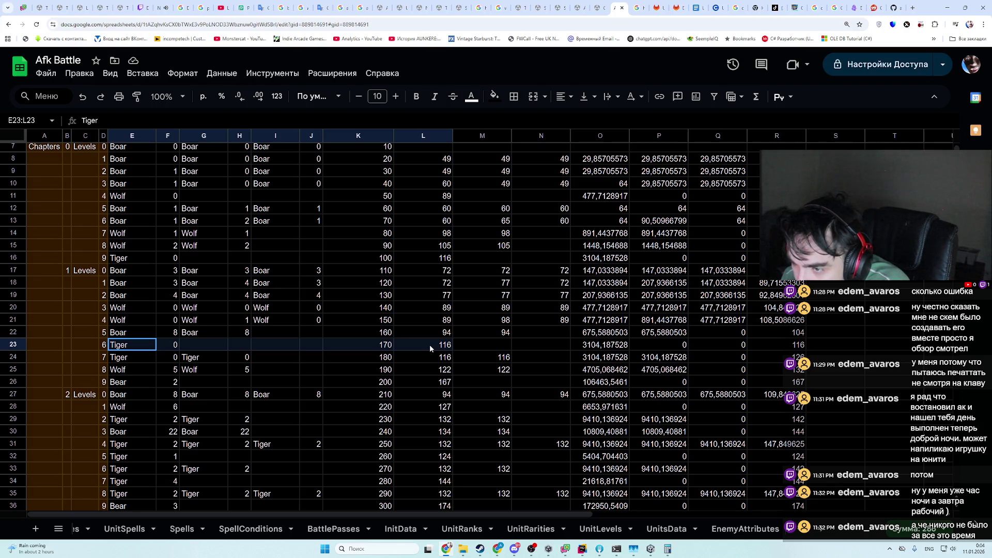
{"action": "mouse_move", "coordinate": [429, 345]}
{"action": "left_mouse_down"}
{"action": "mouse_move", "coordinate": [433, 356]}
{"action": "mouse_move", "coordinate": [623, 364]}
{"action": "mouse_move", "coordinate": [791, 357]}
{"action": "left_mouse_up"}
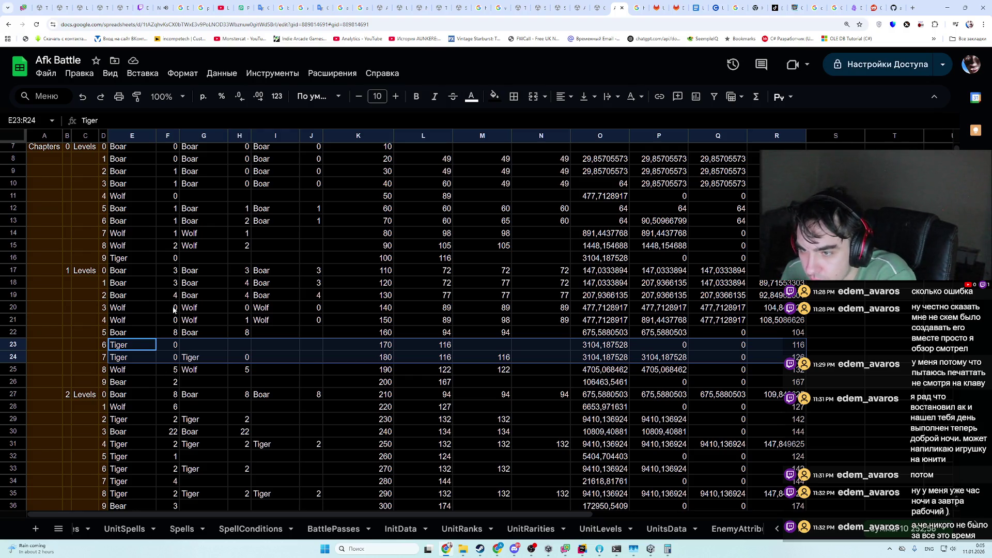
{"action": "left_click", "coordinate": [175, 370]}
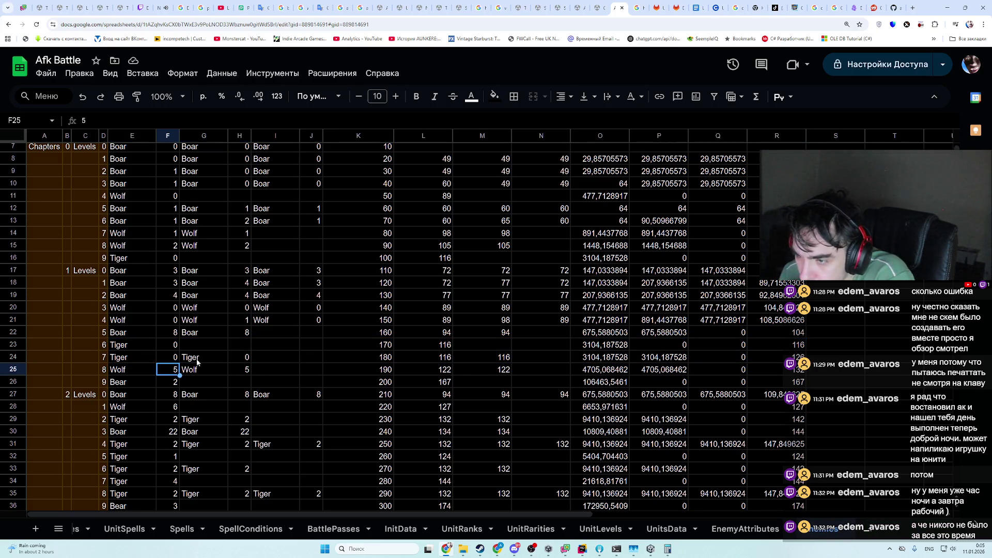
{"action": "left_click_drag", "start_coordinate": [191, 370], "coordinate": [234, 370]}
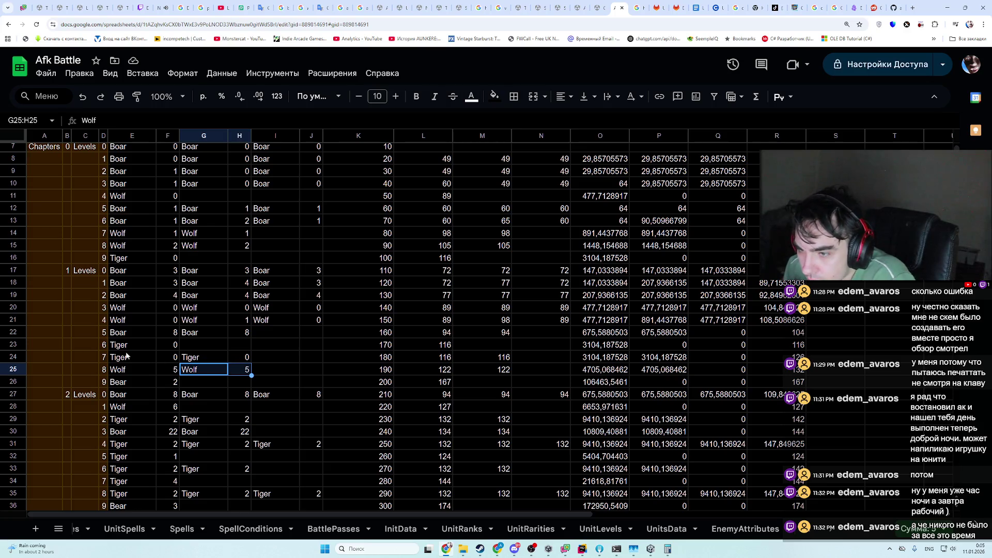
{"action": "left_click_drag", "start_coordinate": [128, 357], "coordinate": [166, 355]}
{"action": "key", "text": "ctrl+c"}
{"action": "left_click", "coordinate": [202, 358]}
{"action": "key", "text": "ctrl+v"}
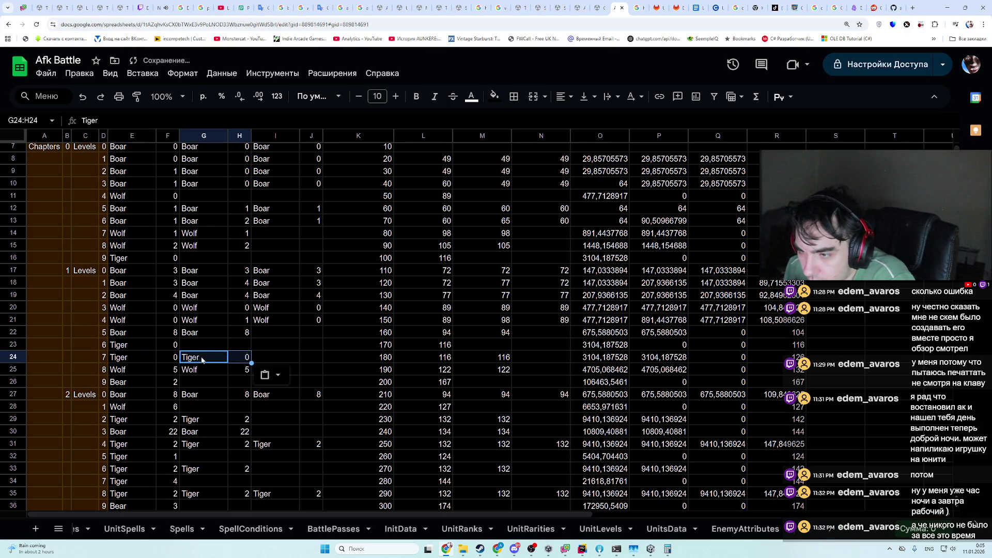
- Put Boar 4 in row 25's first and third slots, with power 77 in L25 and N25
{"action": "left_click_drag", "start_coordinate": [124, 298], "coordinate": [167, 292]}
{"action": "key", "text": "ctrl+c"}
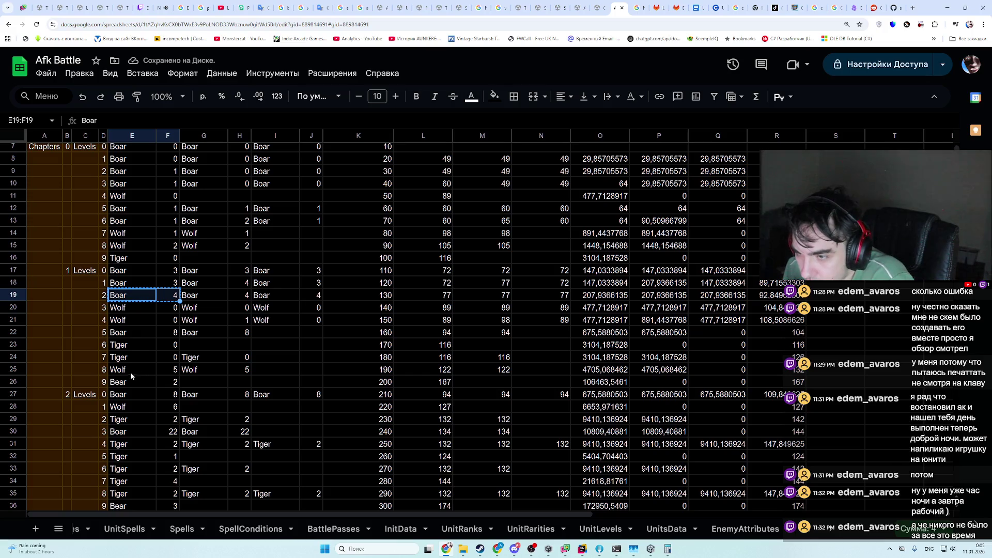
{"action": "left_click", "coordinate": [131, 370]}
{"action": "key", "text": "ctrl+v"}
{"action": "left_click", "coordinate": [284, 370]}
{"action": "key", "text": "ctrl+v"}
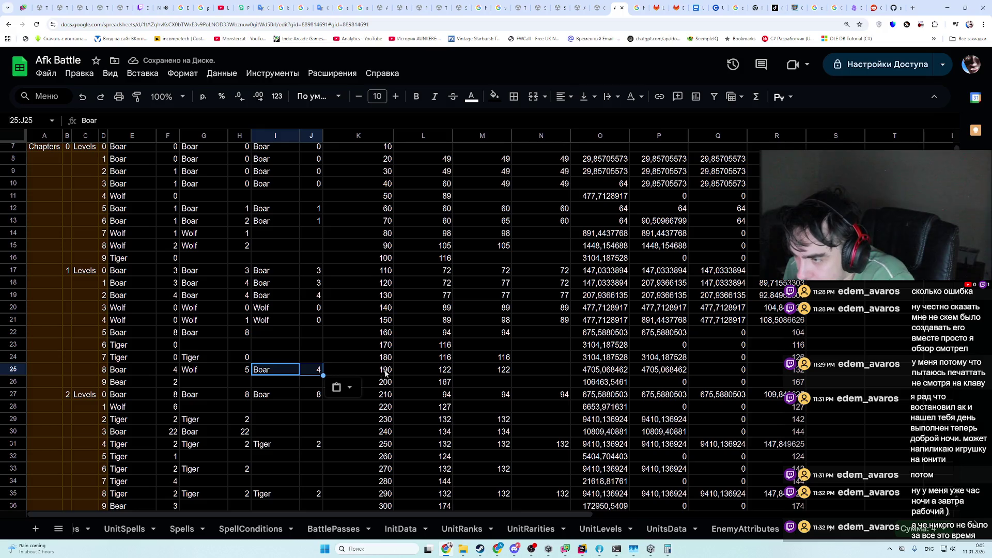
{"action": "left_click_drag", "start_coordinate": [187, 297], "coordinate": [423, 295]}
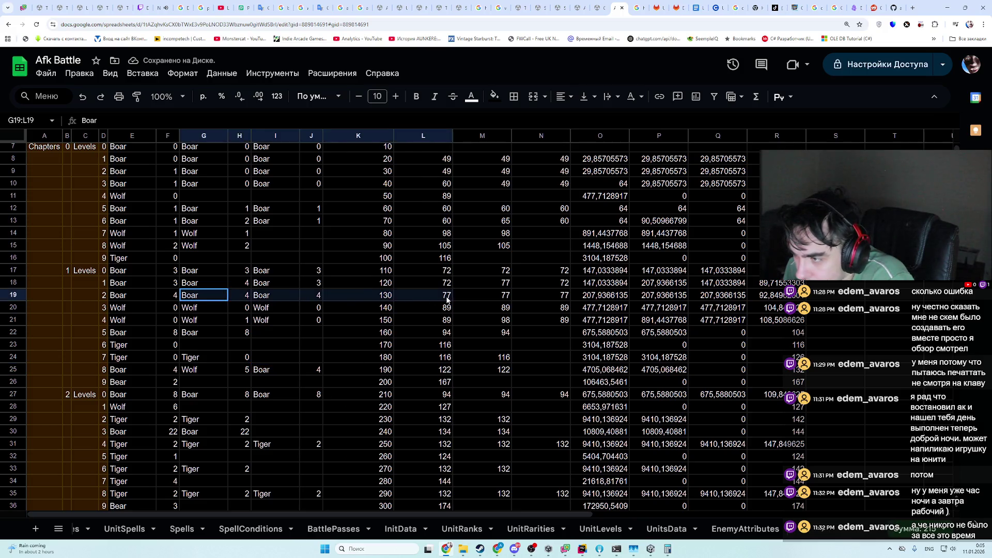
{"action": "left_click", "coordinate": [424, 295]}
{"action": "key", "text": "ctrl+c"}
{"action": "left_click_drag", "start_coordinate": [206, 365], "coordinate": [516, 369]}
{"action": "left_click", "coordinate": [516, 370]}
{"action": "key", "text": "ctrl+v"}
{"action": "left_click", "coordinate": [424, 369]}
{"action": "key", "text": "ctrl+v"}
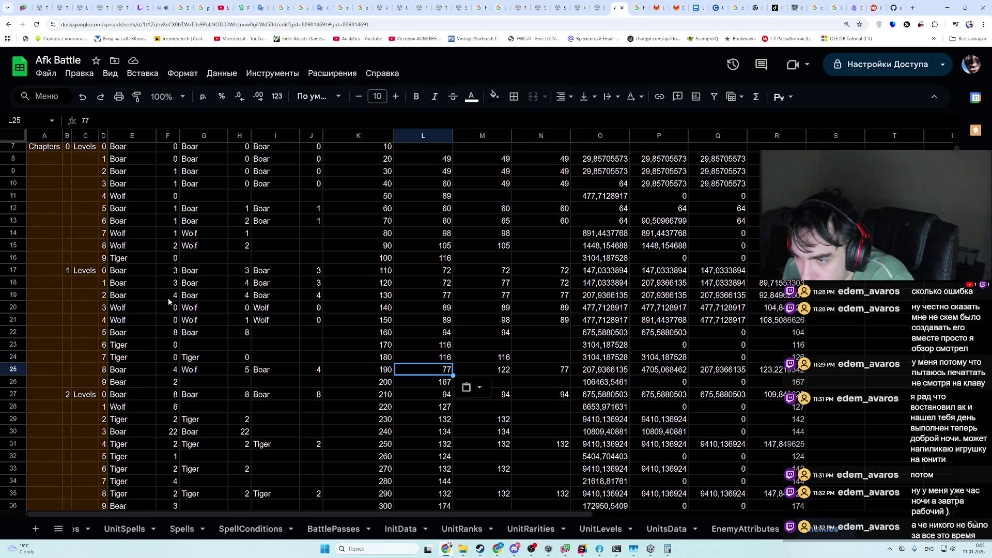
- Expand Wolf in UnitPower.json and find its level 5 power of 115
{"action": "key", "text": "alt+Tab"}
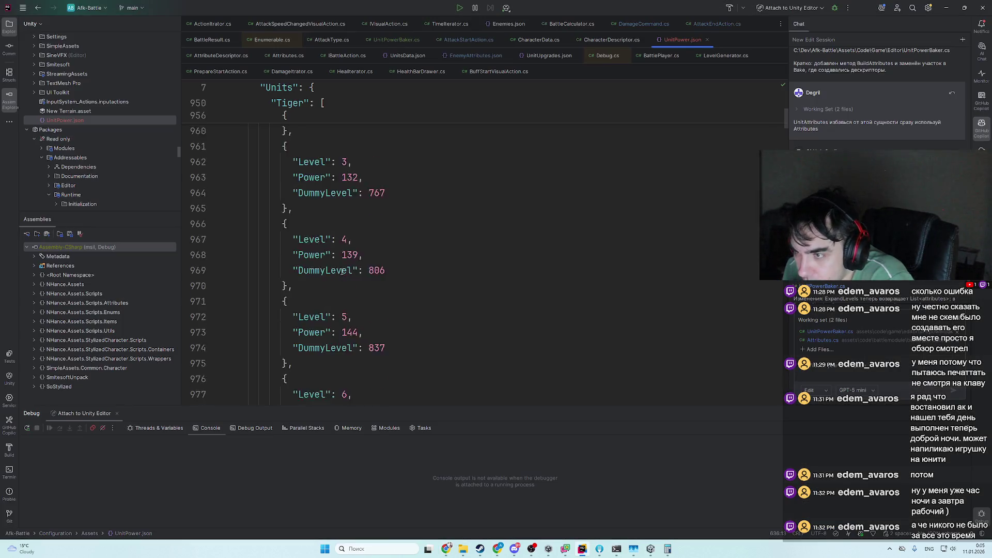
{"action": "left_click", "coordinate": [241, 273]}
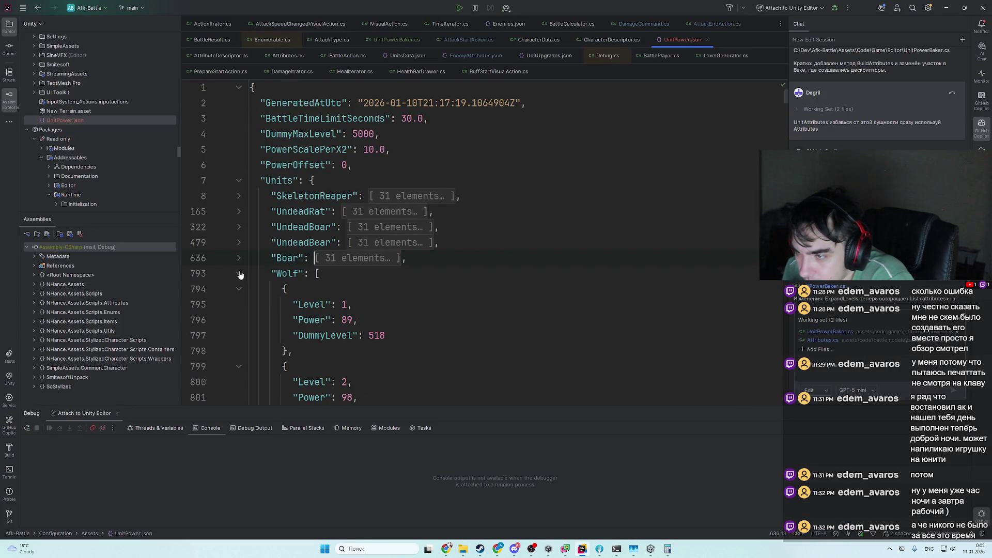
{"action": "scroll", "coordinate": [348, 339], "scroll_direction": "down", "scroll_amount": 4}
{"action": "scroll", "coordinate": [349, 338], "scroll_direction": "down", "scroll_amount": 5}
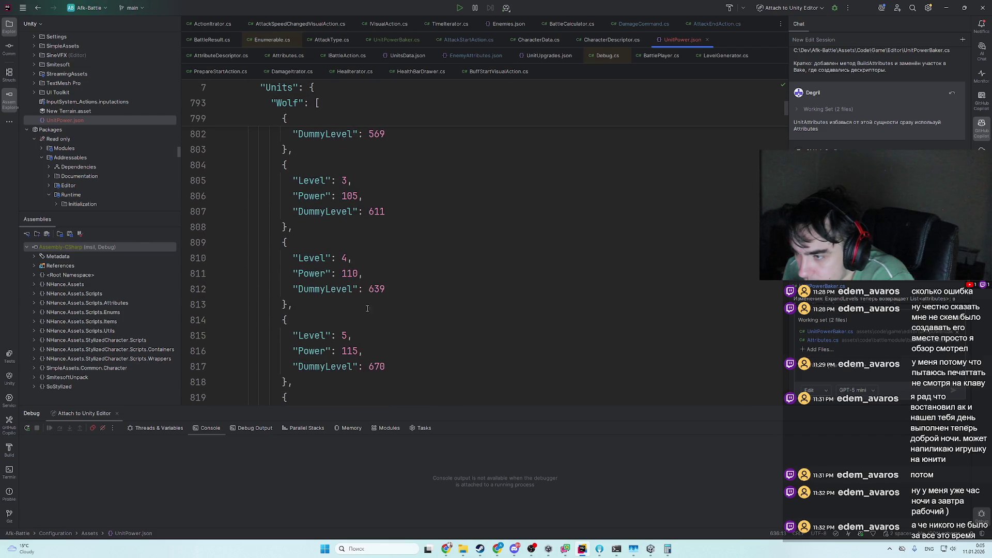
{"action": "left_click", "coordinate": [375, 207]}
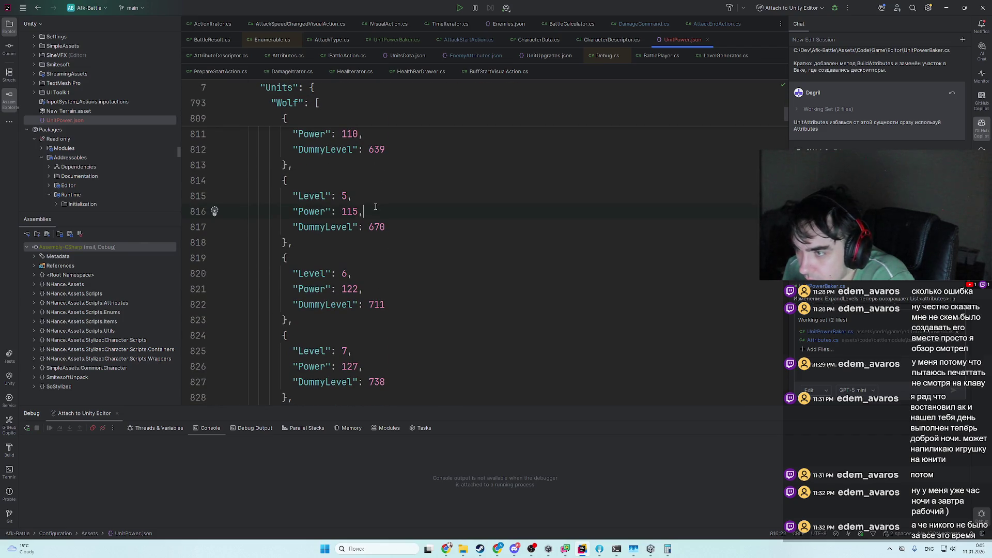
{"action": "key", "text": "alt+Tab"}
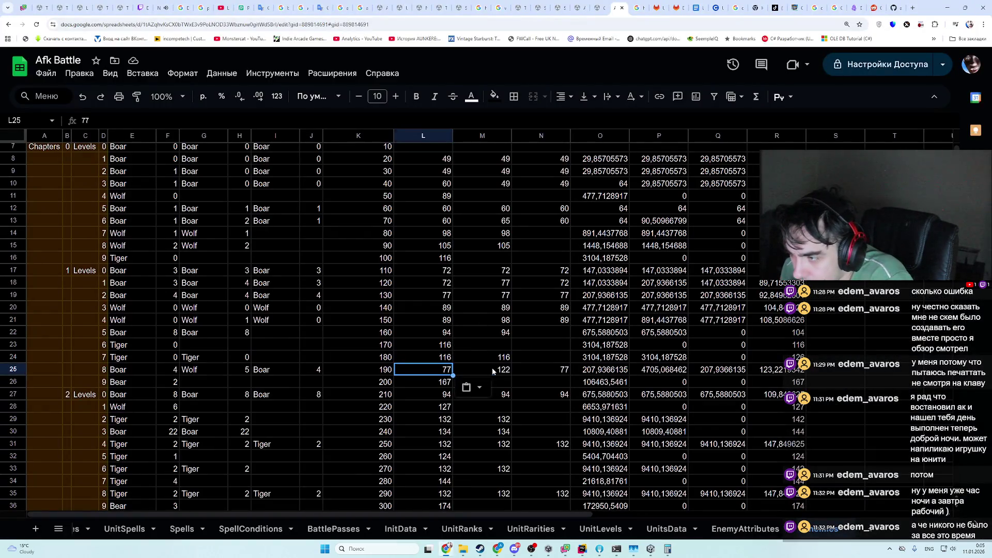
- Enter Wolf's power 115 in M25, then undo it
{"action": "left_click", "coordinate": [492, 370]}
{"action": "type", "text": "115"}
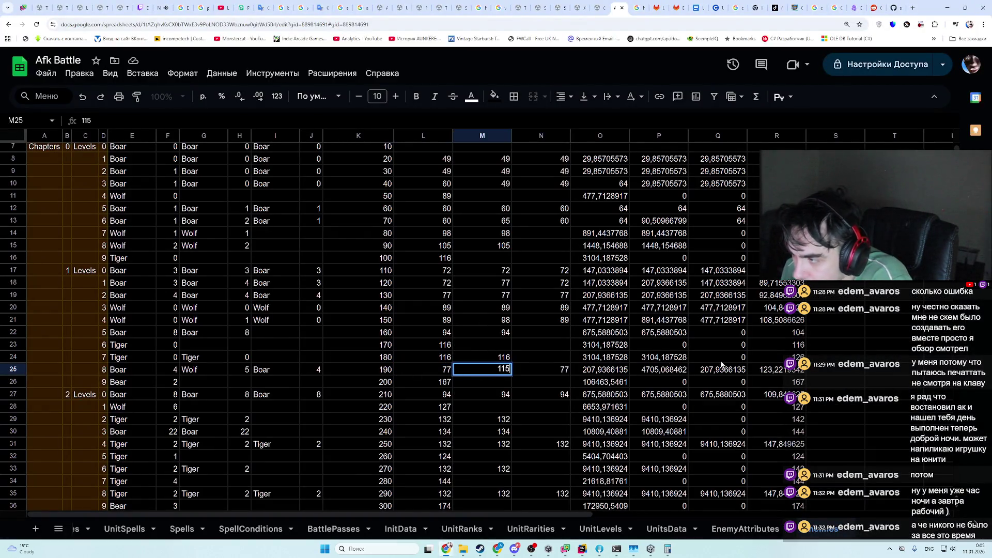
{"action": "left_click", "coordinate": [656, 420]}
{"action": "key", "text": "ctrl+z"}
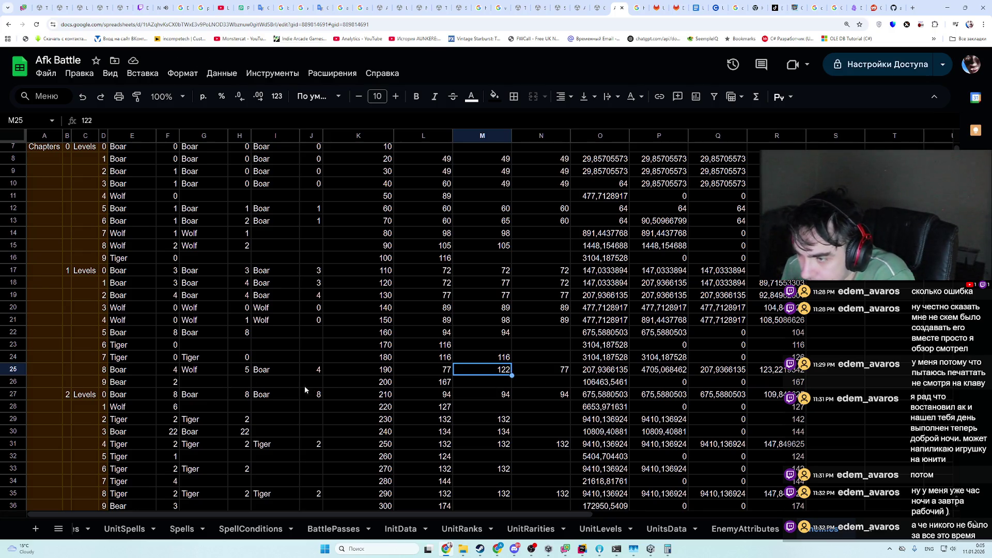
- Set row 26's Bear count in F26 to 0 and its power in L26 to 149
{"action": "mouse_move", "coordinate": [165, 382]}
{"action": "left_mouse_down"}
{"action": "mouse_move", "coordinate": [765, 380]}
{"action": "mouse_move", "coordinate": [169, 383]}
{"action": "left_mouse_up"}
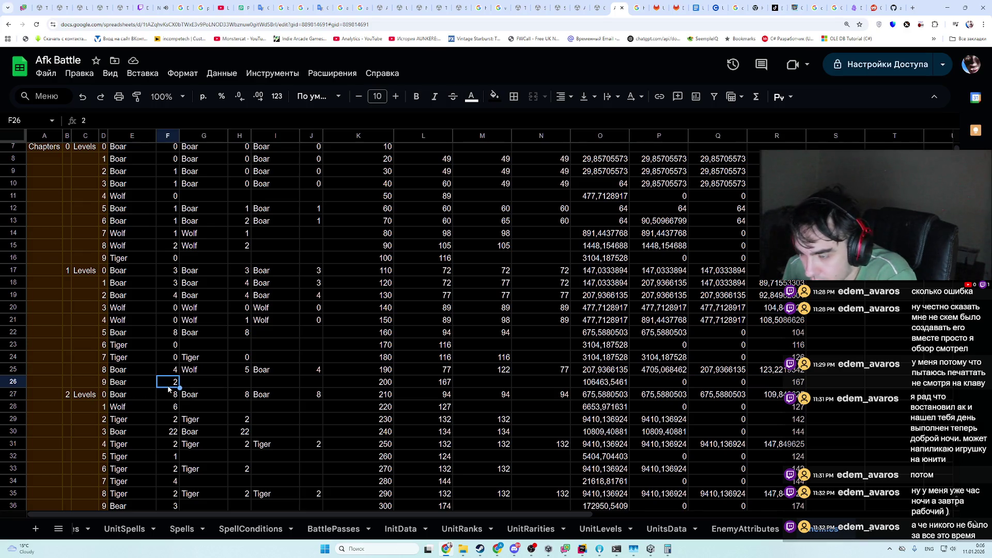
{"action": "type", "text": "0"}
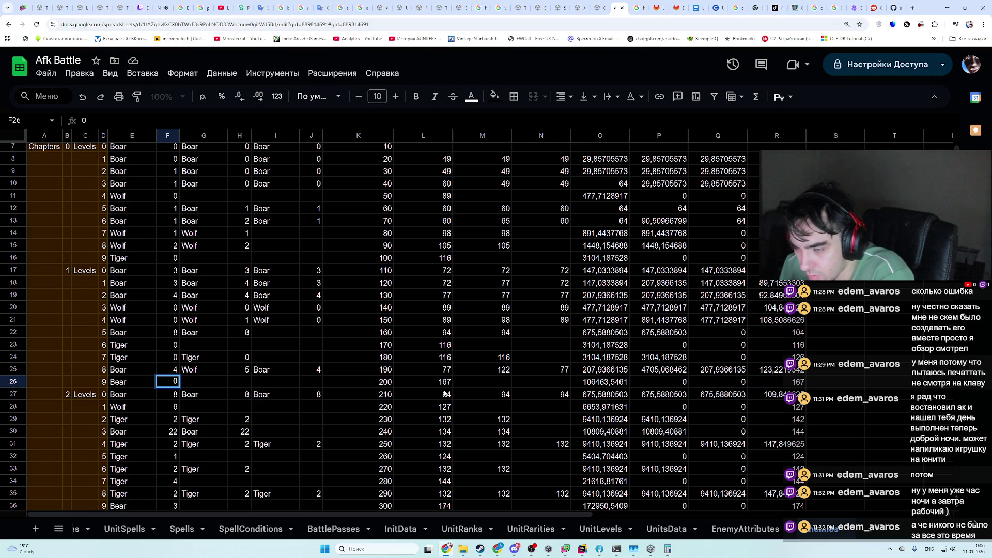
{"action": "left_click", "coordinate": [440, 385]}
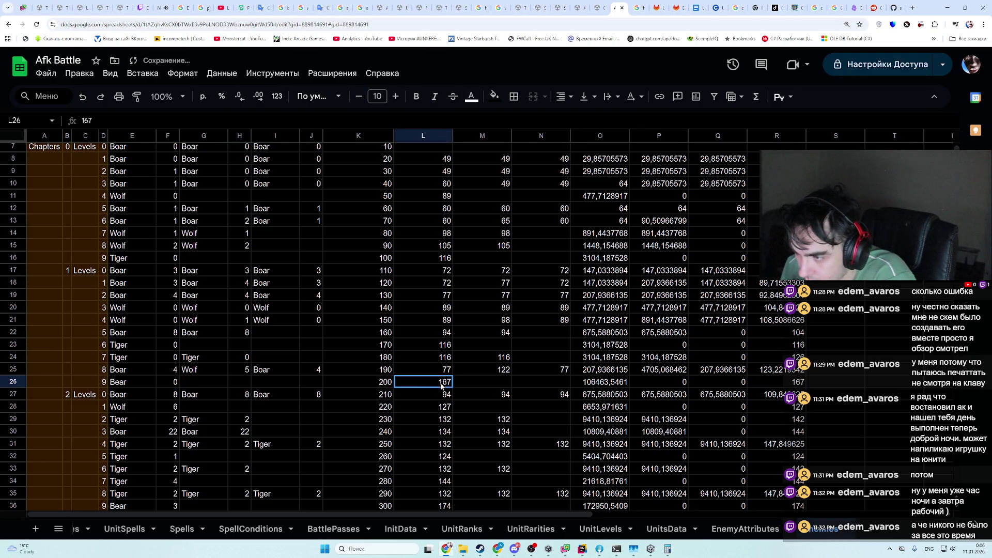
{"action": "type", "text": "149"}
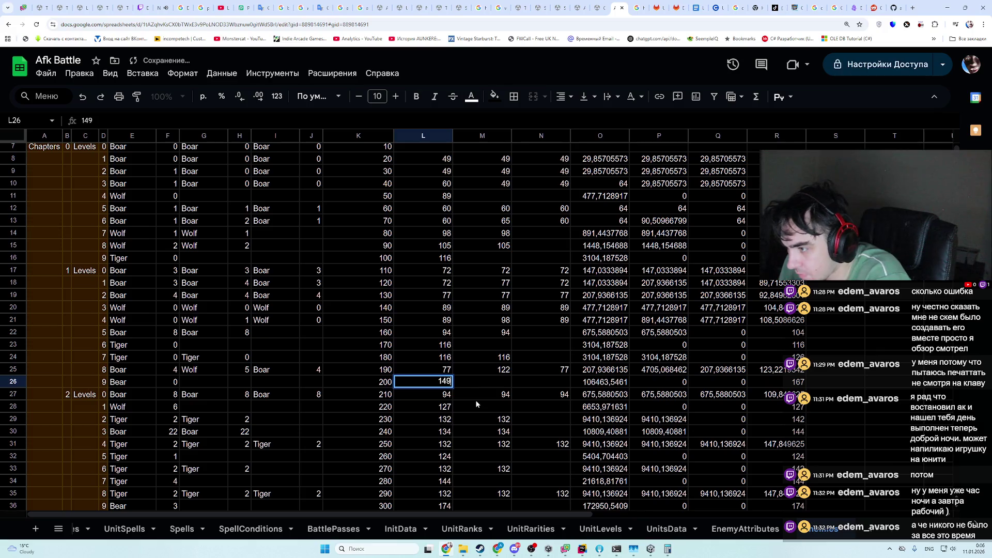
{"action": "left_click", "coordinate": [476, 400]}
- Select rows 26 and 36 across columns E to R to compare them
{"action": "left_click_drag", "start_coordinate": [129, 382], "coordinate": [777, 382]}
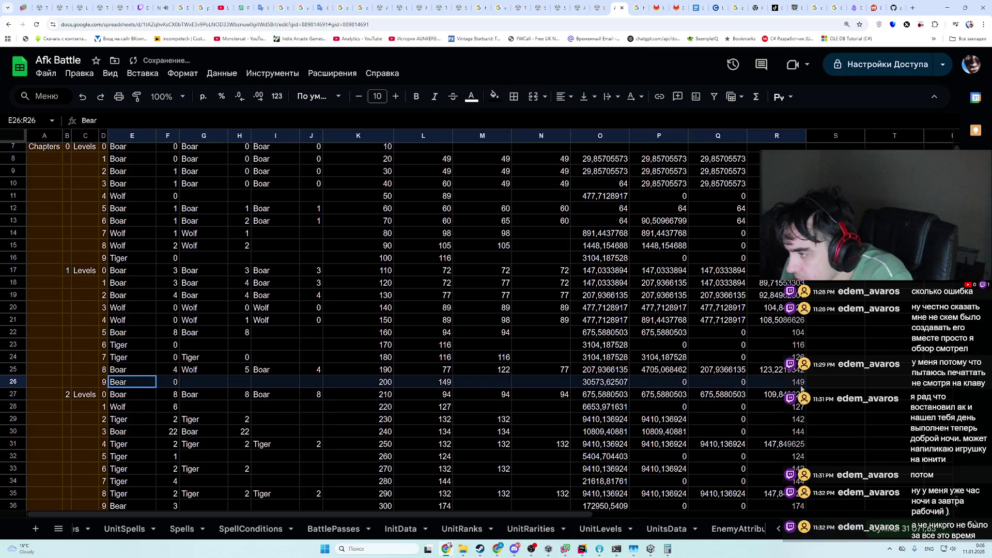
{"action": "scroll", "coordinate": [354, 395], "scroll_direction": "down", "scroll_amount": 2}
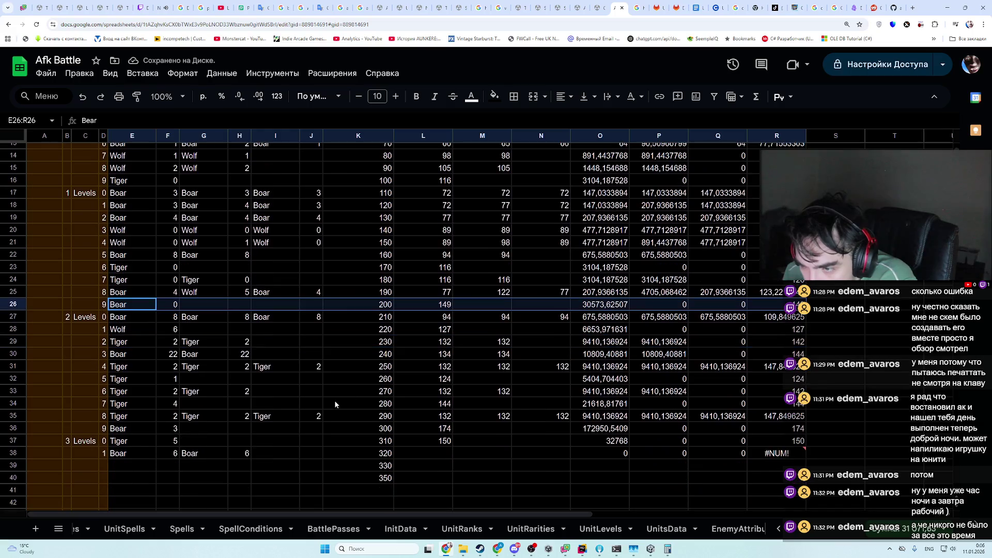
{"action": "left_click_drag", "start_coordinate": [124, 430], "coordinate": [798, 431]}
{"action": "scroll", "coordinate": [529, 439], "scroll_direction": "up", "scroll_amount": 2}
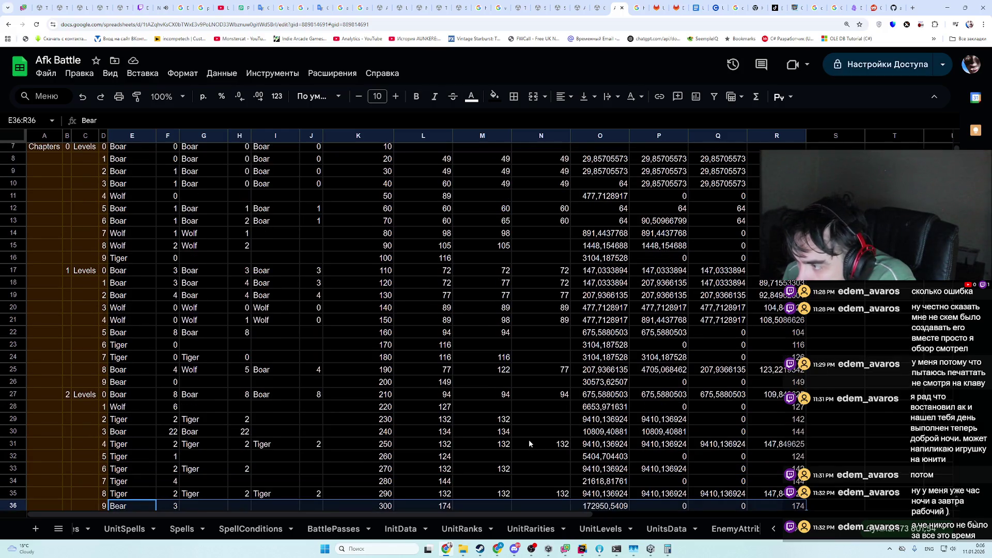
{"action": "left_click_drag", "start_coordinate": [796, 382], "coordinate": [131, 383]}
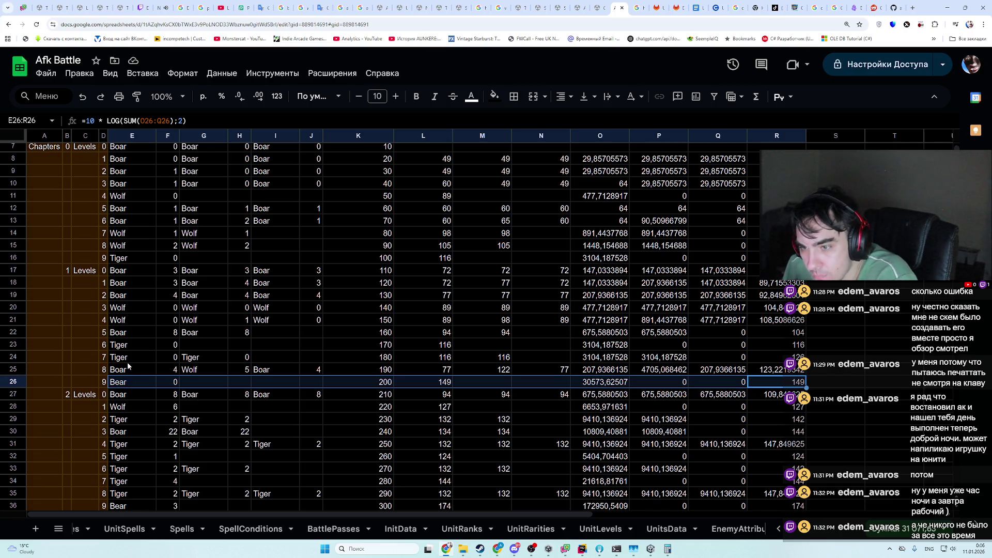
- Paste Tiger into E26, undo it, and copy row 26's Bear entry
{"action": "left_click", "coordinate": [127, 362]}
{"action": "key", "text": "ctrl+c"}
{"action": "left_click", "coordinate": [130, 387]}
{"action": "key", "text": "ctrl+v"}
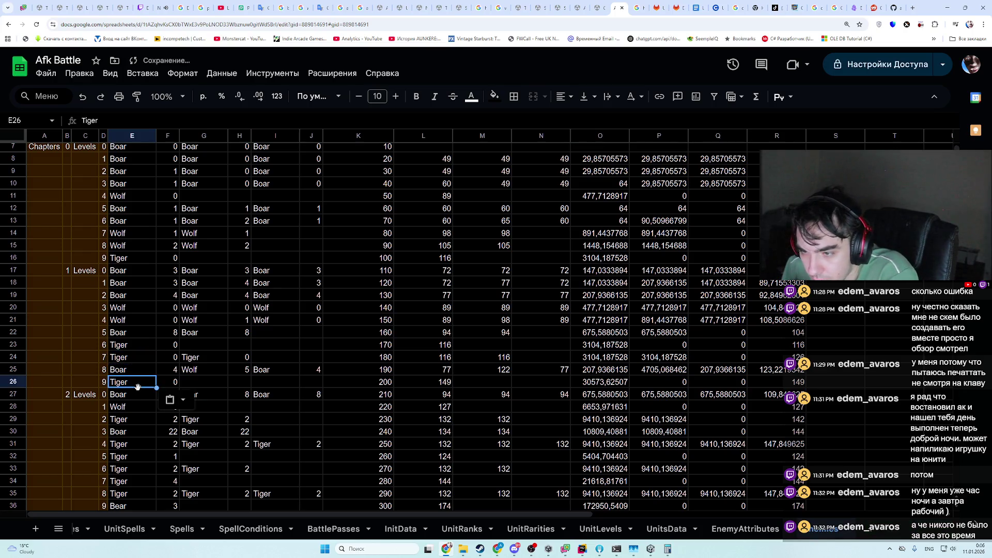
{"action": "key", "text": "ctrl+z"}
{"action": "left_click", "coordinate": [166, 380], "text": "shift"}
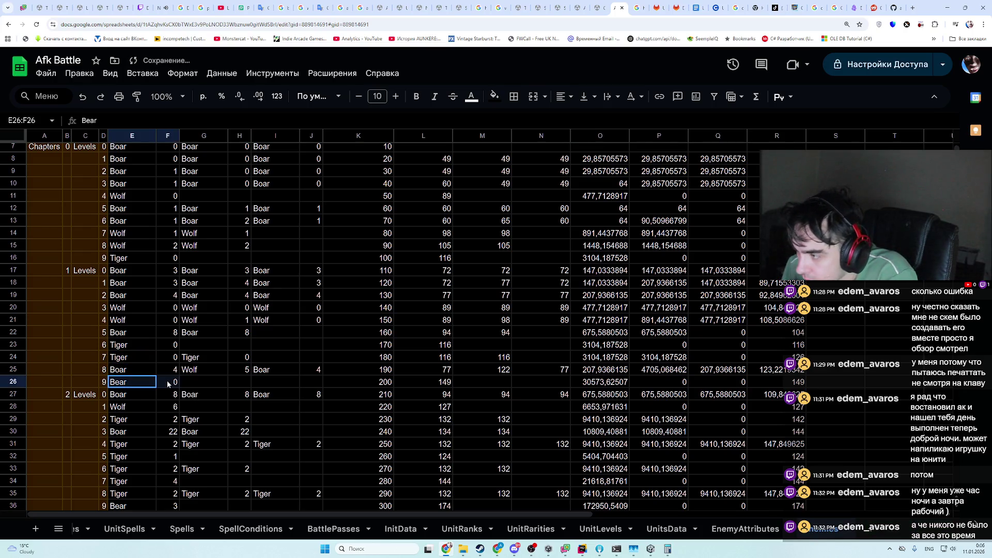
{"action": "key", "text": "ctrl+c"}
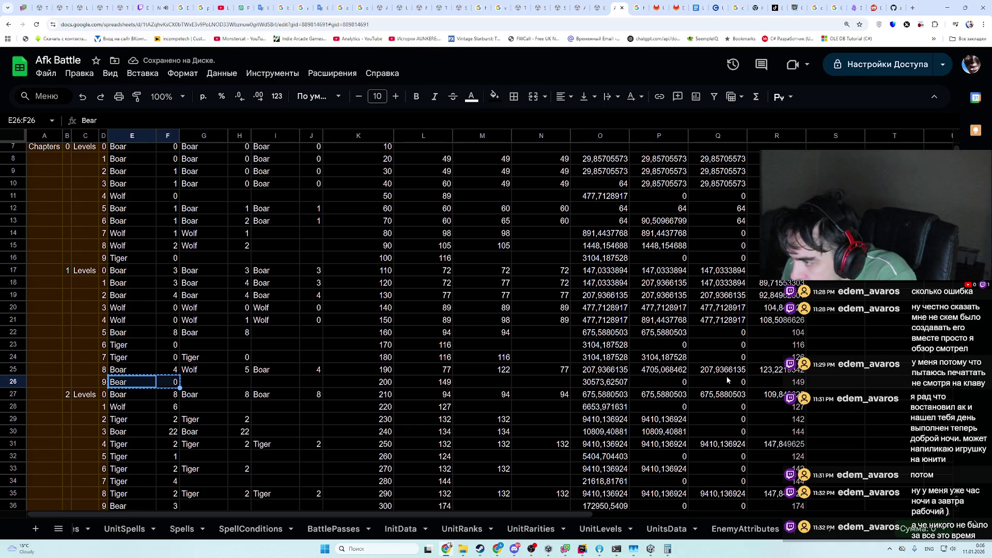
{"action": "scroll", "coordinate": [726, 380], "scroll_direction": "down", "scroll_amount": 2}
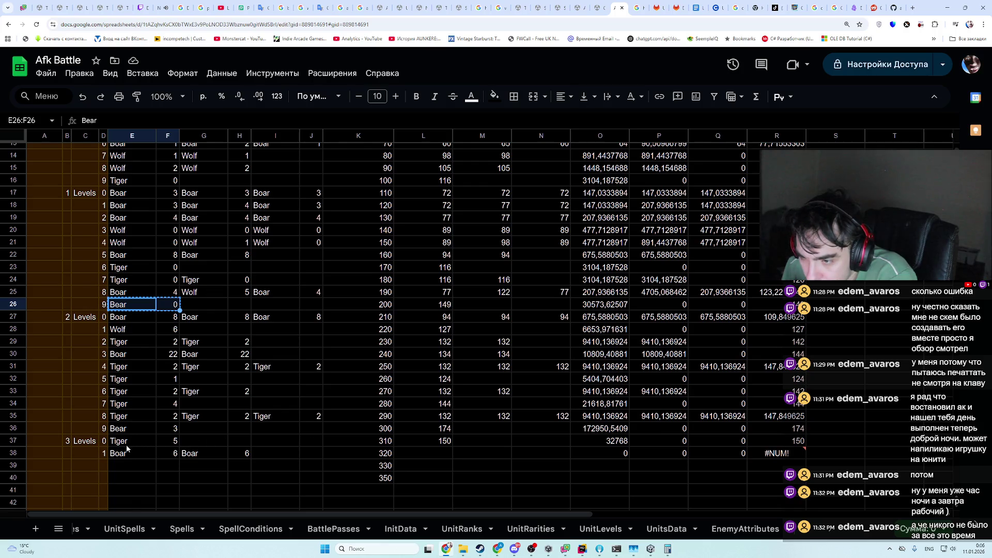
- Set row 36's Bear count F36 to 0 and power L36 to 149
{"action": "mouse_move", "coordinate": [122, 431]}
{"action": "left_mouse_down"}
{"action": "mouse_move", "coordinate": [814, 427]}
{"action": "mouse_move", "coordinate": [804, 430]}
{"action": "left_mouse_up"}
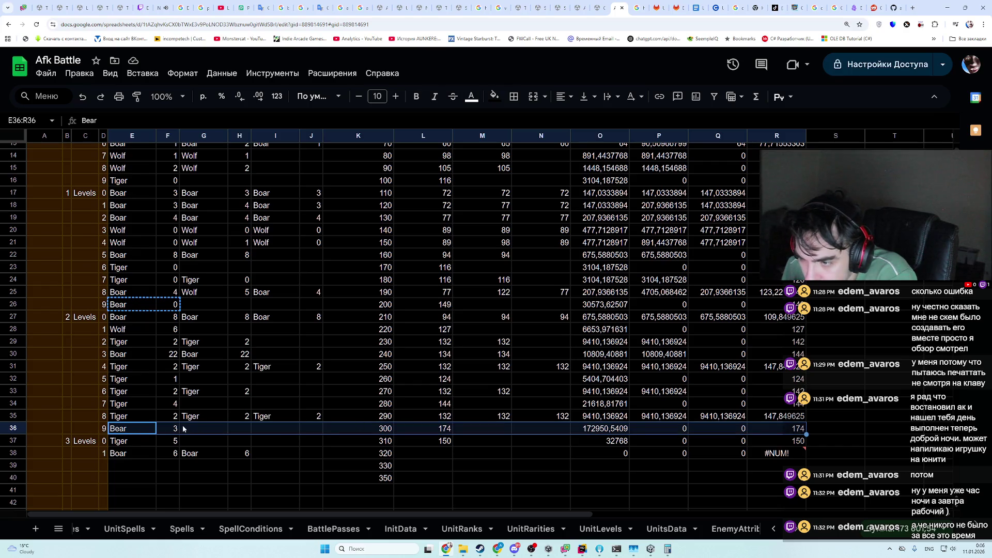
{"action": "left_click", "coordinate": [183, 429]}
{"action": "left_click", "coordinate": [173, 430]}
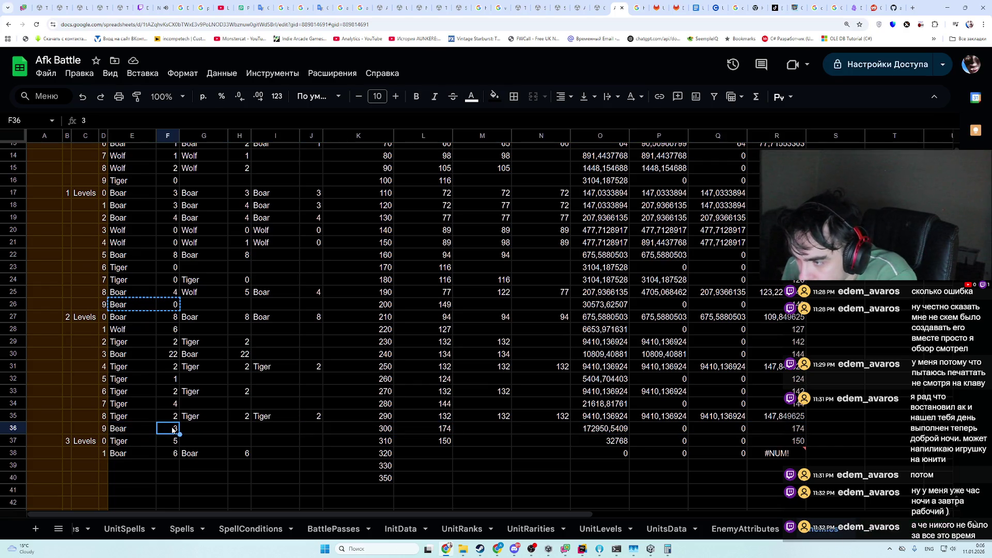
{"action": "type", "text": "0"}
{"action": "left_click", "coordinate": [430, 433]}
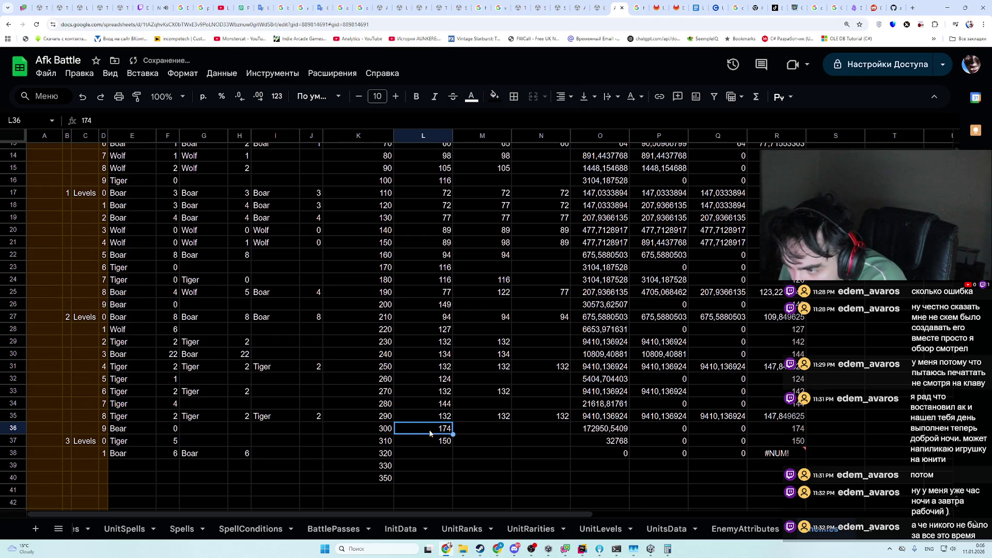
{"action": "type", "text": "149"}
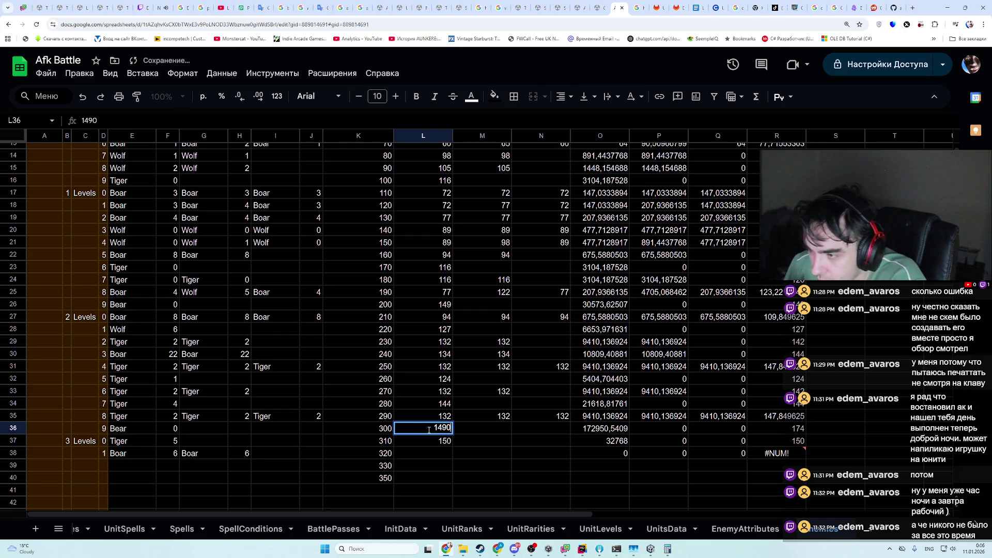
{"action": "key", "text": "Return"}
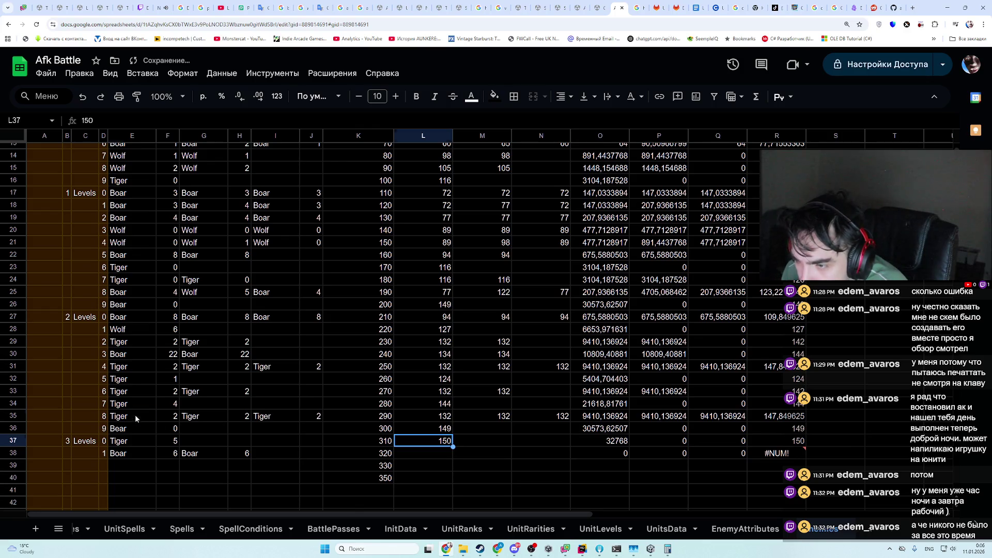
- Copy the Tiger entry from E24:F24 into E26, replacing Bear
{"action": "left_click_drag", "start_coordinate": [135, 416], "coordinate": [793, 422]}
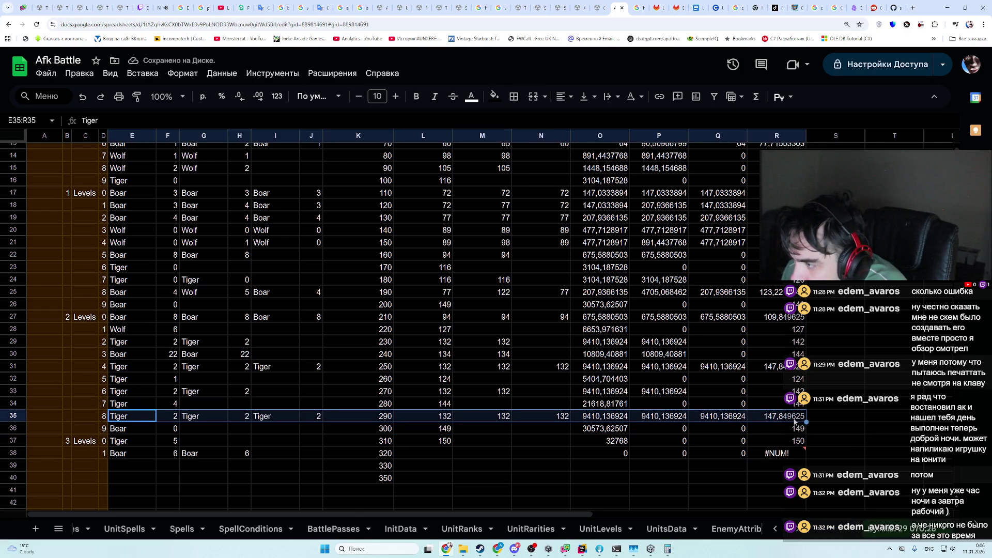
{"action": "left_click", "coordinate": [126, 309]}
{"action": "left_click_drag", "start_coordinate": [126, 282], "coordinate": [168, 282]}
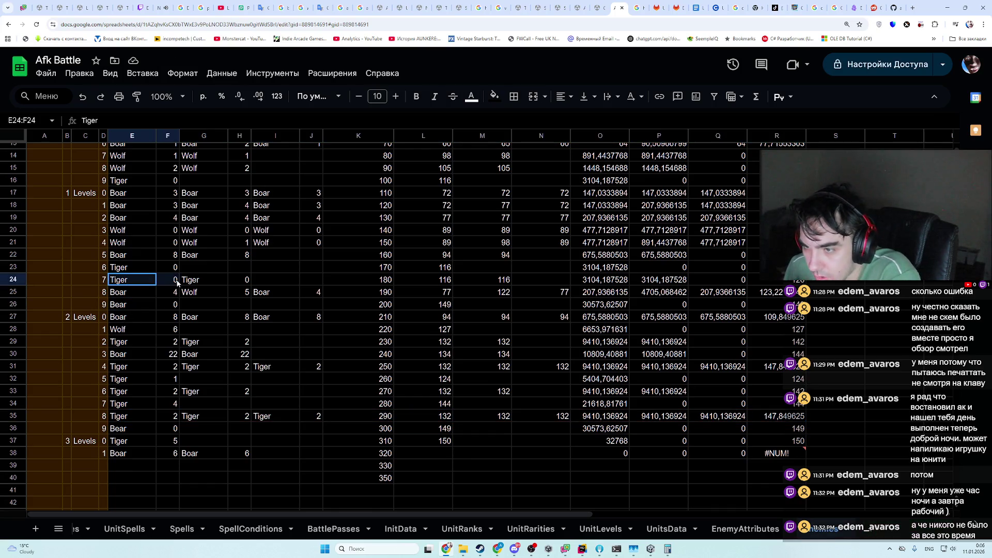
{"action": "key", "text": "ctrl+c"}
{"action": "left_click", "coordinate": [127, 309]}
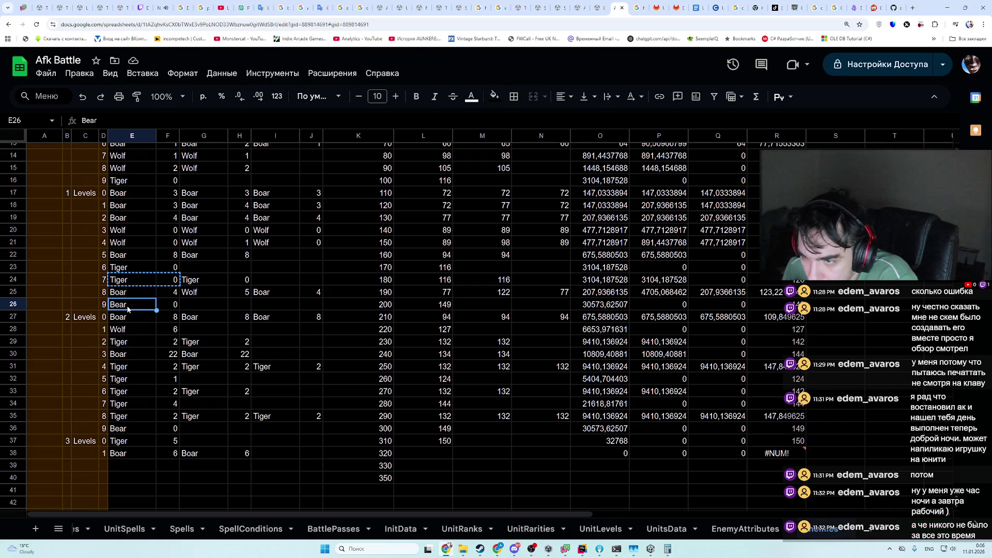
{"action": "key", "text": "ctrl+v"}
{"action": "key", "text": "alt+Tab"}
- Collapse Wolf in UnitPower.json to read Tiger's level 4 power 139, then enter 3 in F26
{"action": "scroll", "coordinate": [285, 227], "scroll_direction": "up", "scroll_amount": 5}
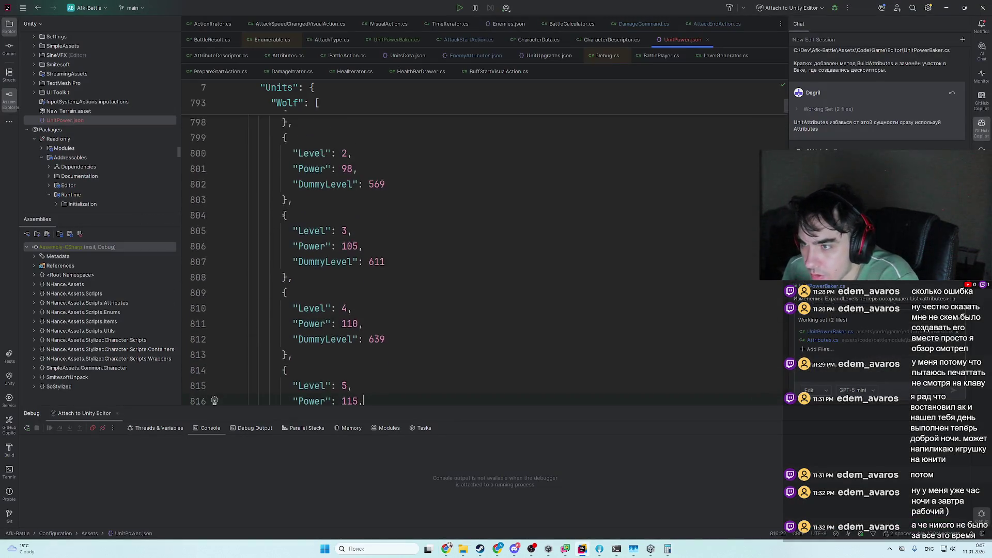
{"action": "left_click", "coordinate": [240, 273]}
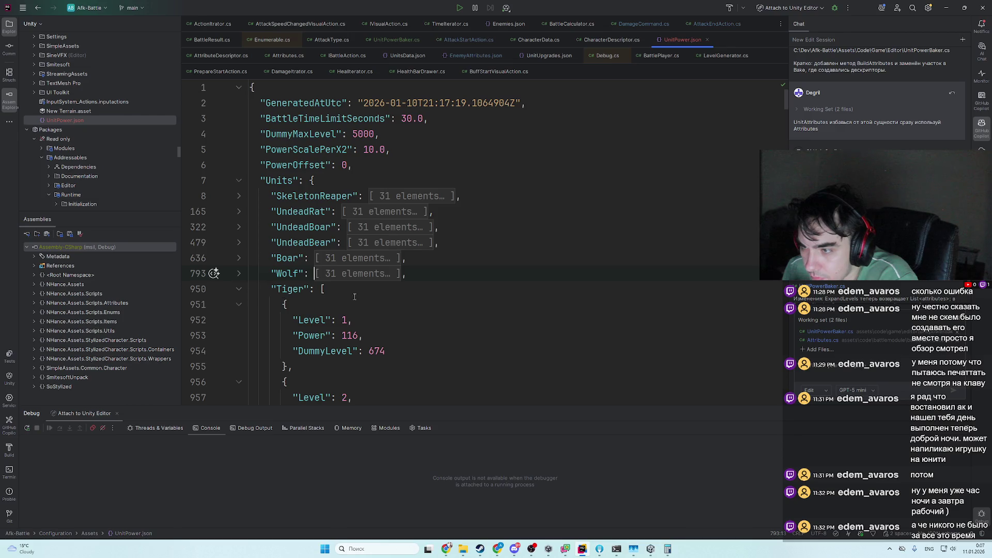
{"action": "scroll", "coordinate": [398, 296], "scroll_direction": "down", "scroll_amount": 4}
{"action": "scroll", "coordinate": [396, 315], "scroll_direction": "down", "scroll_amount": 1}
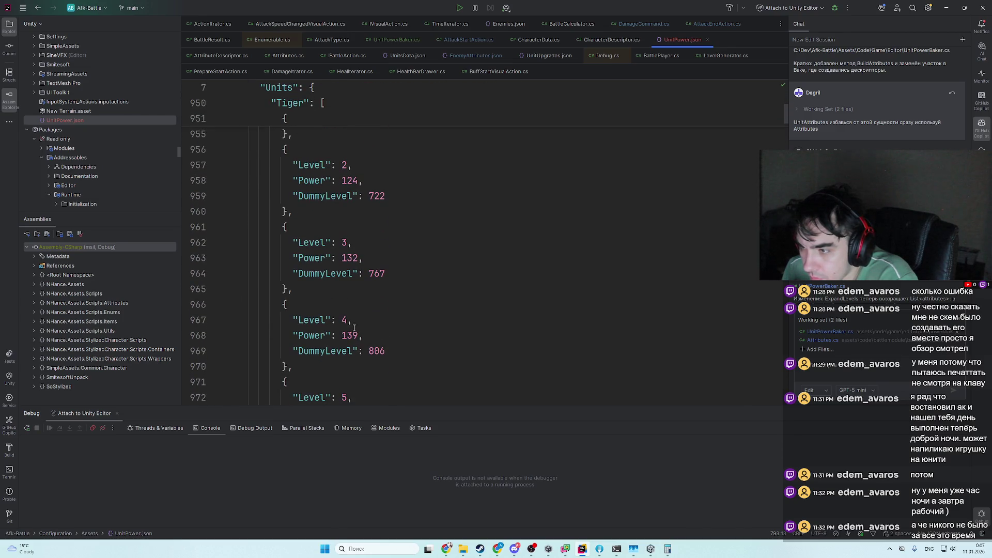
{"action": "left_click", "coordinate": [371, 335]}
{"action": "left_click", "coordinate": [355, 319]}
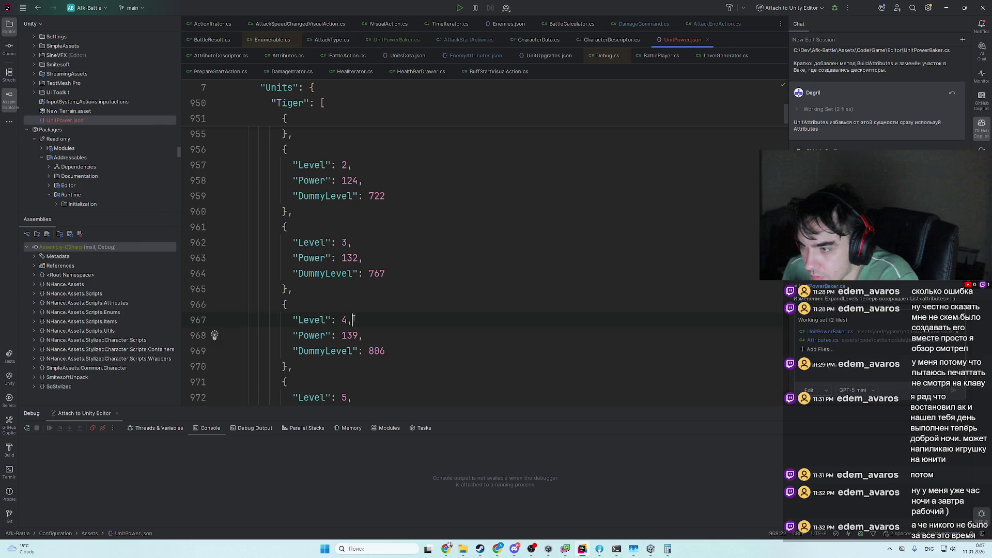
{"action": "scroll", "coordinate": [409, 329], "scroll_direction": "up", "scroll_amount": 3}
{"action": "scroll", "coordinate": [410, 329], "scroll_direction": "down", "scroll_amount": 2}
{"action": "key", "text": "alt+Tab"}
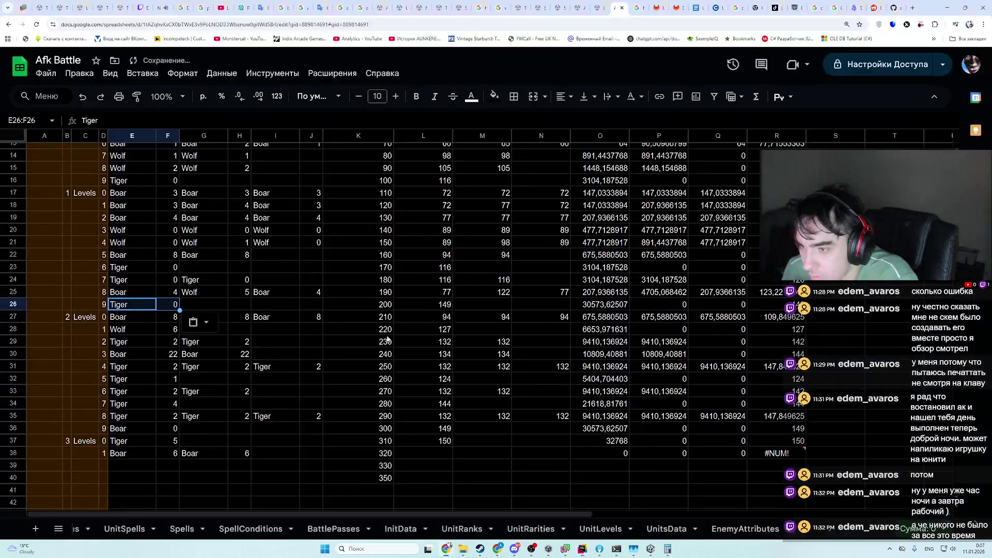
{"action": "left_click", "coordinate": [169, 305]}
{"action": "type", "text": "3"}
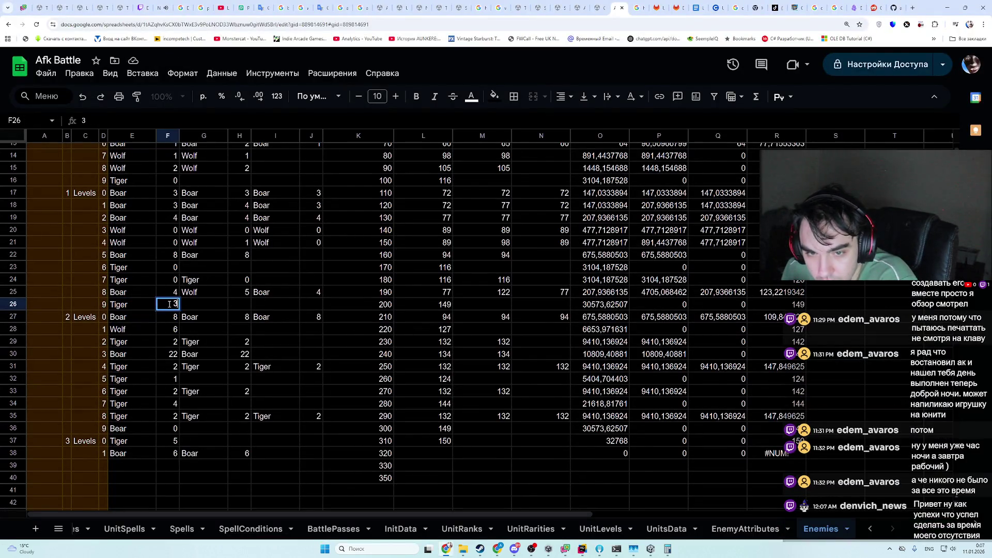
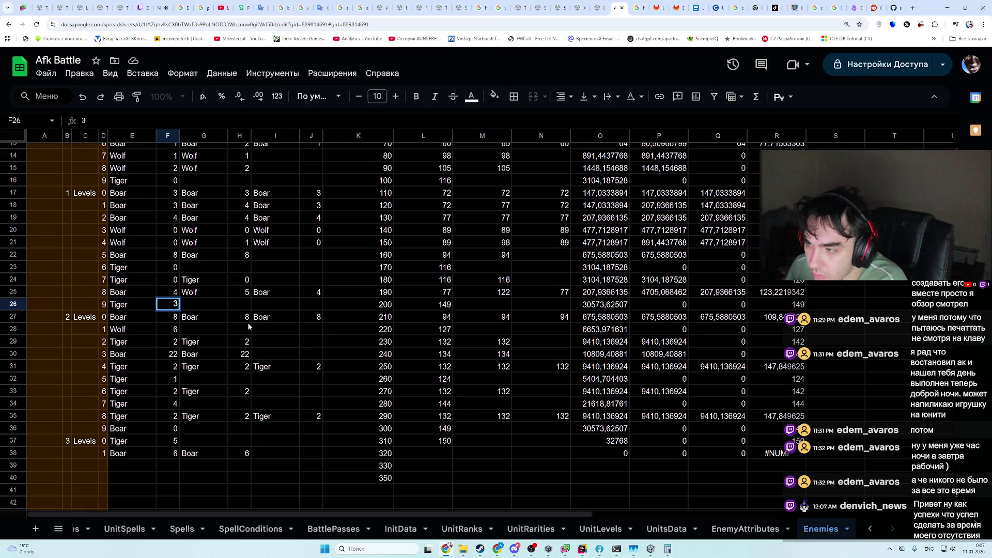
- Compare the level 9 Tiger row G26:L26 against UnitPower.json in Rider, cancelling a stray entry
{"action": "left_click", "coordinate": [583, 549]}
{"action": "left_click", "coordinate": [582, 549]}
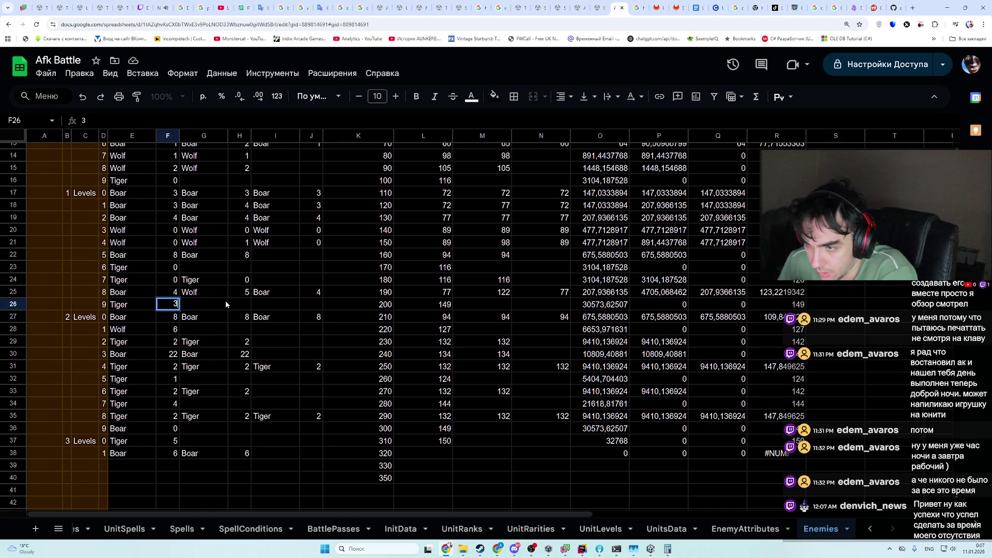
{"action": "left_click_drag", "start_coordinate": [225, 302], "coordinate": [449, 308]}
{"action": "key", "text": "alt+Tab"}
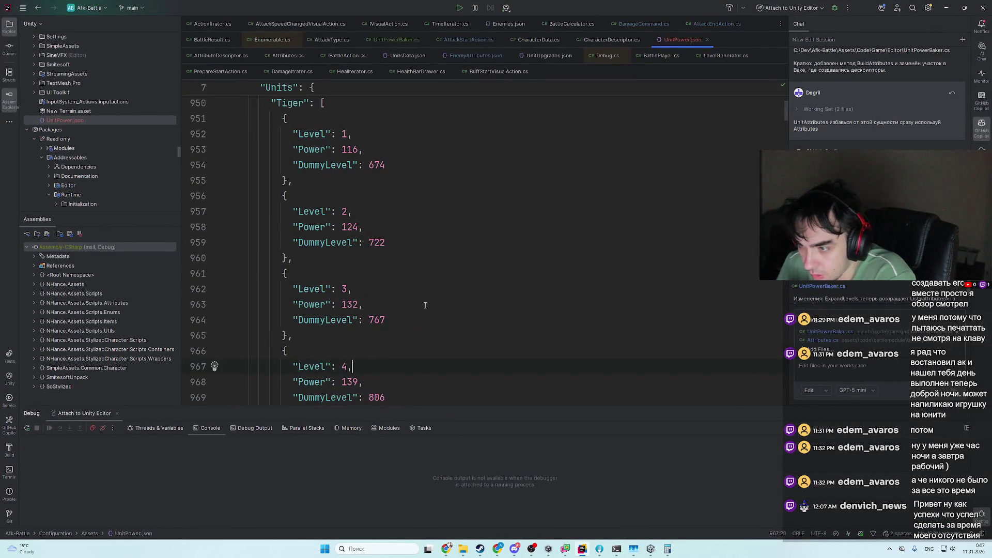
{"action": "key", "text": "alt+Tab"}
{"action": "type", "text": "1"}
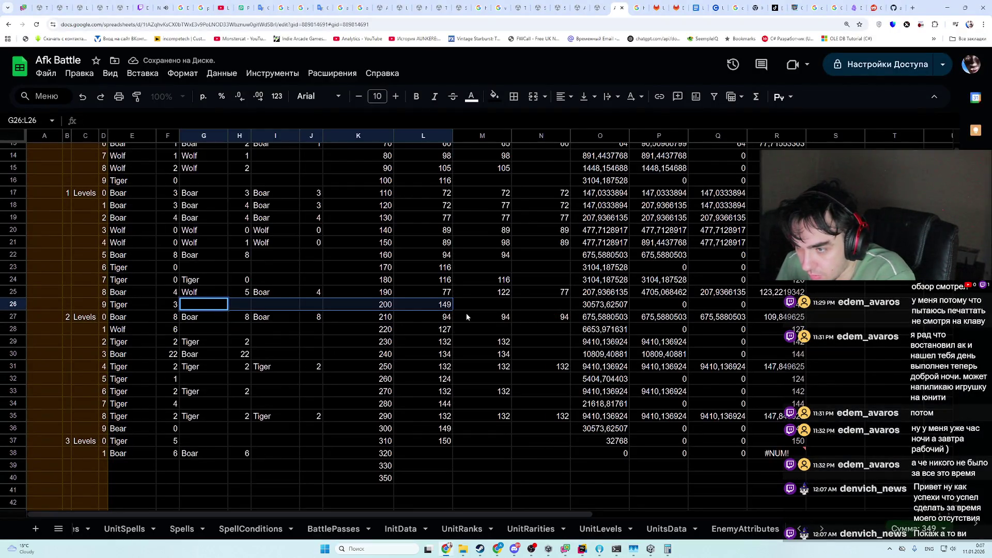
{"action": "key", "text": "Escape"}
- Change L26 from 149 to 139 and recheck row 26 against the JSON file
{"action": "double_click", "coordinate": [448, 305]}
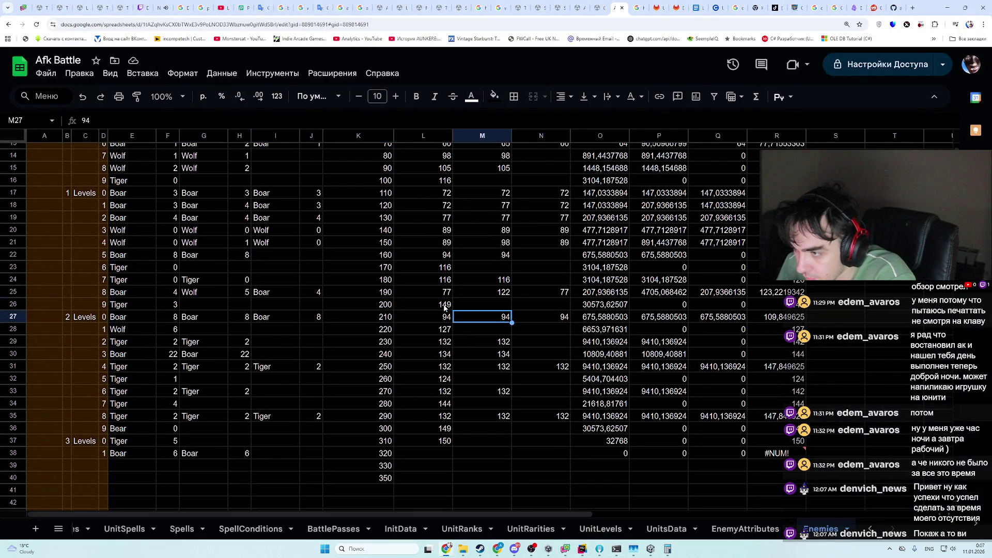
{"action": "key", "text": "BackSpace"}
{"action": "type", "text": "3"}
{"action": "key", "text": "alt+Tab"}
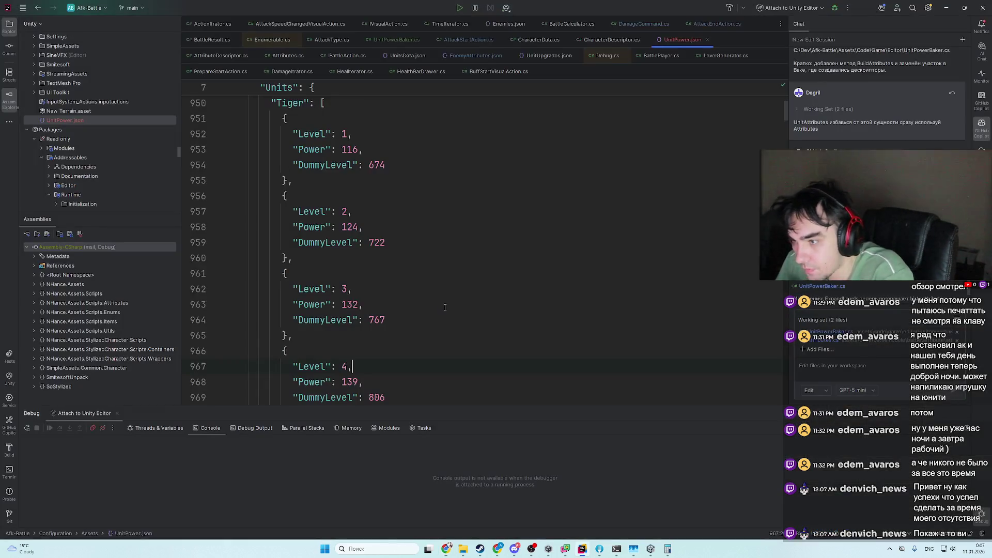
{"action": "key", "text": "alt+Tab"}
{"action": "left_click", "coordinate": [515, 320]}
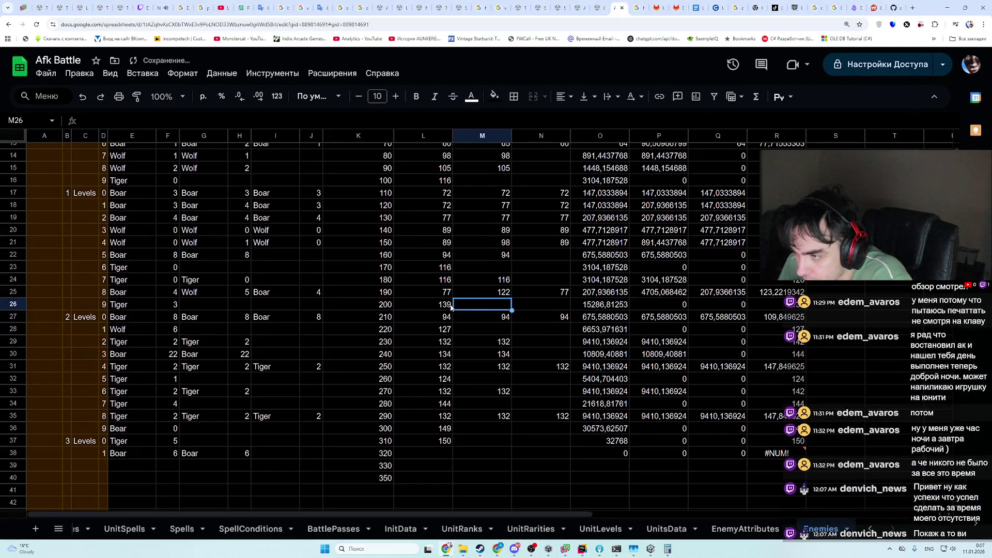
{"action": "mouse_move", "coordinate": [434, 305]}
{"action": "left_mouse_down"}
{"action": "mouse_move", "coordinate": [752, 304]}
{"action": "mouse_move", "coordinate": [799, 357]}
{"action": "mouse_move", "coordinate": [132, 355]}
{"action": "left_mouse_up"}
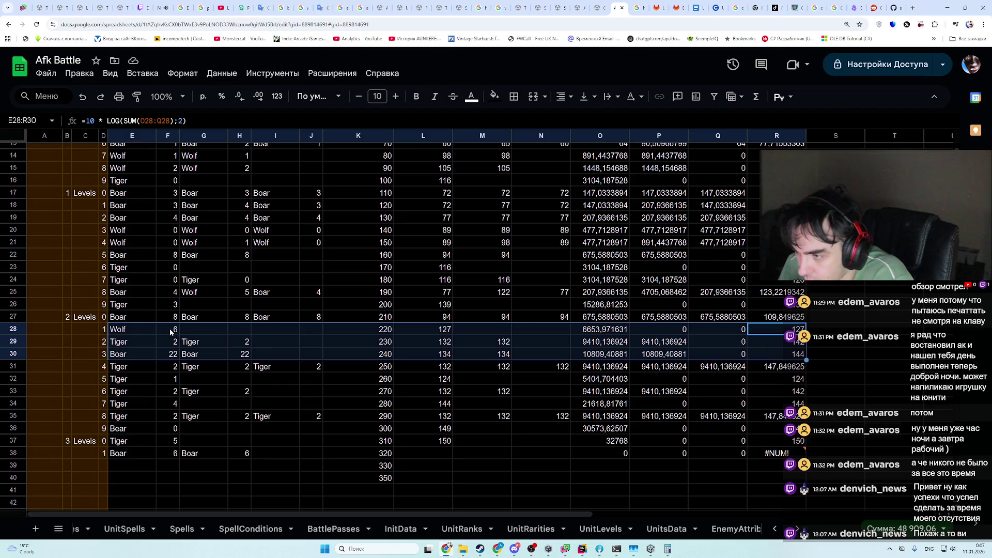
{"action": "key", "text": "alt+Tab"}
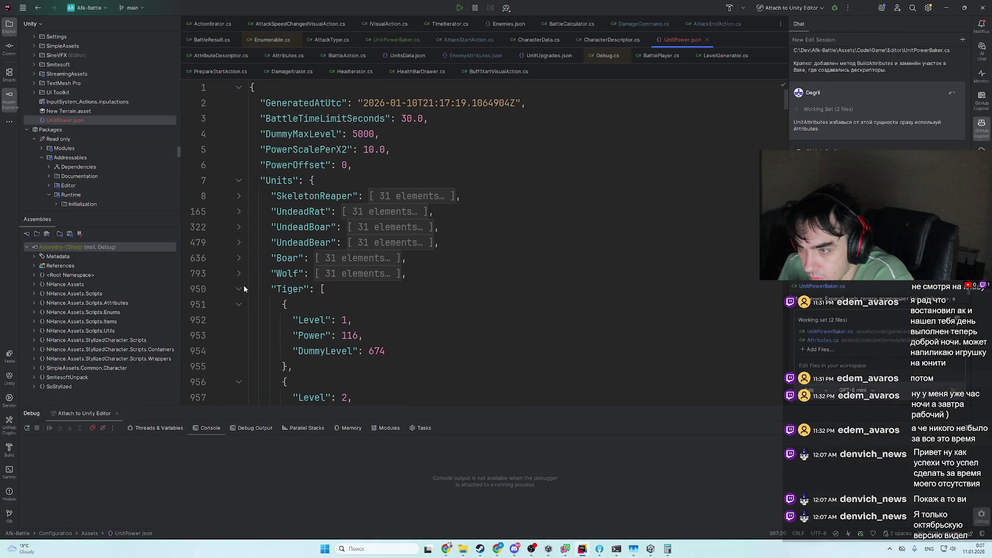
- Fold the Tiger array and unfold Wolf in UnitPower.json to scroll through Wolf's power values
{"action": "left_click", "coordinate": [240, 289]}
{"action": "left_click", "coordinate": [239, 274]}
{"action": "scroll", "coordinate": [402, 290], "scroll_direction": "down", "scroll_amount": 6}
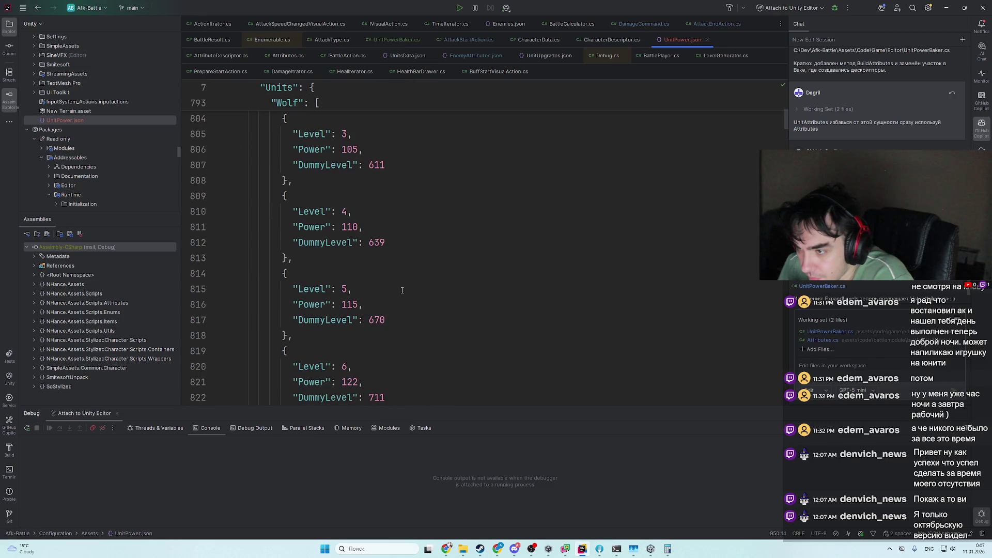
{"action": "scroll", "coordinate": [394, 334], "scroll_direction": "down", "scroll_amount": 3}
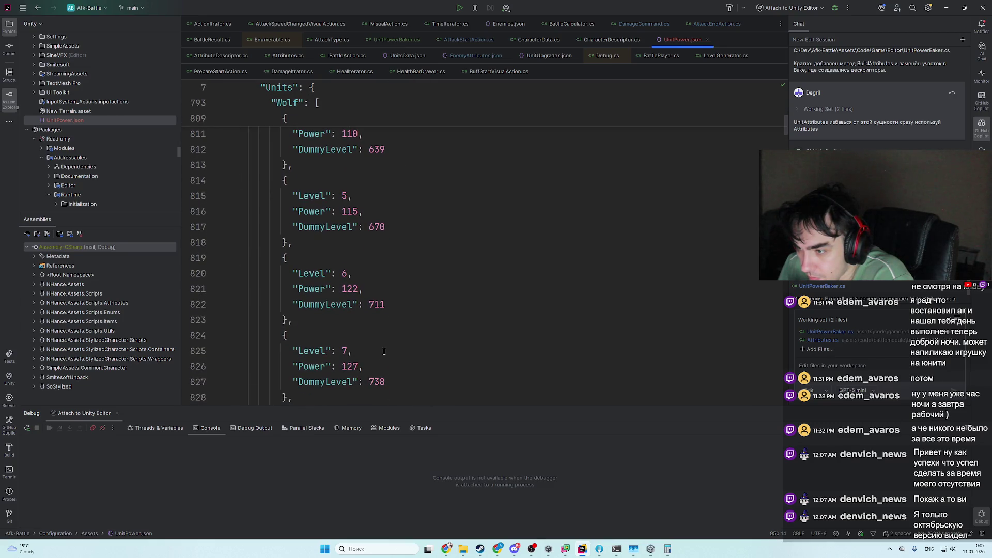
{"action": "key", "text": "alt+Tab"}
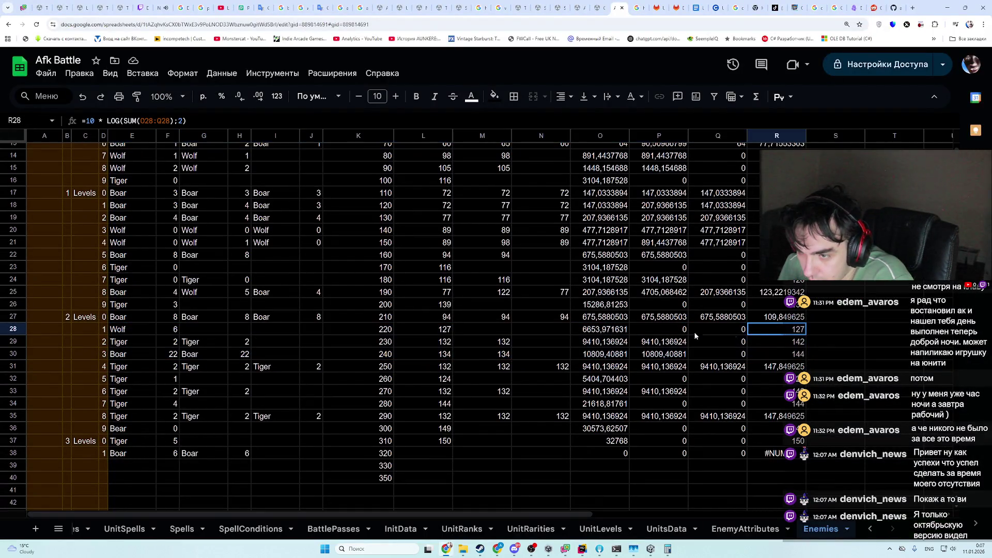
- Set L28 to 115 after checking the Wolf values in the JSON
{"action": "left_click", "coordinate": [165, 330]}
{"action": "type", "text": "4"}
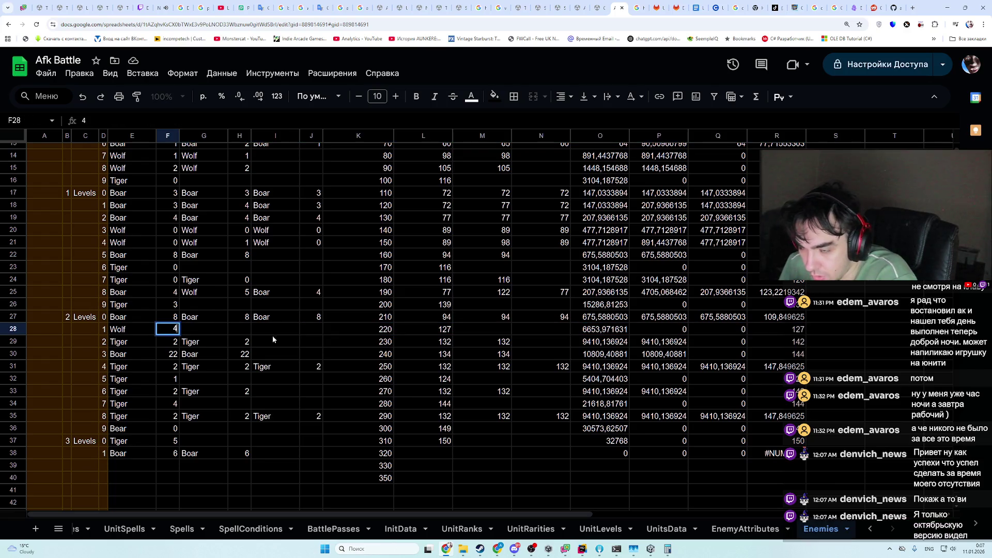
{"action": "key", "text": "alt+Tab"}
{"action": "key", "text": "alt+Tab"}
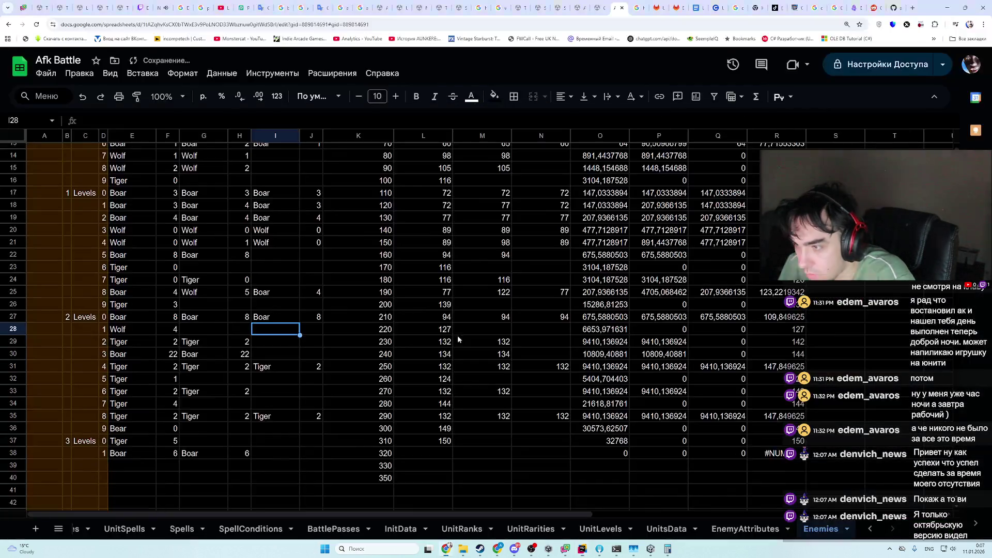
{"action": "left_click", "coordinate": [447, 329]}
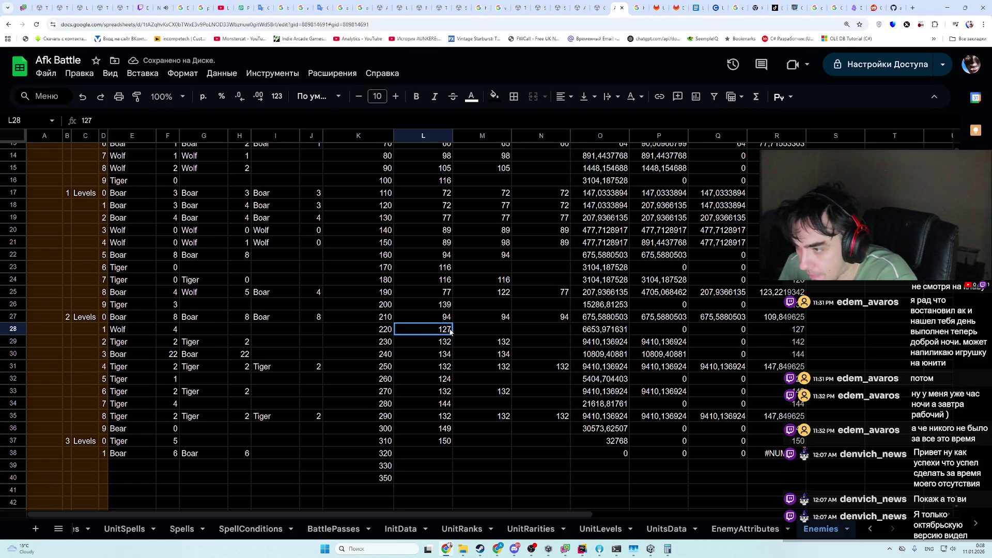
{"action": "type", "text": "115"}
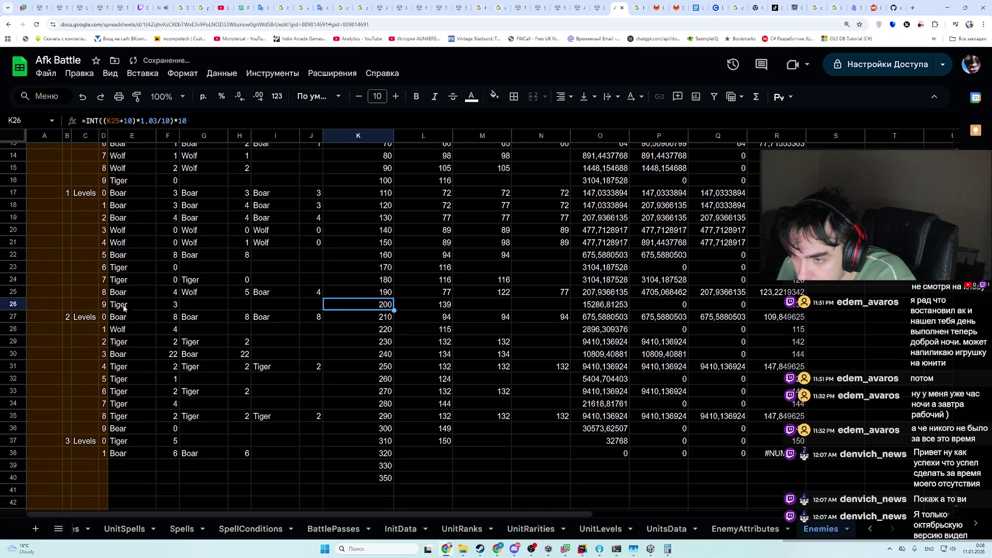
{"action": "mouse_move", "coordinate": [132, 317]}
{"action": "left_mouse_down"}
{"action": "mouse_move", "coordinate": [786, 317]}
{"action": "mouse_move", "coordinate": [804, 344]}
{"action": "left_mouse_up"}
{"action": "left_click", "coordinate": [164, 343]}
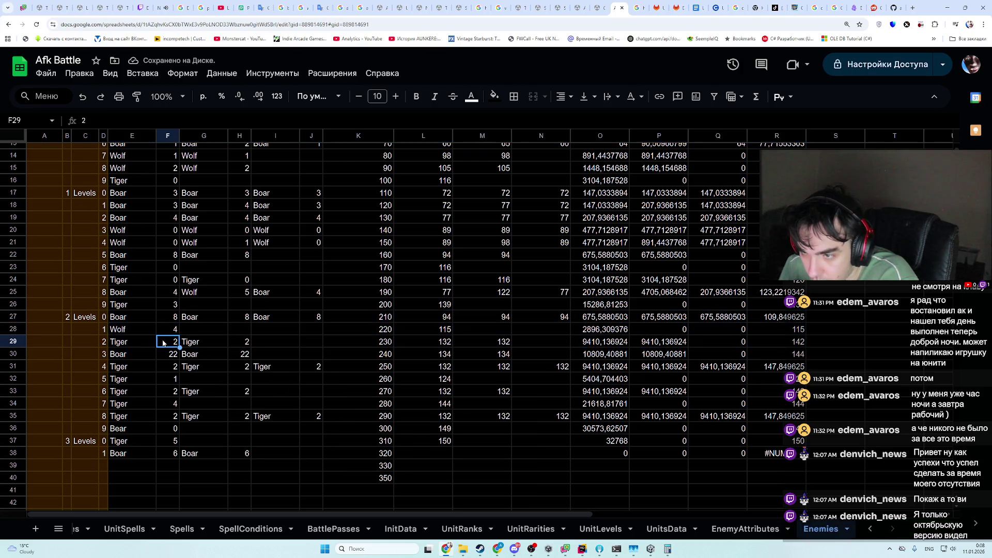
- Copy the 0 from F23 into F29 and H29
{"action": "left_click_drag", "start_coordinate": [159, 267], "coordinate": [760, 269]}
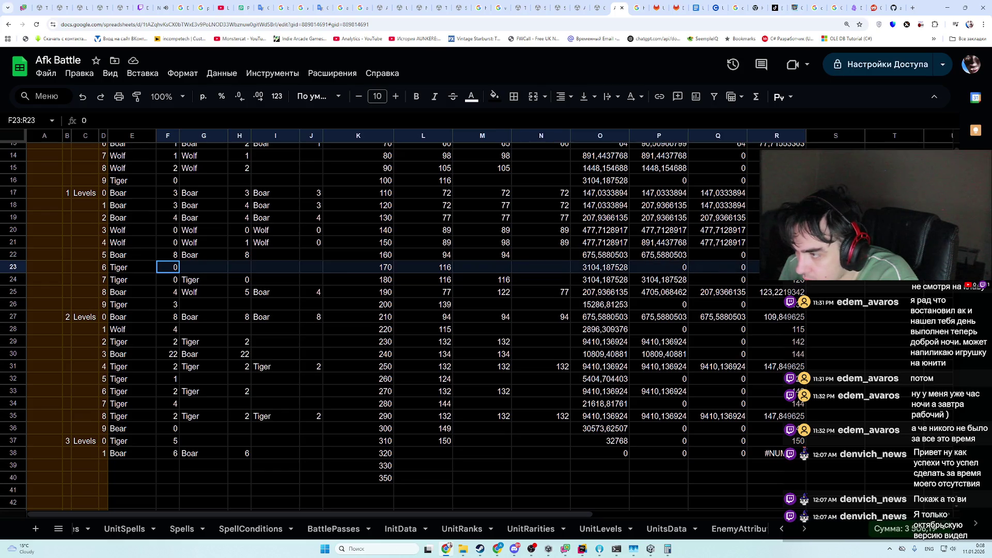
{"action": "left_click", "coordinate": [174, 268]}
{"action": "key", "text": "ctrl+c"}
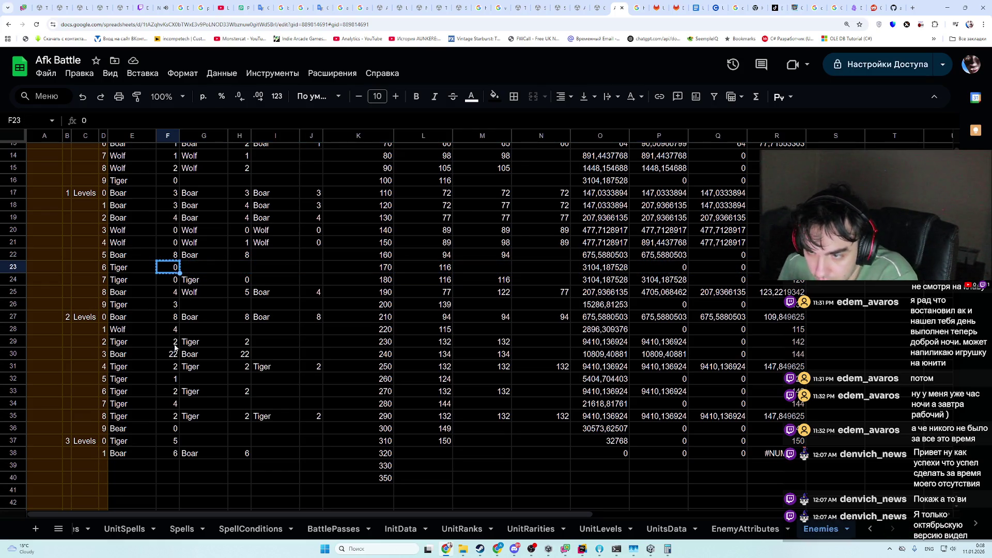
{"action": "left_click", "coordinate": [174, 346]}
{"action": "key", "text": "ctrl+v"}
{"action": "left_click", "coordinate": [243, 342]}
{"action": "key", "text": "ctrl+v"}
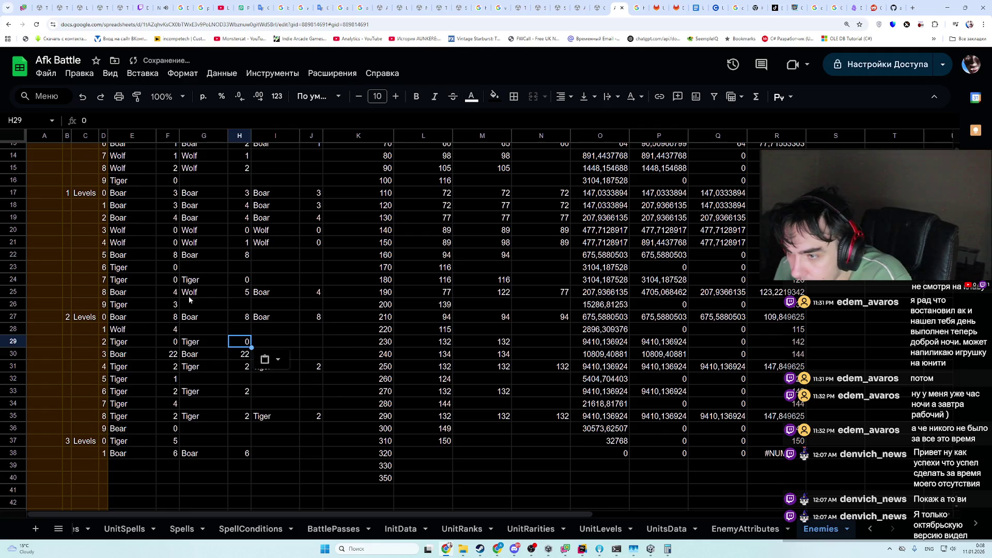
- Copy the value 116 from L23 into L29
{"action": "mouse_move", "coordinate": [205, 271]}
{"action": "left_mouse_down"}
{"action": "mouse_move", "coordinate": [485, 254]}
{"action": "mouse_move", "coordinate": [429, 267]}
{"action": "left_mouse_up"}
{"action": "left_click", "coordinate": [429, 267]}
{"action": "key", "text": "ctrl+c"}
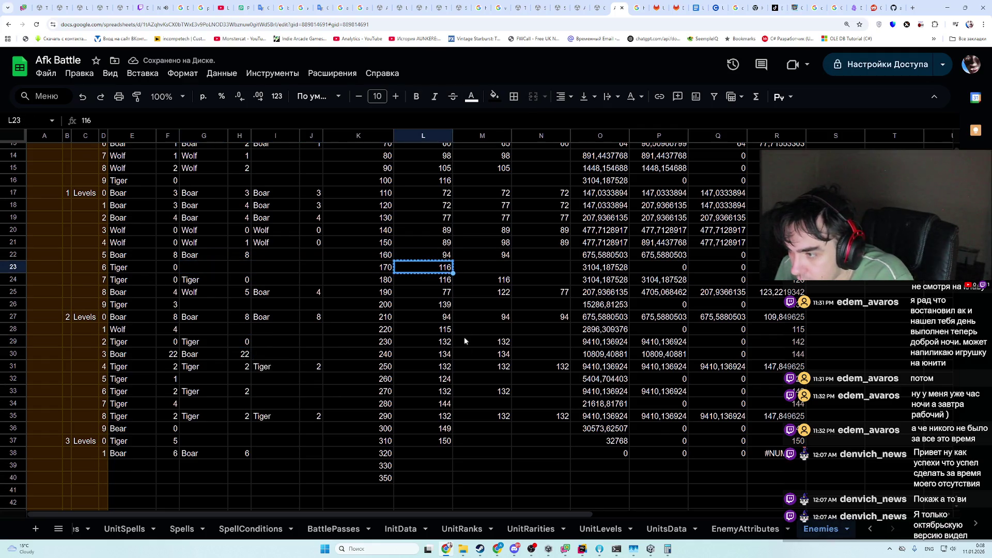
{"action": "left_click_drag", "start_coordinate": [204, 342], "coordinate": [431, 342]}
{"action": "left_click", "coordinate": [431, 341]}
{"action": "key", "text": "ctrl+v"}
- Clear the Boar name and its count 22 from G30:H30
{"action": "left_click", "coordinate": [444, 356]}
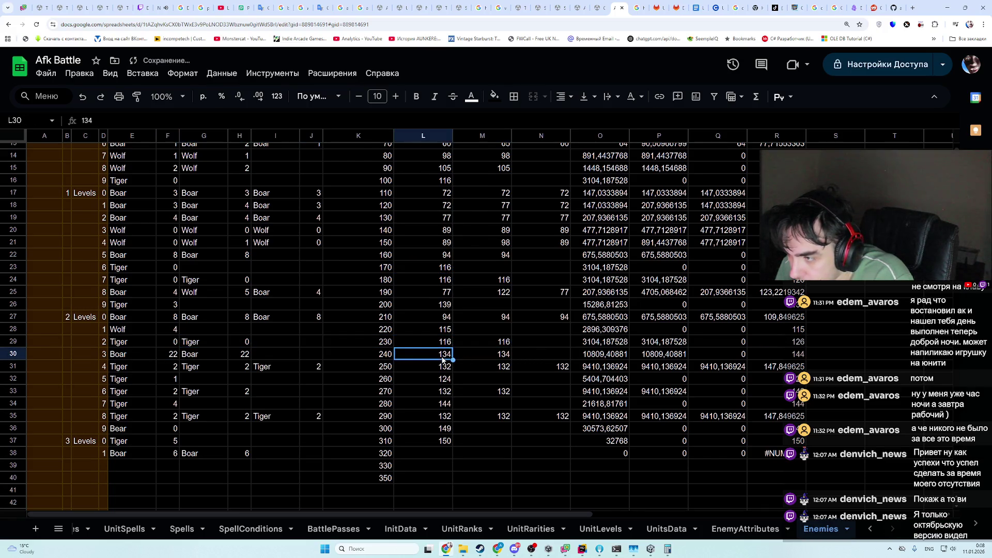
{"action": "left_click_drag", "start_coordinate": [444, 356], "coordinate": [787, 354]}
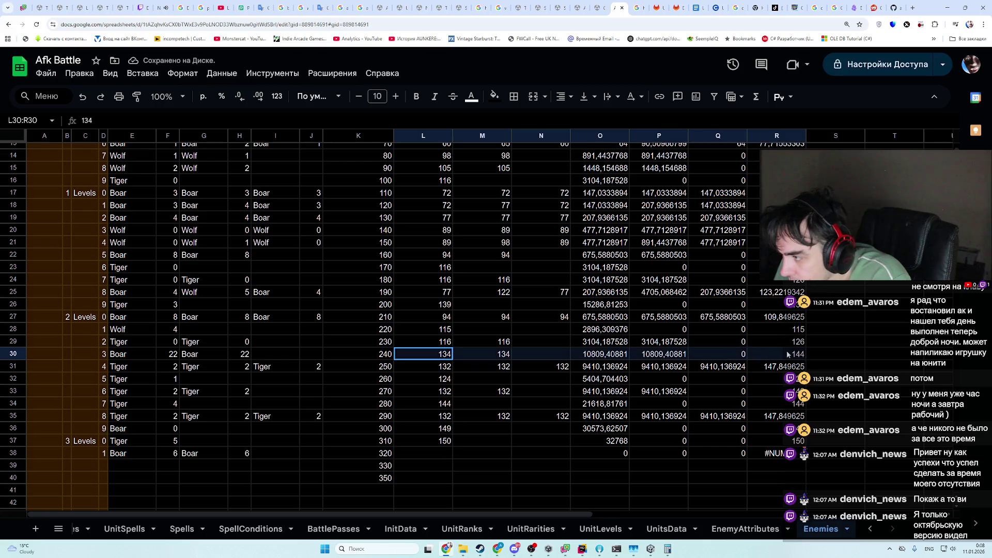
{"action": "left_click_drag", "start_coordinate": [204, 354], "coordinate": [240, 354]}
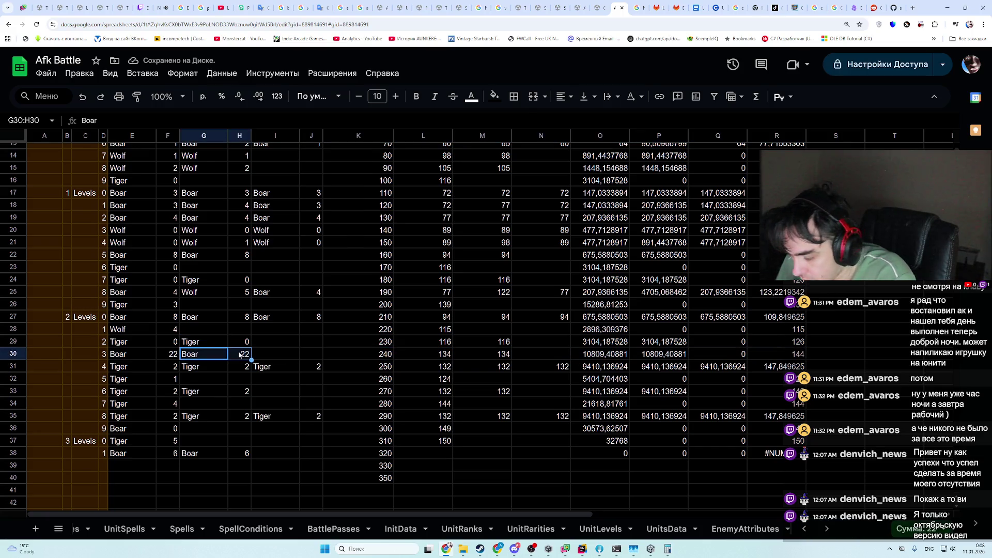
{"action": "key", "text": "Delete"}
{"action": "left_click", "coordinate": [485, 357]}
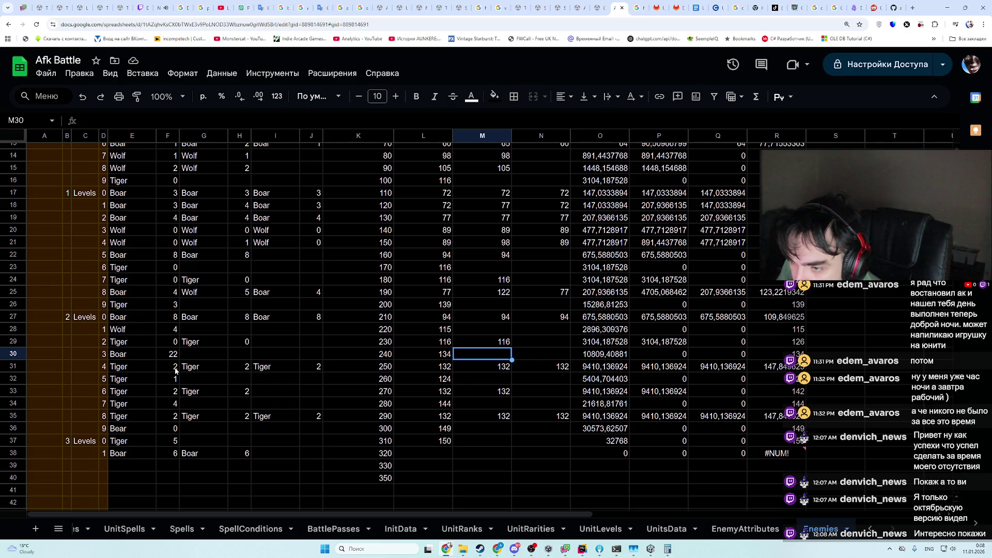
- Review the formulas in R30 and R31 and the values across rows 30–32
{"action": "mouse_move", "coordinate": [176, 370]}
{"action": "left_mouse_down"}
{"action": "mouse_move", "coordinate": [776, 380]}
{"action": "mouse_move", "coordinate": [775, 368]}
{"action": "mouse_move", "coordinate": [451, 343]}
{"action": "mouse_move", "coordinate": [408, 355]}
{"action": "mouse_move", "coordinate": [139, 358]}
{"action": "mouse_move", "coordinate": [139, 340]}
{"action": "left_mouse_up"}
{"action": "left_click", "coordinate": [775, 354]}
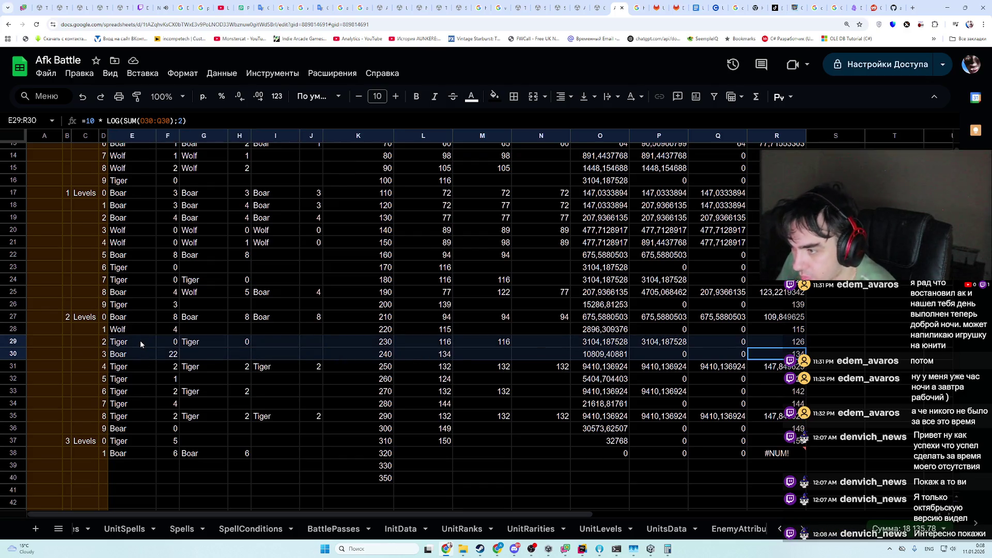
{"action": "left_click_drag", "start_coordinate": [141, 340], "coordinate": [129, 358]}
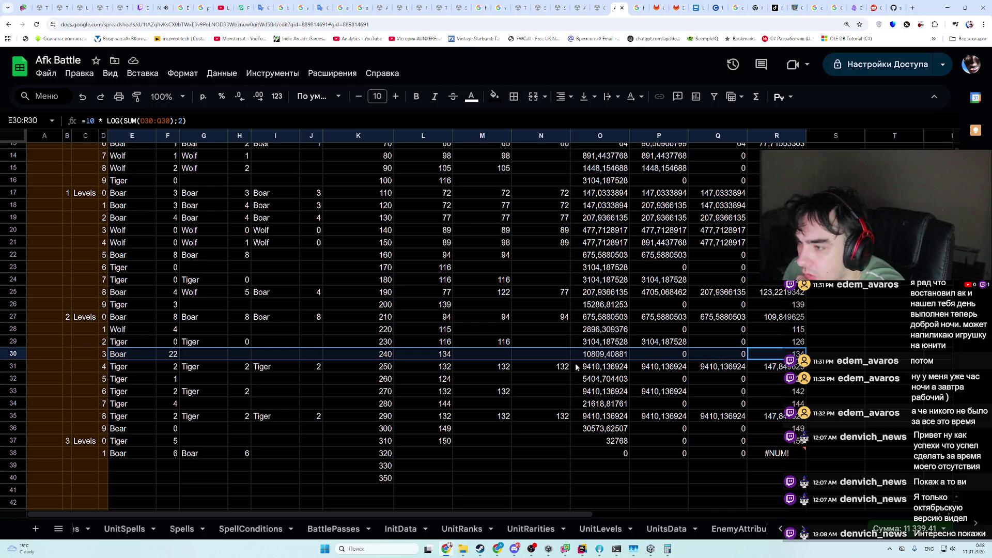
{"action": "left_click", "coordinate": [775, 367]}
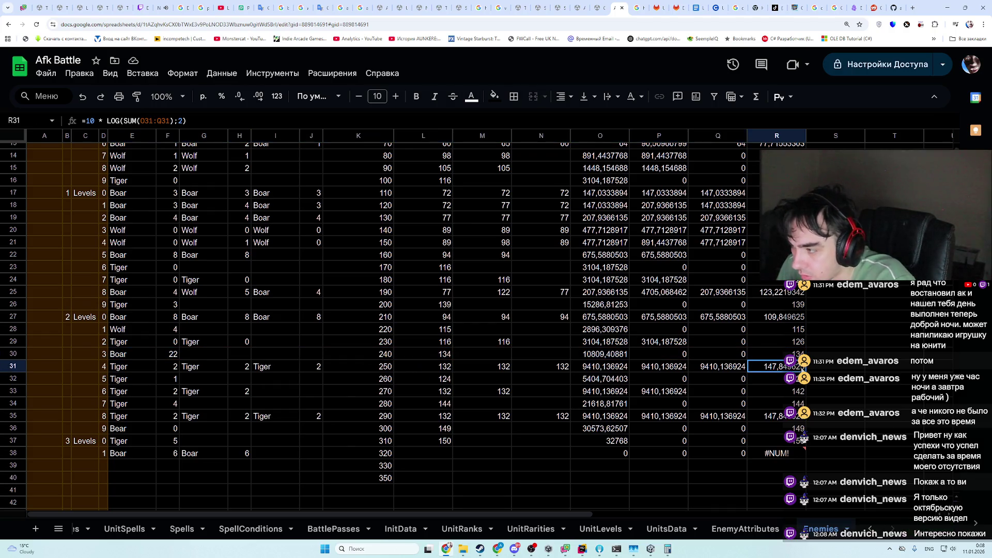
{"action": "mouse_move", "coordinate": [757, 371]}
{"action": "left_mouse_down"}
{"action": "mouse_move", "coordinate": [401, 370]}
{"action": "mouse_move", "coordinate": [362, 360]}
{"action": "mouse_move", "coordinate": [276, 380]}
{"action": "mouse_move", "coordinate": [176, 373]}
{"action": "left_mouse_up"}
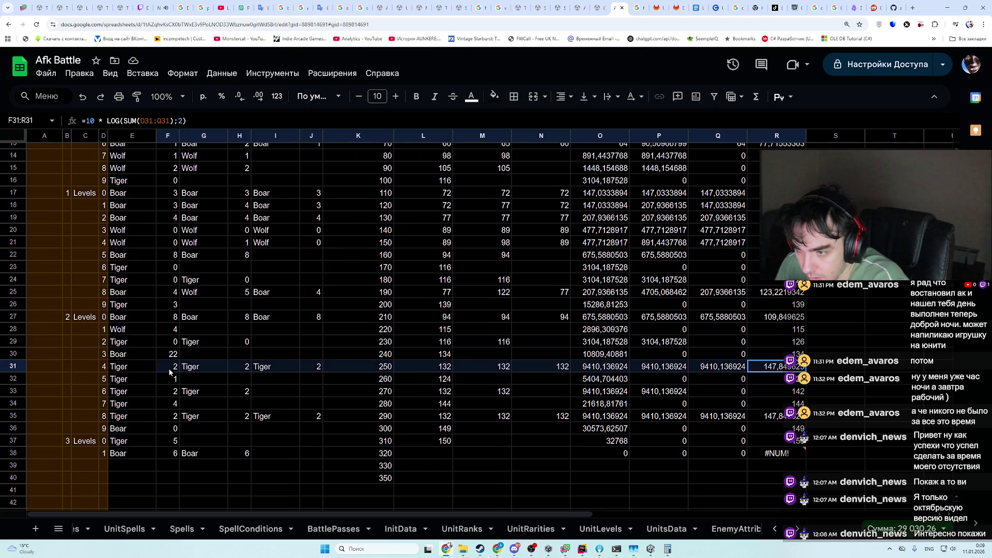
- Fill row 31 with level 0 in F31 and value 116 in L31 and M31
{"action": "mouse_move", "coordinate": [142, 264]}
{"action": "left_mouse_down"}
{"action": "mouse_move", "coordinate": [661, 268]}
{"action": "mouse_move", "coordinate": [168, 268]}
{"action": "left_mouse_up"}
{"action": "left_click", "coordinate": [168, 268]}
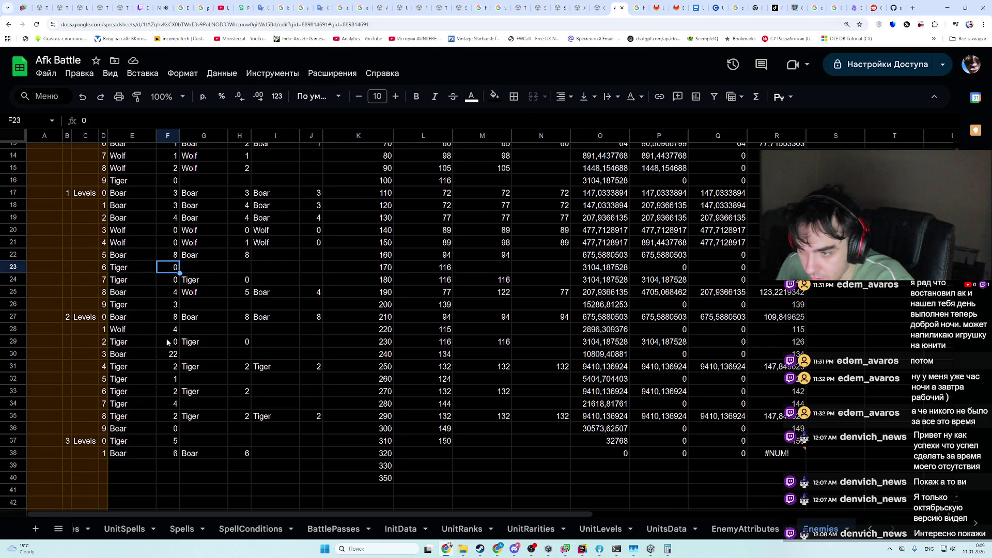
{"action": "left_click", "coordinate": [172, 367]}
{"action": "key", "text": "ctrl+v"}
{"action": "left_click", "coordinate": [436, 269]}
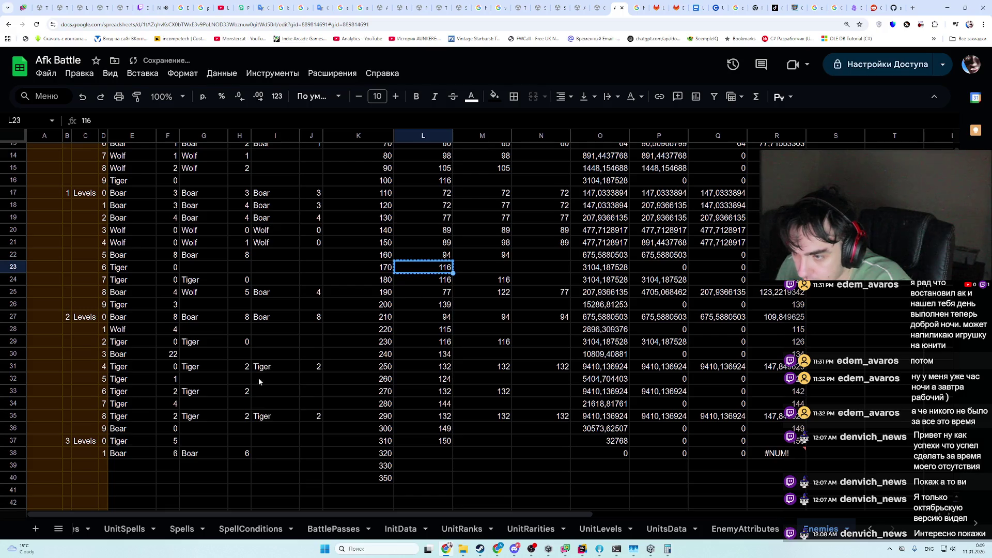
{"action": "left_click", "coordinate": [423, 367]}
{"action": "key", "text": "ctrl+v"}
{"action": "left_click", "coordinate": [519, 368]}
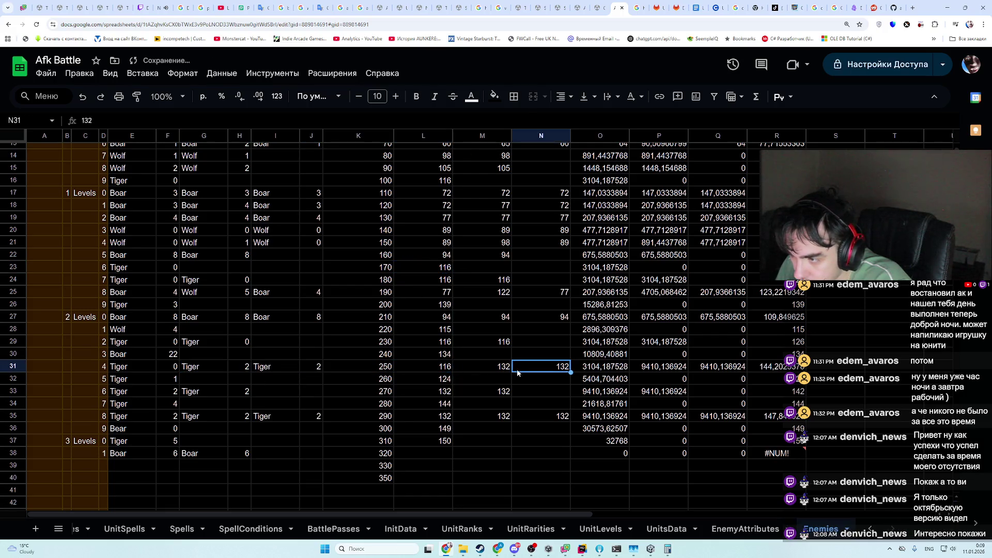
{"action": "left_click", "coordinate": [496, 369]}
{"action": "key", "text": "ctrl+v"}
- Put level 0 into H31 and J31 and check the R31 formula
{"action": "left_click", "coordinate": [239, 368]}
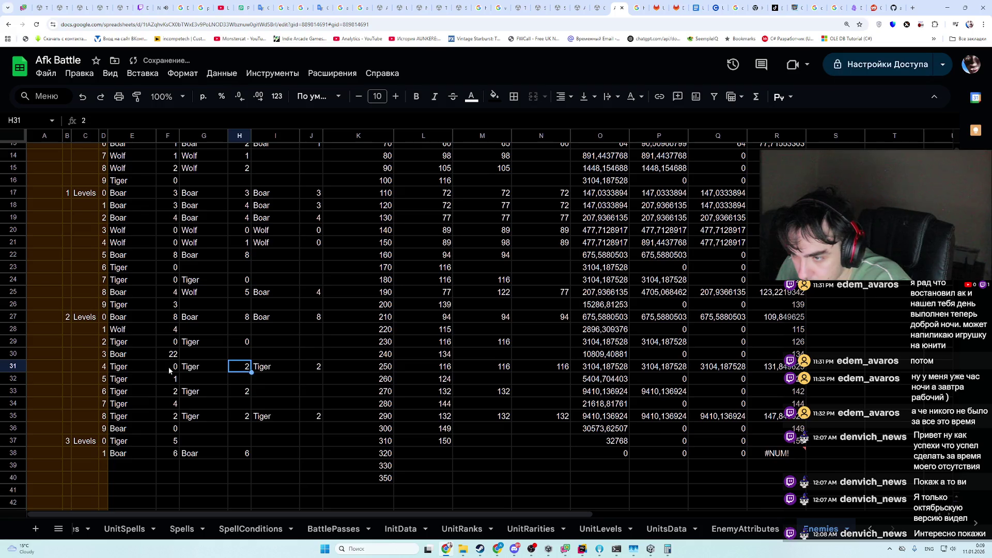
{"action": "left_click", "coordinate": [170, 368]}
{"action": "key", "text": "ctrl+c"}
{"action": "left_click", "coordinate": [242, 368]}
{"action": "key", "text": "ctrl+v"}
{"action": "left_click", "coordinate": [314, 368]}
{"action": "key", "text": "ctrl+v"}
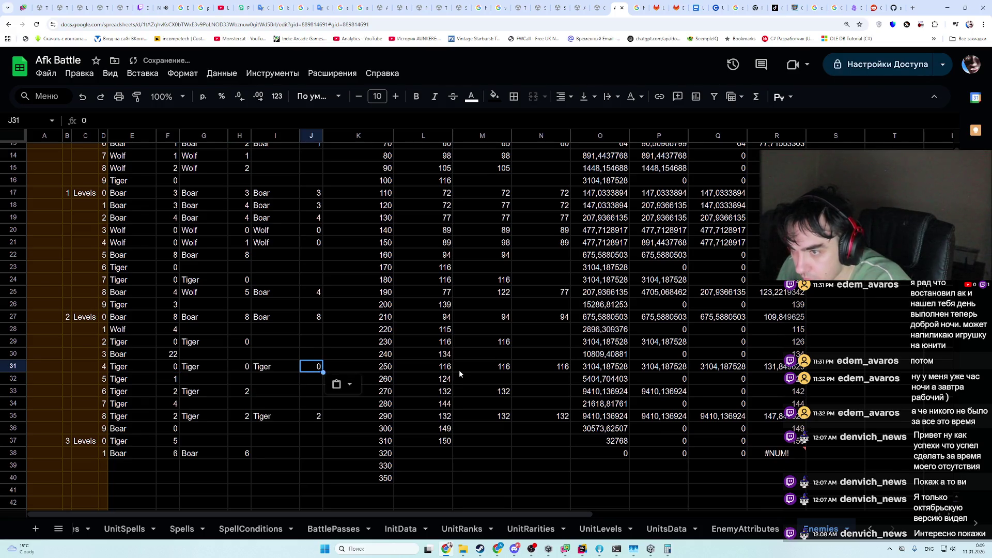
{"action": "left_click", "coordinate": [776, 368]}
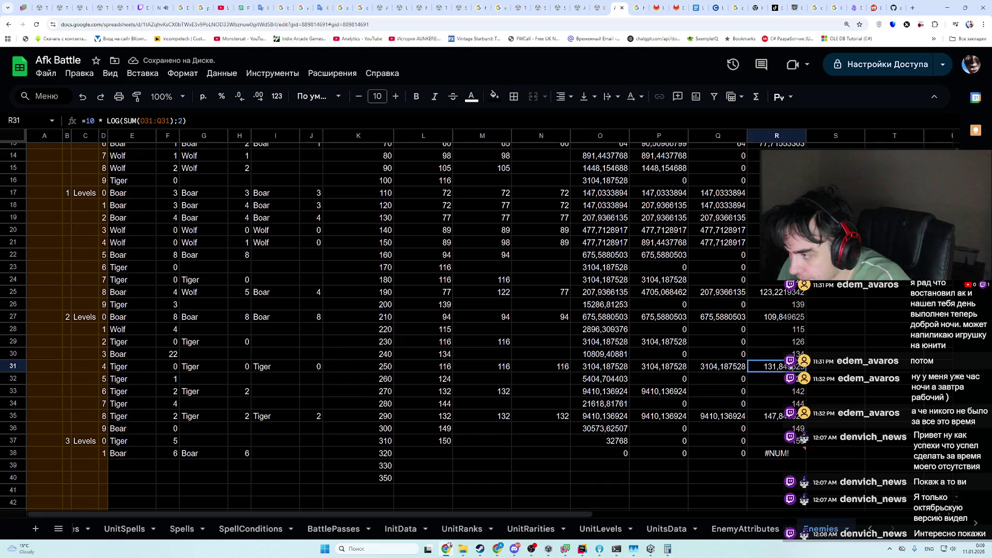
- Clear the second Tiger entry and level from G33:H33
{"action": "left_click_drag", "start_coordinate": [776, 379], "coordinate": [137, 396]}
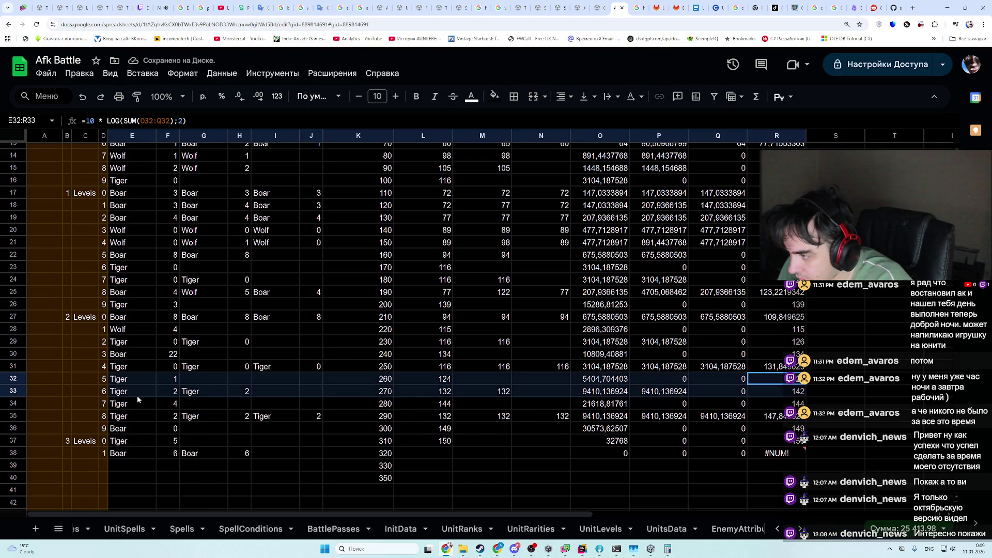
{"action": "left_click", "coordinate": [205, 394]}
{"action": "left_click_drag", "start_coordinate": [204, 396], "coordinate": [252, 396]}
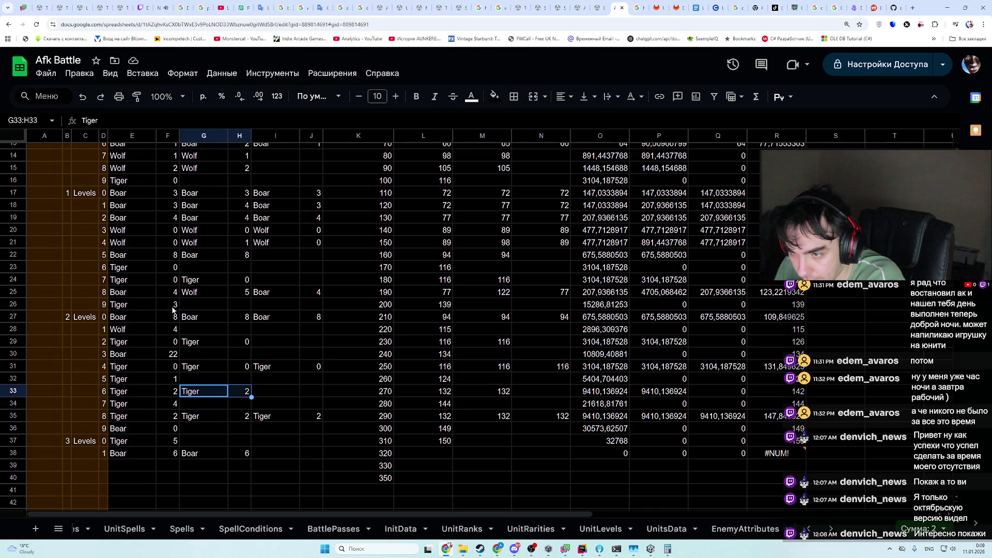
{"action": "left_click_drag", "start_coordinate": [171, 306], "coordinate": [649, 308]}
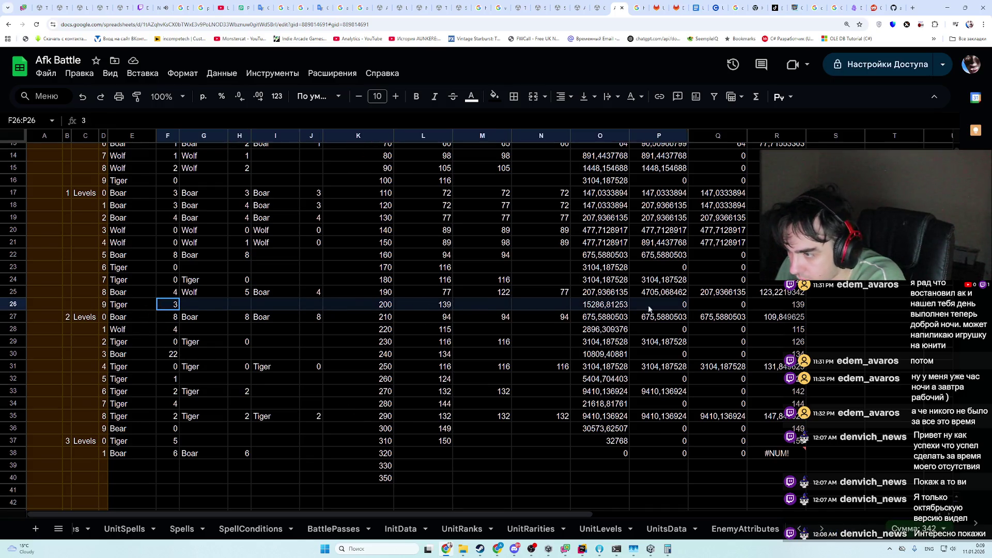
{"action": "left_click_drag", "start_coordinate": [199, 391], "coordinate": [243, 392]}
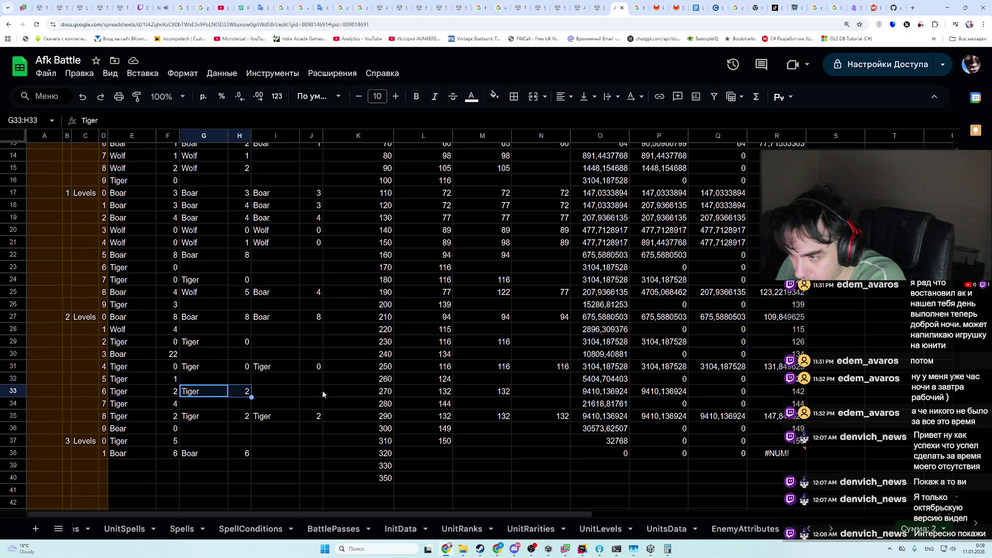
{"action": "key", "text": "Delete"}
{"action": "left_click", "coordinate": [473, 391]}
{"action": "left_click", "coordinate": [537, 415]}
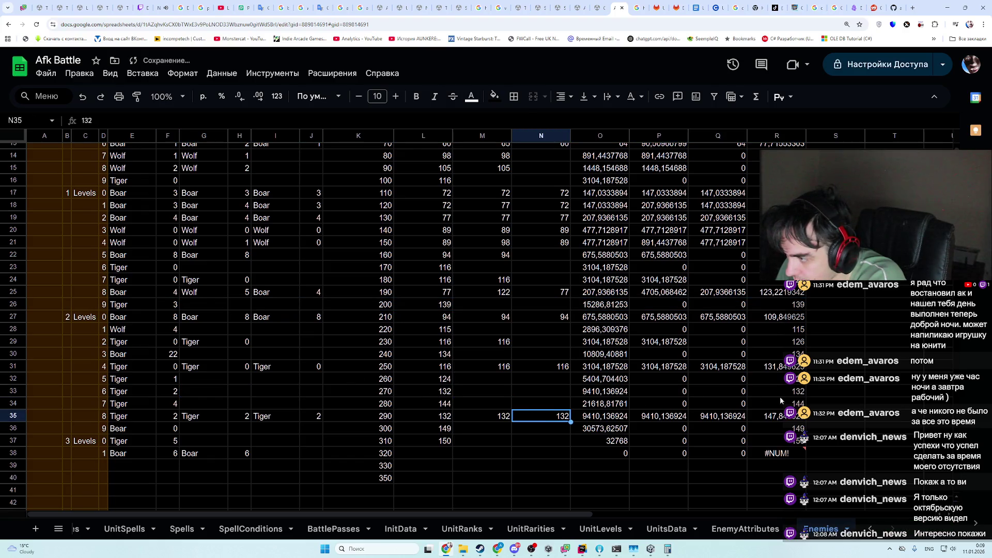
{"action": "mouse_move", "coordinate": [782, 403]}
{"action": "left_mouse_down"}
{"action": "mouse_move", "coordinate": [258, 395]}
{"action": "mouse_move", "coordinate": [129, 406]}
{"action": "left_mouse_up"}
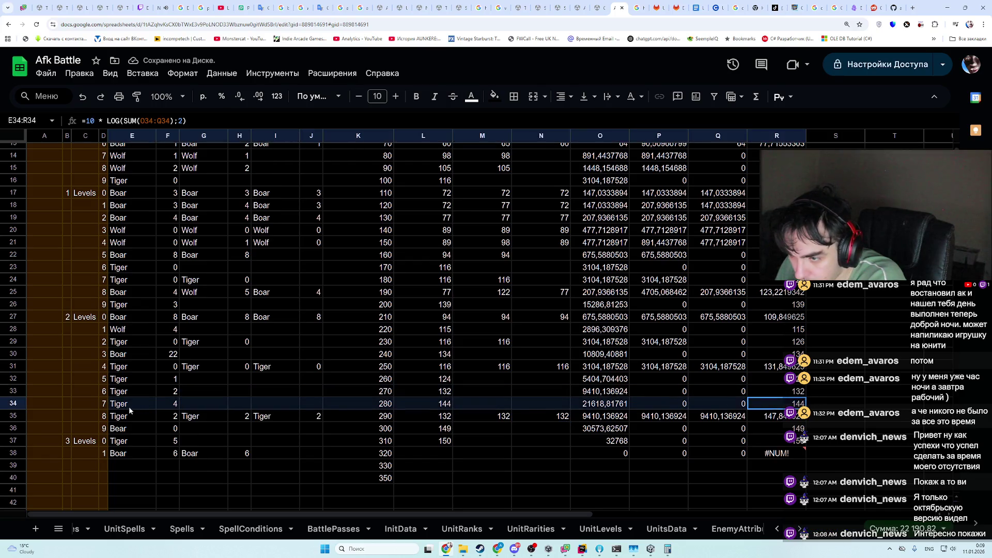
- Copy level 3 from F26 into F34 and value 139 from L26 into L34
{"action": "left_click", "coordinate": [173, 304]}
{"action": "key", "text": "ctrl+c"}
{"action": "left_click", "coordinate": [173, 405]}
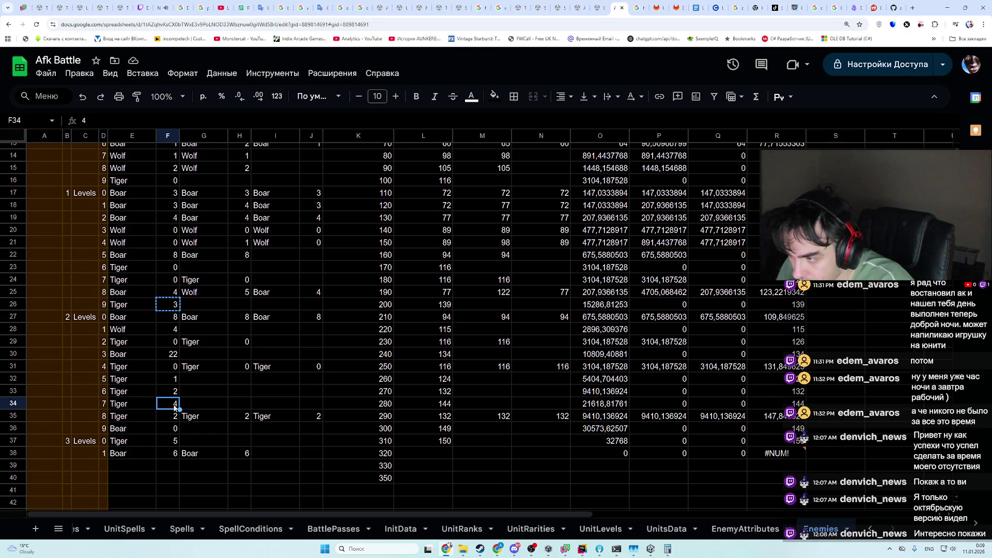
{"action": "key", "text": "ctrl+v"}
{"action": "left_click", "coordinate": [443, 306]}
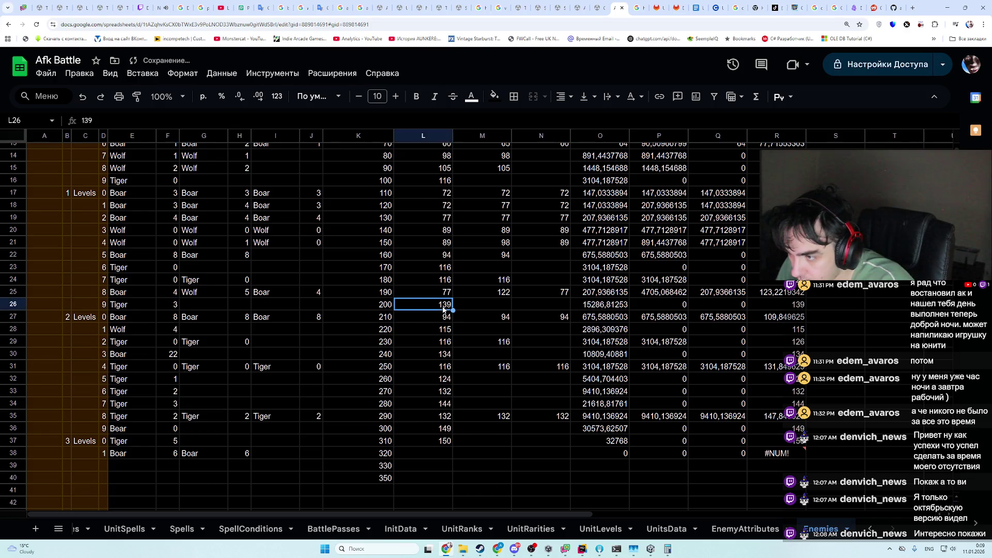
{"action": "key", "text": "ctrl+c"}
{"action": "left_click", "coordinate": [431, 403]}
{"action": "key", "text": "ctrl+v"}
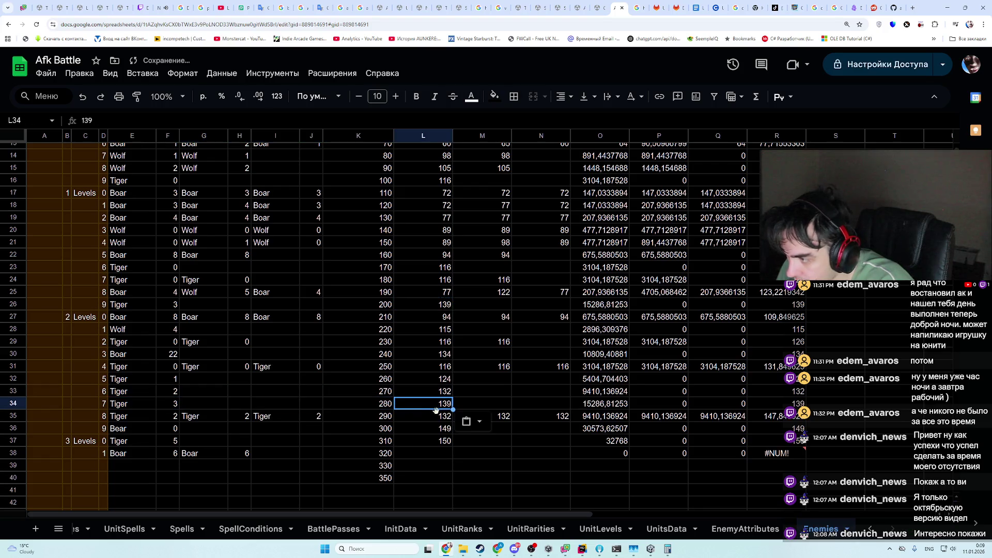
{"action": "key", "text": "Down"}
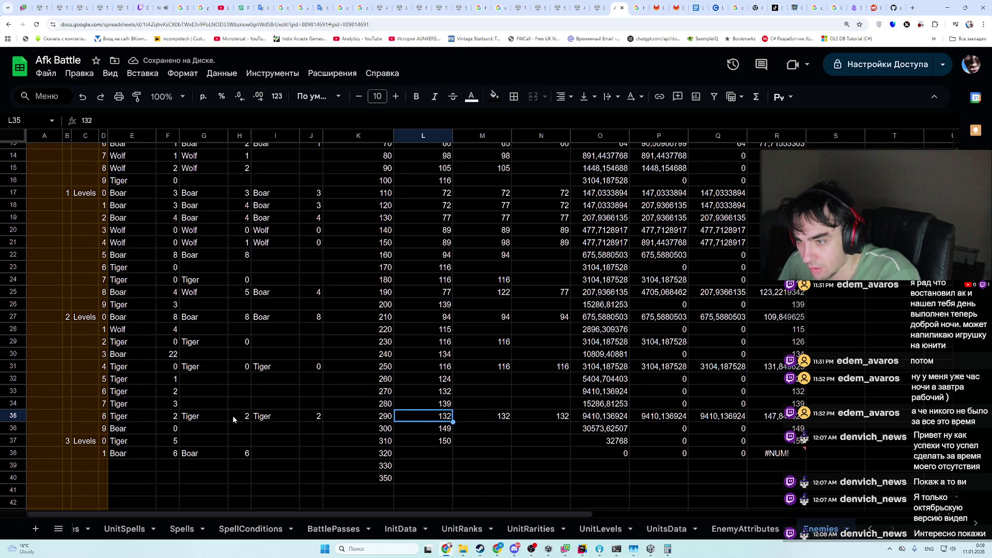
- Clear the second Tiger from I35:J35, then restore the 132 in N35
{"action": "left_click_drag", "start_coordinate": [269, 417], "coordinate": [317, 415]}
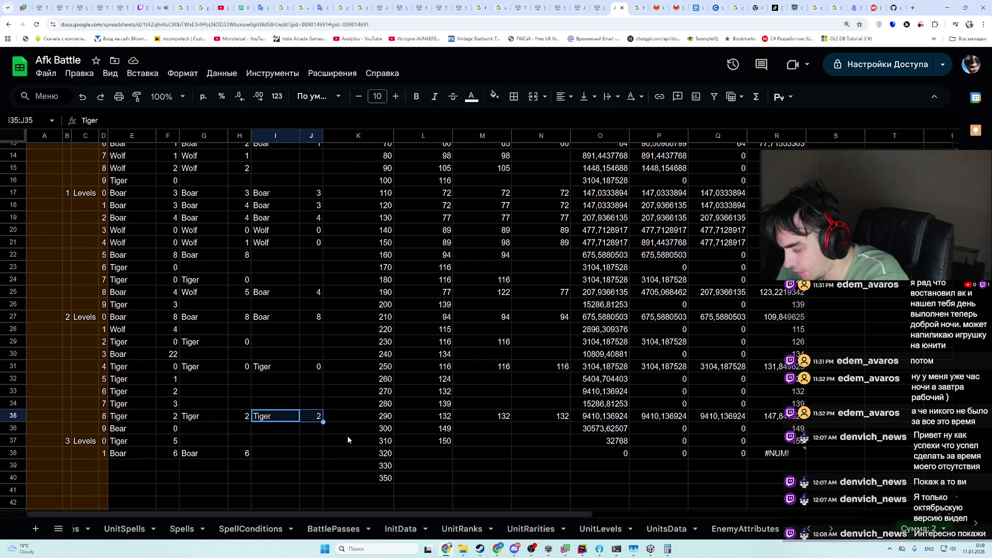
{"action": "key", "text": "Delete"}
{"action": "left_click", "coordinate": [538, 418]}
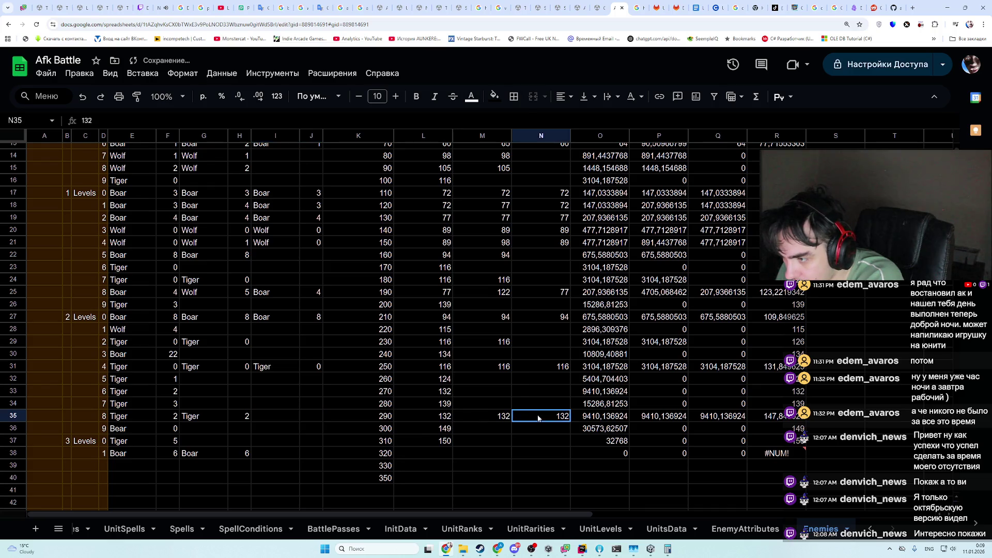
{"action": "key", "text": "Delete"}
{"action": "left_click", "coordinate": [626, 438]}
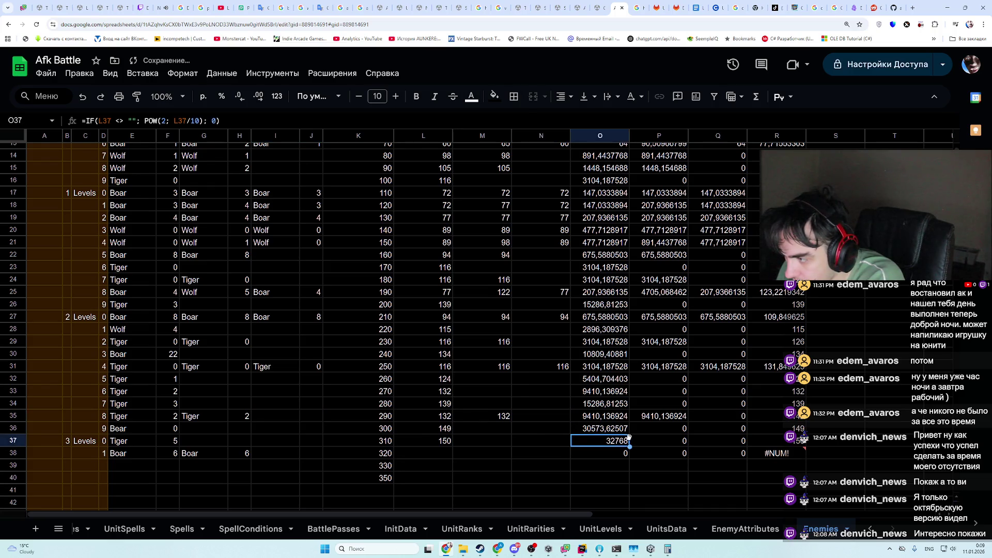
{"action": "left_click", "coordinate": [543, 416]}
{"action": "left_click", "coordinate": [704, 416]}
{"action": "left_click", "coordinate": [775, 418]}
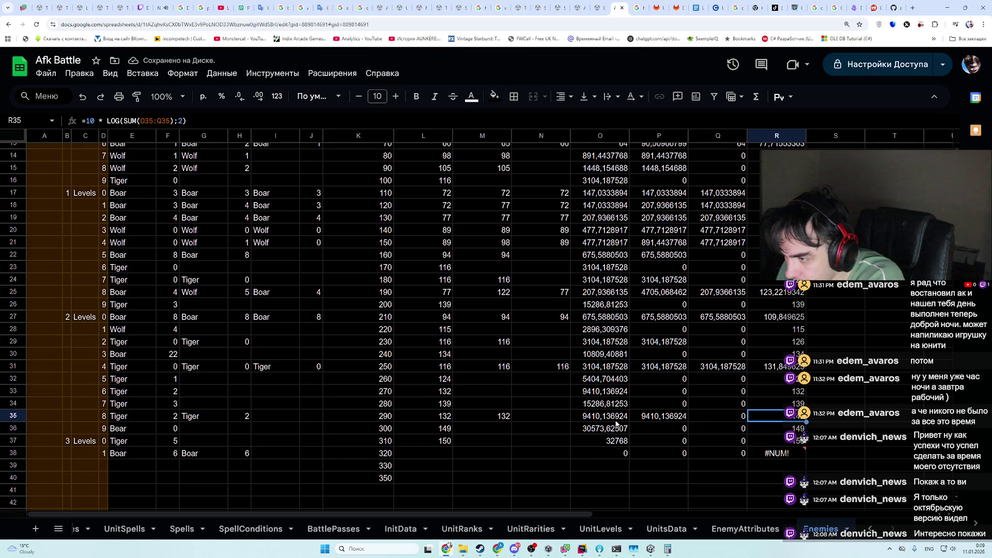
{"action": "key", "text": "ctrl+z"}
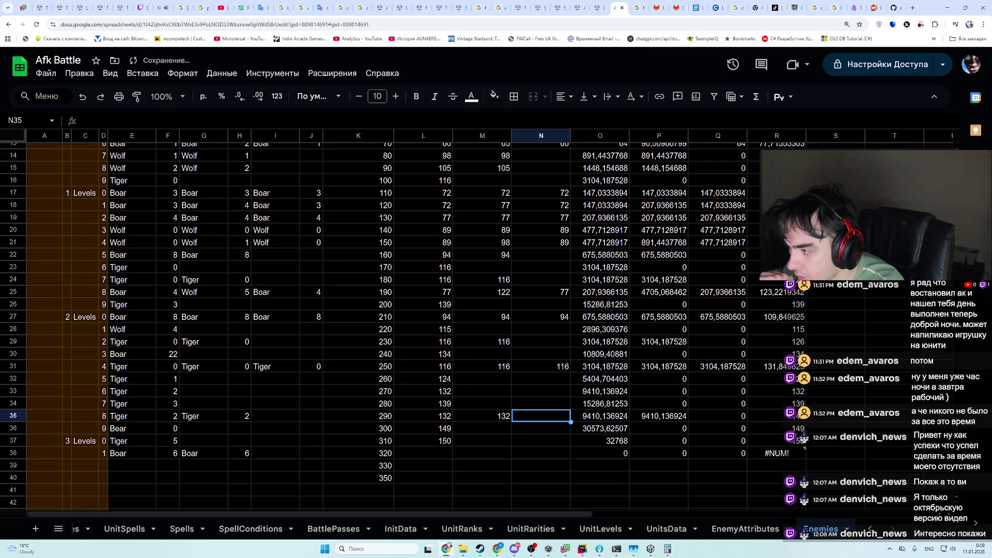
- Set both Boars in row 38 to level 22 in F38 and H38
{"action": "mouse_move", "coordinate": [777, 429]}
{"action": "left_mouse_down"}
{"action": "mouse_move", "coordinate": [560, 450]}
{"action": "mouse_move", "coordinate": [123, 434]}
{"action": "mouse_move", "coordinate": [125, 443]}
{"action": "left_mouse_up"}
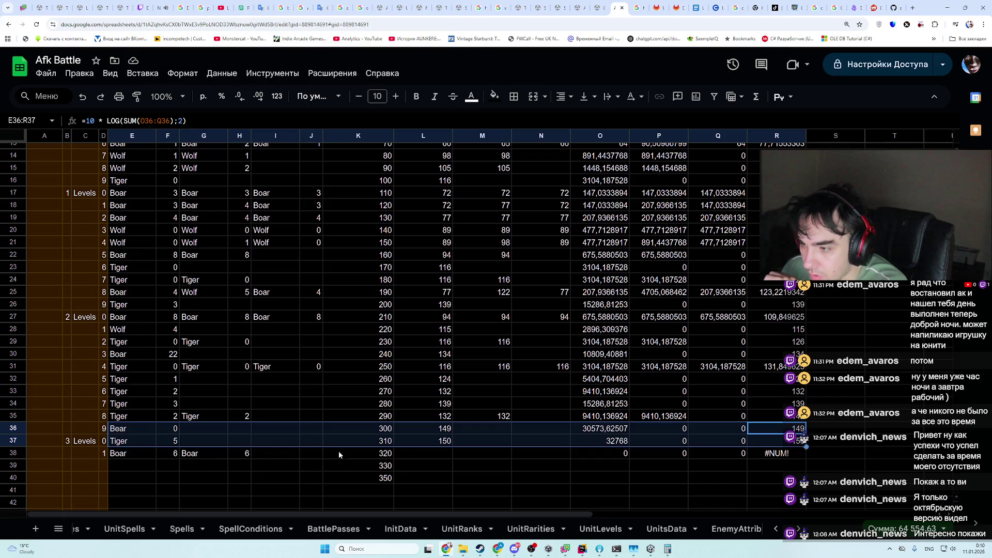
{"action": "left_click", "coordinate": [143, 457]}
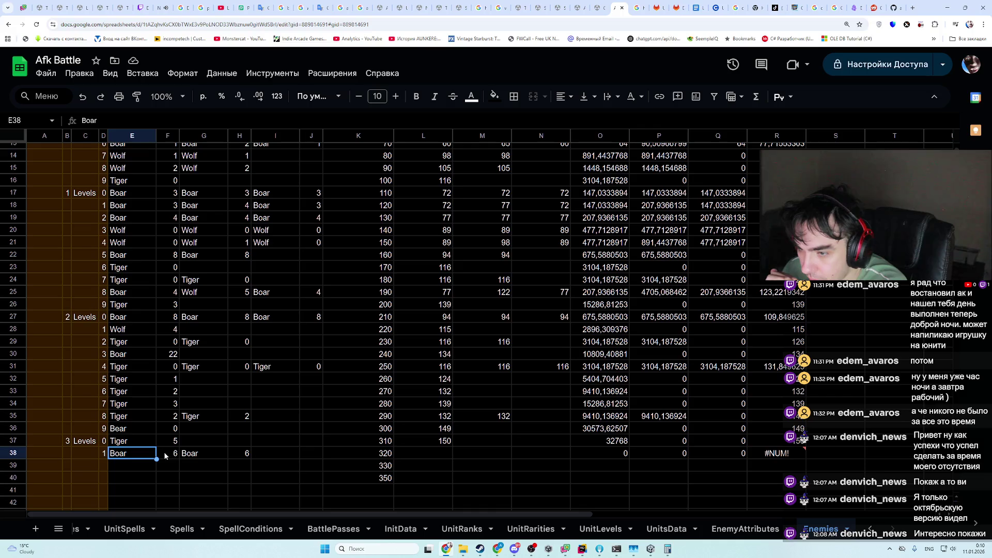
{"action": "left_click", "coordinate": [173, 357]}
{"action": "key", "text": "ctrl+c"}
{"action": "left_click", "coordinate": [168, 453]}
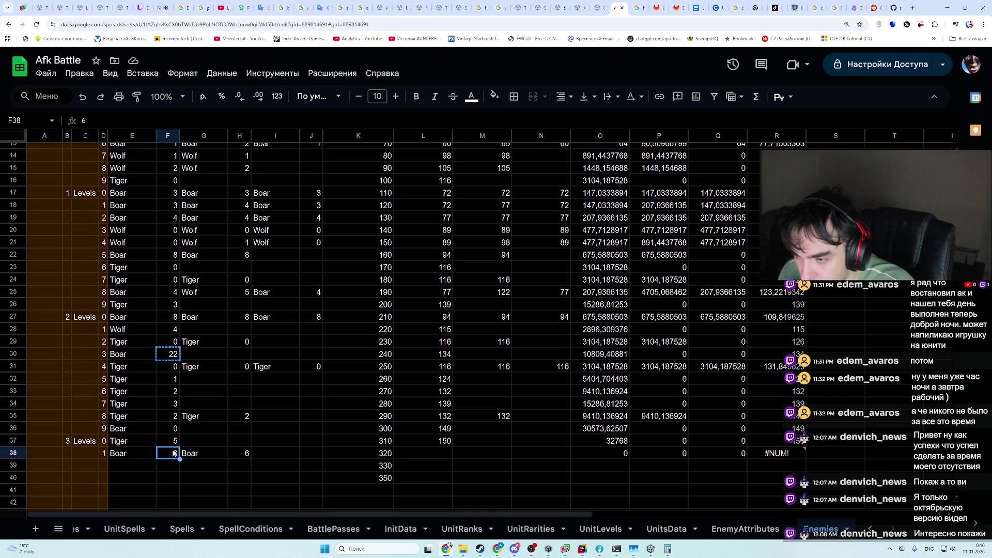
{"action": "key", "text": "ctrl+v"}
{"action": "left_click", "coordinate": [239, 453]}
{"action": "key", "text": "ctrl+v"}
- Copy the power 134 from L30 into L38 and M38
{"action": "left_click_drag", "start_coordinate": [174, 355], "coordinate": [424, 356]}
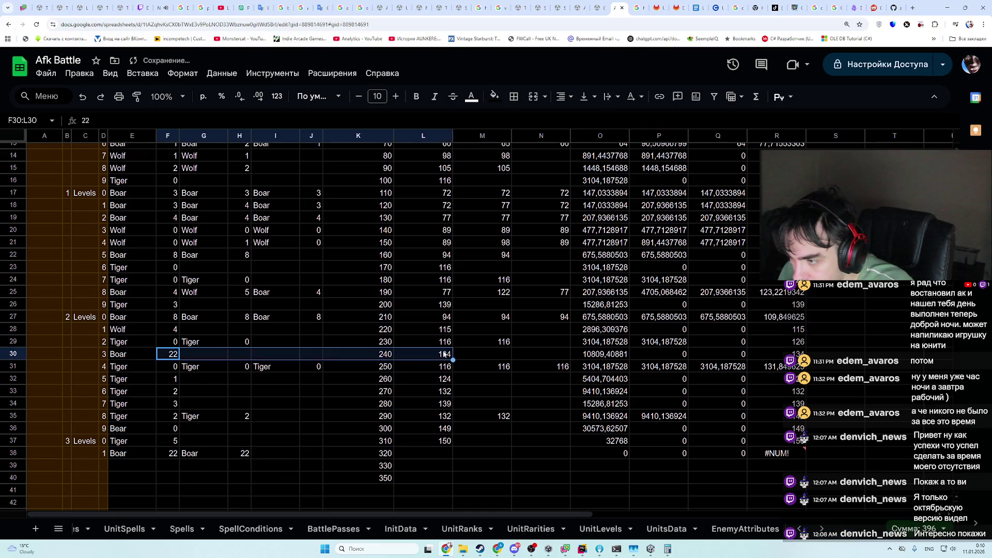
{"action": "left_click", "coordinate": [424, 354]}
{"action": "key", "text": "ctrl+c"}
{"action": "left_click", "coordinate": [434, 453]}
{"action": "key", "text": "ctrl+v"}
{"action": "left_click", "coordinate": [482, 453]}
{"action": "key", "text": "ctrl+v"}
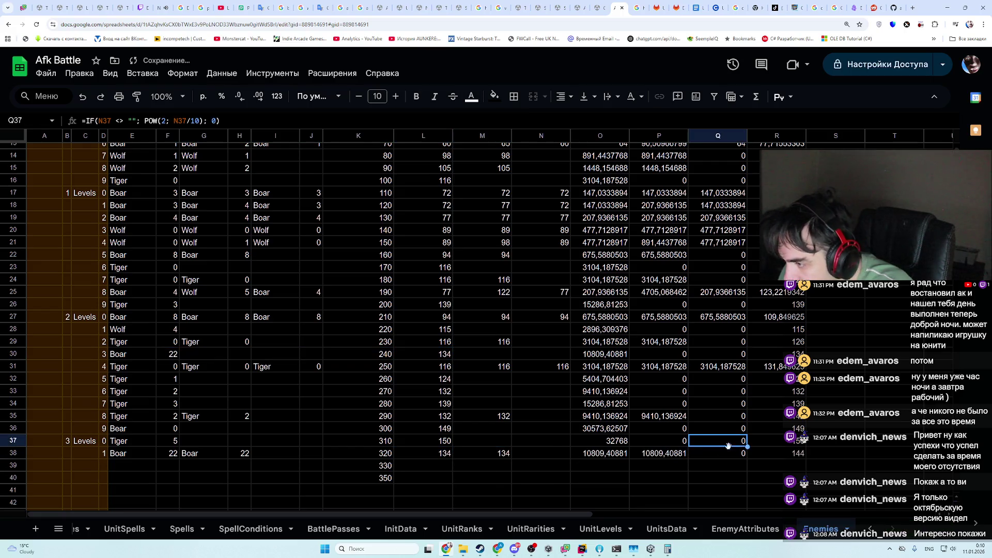
- Clear all values in the computed columns N through R
{"action": "mouse_move", "coordinate": [541, 453]}
{"action": "left_mouse_down"}
{"action": "mouse_move", "coordinate": [719, 280]}
{"action": "mouse_move", "coordinate": [778, 130]}
{"action": "left_mouse_up"}
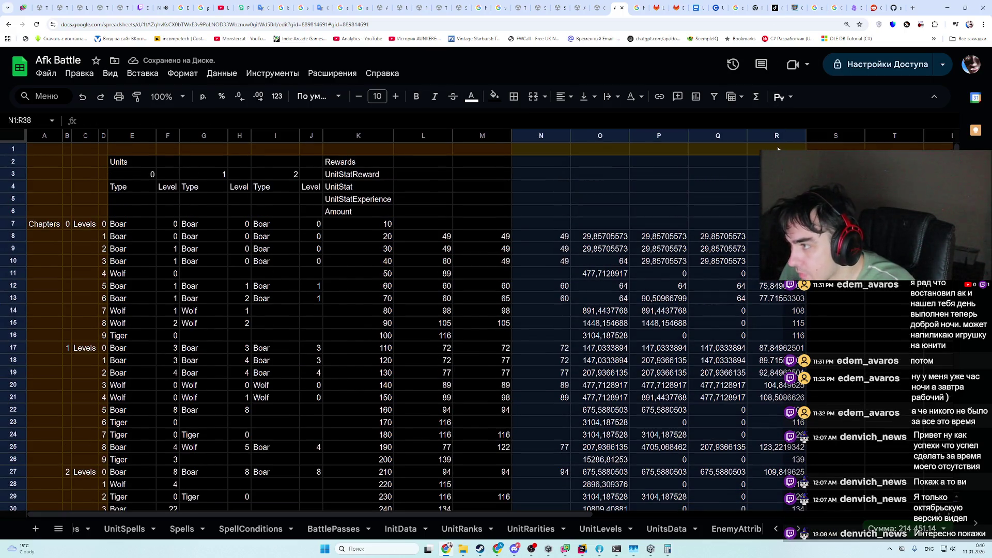
{"action": "key", "text": "Delete"}
{"action": "left_click", "coordinate": [745, 278]}
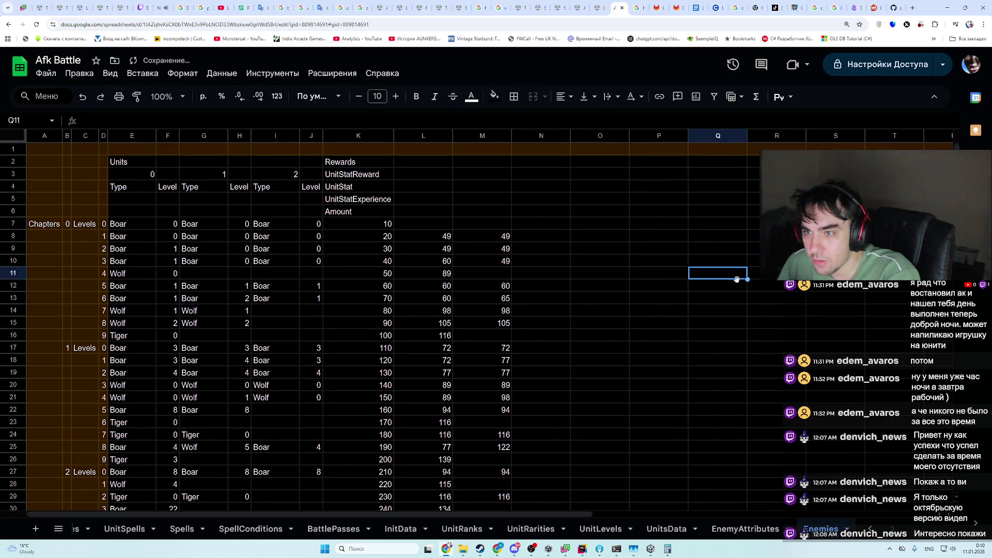
{"action": "key", "text": "alt+Tab"}
{"action": "key", "text": "alt+Tab"}
{"action": "key", "text": "alt+Tab"}
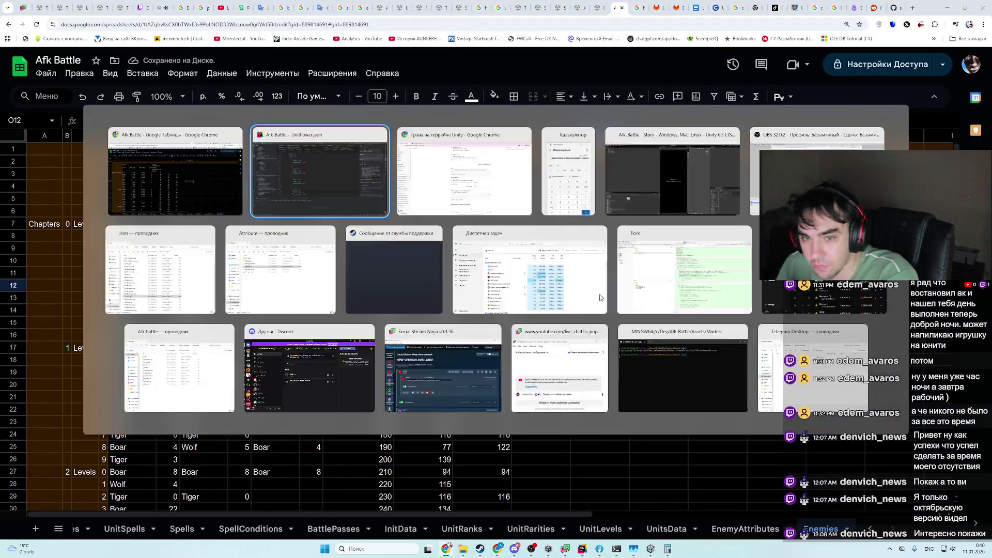
- Close the Unit Power Baker window in the Unity editor
{"action": "left_click", "coordinate": [649, 551]}
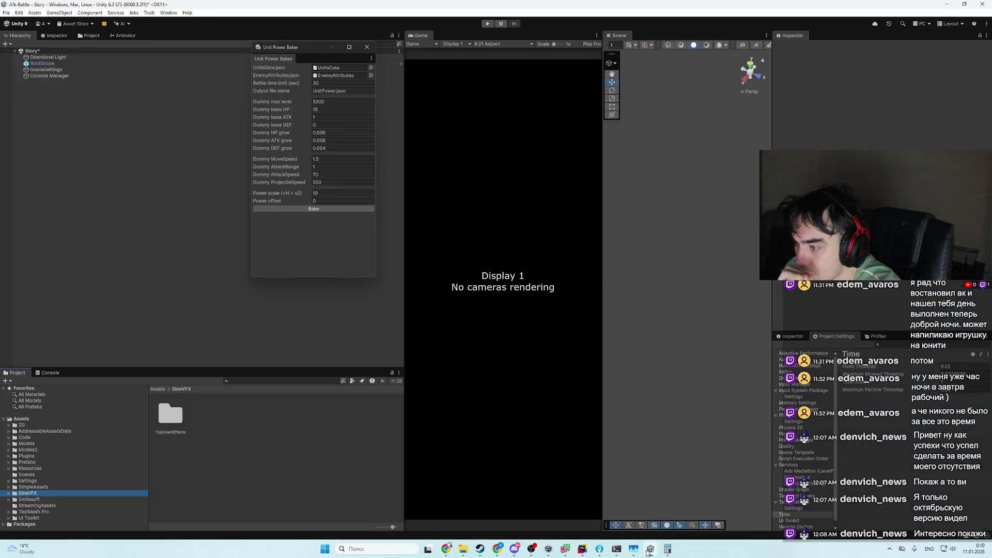
{"action": "left_click", "coordinate": [368, 47]}
{"action": "left_click", "coordinate": [168, 13]}
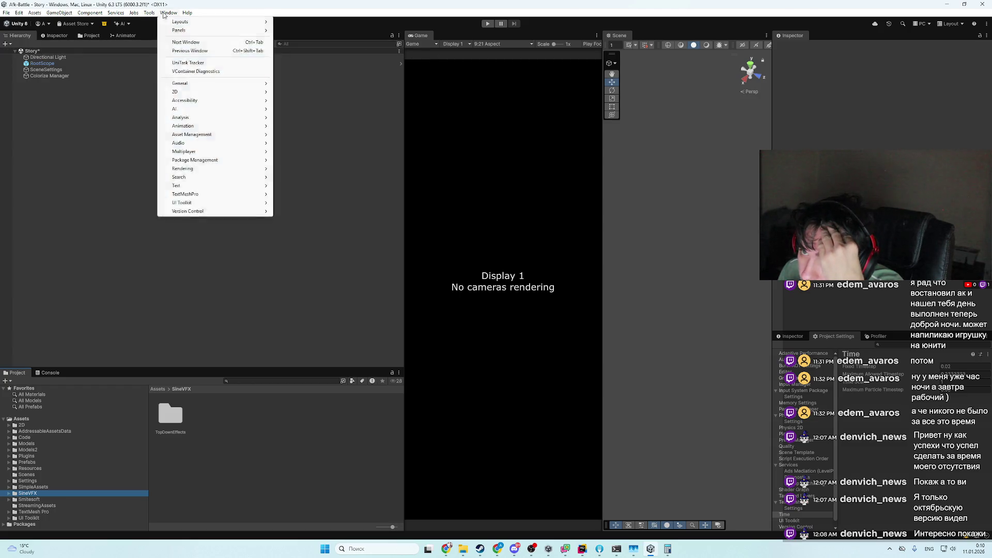
{"action": "mouse_move", "coordinate": [182, 54]}
{"action": "left_click", "coordinate": [270, 52]}
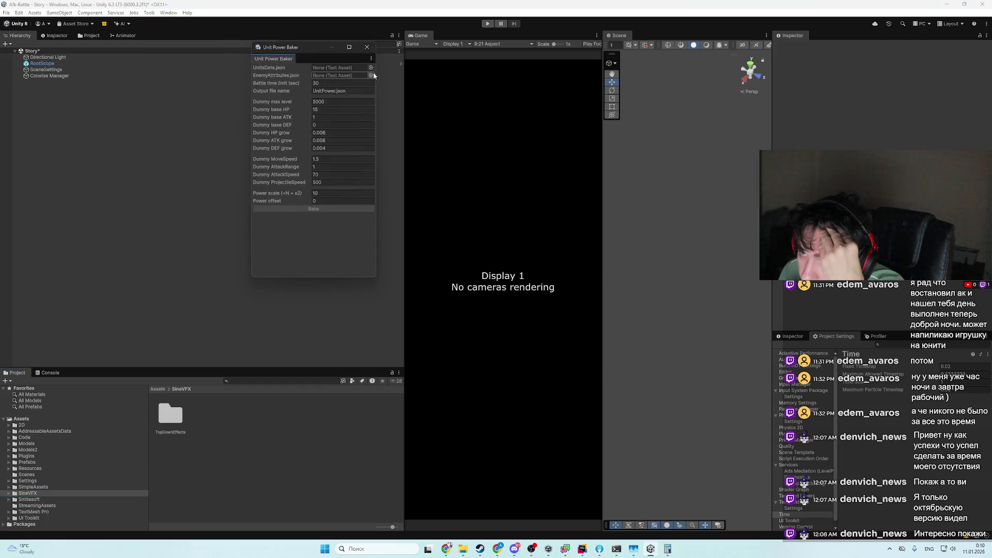
{"action": "left_click", "coordinate": [373, 51]}
- Download the latest spreadsheet sheets via Tools > Sheets download
{"action": "left_click", "coordinate": [165, 13]}
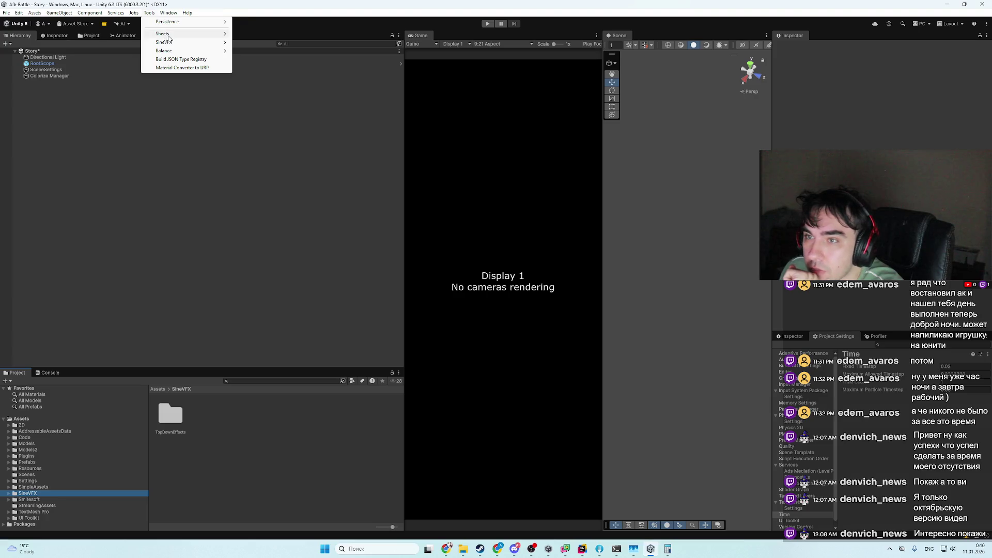
{"action": "mouse_move", "coordinate": [168, 36]}
{"action": "left_click", "coordinate": [259, 34]}
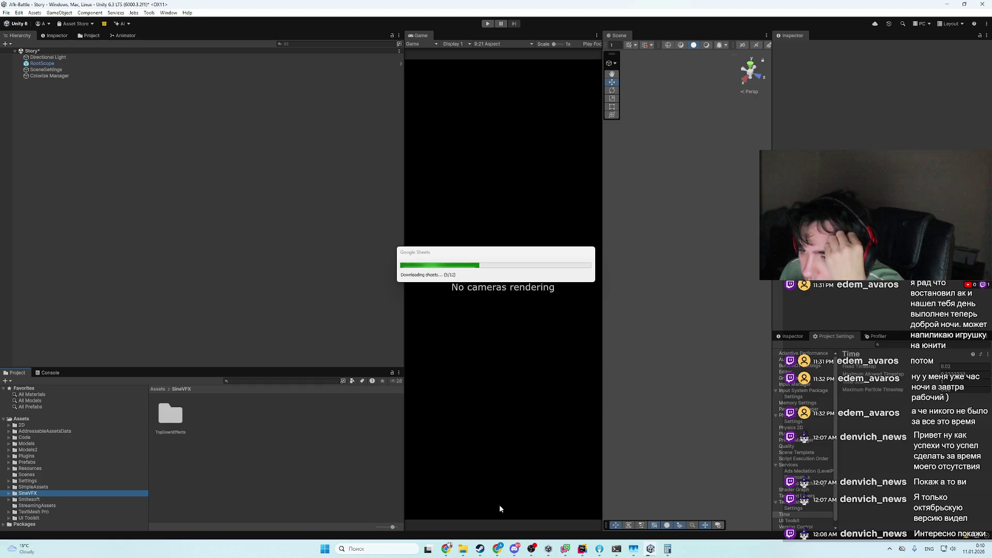
{"action": "mouse_move", "coordinate": [463, 549]}
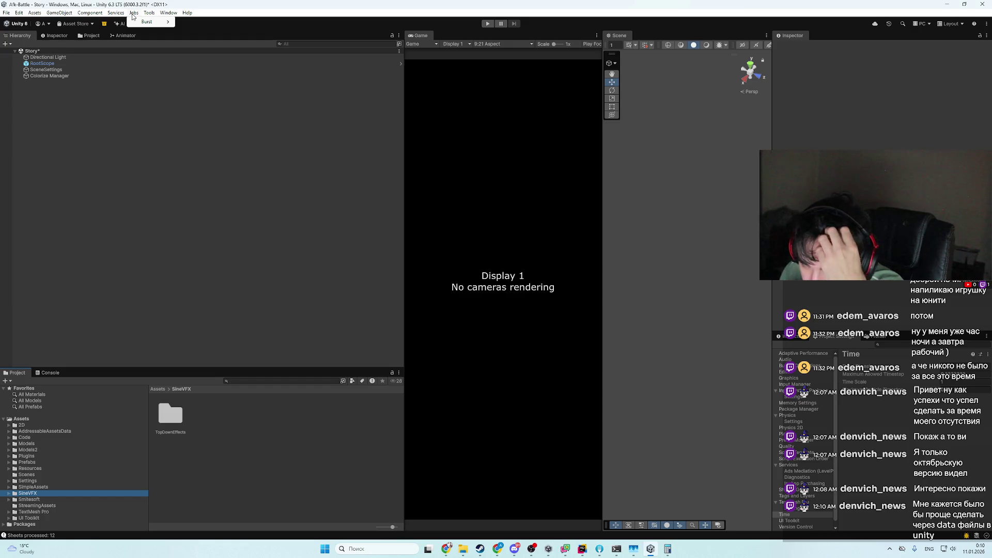
- Clear the local storage directory and player prefs, show the Console, and start Play mode
{"action": "mouse_move", "coordinate": [150, 13]}
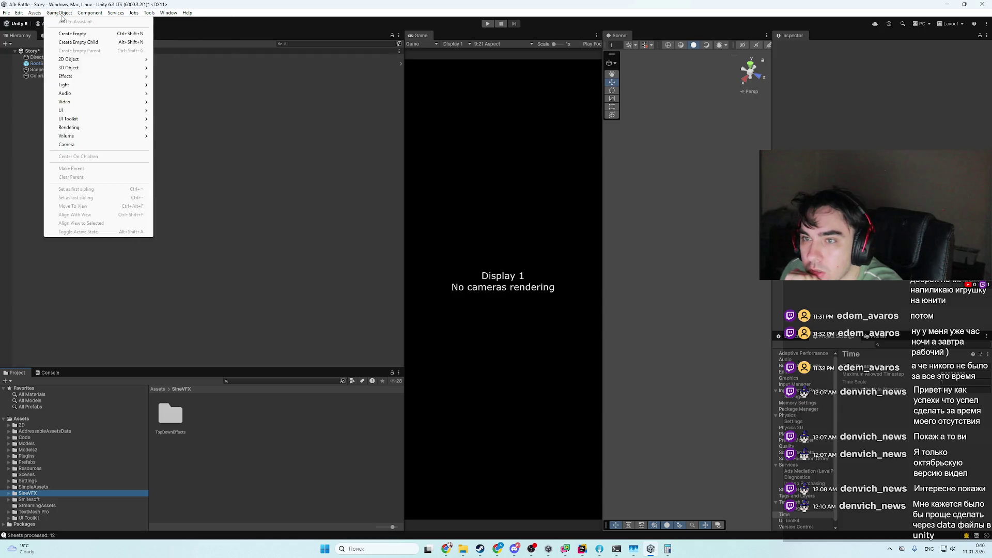
{"action": "mouse_move", "coordinate": [22, 16]}
{"action": "left_click", "coordinate": [168, 13]}
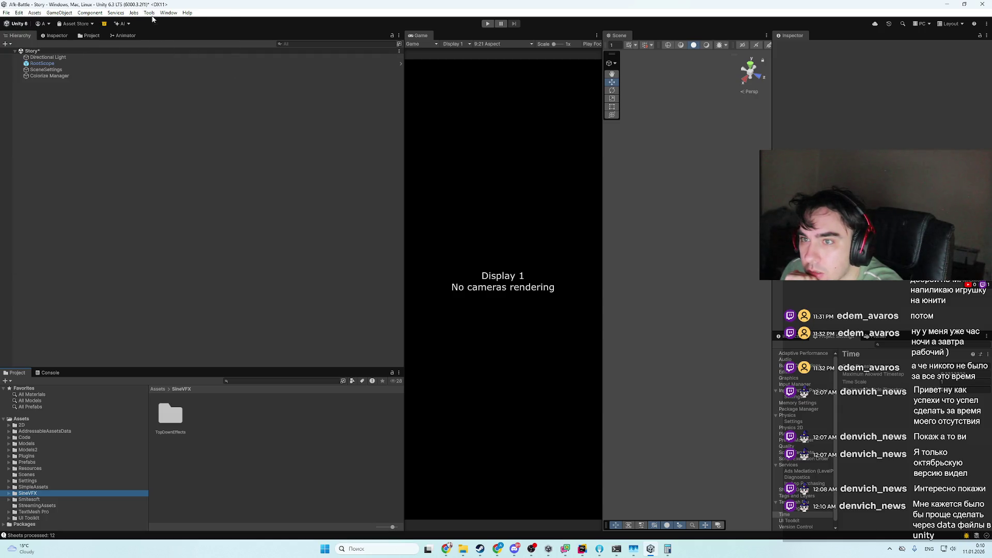
{"action": "mouse_move", "coordinate": [149, 13]}
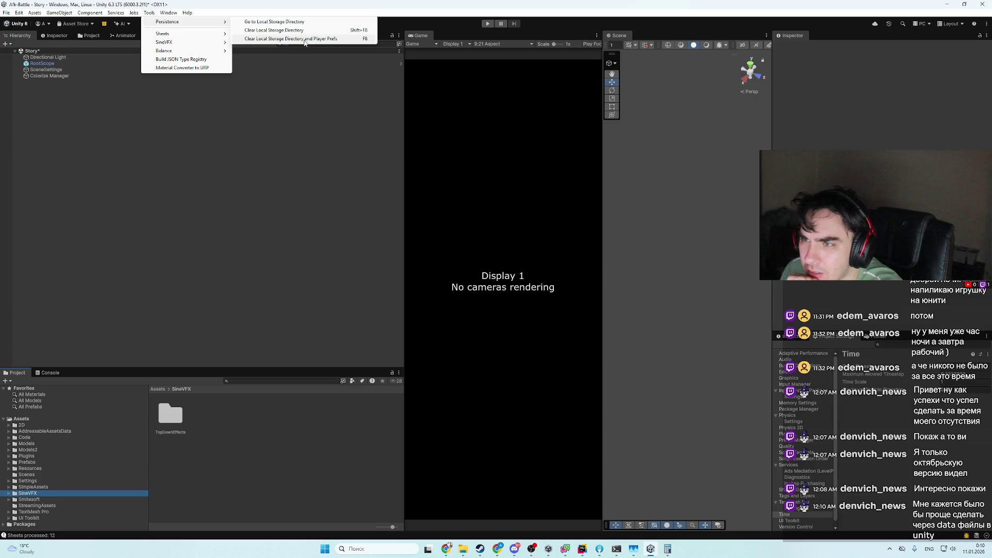
{"action": "left_click", "coordinate": [305, 39]}
{"action": "left_click", "coordinate": [58, 374]}
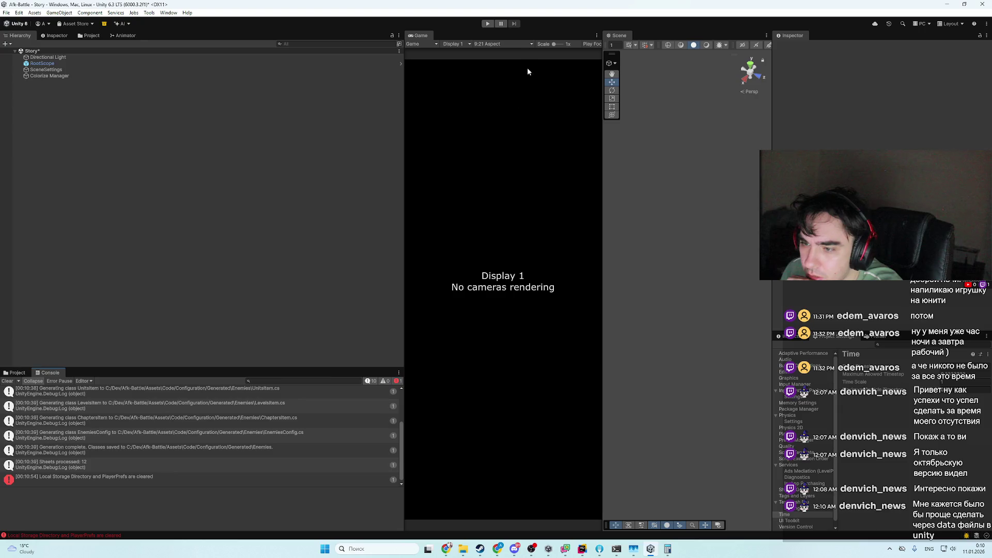
{"action": "left_click", "coordinate": [149, 12]}
{"action": "mouse_move", "coordinate": [168, 24]}
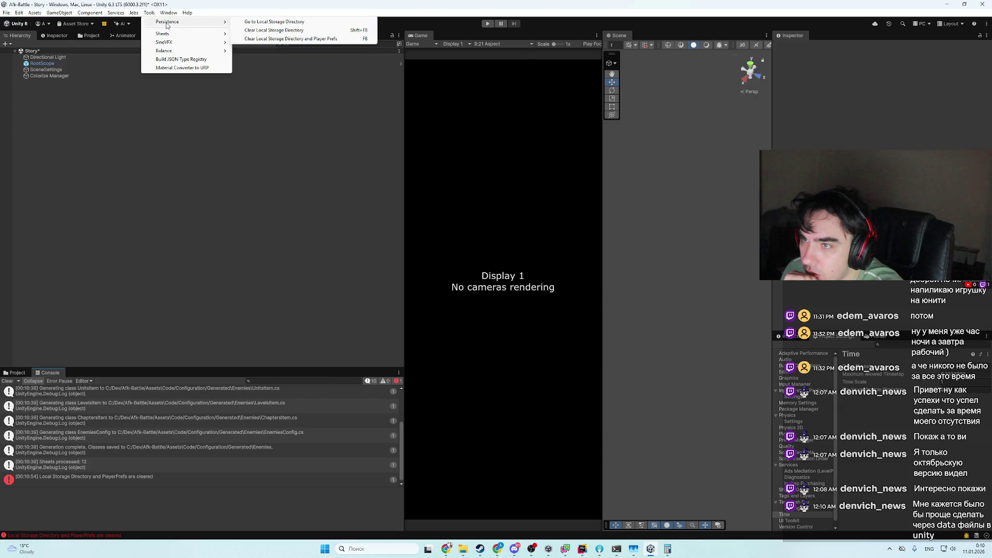
{"action": "left_click", "coordinate": [520, 171]}
{"action": "left_click", "coordinate": [488, 23]}
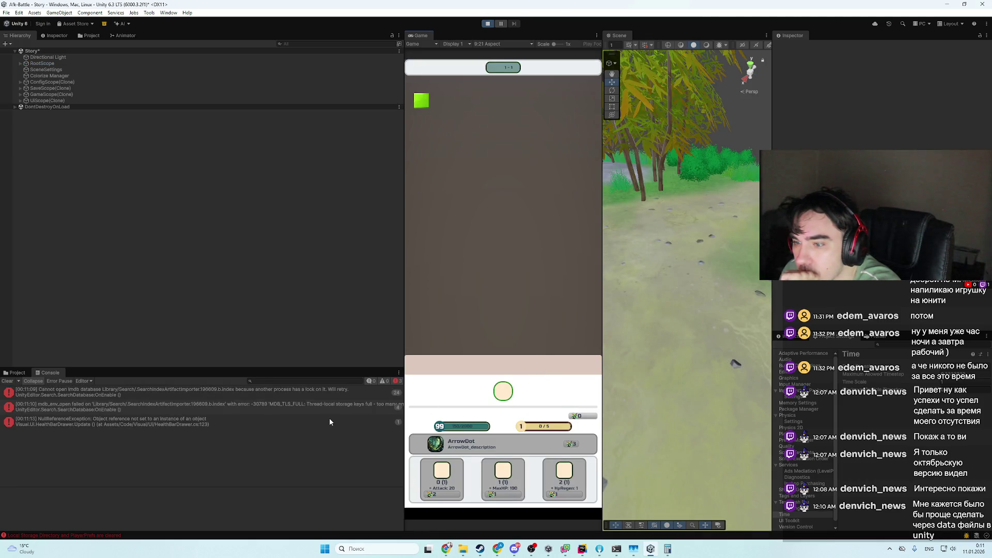
- Check the HealthBarDrawer NullReferenceException, maximize the Game view, and take the Attack 20→40 upgrade
{"action": "left_click", "coordinate": [330, 420]}
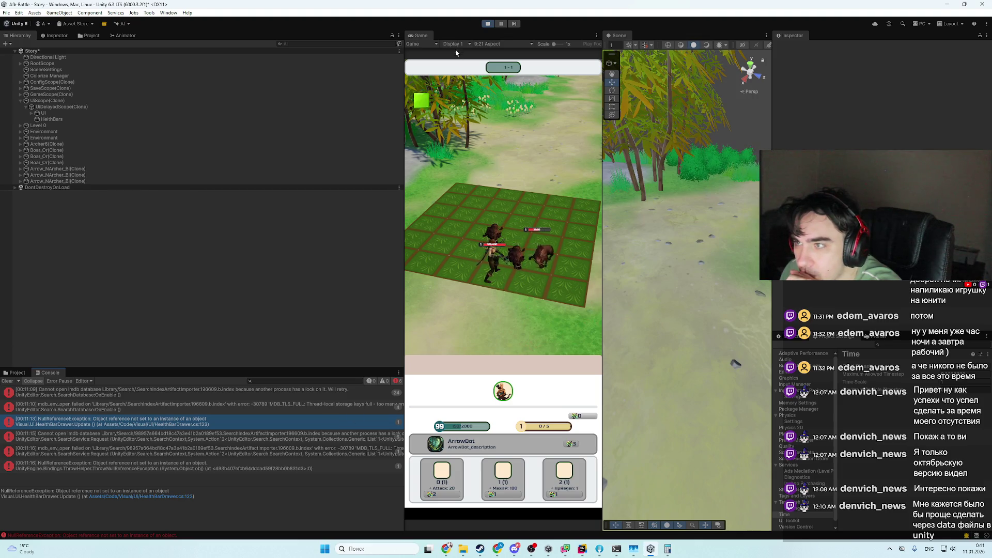
{"action": "right_click", "coordinate": [426, 36]}
{"action": "left_click", "coordinate": [450, 99]}
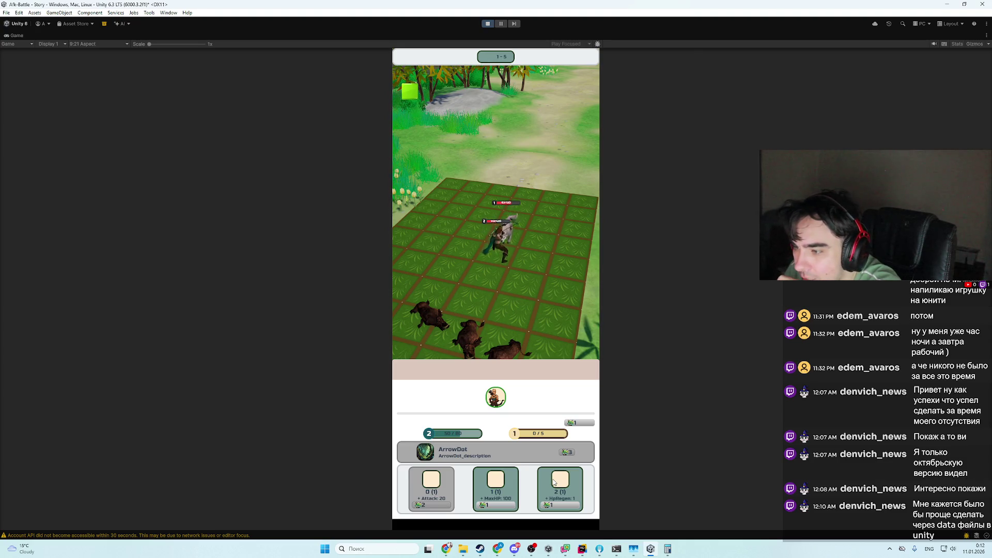
{"action": "left_click", "coordinate": [433, 488]}
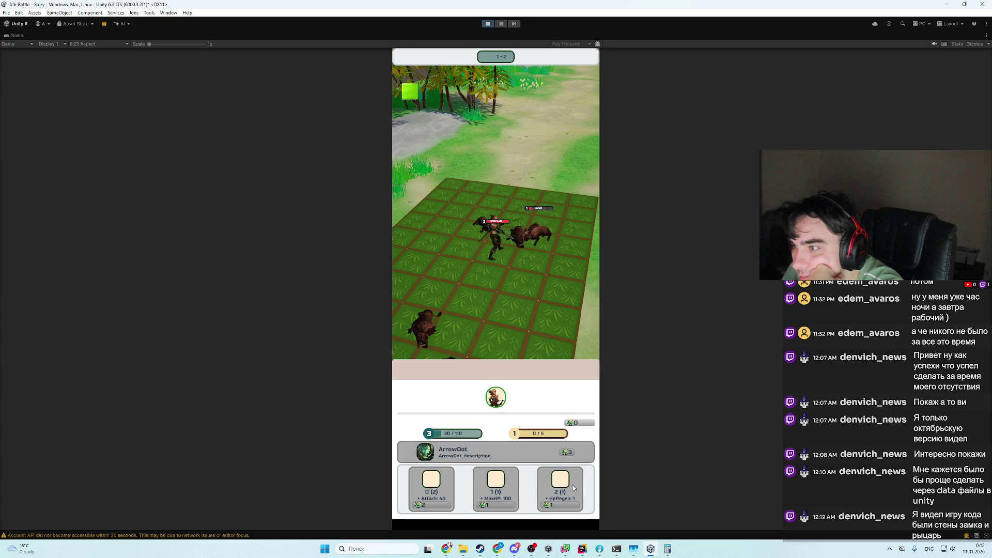
- Open the level map screen, then close it to return to the battle
{"action": "left_click", "coordinate": [403, 88]}
{"action": "left_click", "coordinate": [399, 87]}
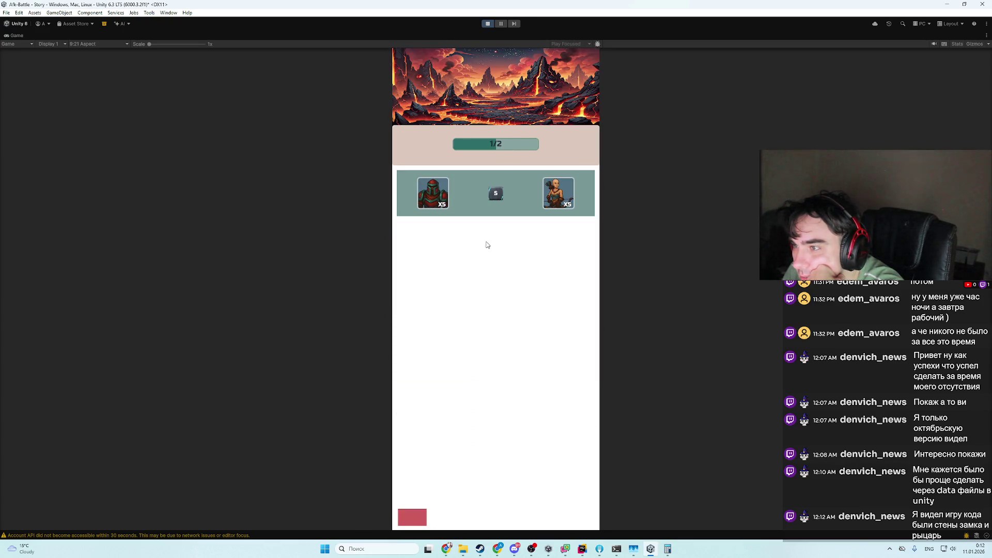
{"action": "left_click", "coordinate": [415, 521]}
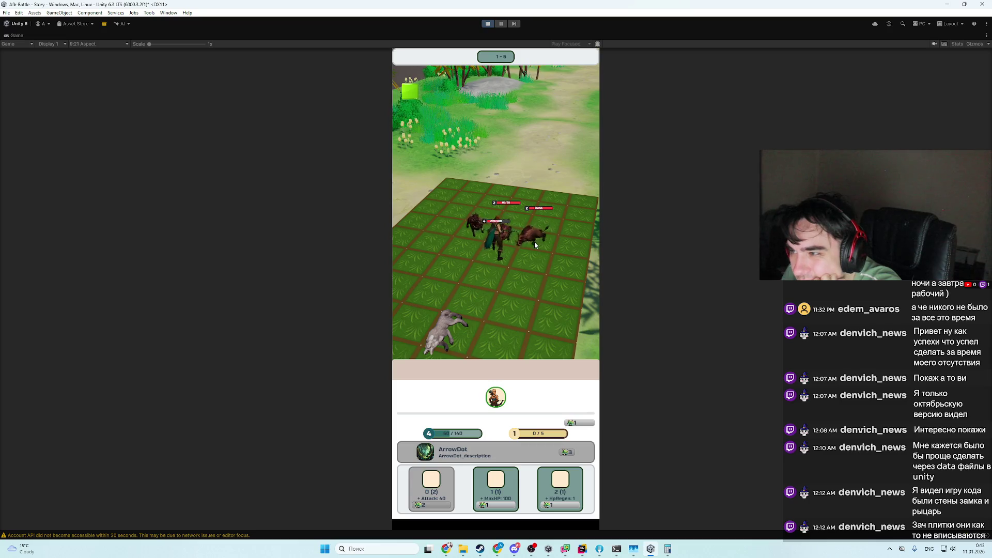
- Upgrade HpRegen to 2 and MaxHP to 400, upgrade HpRegen again, then bring up the Afk Battle spreadsheet
{"action": "left_click", "coordinate": [581, 471]}
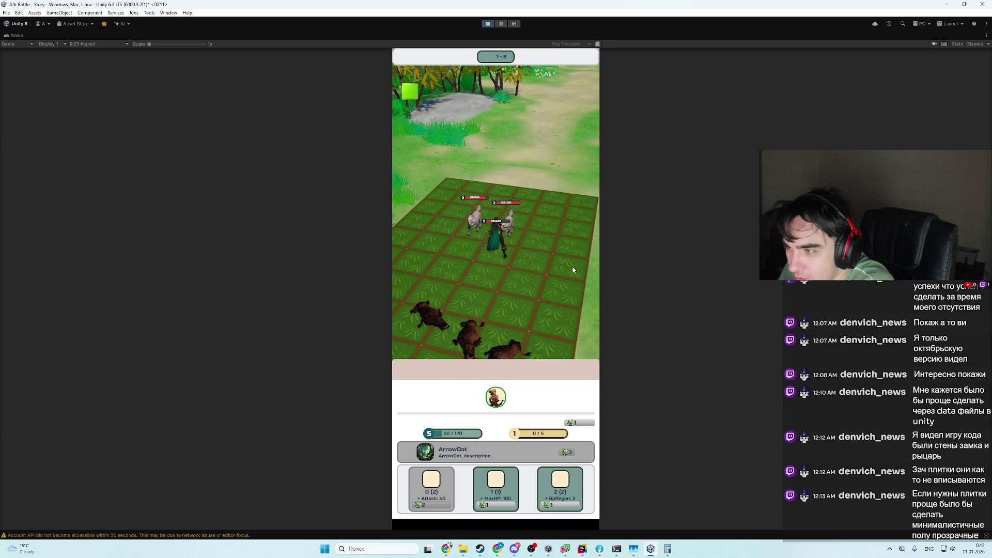
{"action": "left_click", "coordinate": [515, 481]}
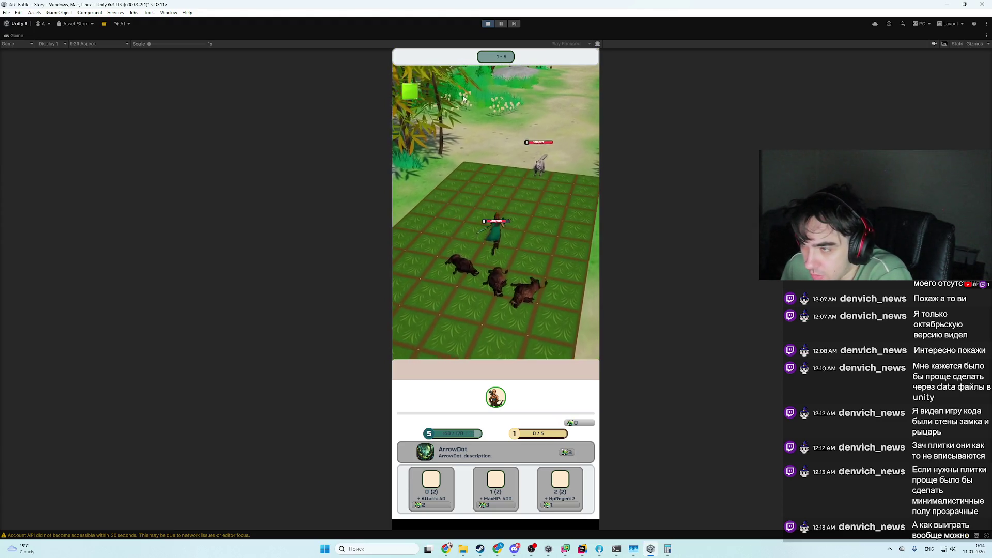
{"action": "left_click", "coordinate": [414, 93]}
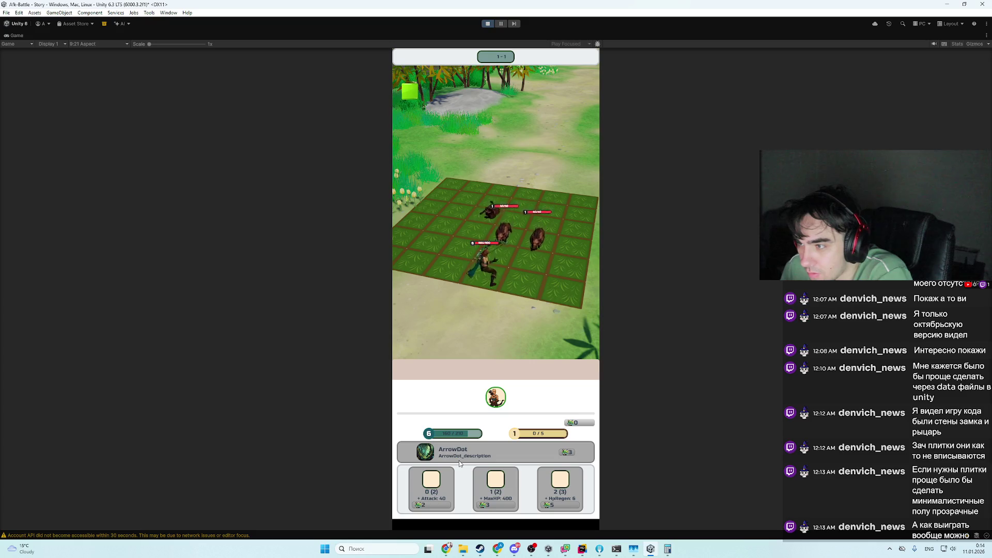
{"action": "left_click", "coordinate": [446, 550]}
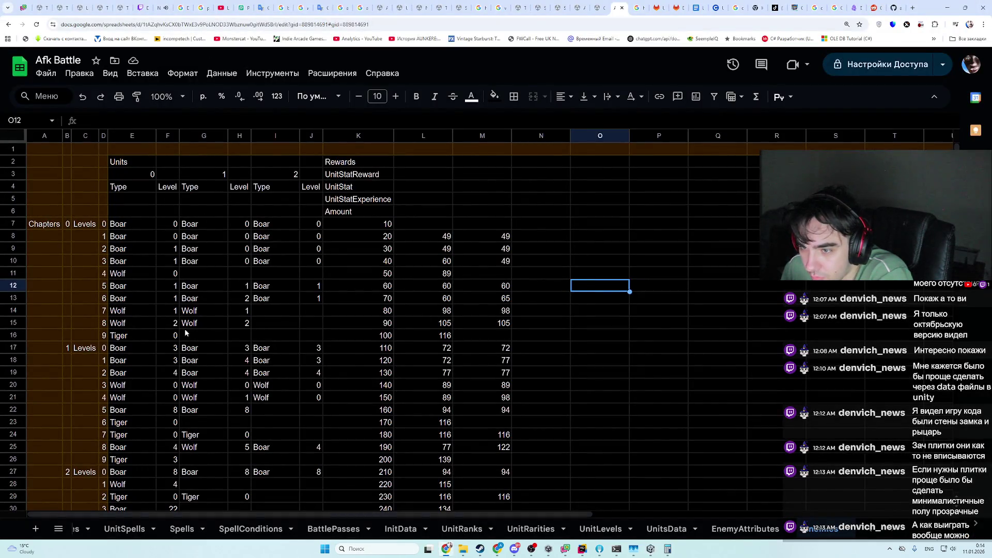
- Select the Wolf row's entries E15:I15 in the Afk Battle sheet, then go back to the Unity game
{"action": "left_click_drag", "start_coordinate": [132, 321], "coordinate": [292, 327]}
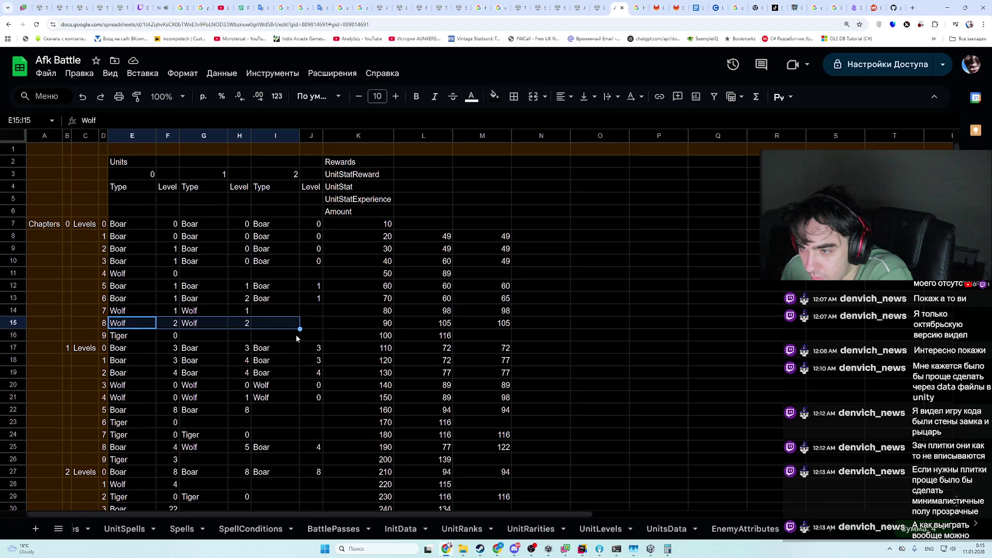
{"action": "left_click", "coordinate": [446, 550]}
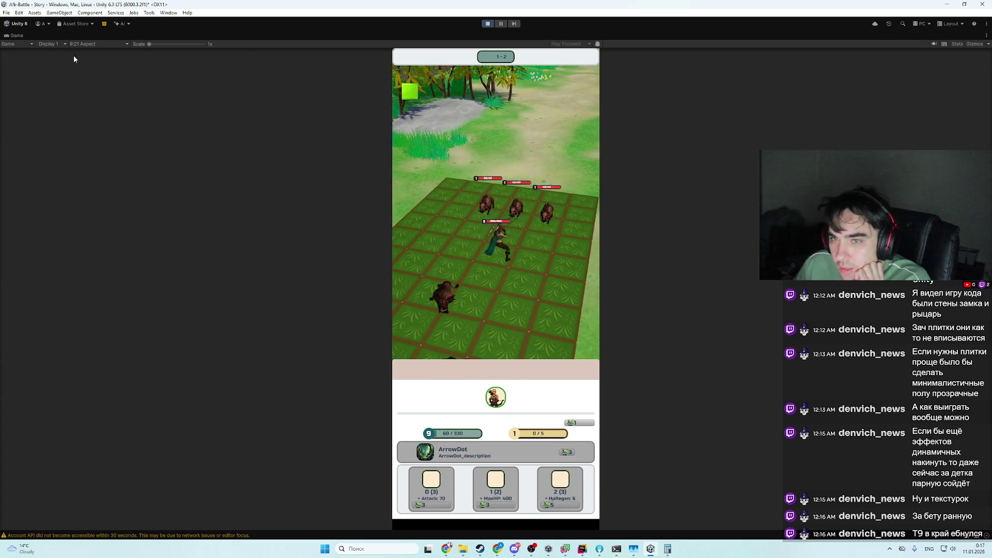
- Restore the docked editor layout around the Game view, then maximize the Game view again
{"action": "right_click", "coordinate": [21, 35]}
{"action": "left_click", "coordinate": [46, 61]}
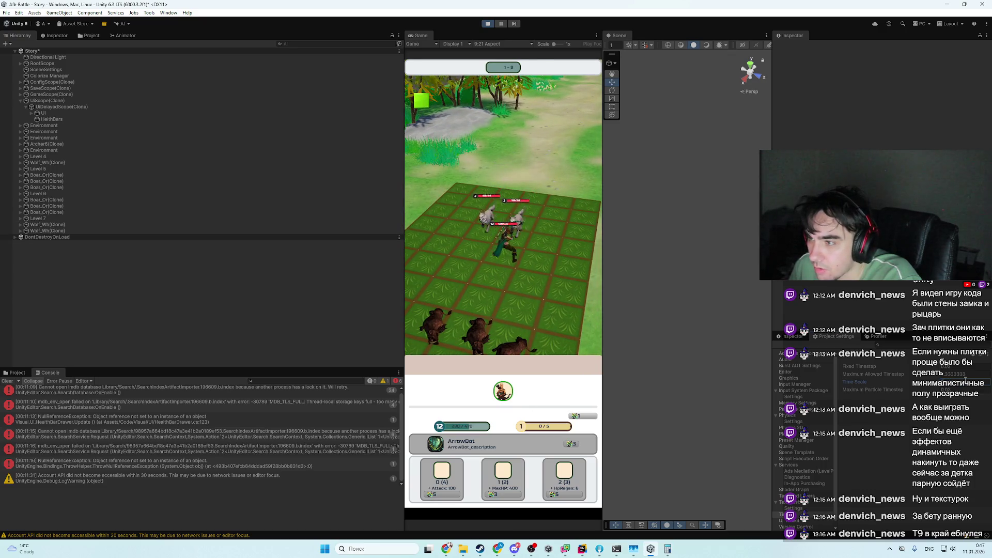
{"action": "right_click", "coordinate": [421, 35]}
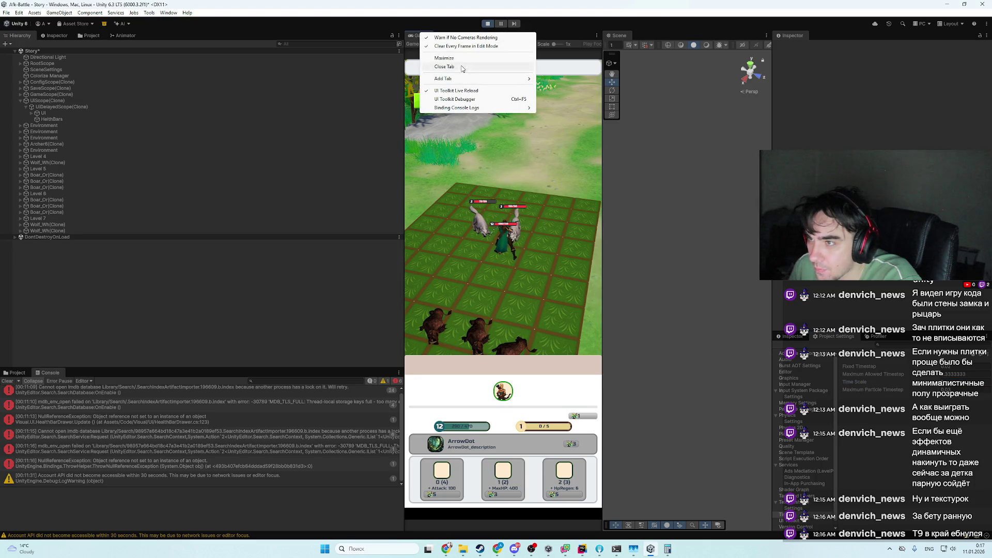
{"action": "left_click", "coordinate": [454, 58]}
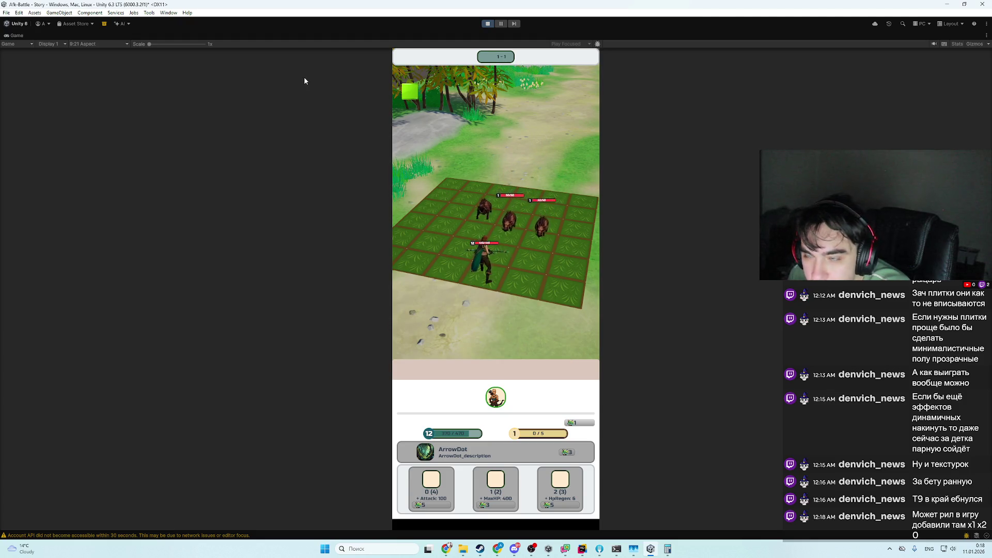
- Restore the docked layout around the game and buy the hero's MaxHP upgrade
{"action": "right_click", "coordinate": [21, 35]}
{"action": "left_click", "coordinate": [44, 61]}
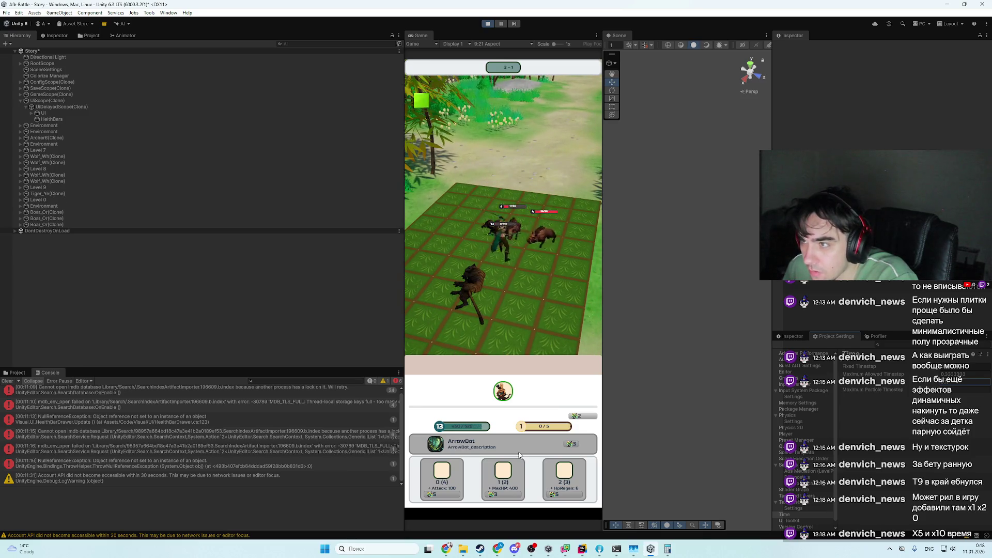
{"action": "left_click", "coordinate": [512, 478]}
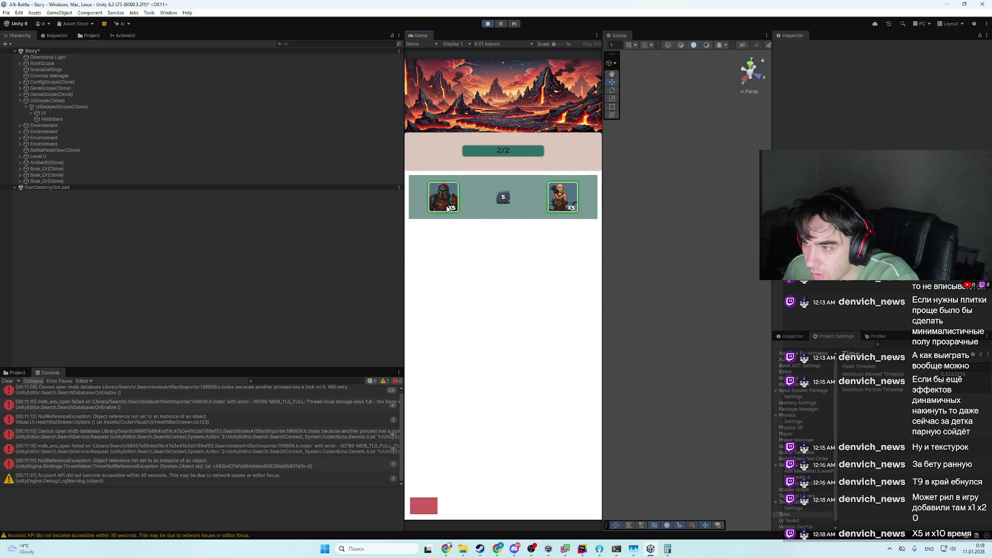
- Leave the 2/2 reward screen, then open and close the Battle Pass screen twice while battling
{"action": "left_click", "coordinate": [435, 506]}
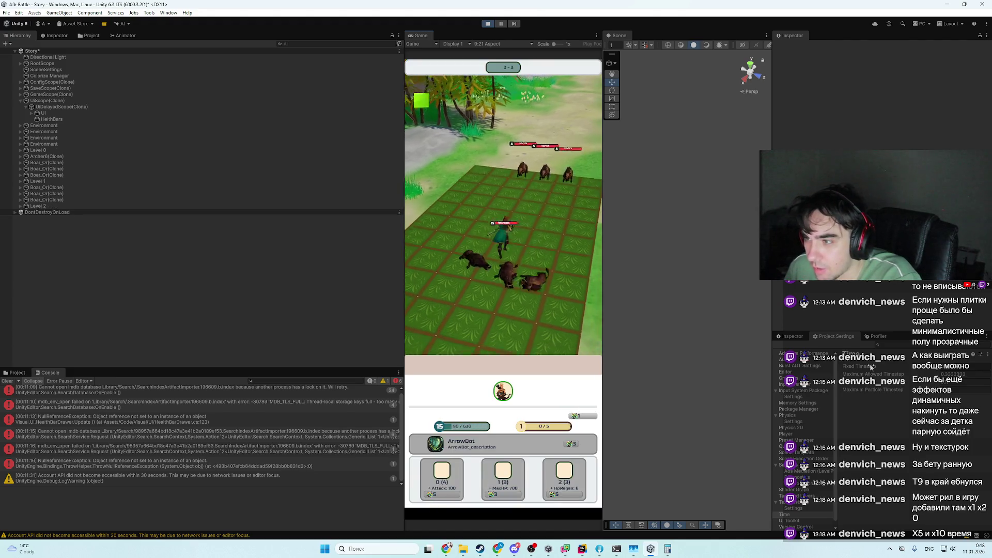
{"action": "left_click", "coordinate": [422, 100]}
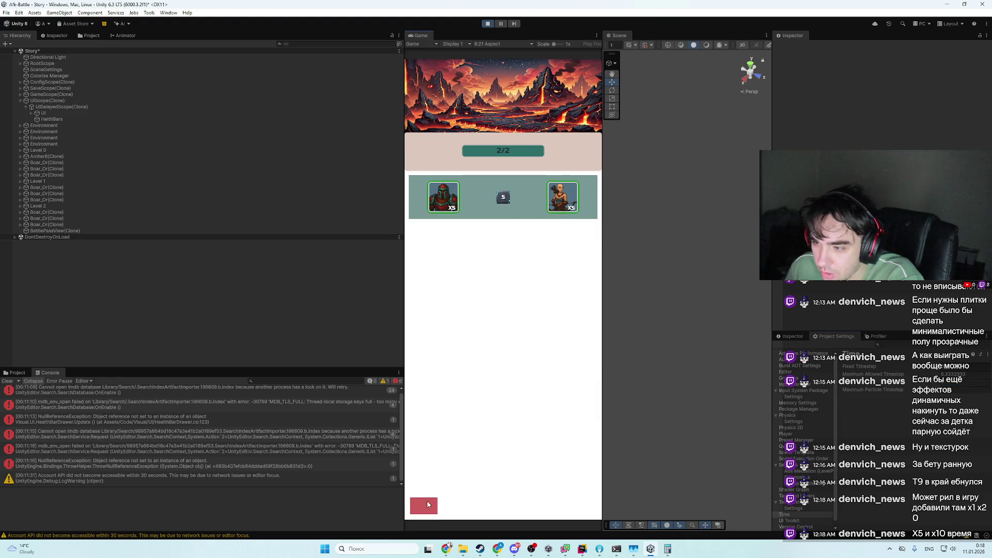
{"action": "left_click", "coordinate": [425, 505]}
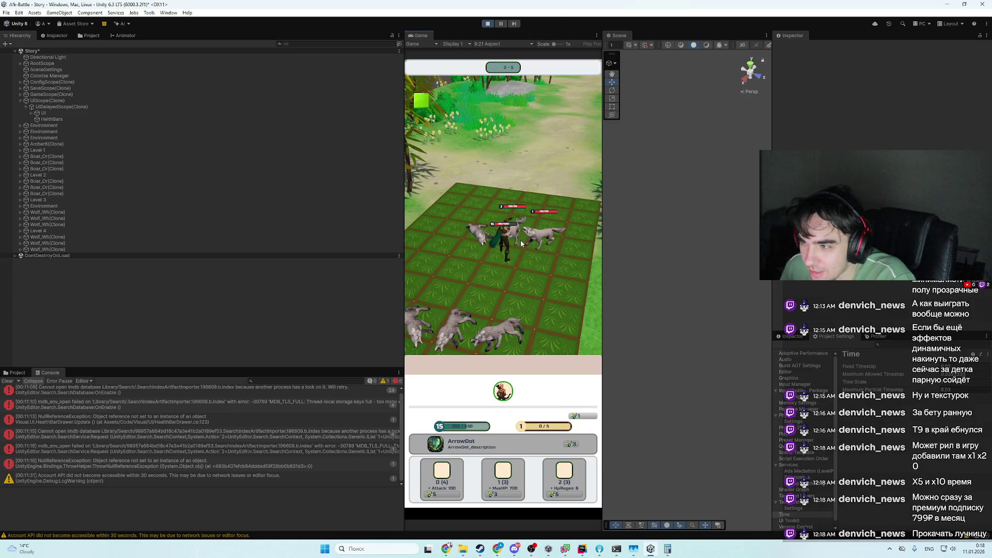
{"action": "left_click", "coordinate": [417, 106]}
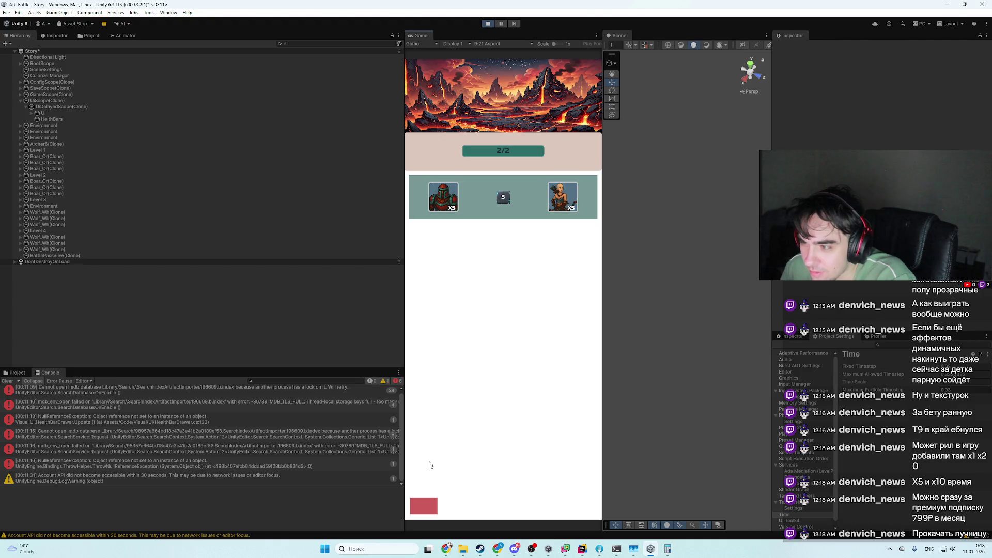
{"action": "left_click", "coordinate": [424, 505]}
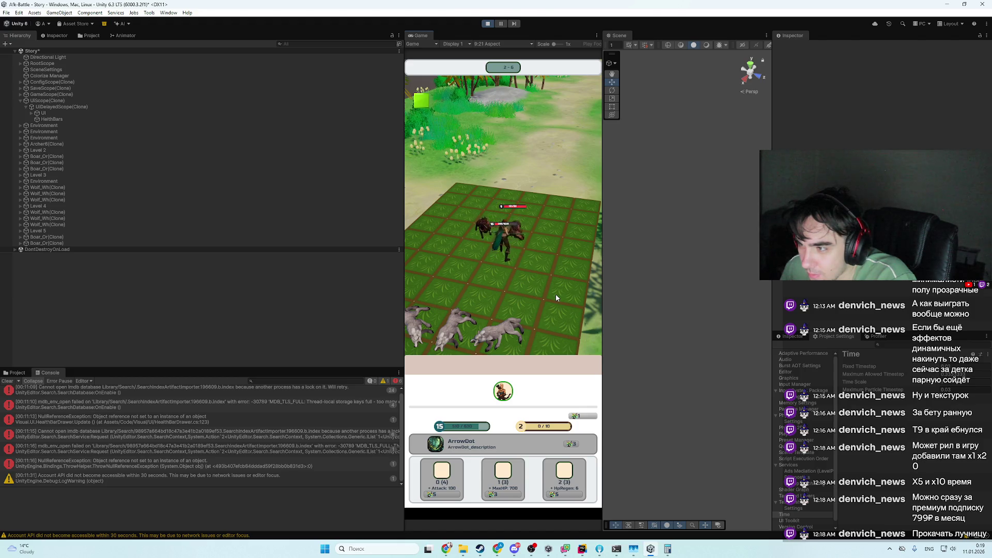
- Maximize the Game view, restore it to the docked layout, and bring the browser forward
{"action": "right_click", "coordinate": [423, 35]}
{"action": "left_click", "coordinate": [452, 61]}
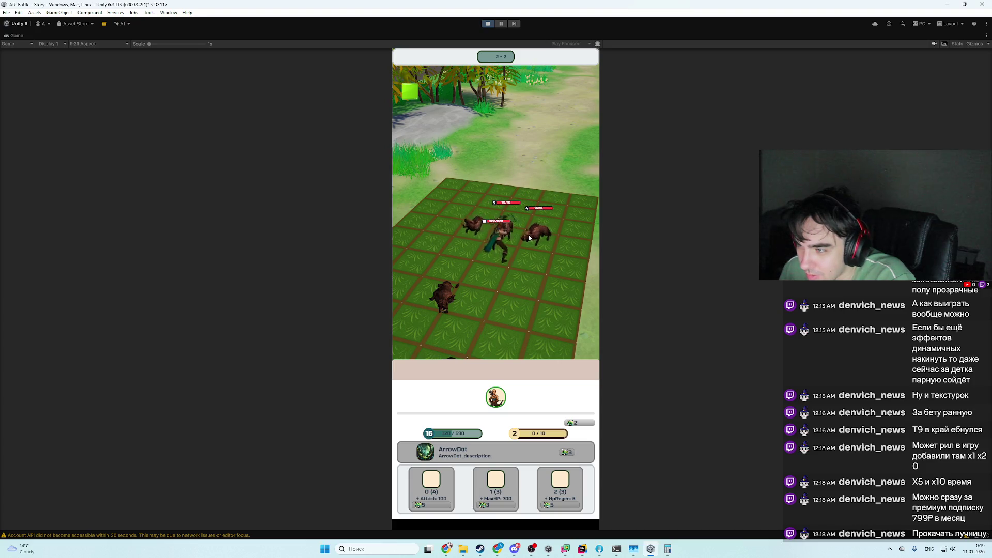
{"action": "right_click", "coordinate": [17, 36]}
{"action": "left_click", "coordinate": [71, 62]}
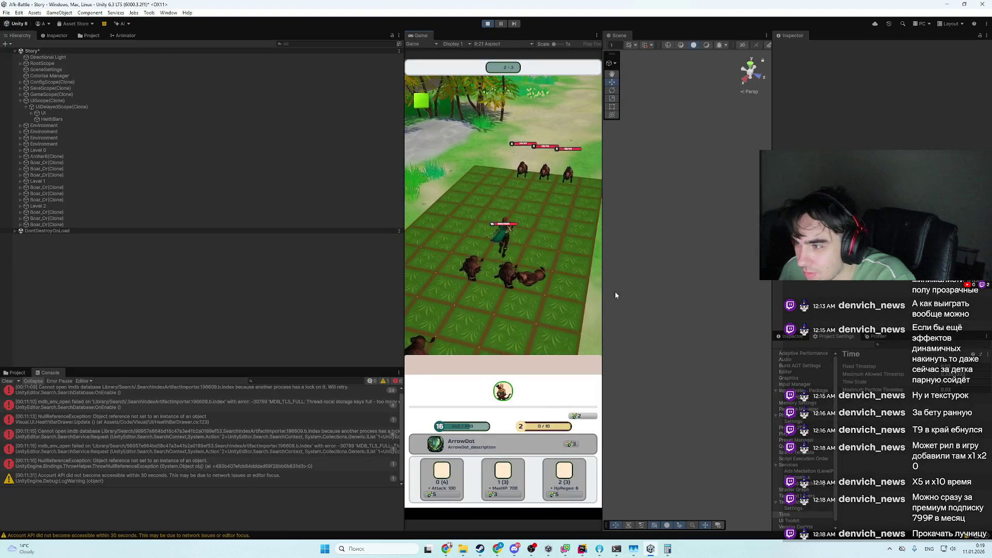
{"action": "left_click", "coordinate": [446, 549]}
- On the livestream dashboard, rewind the stream preview and jump it back to the live game footage
{"action": "left_click", "coordinate": [170, 7]}
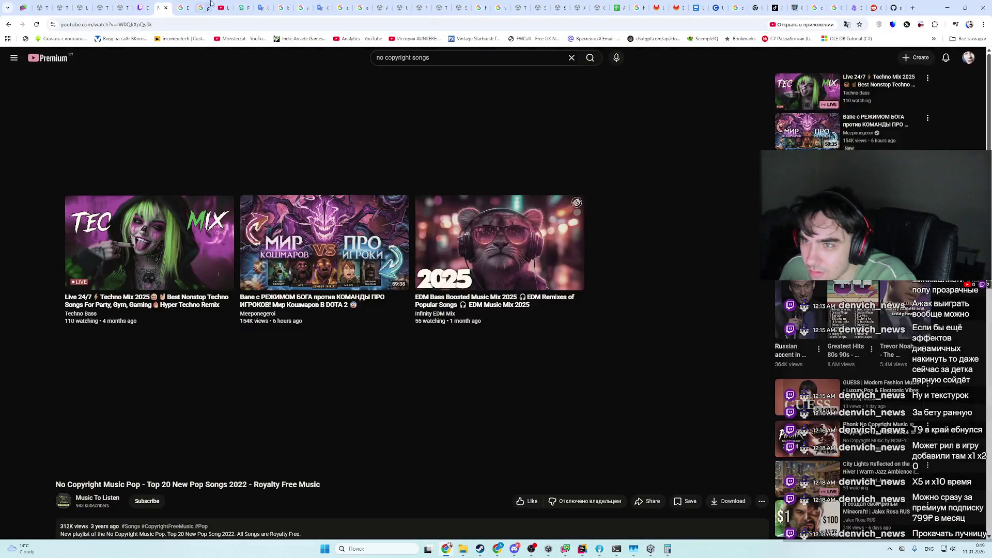
{"action": "left_click", "coordinate": [221, 7]}
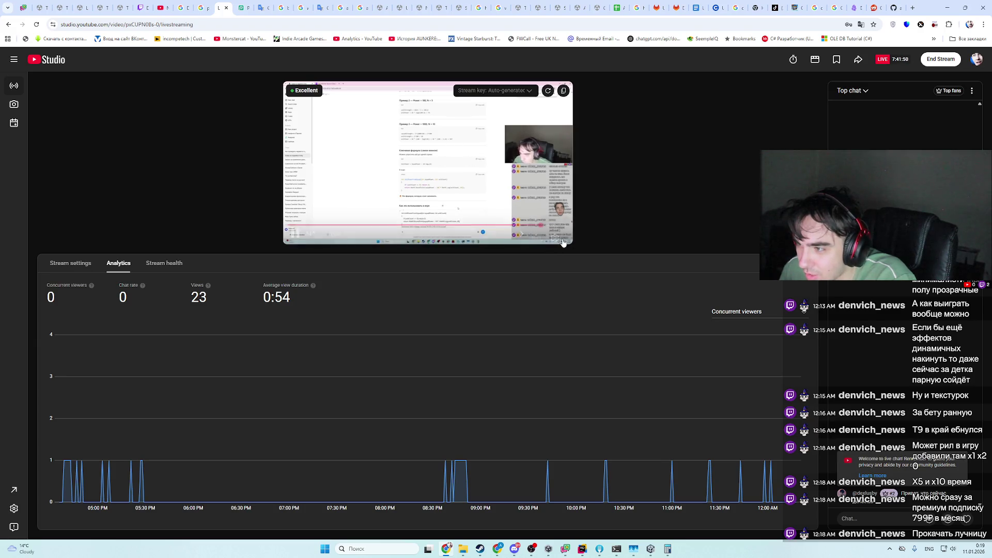
{"action": "left_click", "coordinate": [540, 226]}
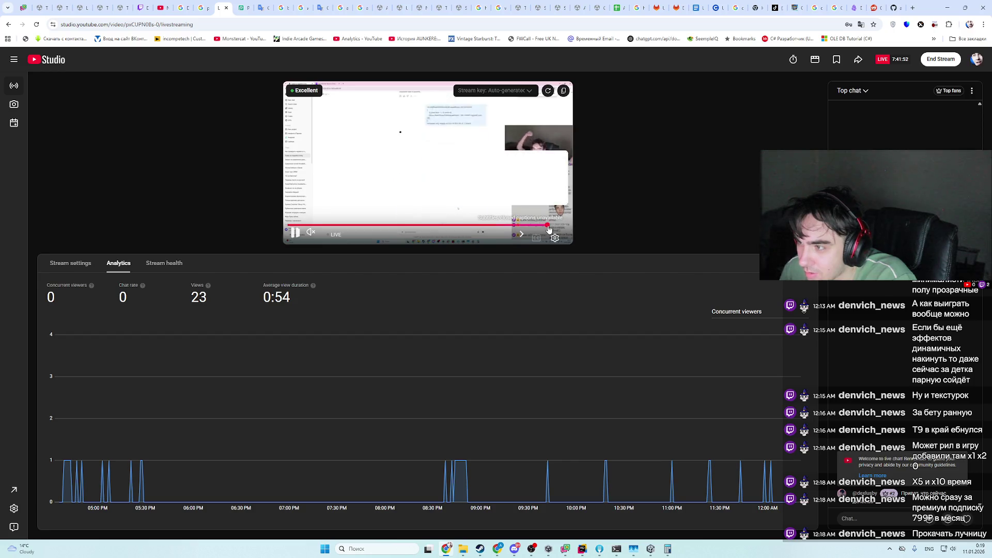
{"action": "left_click", "coordinate": [565, 225]}
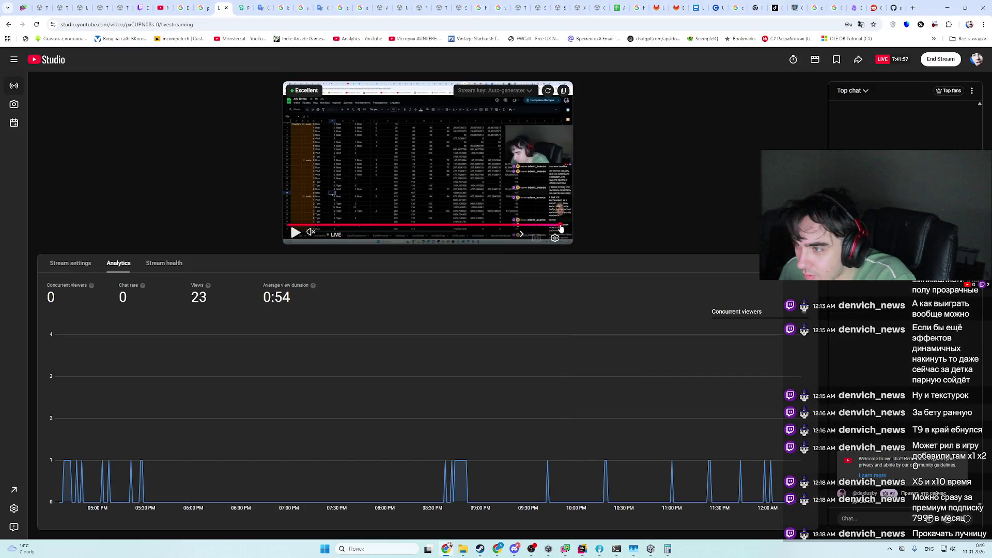
{"action": "left_click", "coordinate": [564, 228]}
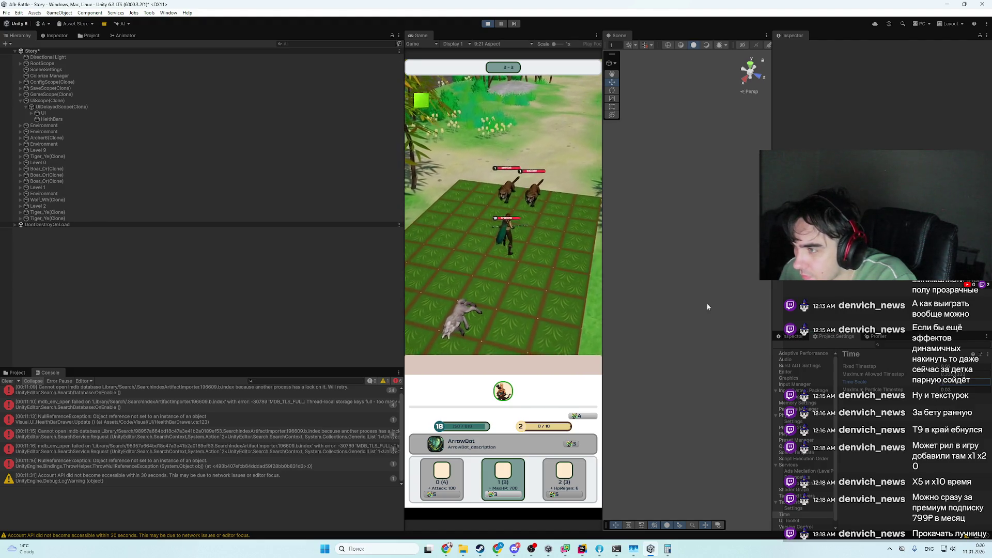
{"action": "right_click", "coordinate": [422, 36]}
{"action": "left_click", "coordinate": [443, 60]}
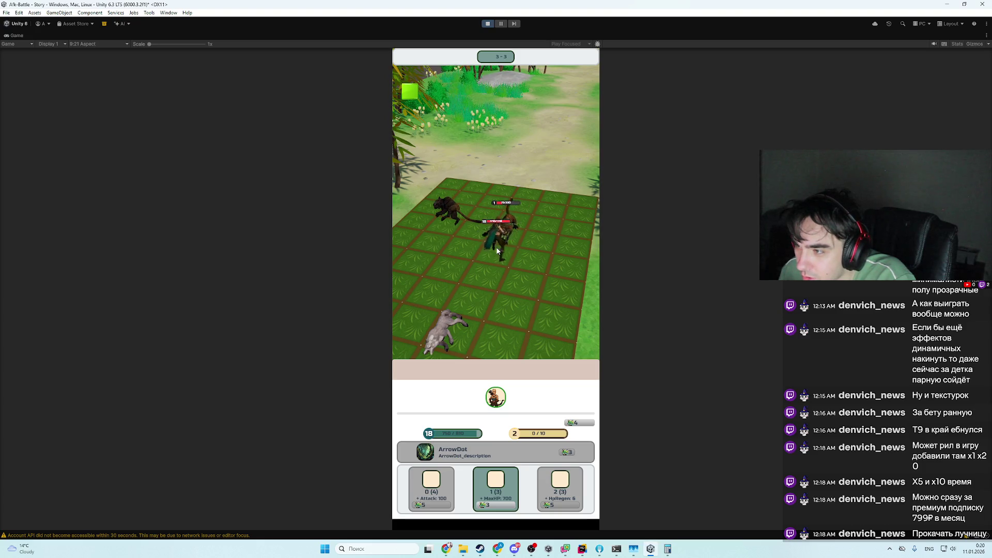
{"action": "right_click", "coordinate": [21, 37]}
{"action": "left_click", "coordinate": [67, 61]}
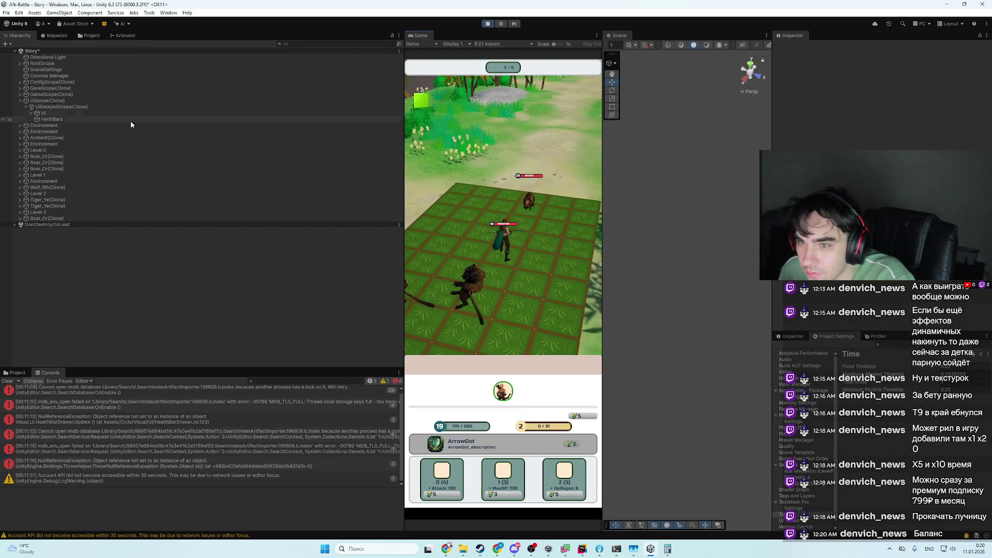
- Select Archer6(Clone), frame it in the Scene view, and scroll its Inspector to Damage Records
{"action": "left_click", "coordinate": [48, 137]}
{"action": "key", "text": "f"}
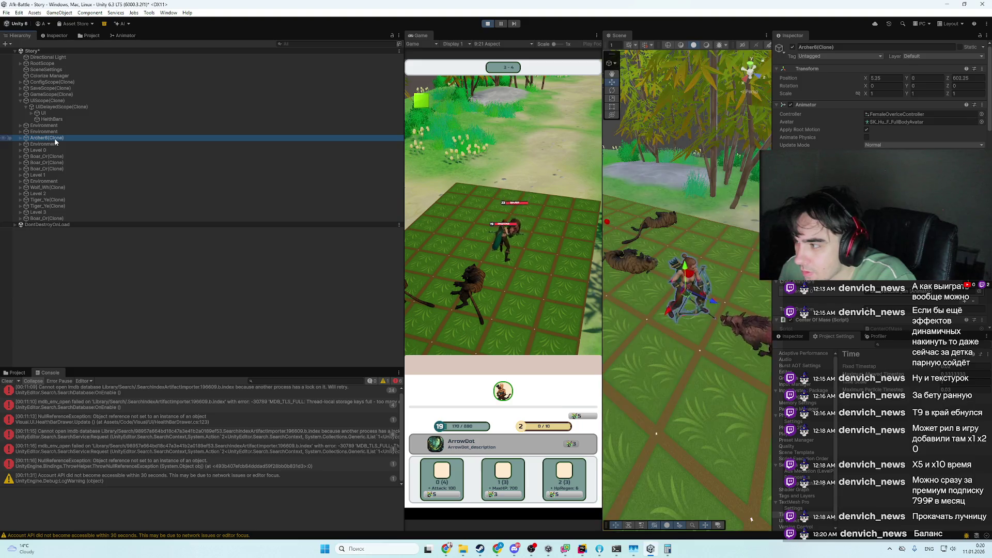
{"action": "scroll", "coordinate": [879, 98], "scroll_direction": "down", "scroll_amount": 10}
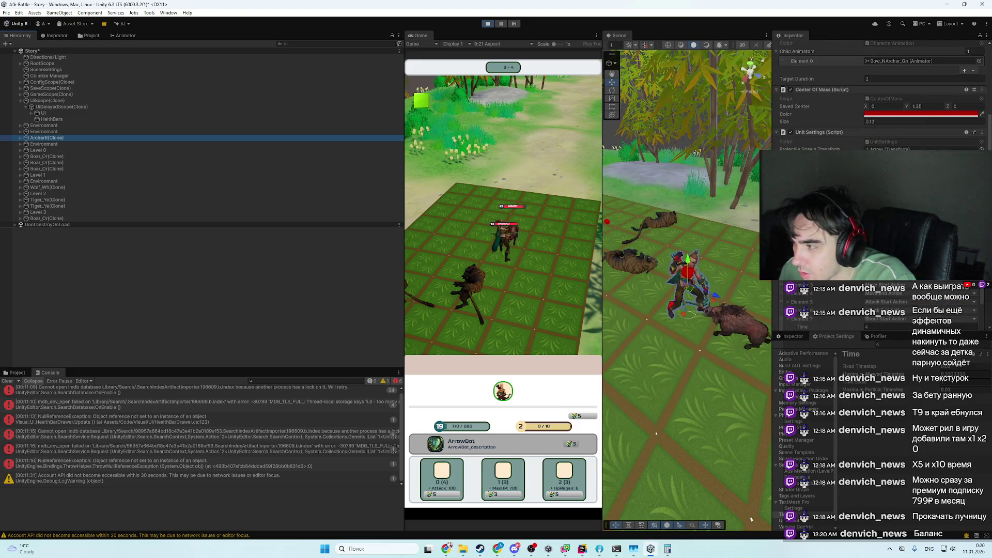
{"action": "scroll", "coordinate": [879, 99], "scroll_direction": "up", "scroll_amount": 1}
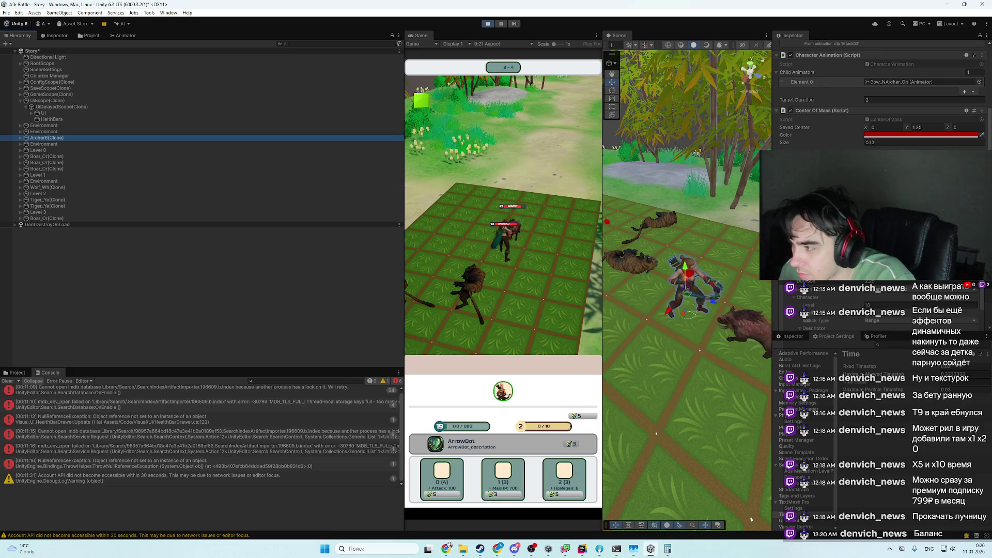
{"action": "scroll", "coordinate": [826, 303], "scroll_direction": "down", "scroll_amount": 3}
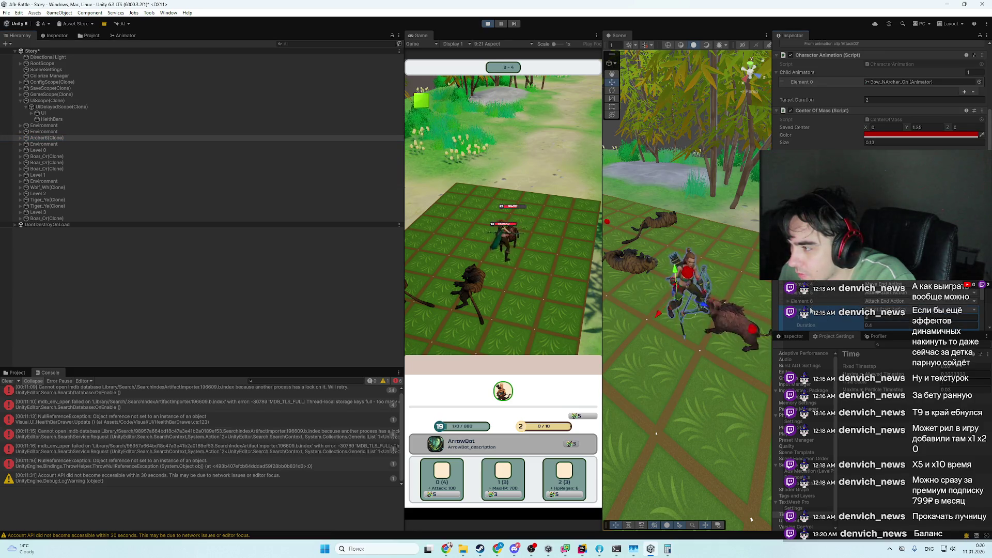
{"action": "scroll", "coordinate": [825, 304], "scroll_direction": "down", "scroll_amount": 10}
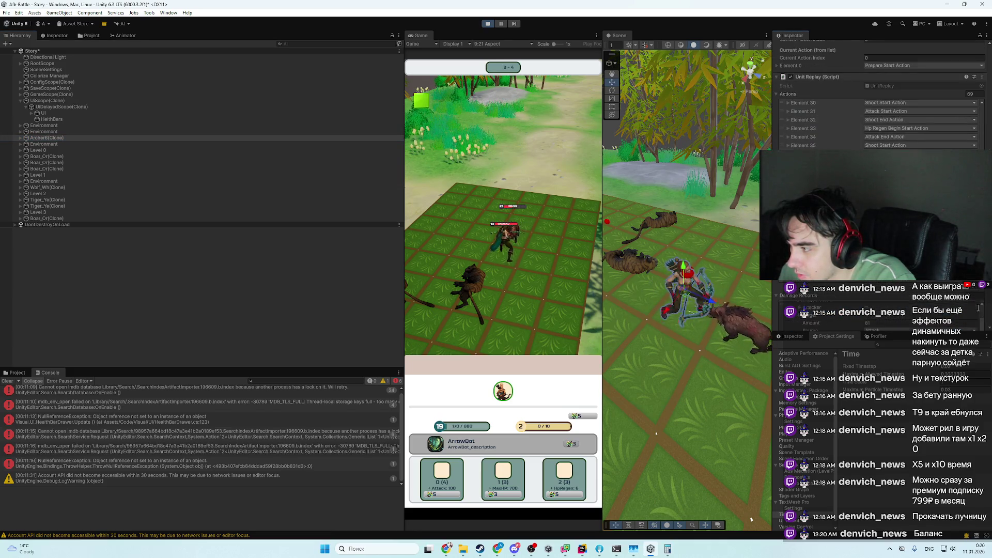
{"action": "scroll", "coordinate": [823, 293], "scroll_direction": "down", "scroll_amount": 10}
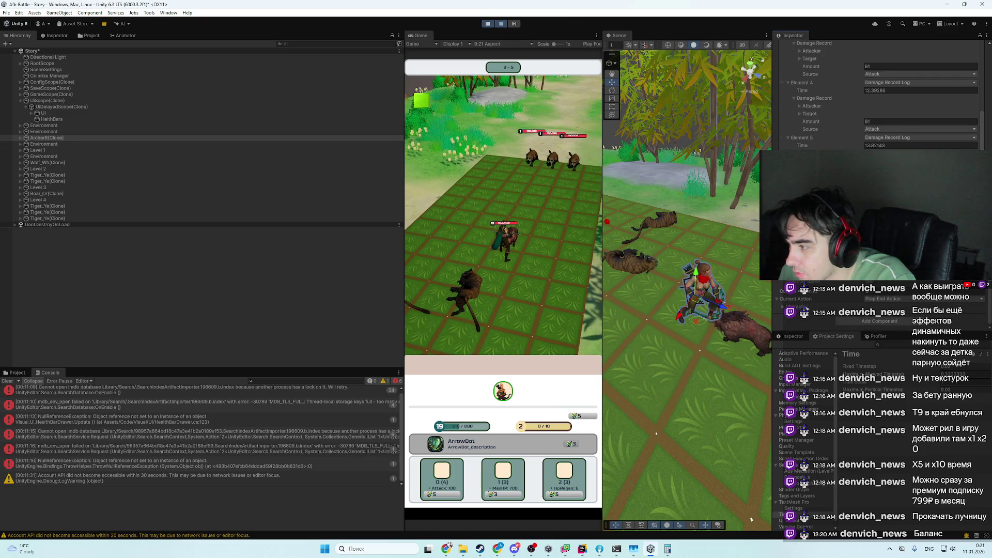
{"action": "scroll", "coordinate": [809, 303], "scroll_direction": "down", "scroll_amount": 2}
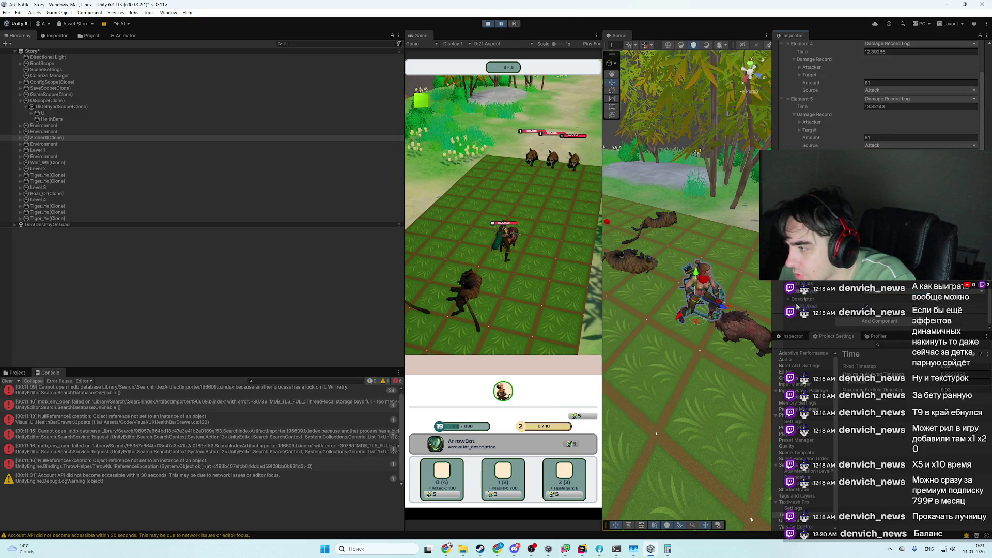
{"action": "scroll", "coordinate": [796, 307], "scroll_direction": "down", "scroll_amount": 1}
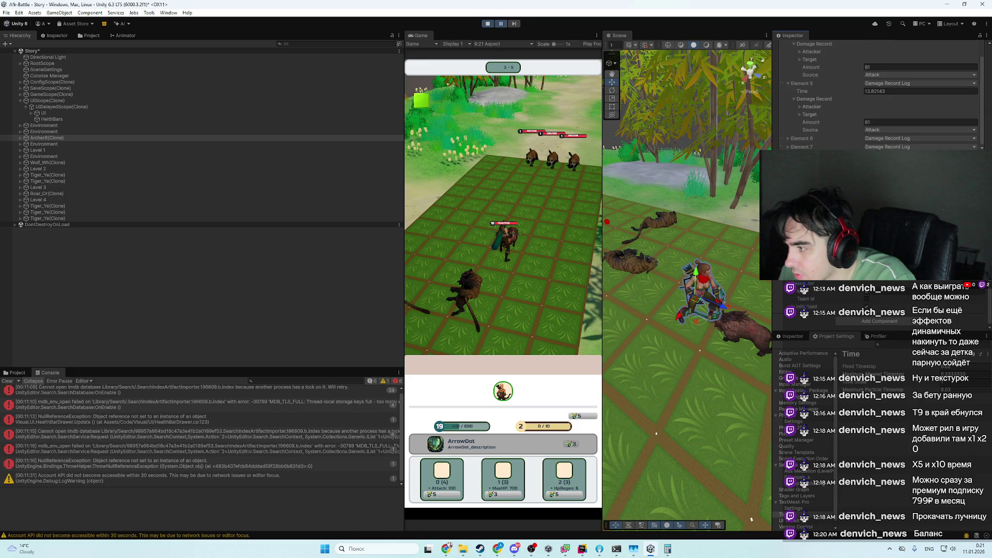
{"action": "scroll", "coordinate": [878, 93], "scroll_direction": "up", "scroll_amount": 10}
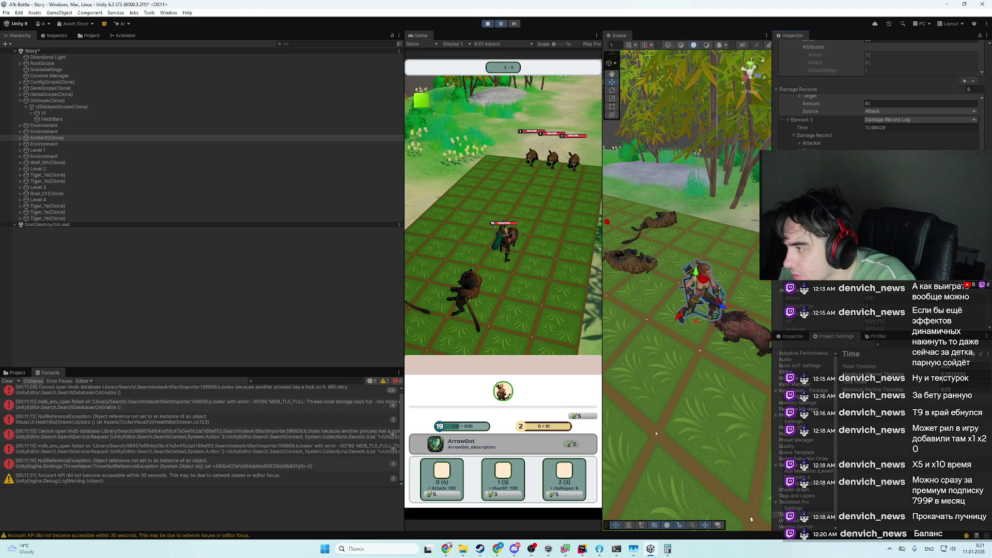
- Select damage record Element 3, then briefly check the livestream page and return to Unity
{"action": "left_click", "coordinate": [802, 119]}
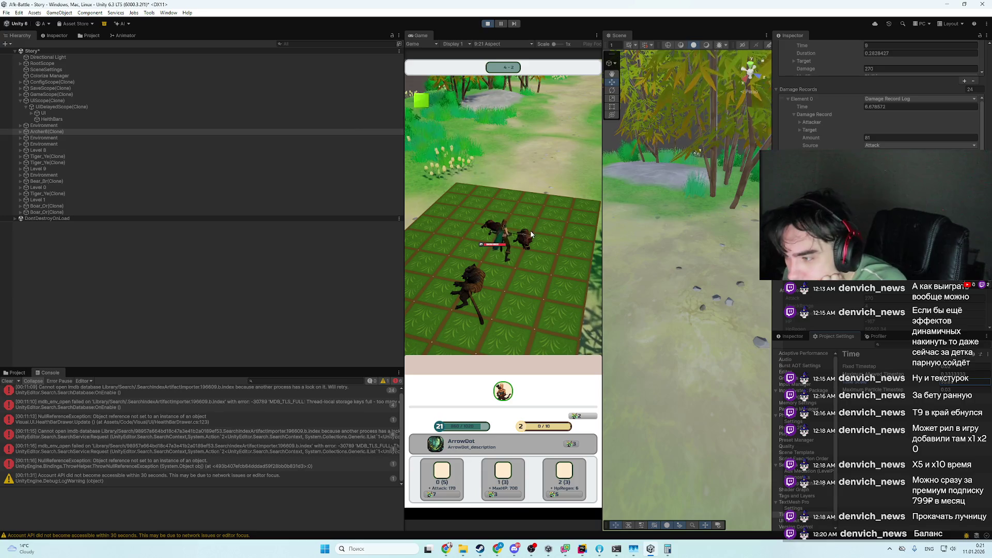
{"action": "left_click", "coordinate": [448, 548]}
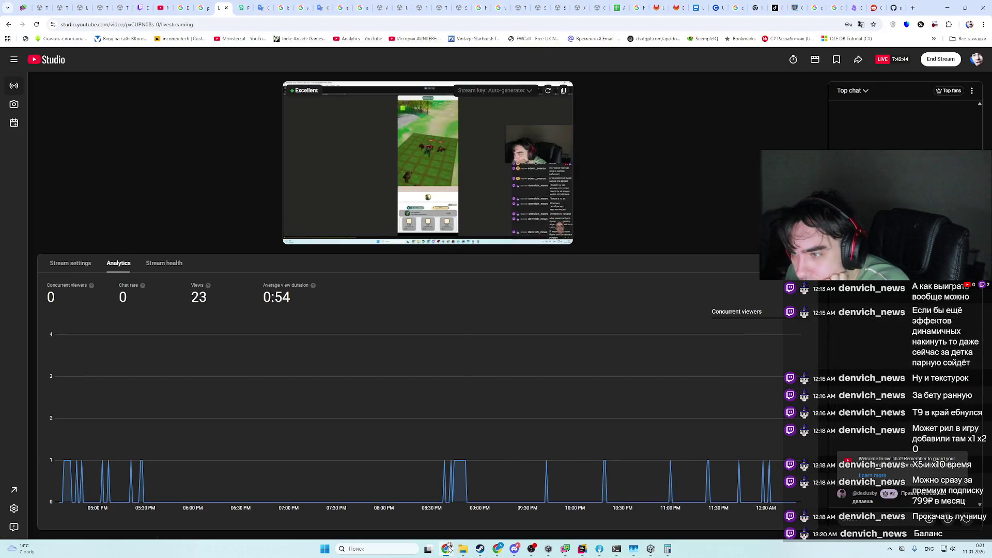
{"action": "left_click", "coordinate": [448, 549]}
- Stop Play mode so the game can restart fresh
{"action": "mouse_move", "coordinate": [583, 549]}
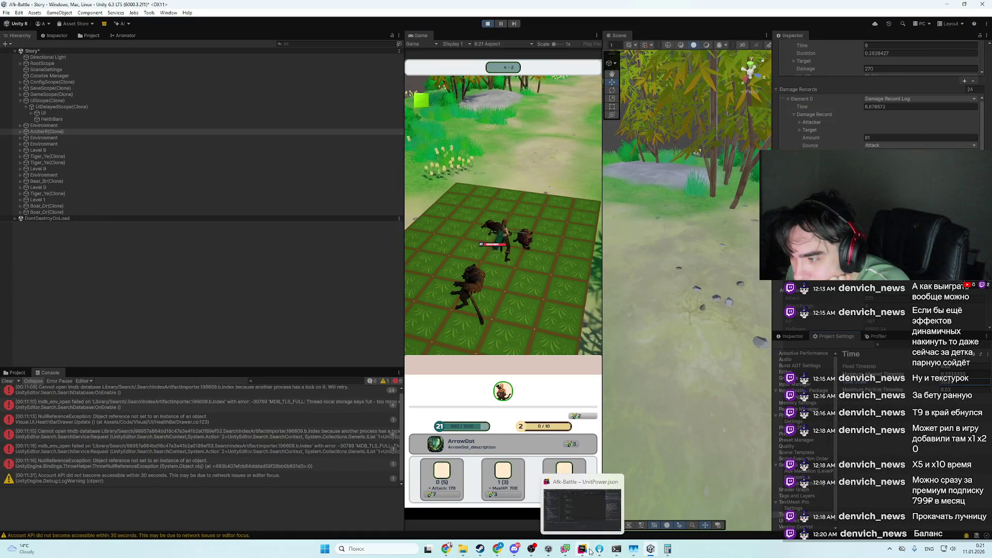
{"action": "left_click", "coordinate": [487, 24]}
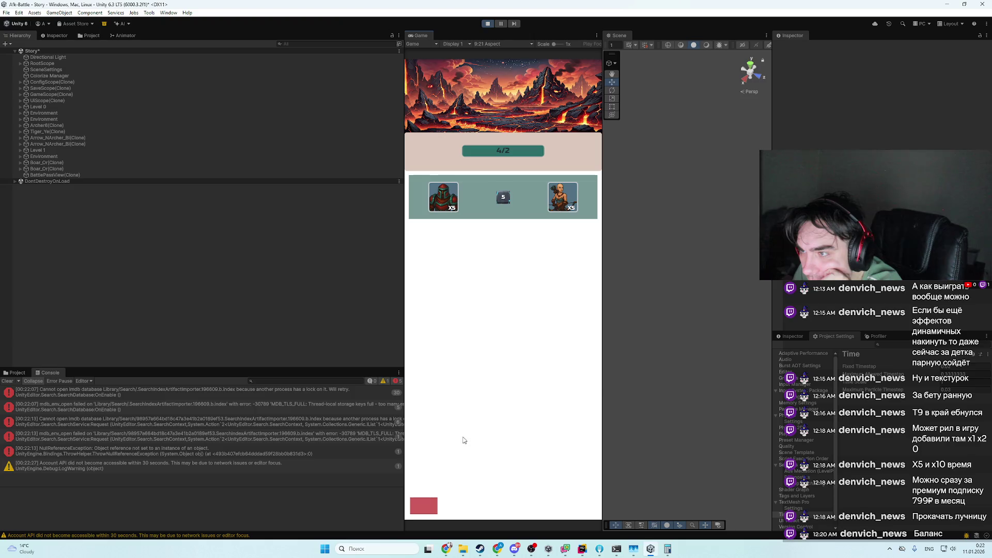
- Close the Battle Pass screen with its red button and exit Play mode
{"action": "left_click", "coordinate": [430, 511]}
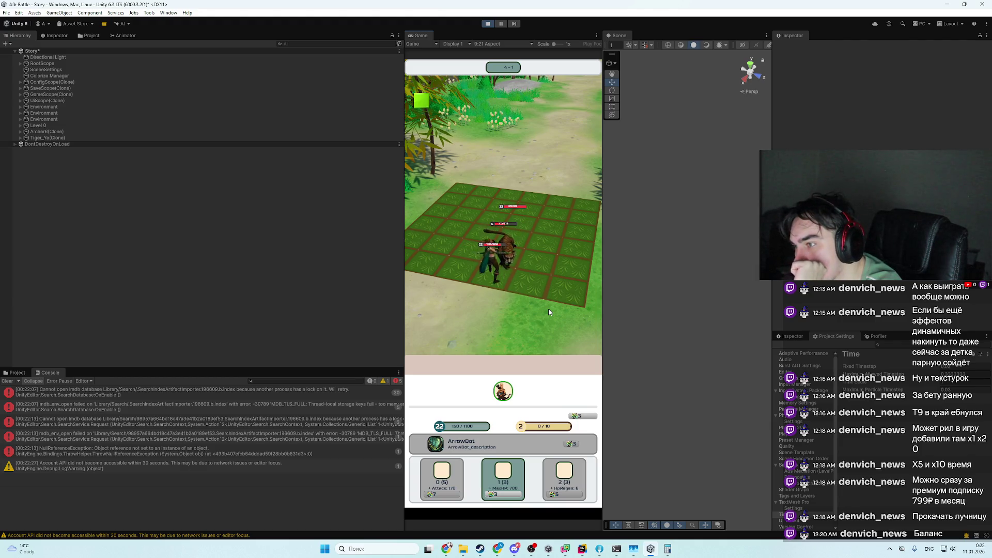
{"action": "left_click", "coordinate": [488, 23]}
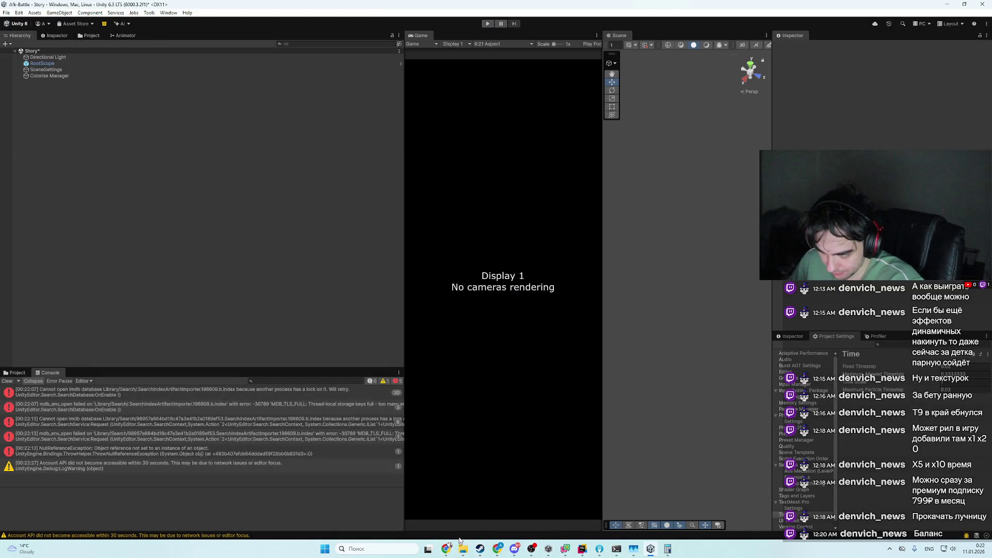
- Glance at the livestream dashboard, return to Unity, and show the File Explorer window previews
{"action": "left_click", "coordinate": [447, 551]}
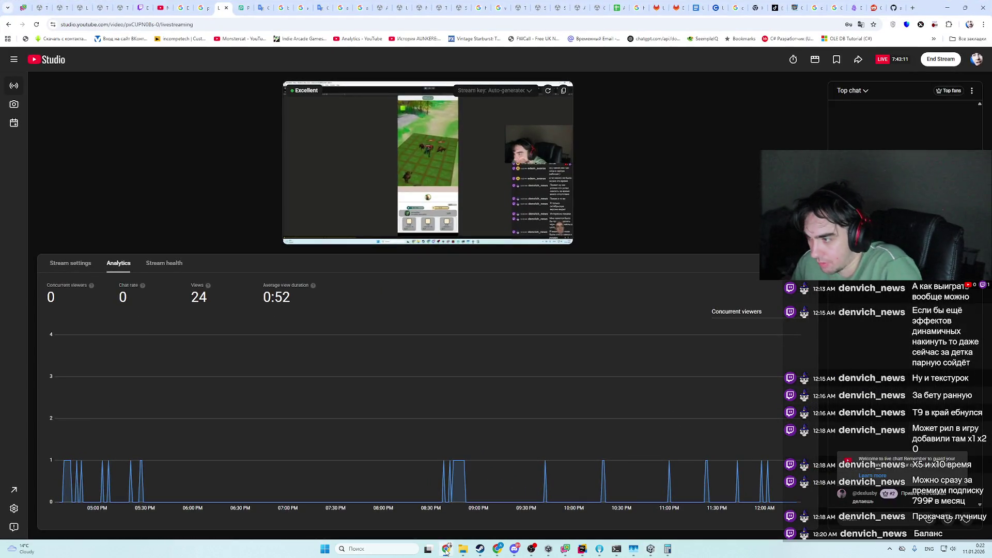
{"action": "left_click", "coordinate": [582, 549]}
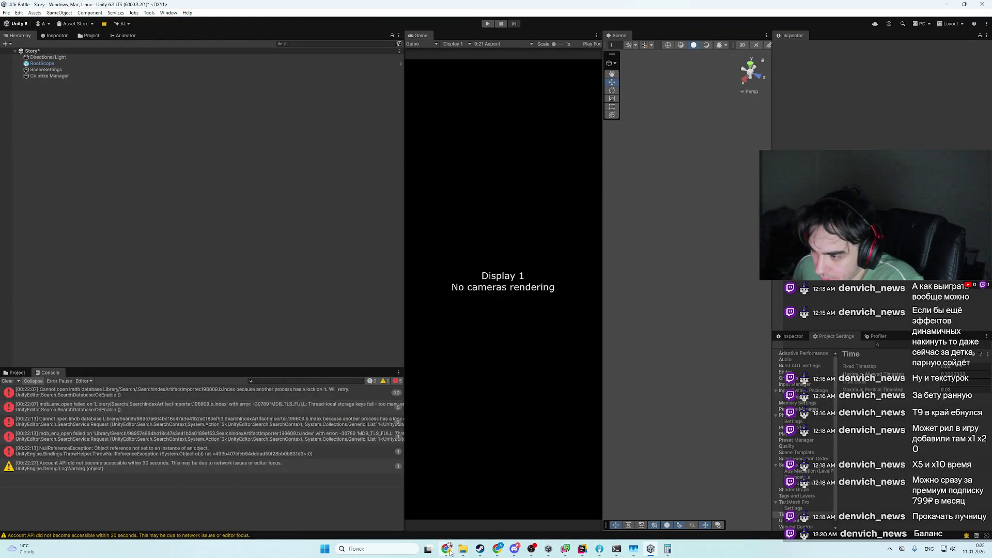
{"action": "mouse_move", "coordinate": [464, 553]}
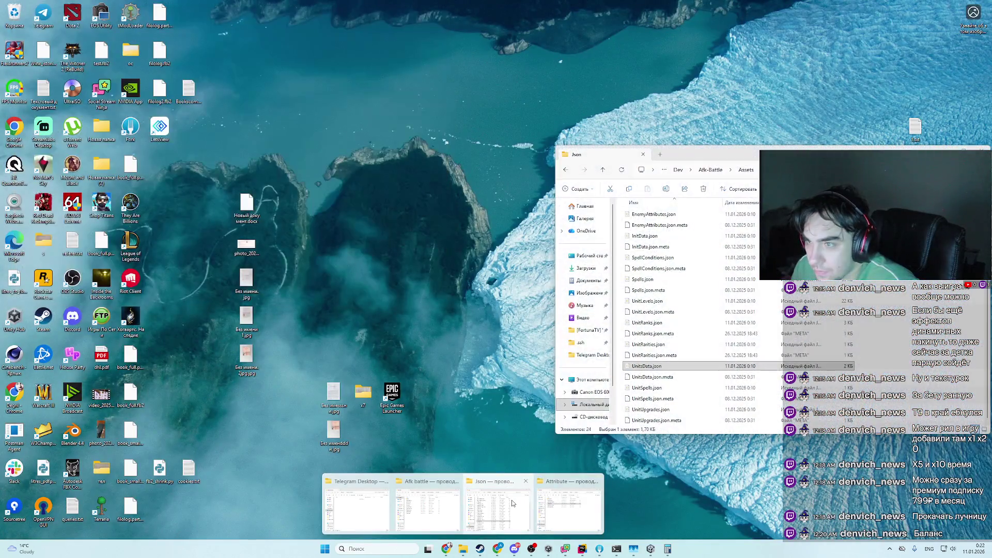
- Bring up the Json folder window and select UnitUpgrades.json
{"action": "left_click", "coordinate": [513, 501]}
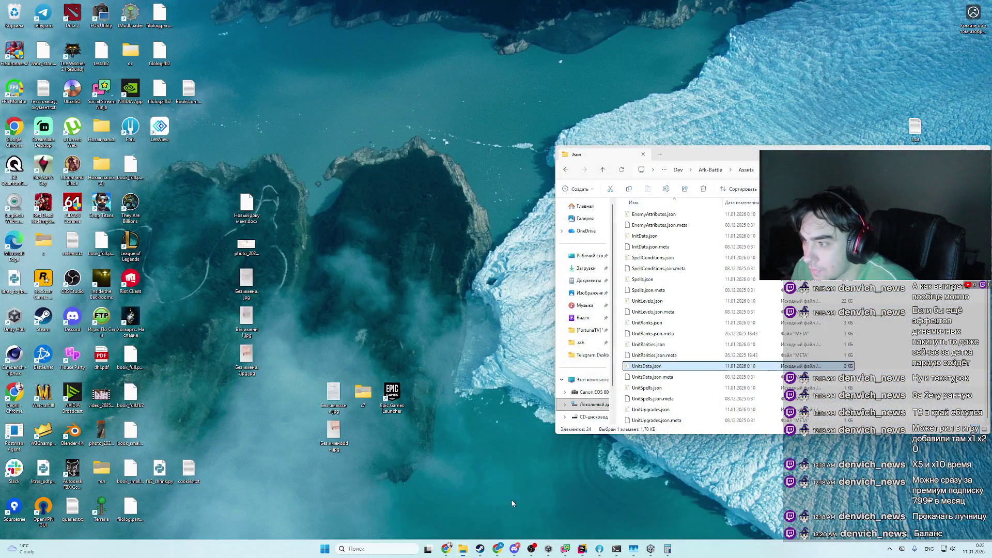
{"action": "left_click", "coordinate": [664, 409]}
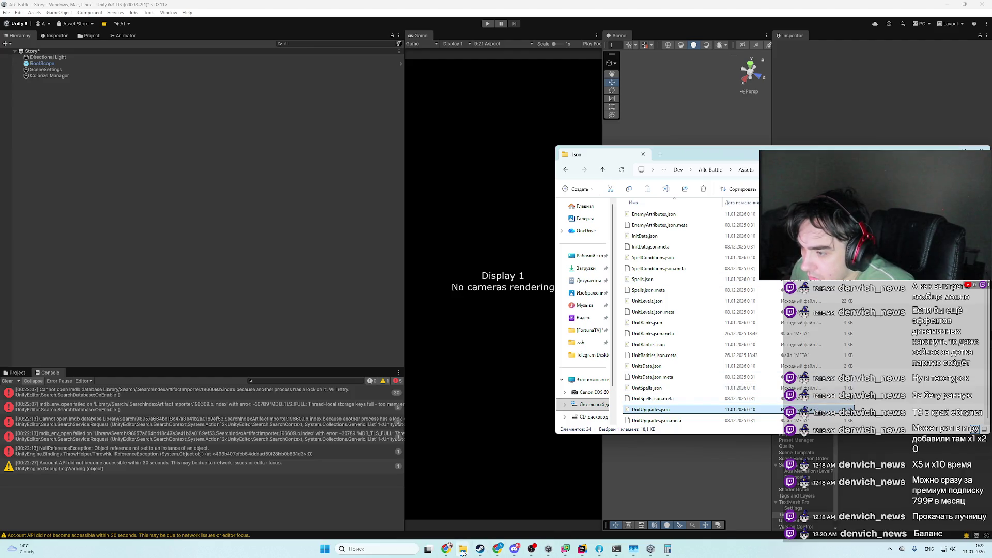
{"action": "mouse_move", "coordinate": [463, 552]}
- Select Story.save and Story.backup in the Afk battle folder, delete them, and bring Rider forward
{"action": "left_click", "coordinate": [455, 504]}
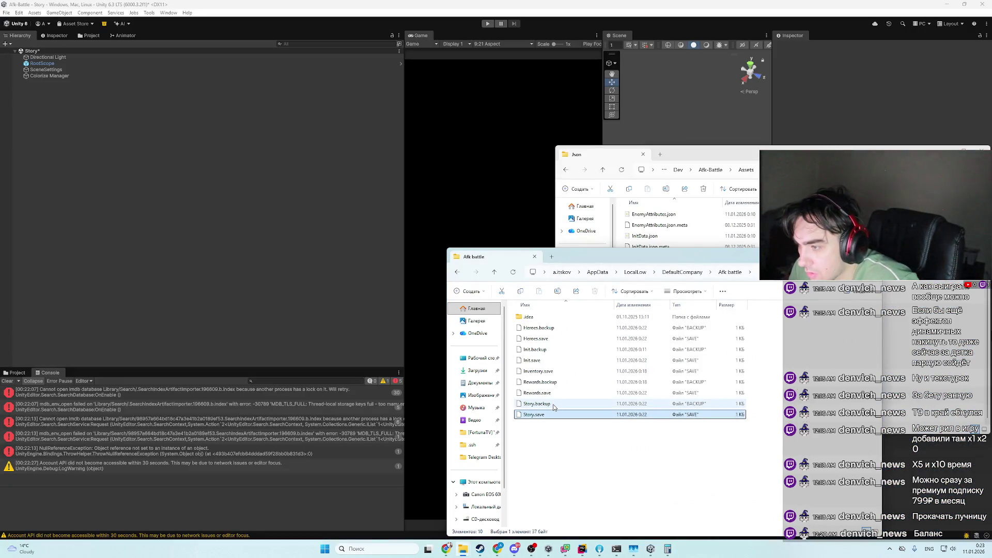
{"action": "left_click", "coordinate": [556, 407], "text": "shift"}
{"action": "key", "text": "Delete"}
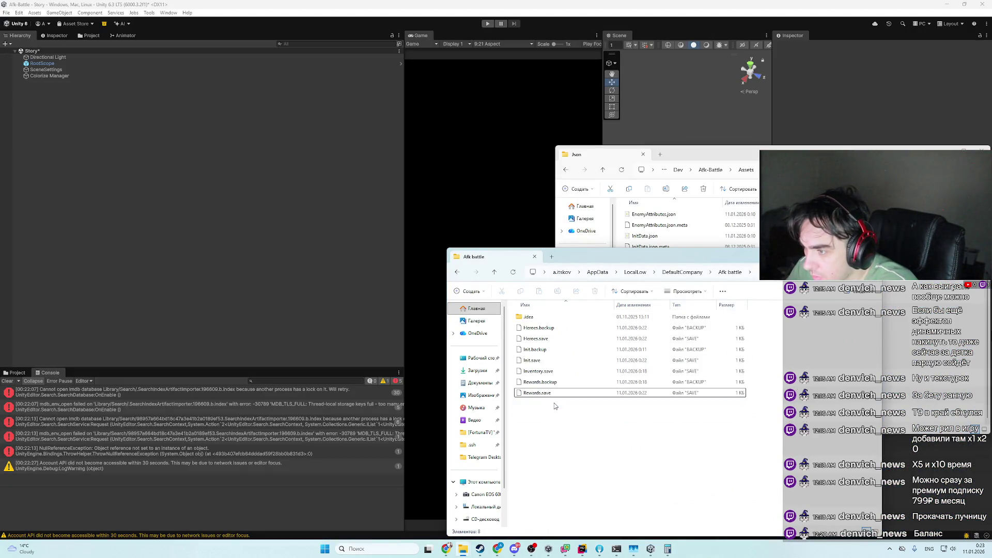
{"action": "mouse_move", "coordinate": [542, 344]}
{"action": "left_mouse_down"}
{"action": "mouse_move", "coordinate": [569, 406]}
{"action": "mouse_move", "coordinate": [595, 546]}
{"action": "mouse_move", "coordinate": [583, 555]}
{"action": "mouse_move", "coordinate": [211, 317]}
{"action": "mouse_move", "coordinate": [409, 164]}
{"action": "left_mouse_up"}
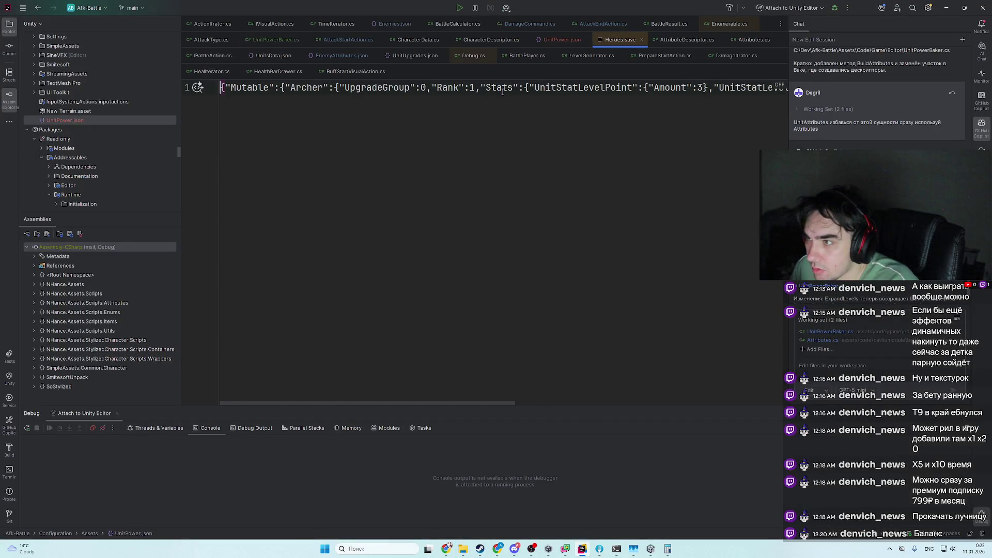
- Change the Archer's UnitStatLevelPoint Amount in Heroes.save from 3 to 33, then start Play mode in Unity
{"action": "left_click", "coordinate": [479, 396]}
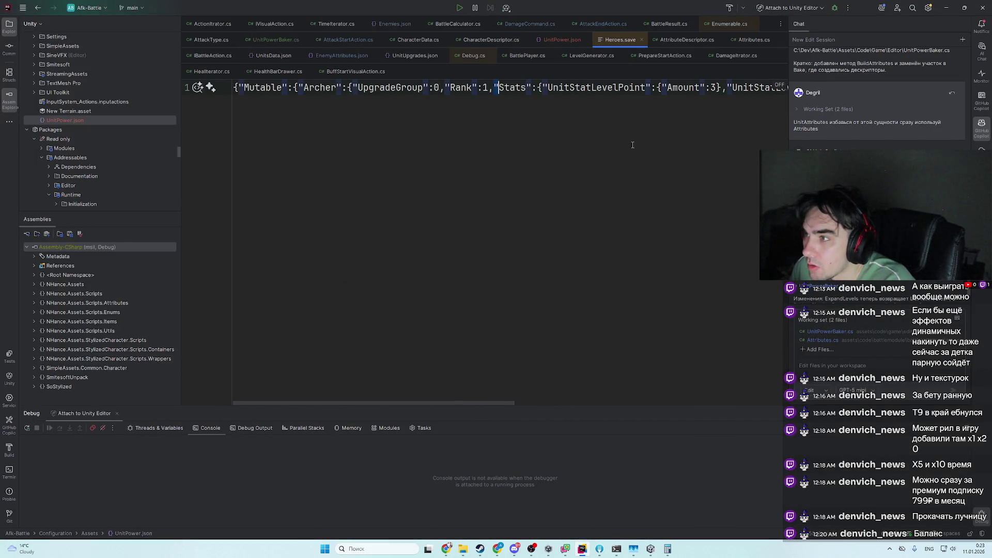
{"action": "type", "text": "3"}
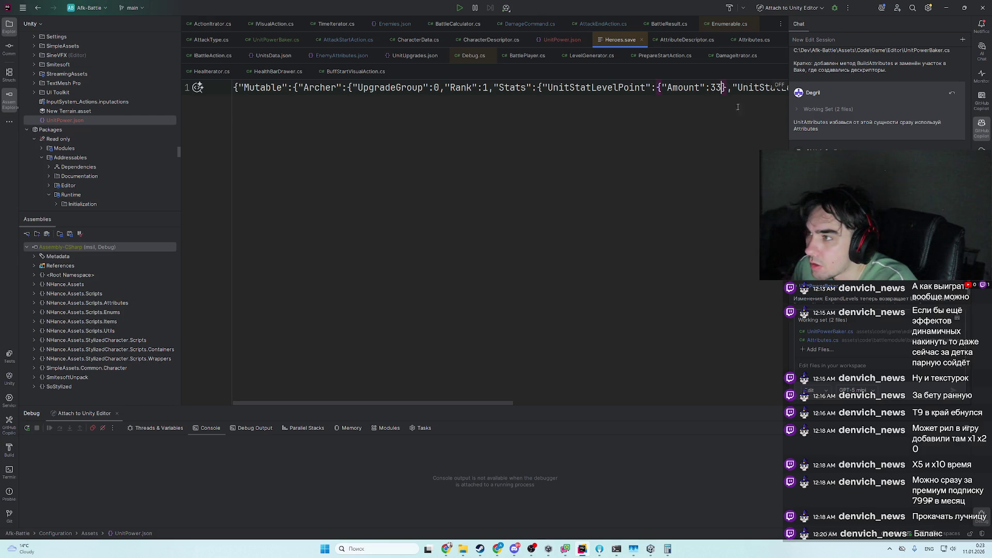
{"action": "key", "text": "alt+Tab"}
{"action": "key", "text": "alt+Tab"}
{"action": "key", "text": "alt+Tab"}
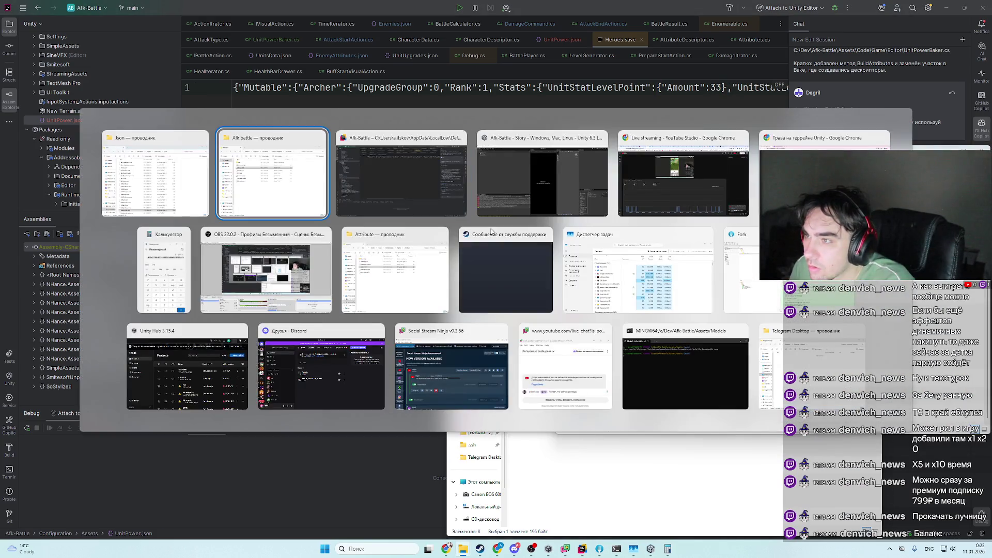
{"action": "key", "text": "ctrl+p"}
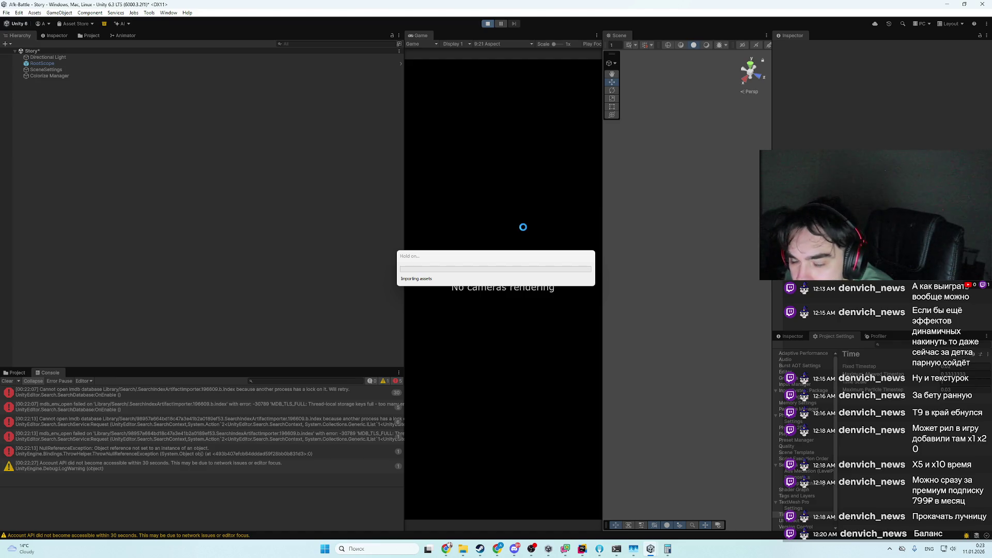
- Spend the level points on Archer upgrades, putting the rest into HP regeneration
{"action": "left_click", "coordinate": [975, 555]}
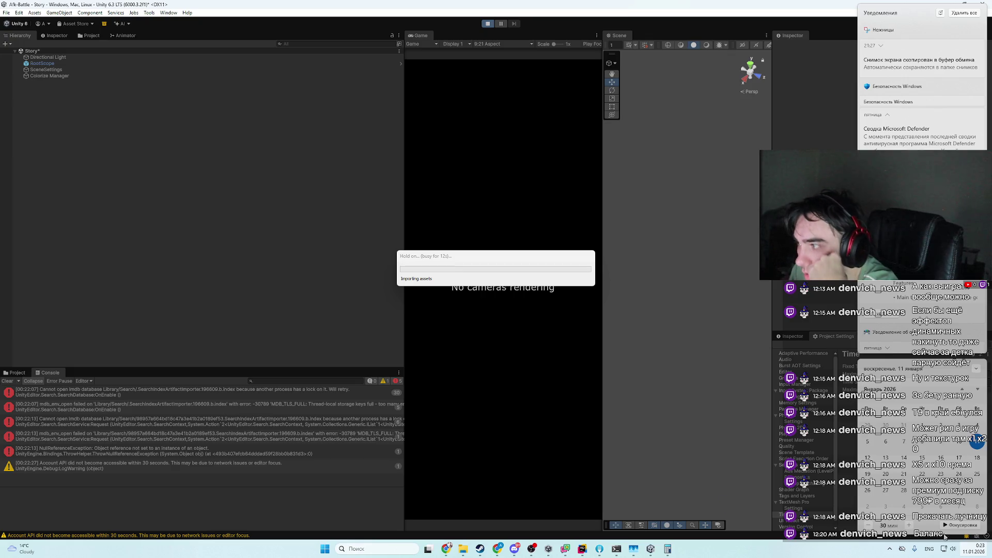
{"action": "left_click", "coordinate": [981, 552]}
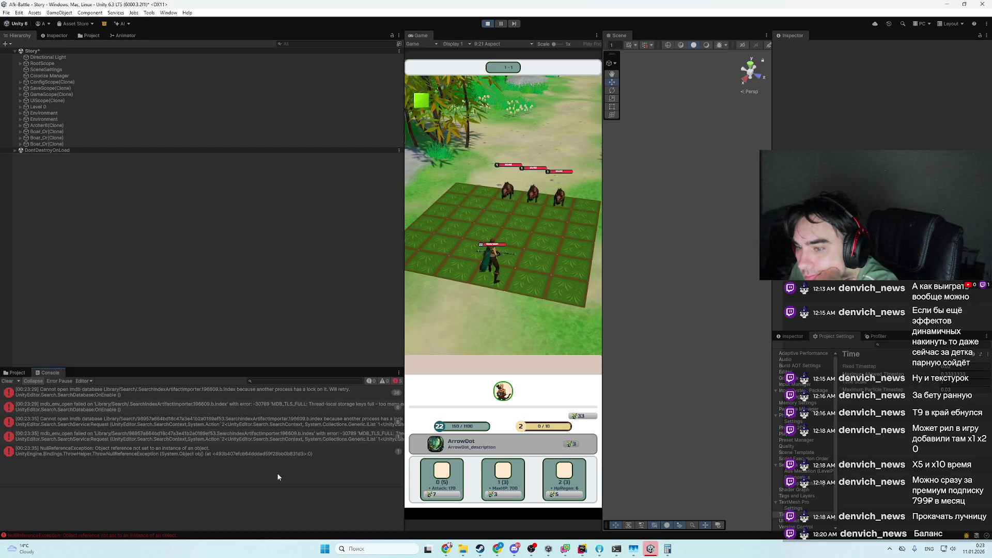
{"action": "left_click", "coordinate": [440, 472]}
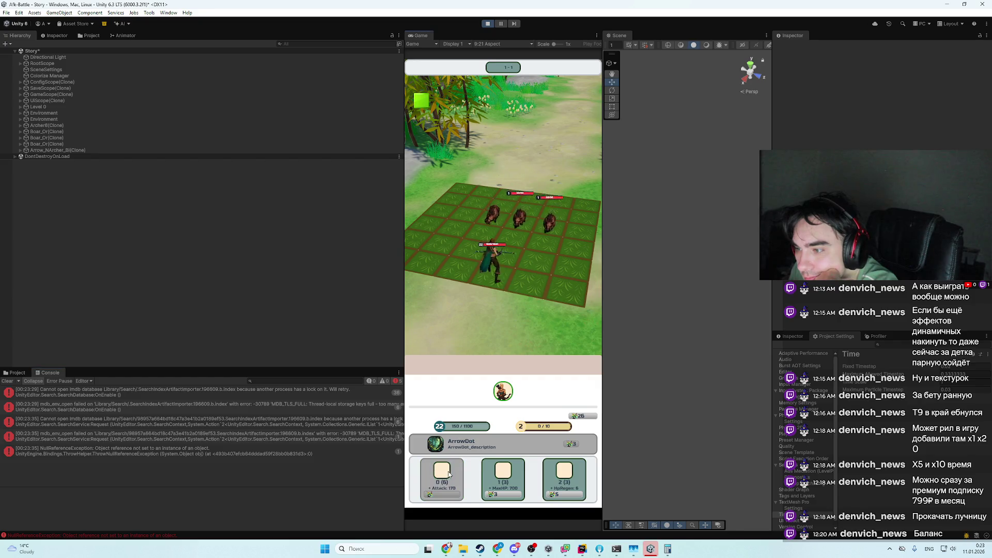
{"action": "double_click", "coordinate": [505, 483]}
{"action": "left_click", "coordinate": [505, 483]}
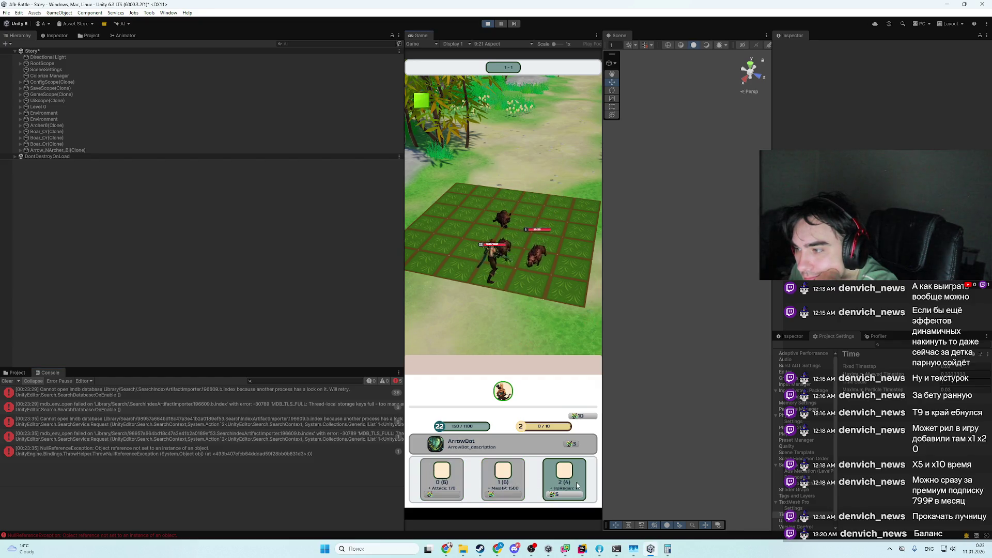
{"action": "triple_click", "coordinate": [558, 487]}
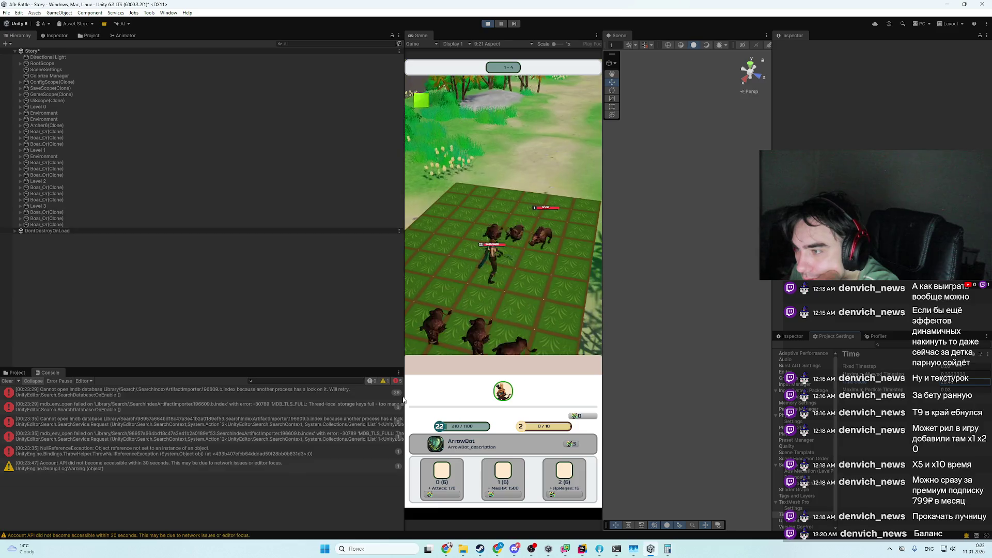
- Stop Play mode, glance at Rider, and start a fresh play session
{"action": "left_click", "coordinate": [489, 24]}
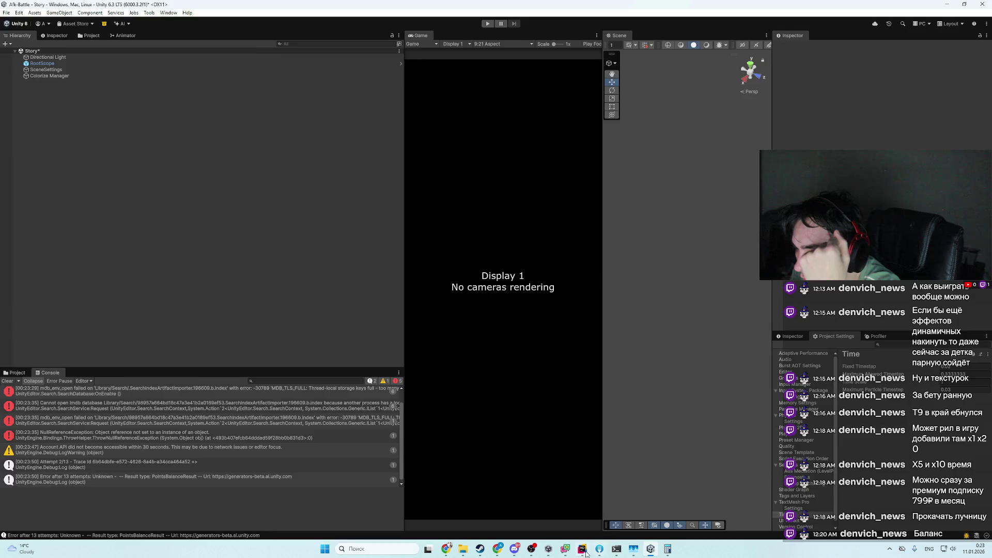
{"action": "left_click", "coordinate": [586, 553]}
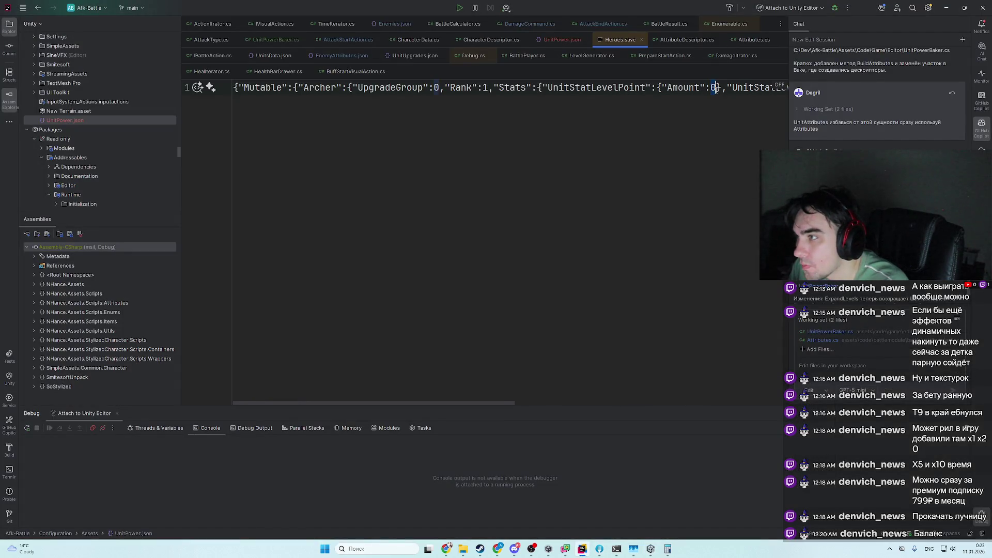
{"action": "key", "text": "alt+Tab"}
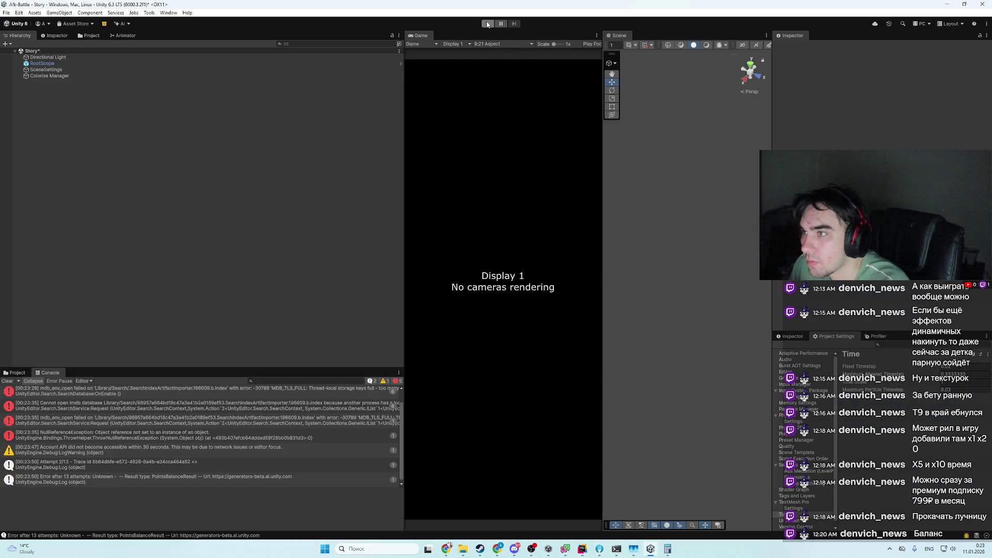
{"action": "left_click", "coordinate": [487, 25]}
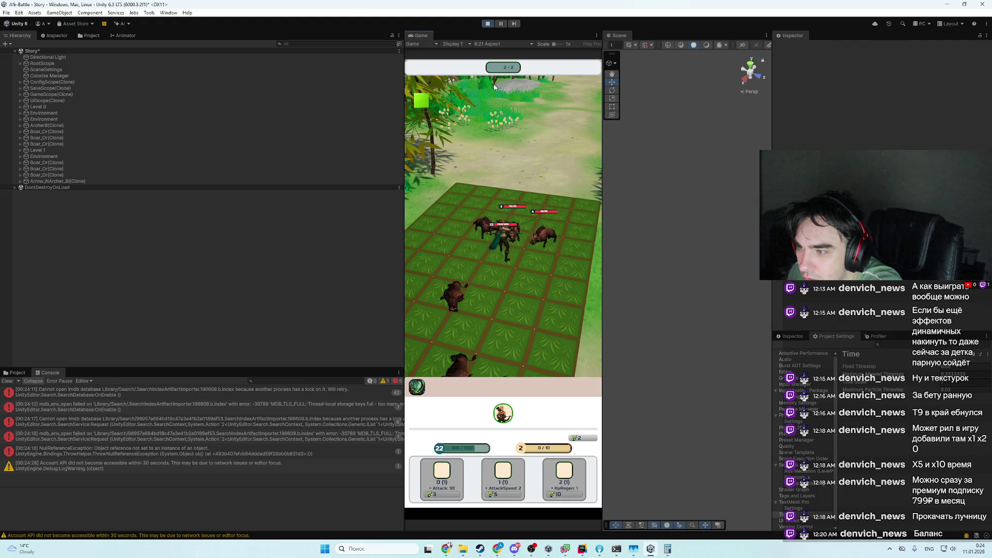
- Restart the battle, let it run to stage 2-2, and open the Game tab's context menu
{"action": "left_click", "coordinate": [486, 26]}
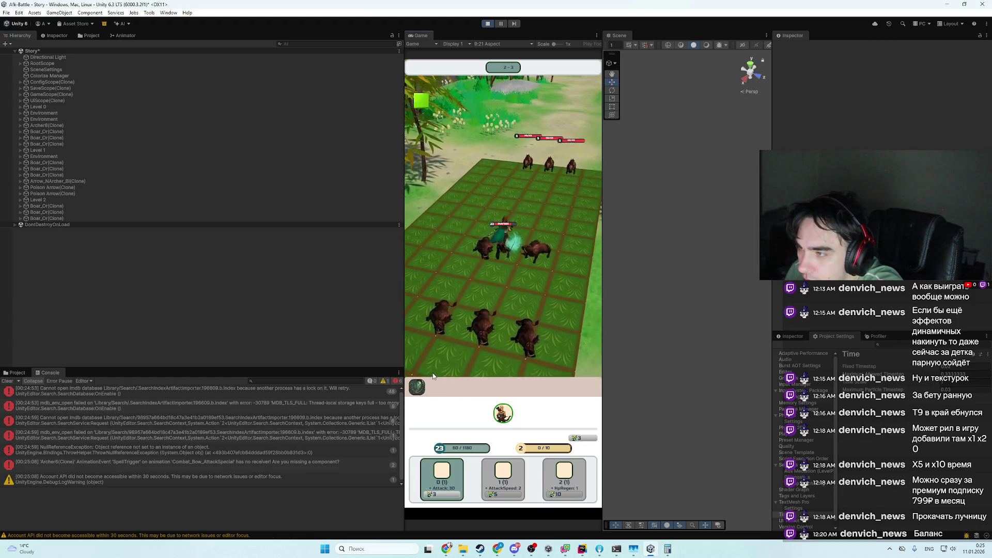
{"action": "right_click", "coordinate": [419, 36]}
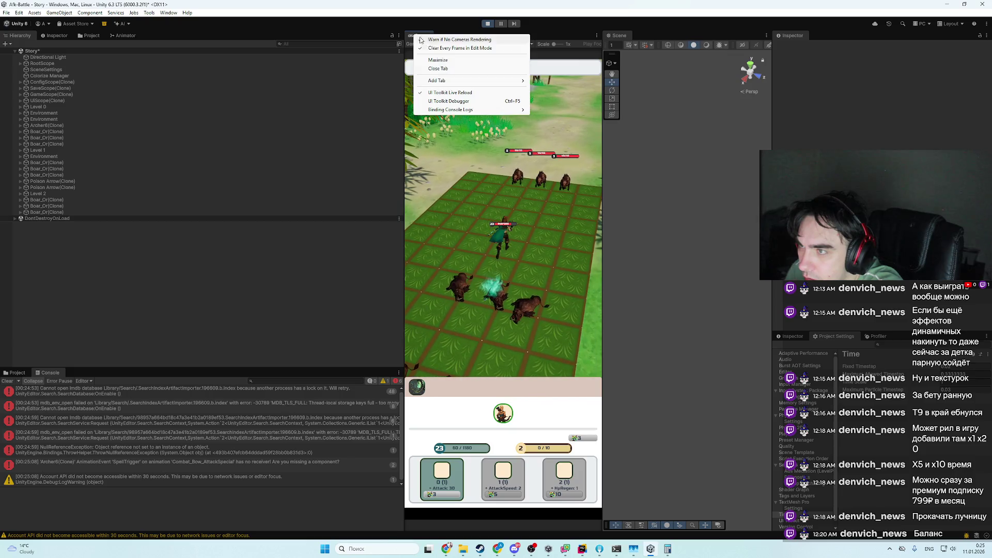
- Maximise the Game view to watch the battle, then restore the normal editor layout
{"action": "left_click", "coordinate": [437, 60]}
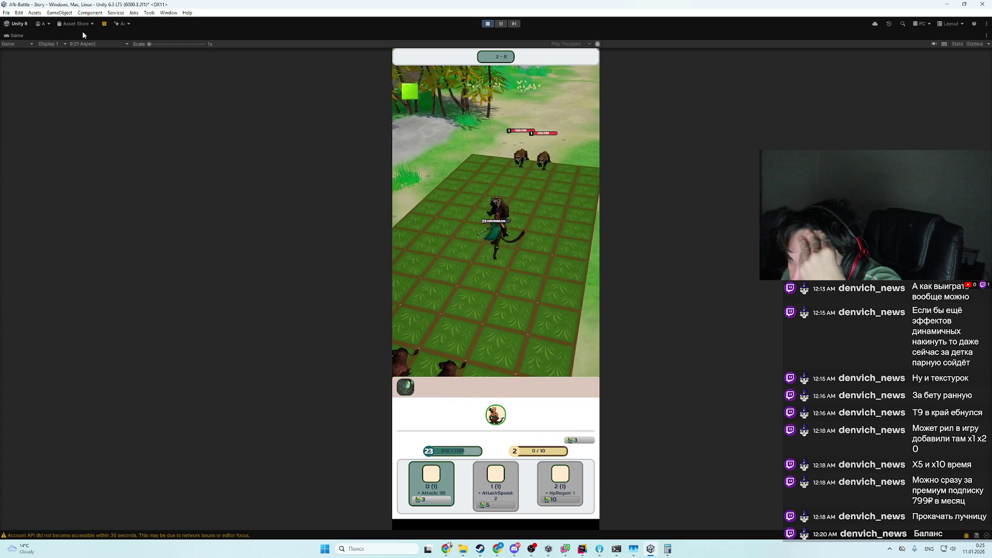
{"action": "right_click", "coordinate": [9, 36]}
{"action": "left_click", "coordinate": [45, 60]}
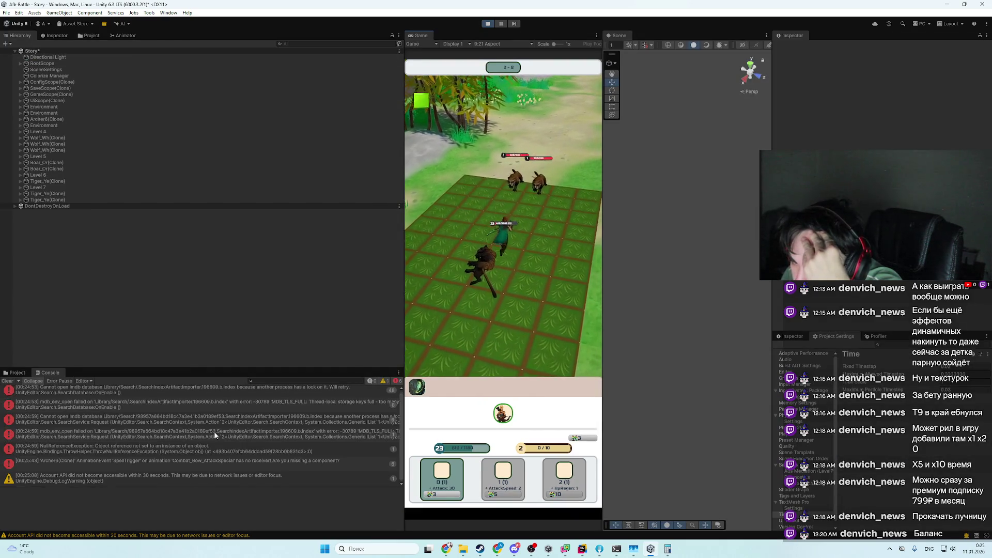
- Inspect the NullReferenceException error in the Console and stop Play mode
{"action": "left_click", "coordinate": [236, 455]}
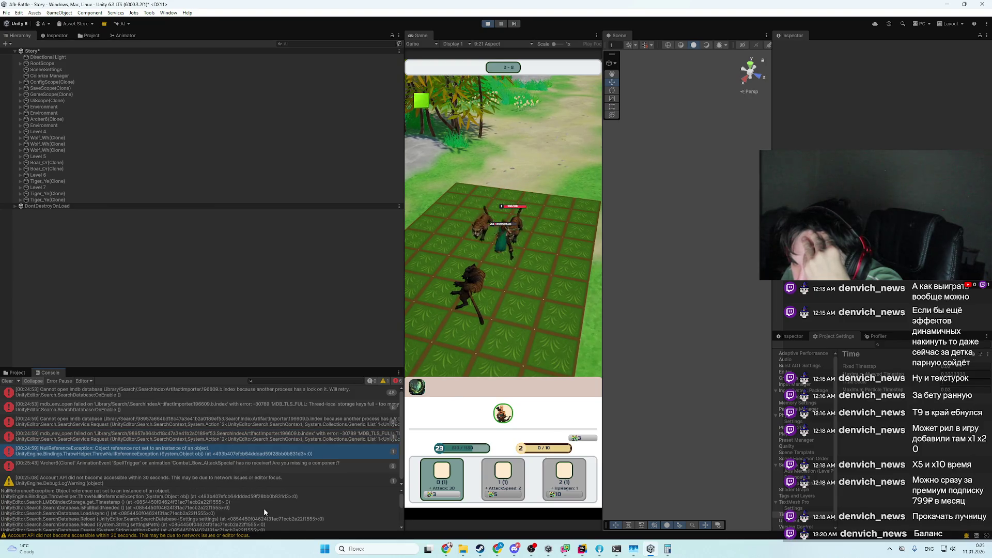
{"action": "scroll", "coordinate": [263, 508], "scroll_direction": "down", "scroll_amount": 3}
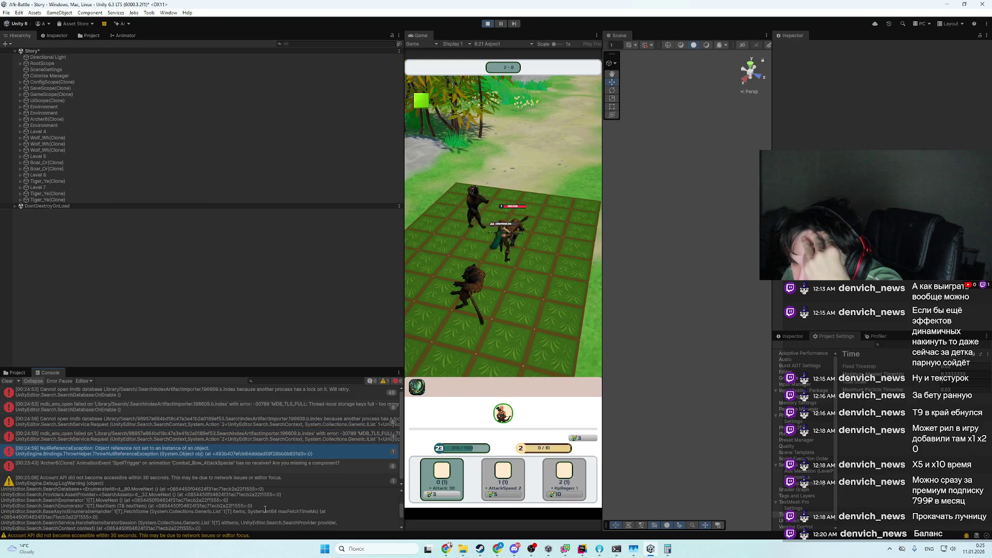
{"action": "left_click", "coordinate": [488, 24]}
- Close Unity saving the Story scene, then relaunch the project and enter Play mode again
{"action": "left_click", "coordinate": [988, 5]}
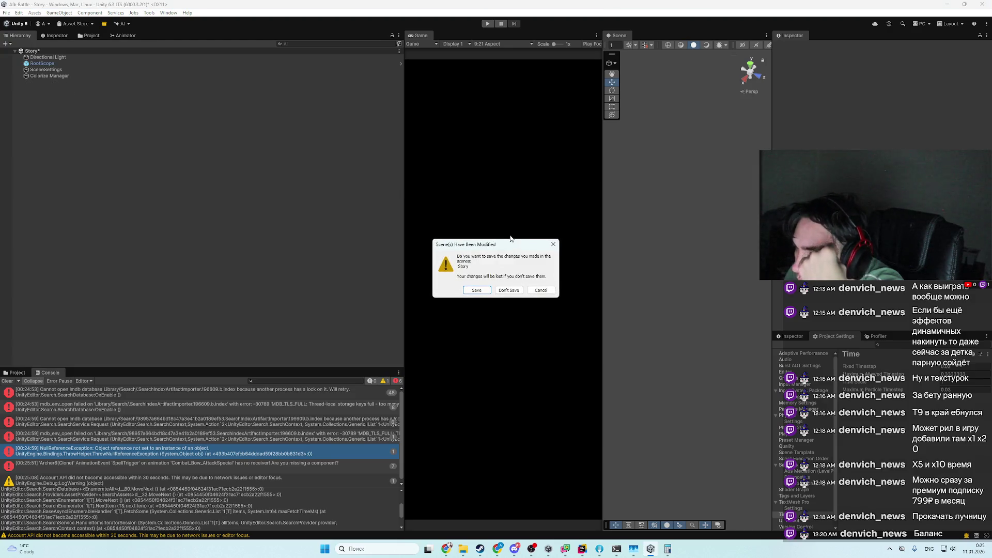
{"action": "left_click", "coordinate": [486, 293]}
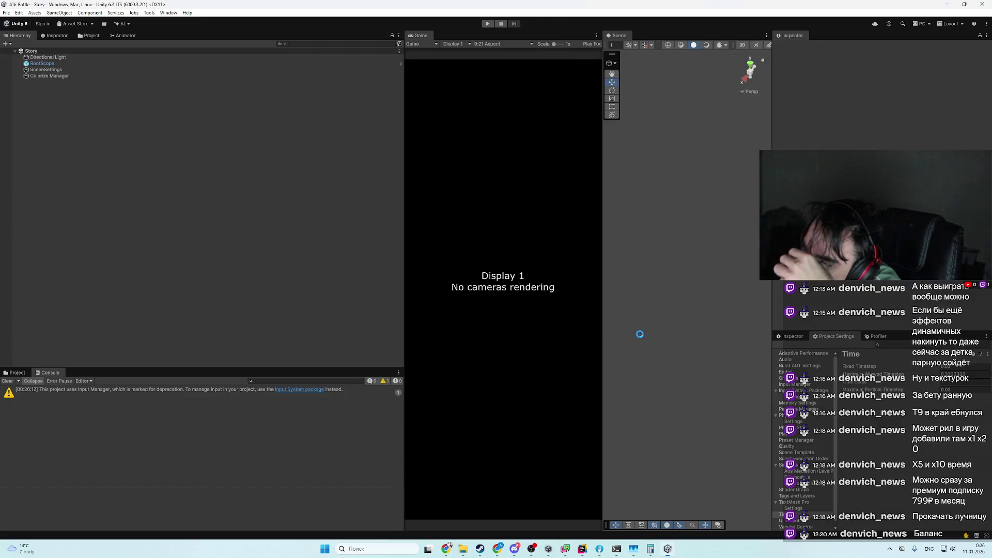
{"action": "left_click", "coordinate": [488, 24]}
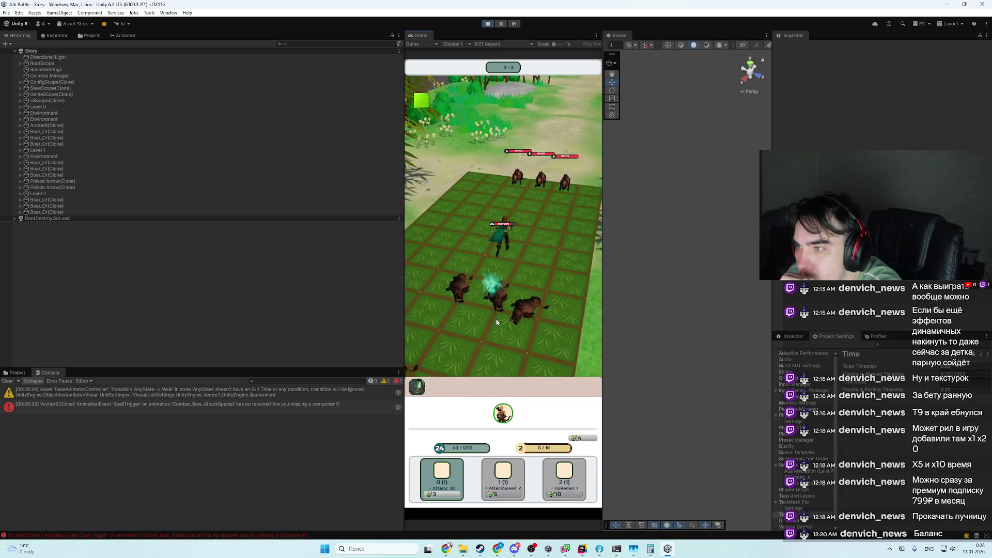
- Upgrade the Archer's attack from 30 to 60, inspect a Wolf clone and the grid Plane, then exit Play mode
{"action": "left_click", "coordinate": [456, 474]}
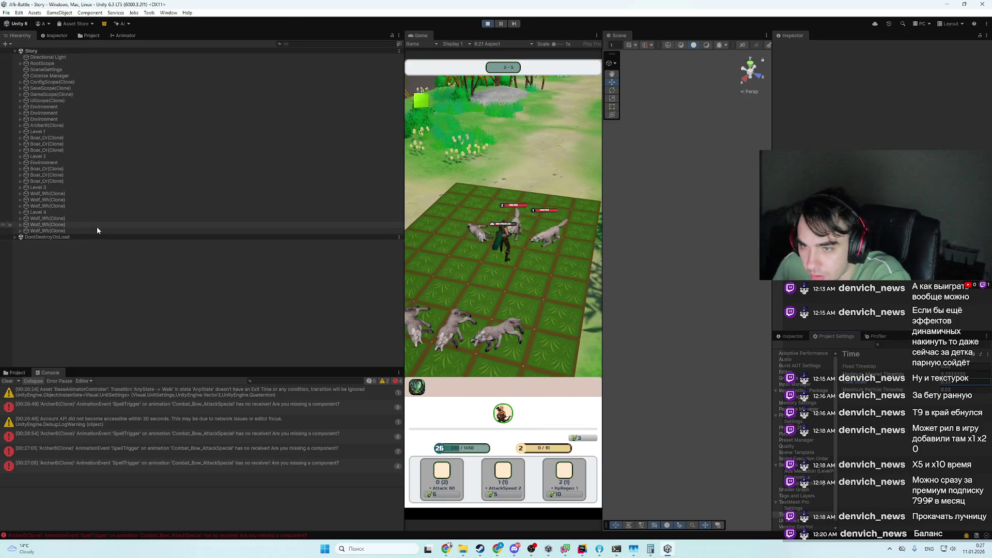
{"action": "left_click", "coordinate": [98, 227]}
{"action": "scroll", "coordinate": [665, 281], "scroll_direction": "down", "scroll_amount": 10}
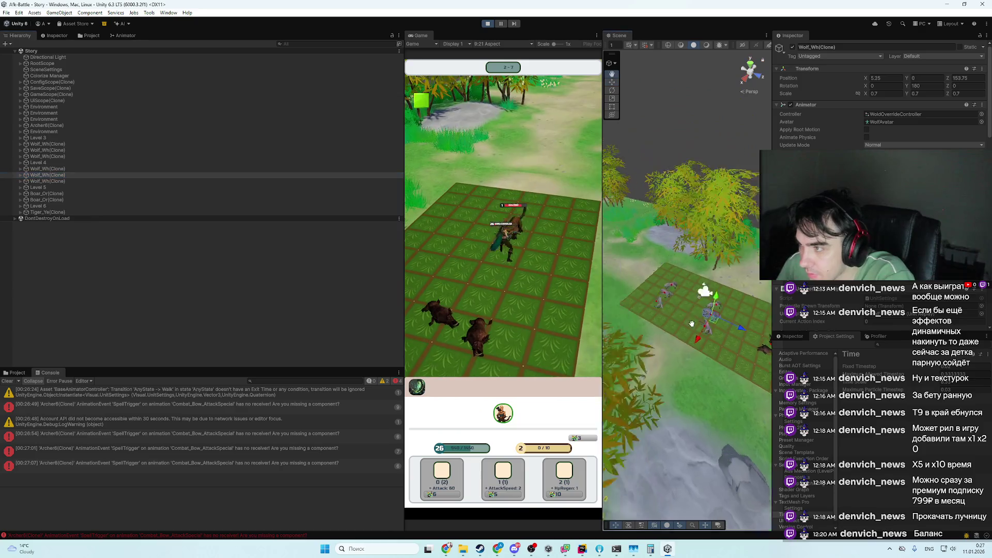
{"action": "left_click", "coordinate": [689, 336]}
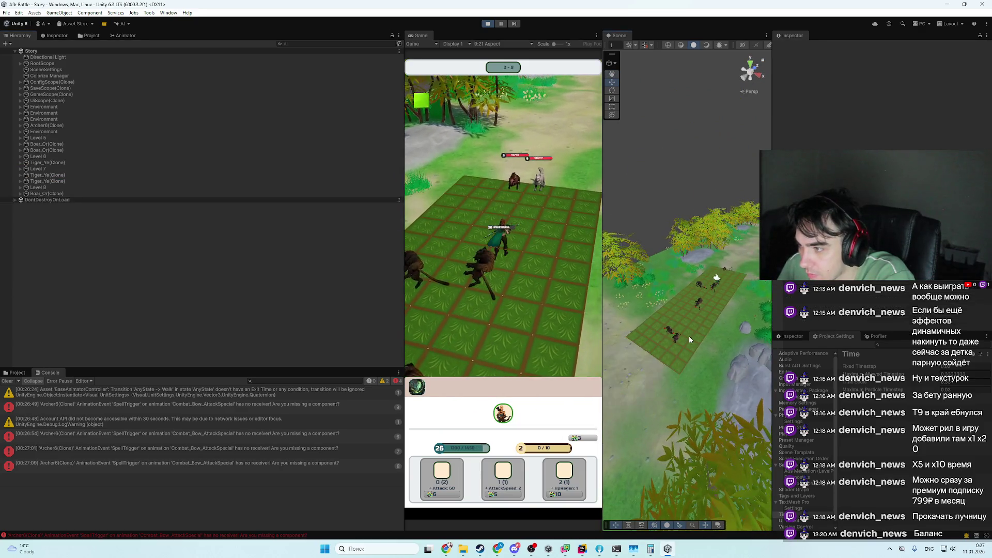
{"action": "left_click", "coordinate": [489, 24]}
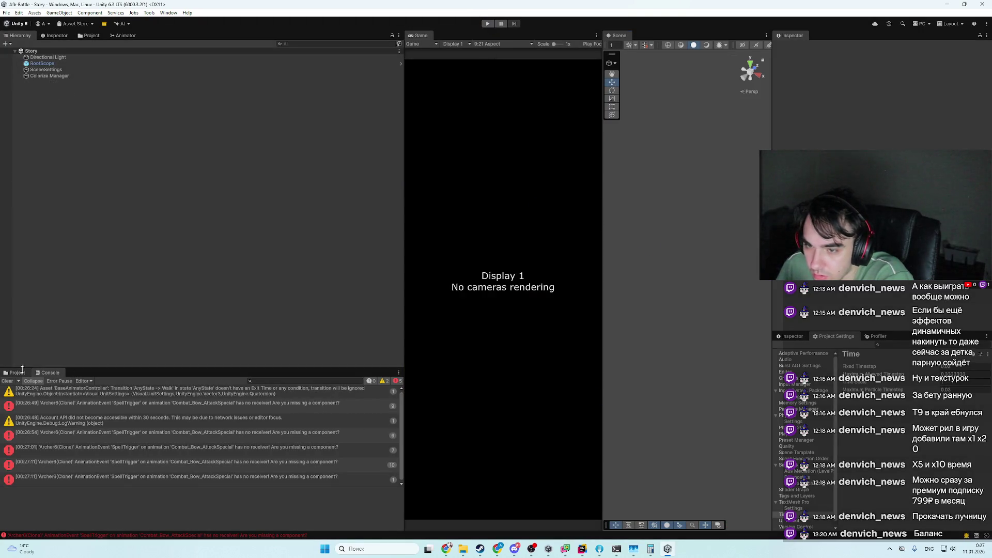
- Search Google for 'CELL PNG' in a new Chrome tab
{"action": "left_click", "coordinate": [17, 373]}
{"action": "left_click", "coordinate": [447, 549]}
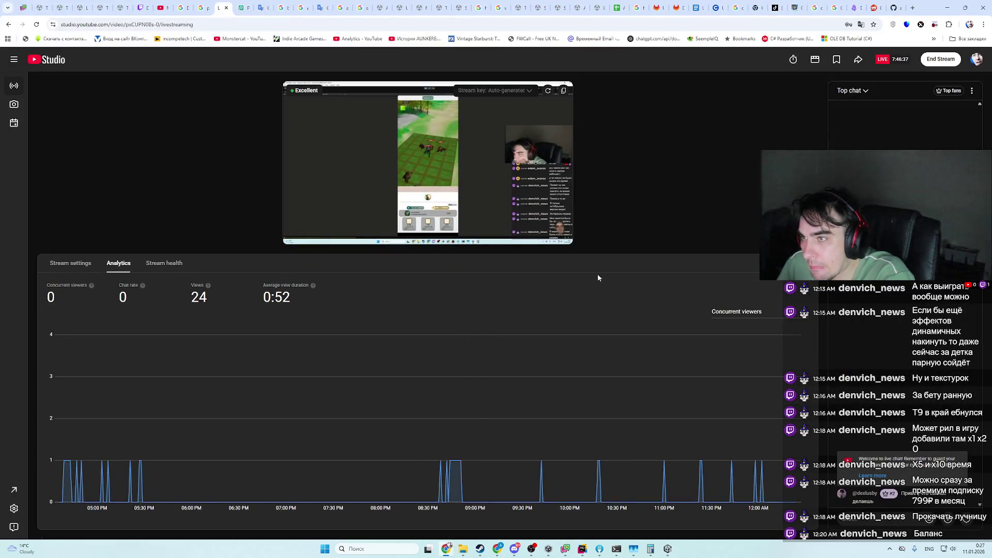
{"action": "left_click", "coordinate": [914, 5]}
{"action": "type", "text": "E"}
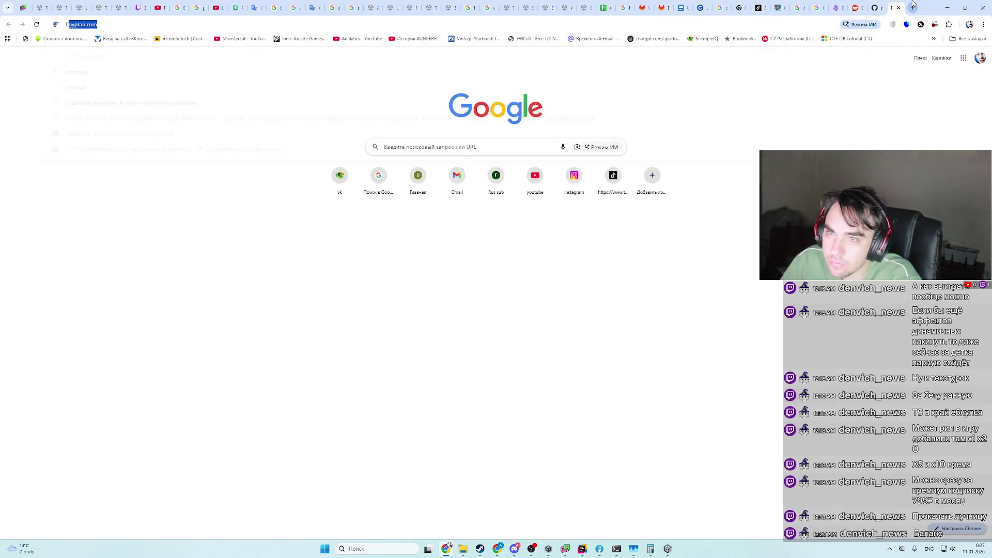
{"action": "key", "text": "BackSpace"}
{"action": "type", "text": "CELL PNG"}
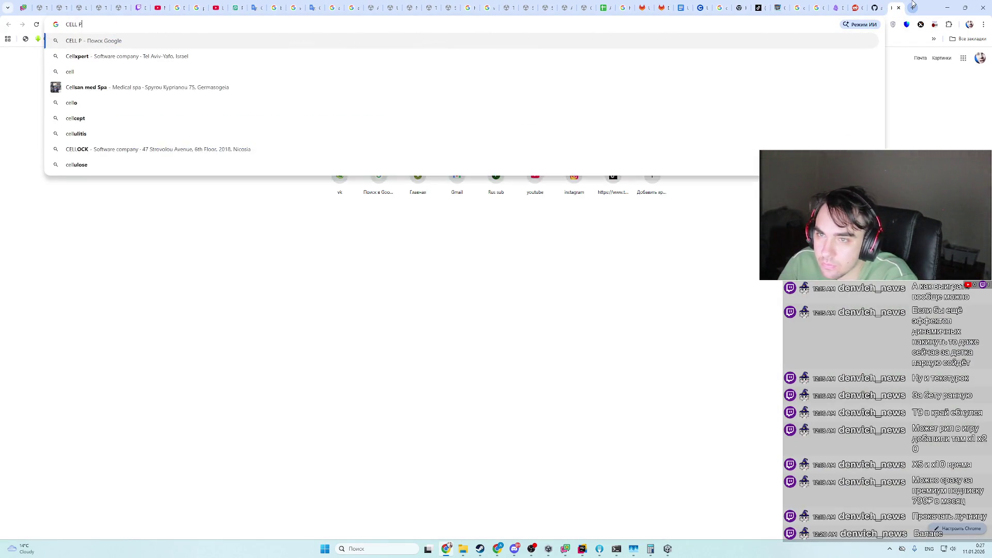
{"action": "key", "text": "Return"}
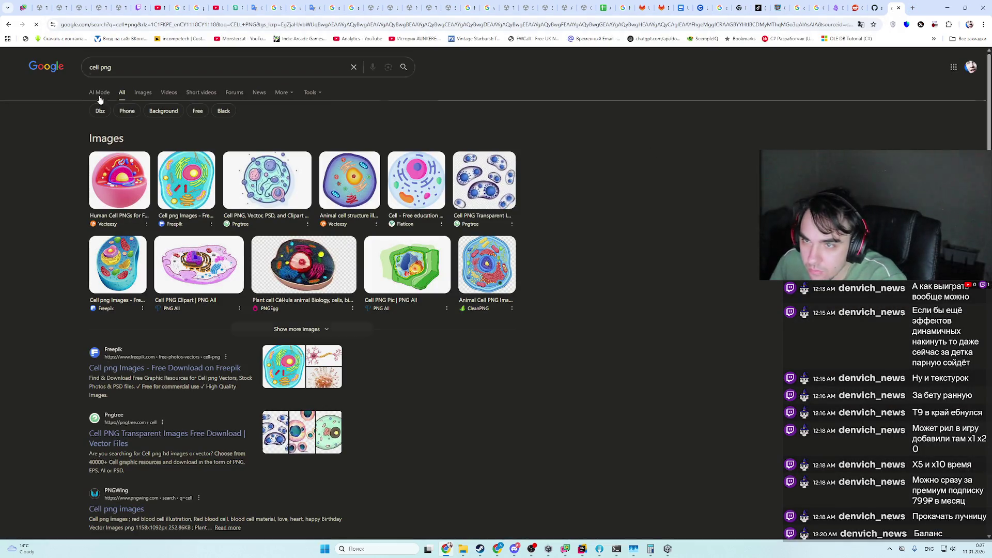
- Refine to image results for 'GRID CELL PNG', browse them, and return to Unity
{"action": "left_click", "coordinate": [144, 94]}
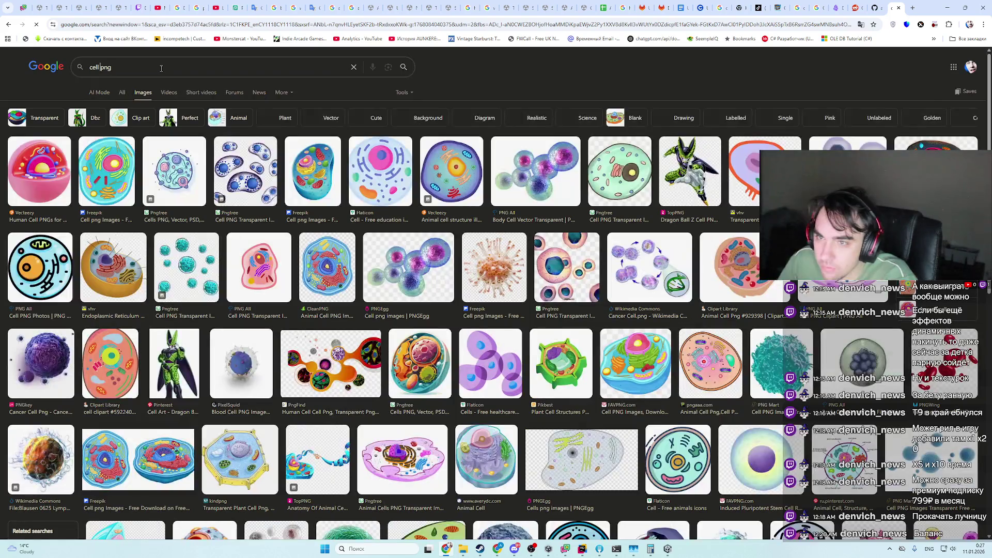
{"action": "left_click", "coordinate": [162, 68]}
{"action": "type", "text": "GRID"}
{"action": "key", "text": "Return"}
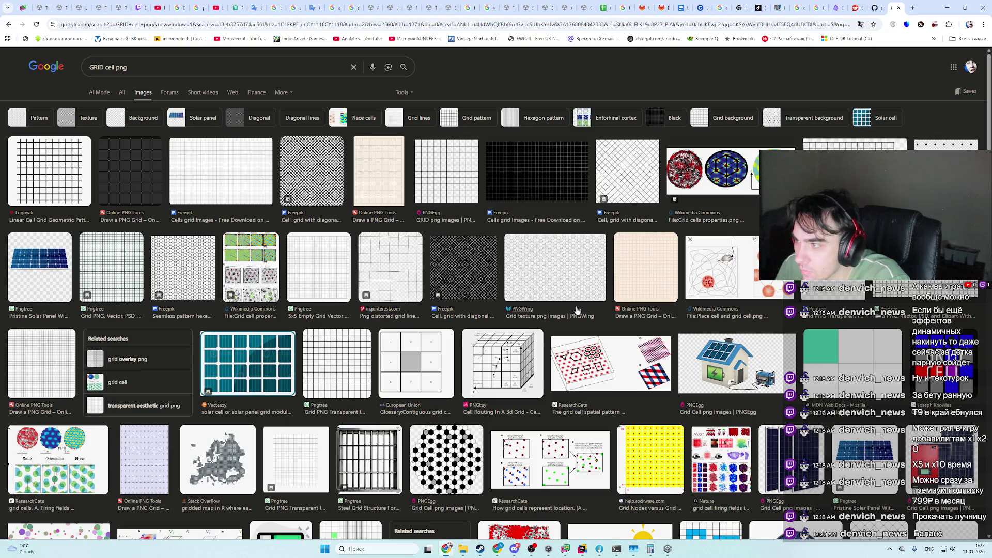
{"action": "scroll", "coordinate": [519, 324], "scroll_direction": "down", "scroll_amount": 15}
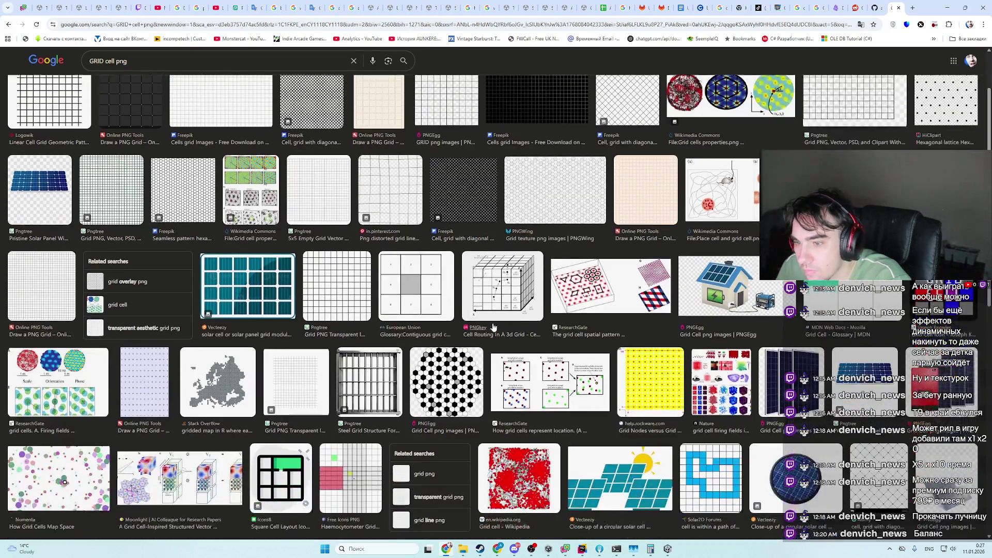
{"action": "scroll", "coordinate": [499, 326], "scroll_direction": "down", "scroll_amount": 10}
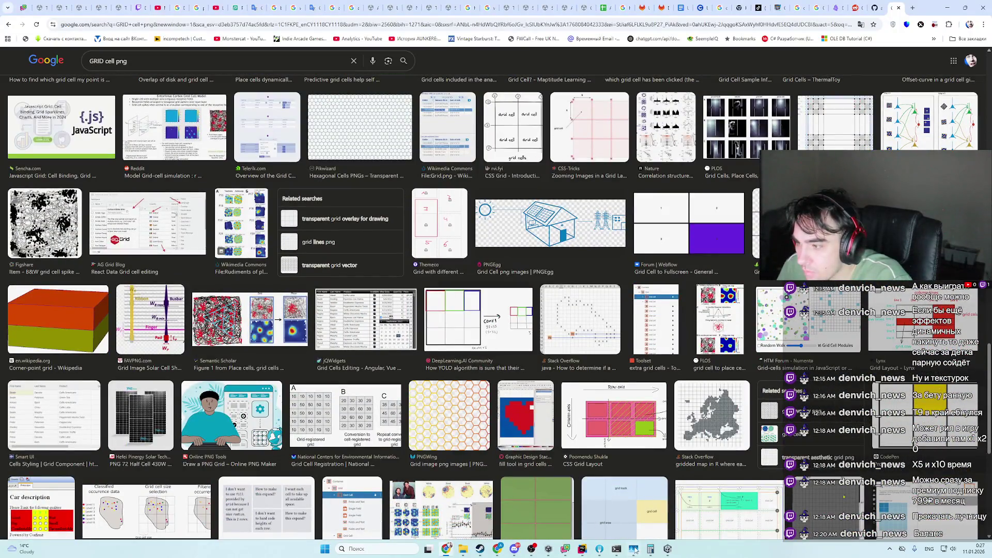
{"action": "left_click", "coordinate": [668, 549]}
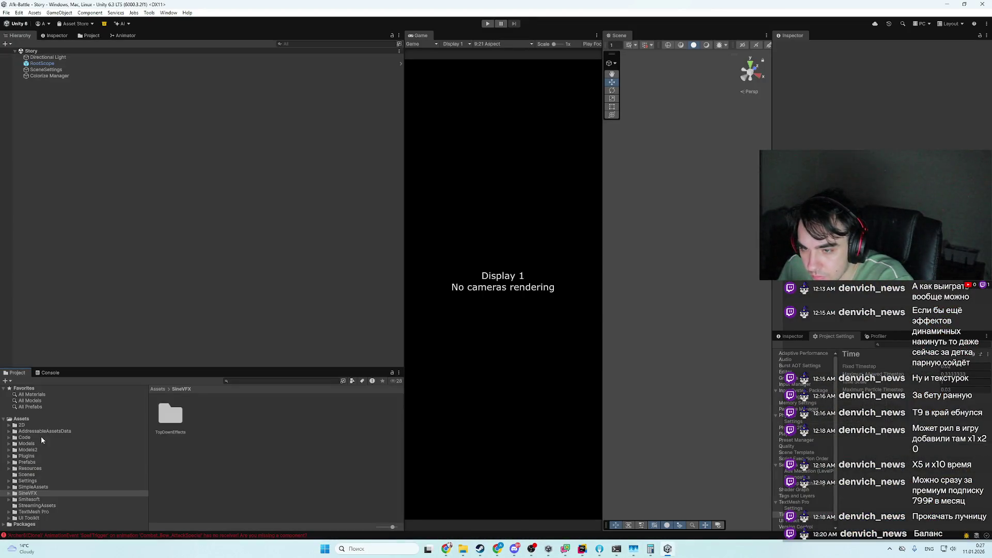
- Open the Level prefab, select its grid Plane, and locate its grass texture in 2D/Textures
{"action": "left_click", "coordinate": [52, 462]}
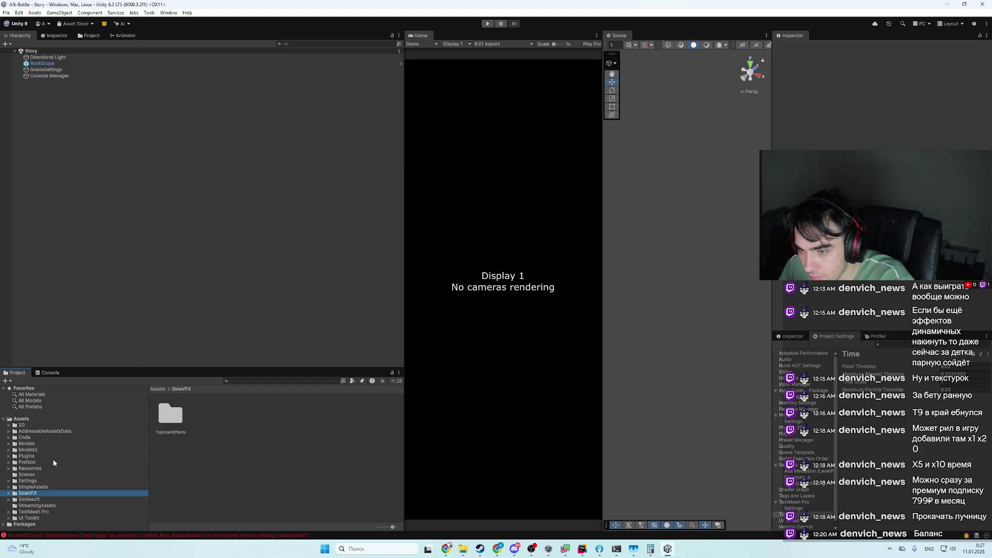
{"action": "double_click", "coordinate": [268, 415]}
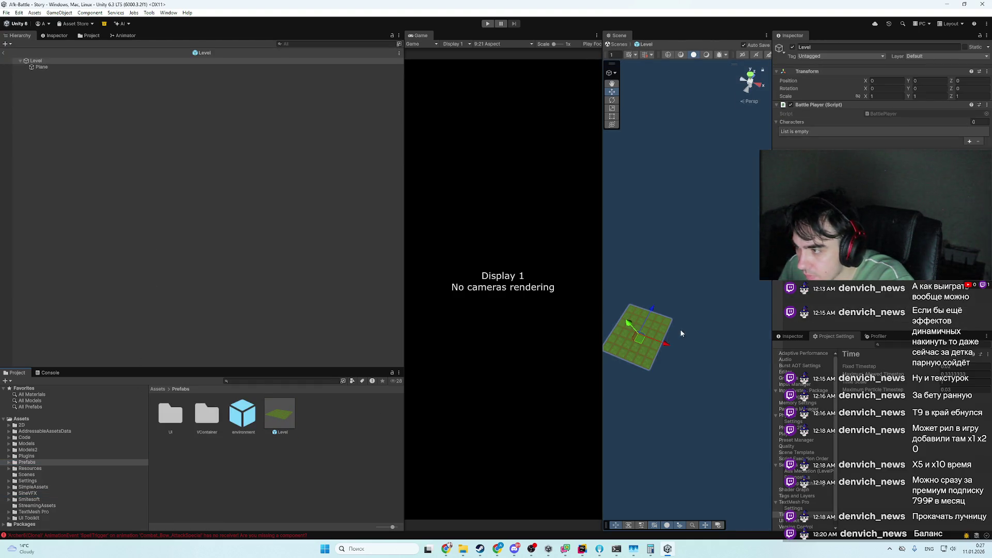
{"action": "left_click", "coordinate": [654, 352]}
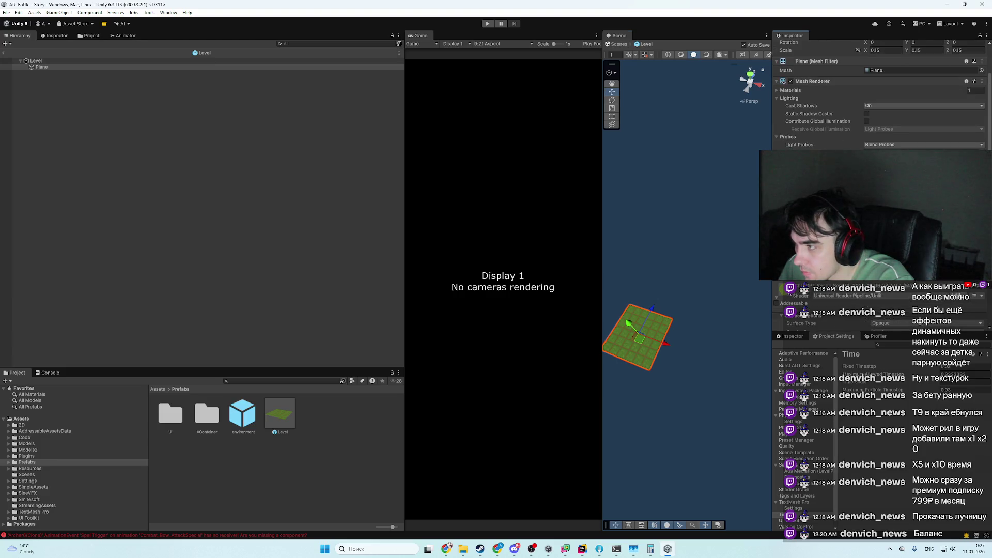
{"action": "scroll", "coordinate": [781, 301], "scroll_direction": "down", "scroll_amount": 5}
{"action": "left_click", "coordinate": [32, 449]}
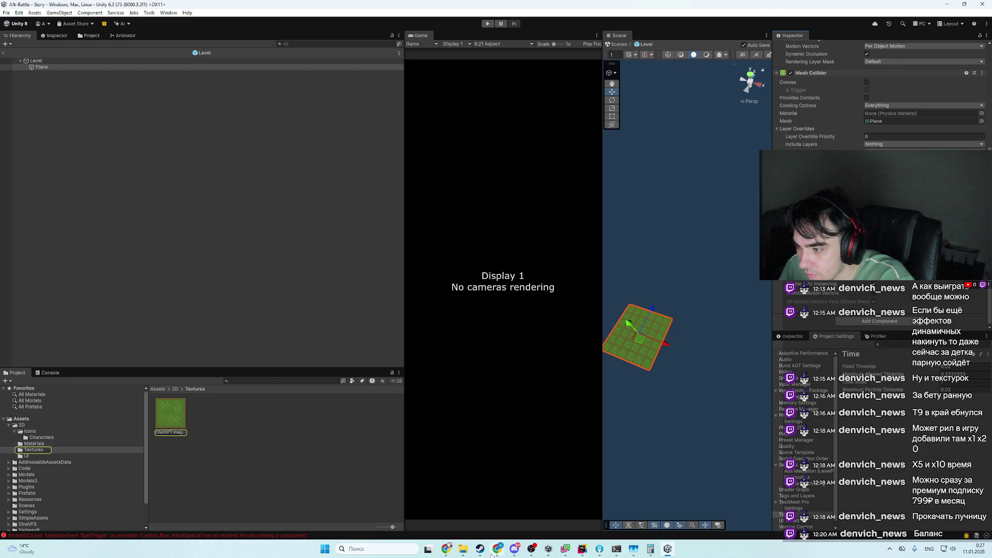
{"action": "left_click", "coordinate": [448, 550]}
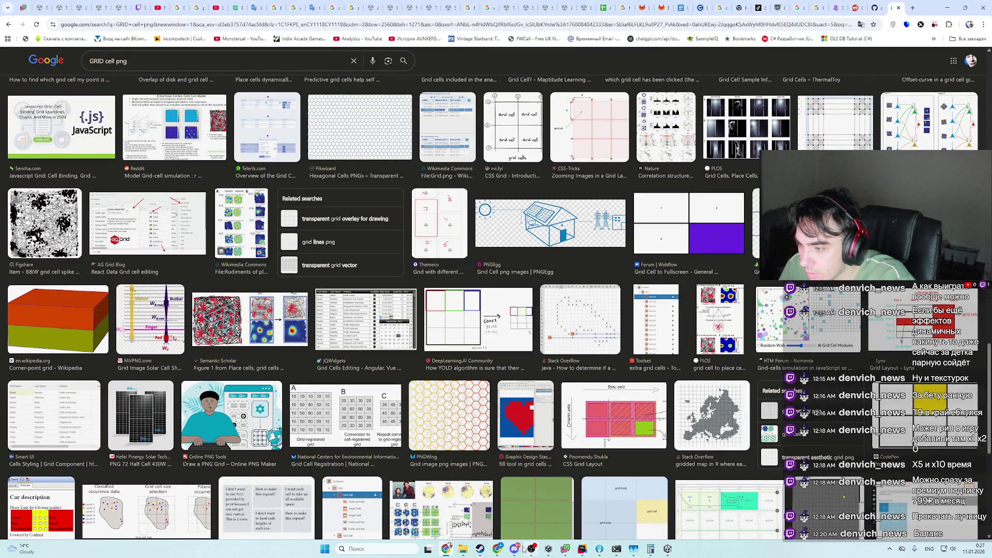
- Start a new ChatGPT chat and reveal the grass texture file in File Explorer from Unity
{"action": "left_click", "coordinate": [498, 549]}
{"action": "left_click", "coordinate": [28, 63]}
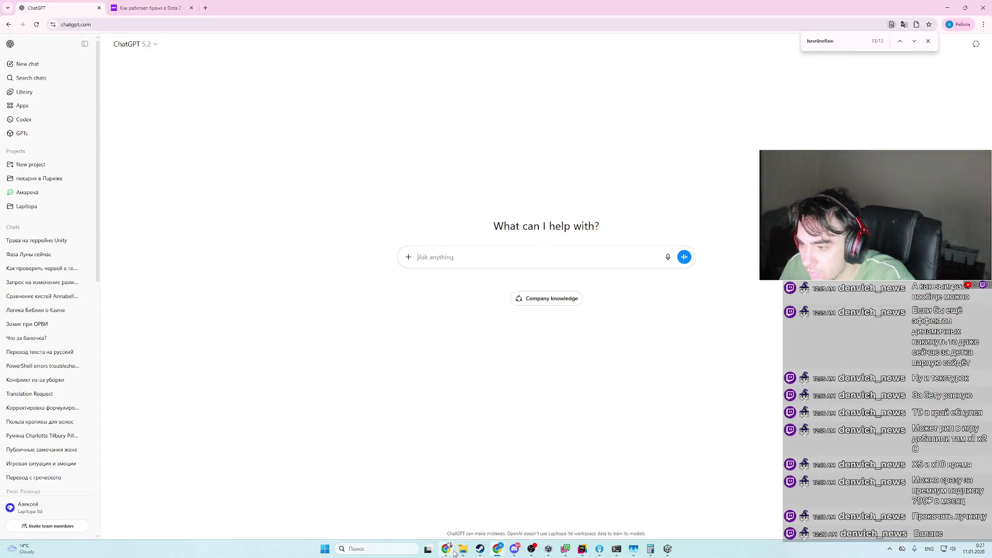
{"action": "mouse_move", "coordinate": [463, 549]}
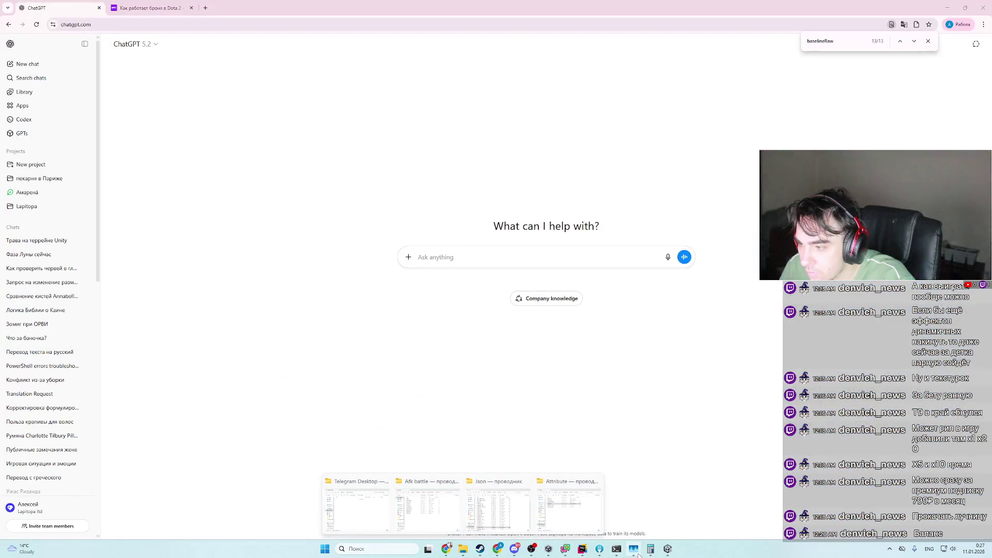
{"action": "left_click", "coordinate": [668, 549]}
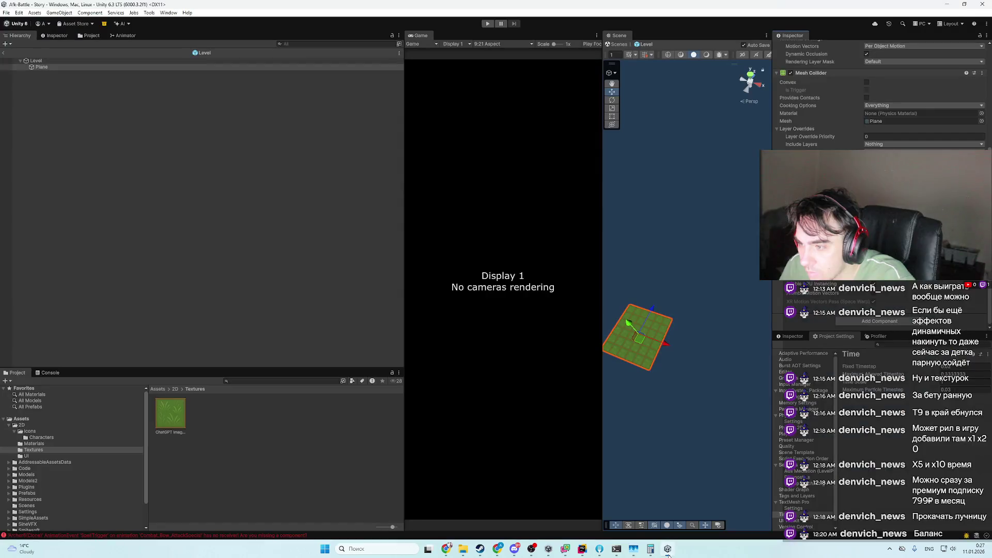
{"action": "right_click", "coordinate": [179, 410]}
{"action": "left_click", "coordinate": [217, 191]}
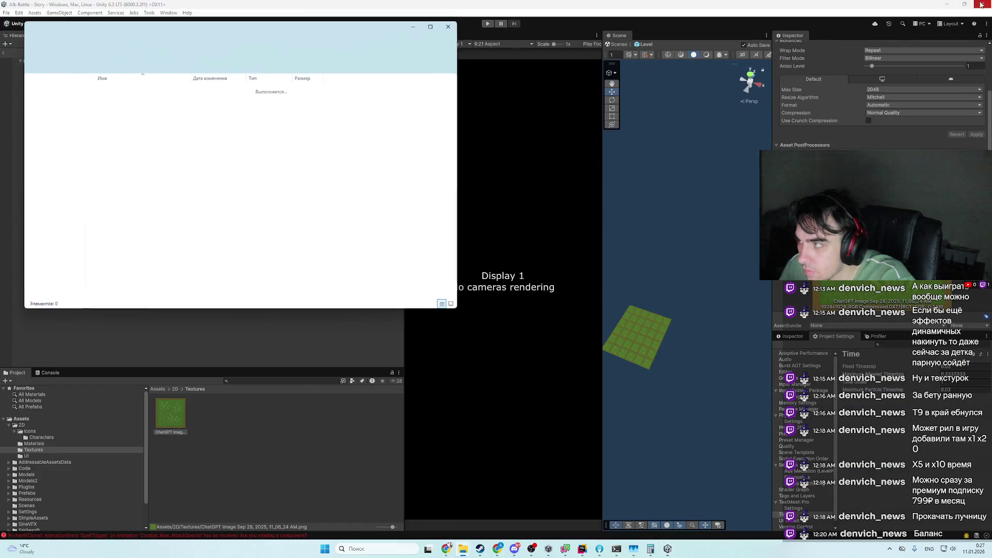
{"action": "left_click", "coordinate": [949, 4]}
- Attach the grass texture and send a prompt asking for only a pretty frame with a transparent centre
{"action": "mouse_move", "coordinate": [111, 96]}
{"action": "left_mouse_down"}
{"action": "mouse_move", "coordinate": [408, 215]}
{"action": "mouse_move", "coordinate": [509, 282]}
{"action": "left_mouse_up"}
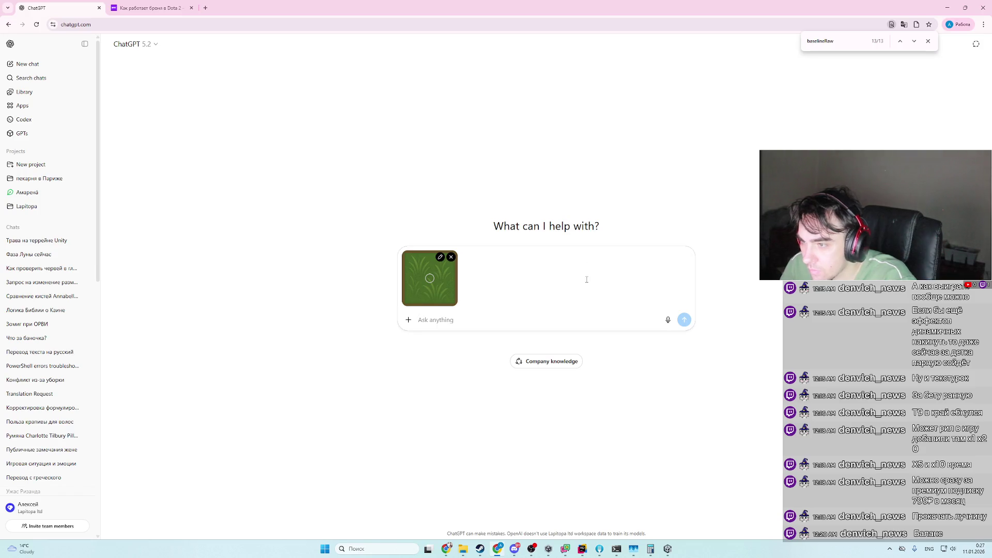
{"action": "type", "text": "CU"}
{"action": "key", "text": "BackSpace"}
{"action": "key", "text": "BackSpace"}
{"action": "key", "text": "alt+shift"}
{"action": "type", "text": "сгенерируй"}
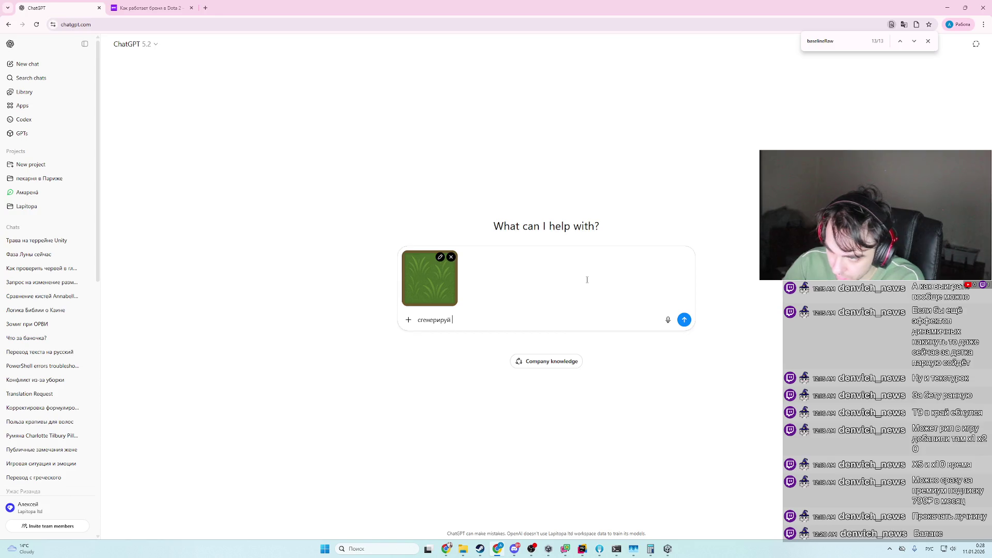
{"action": "type", "text": "то"}
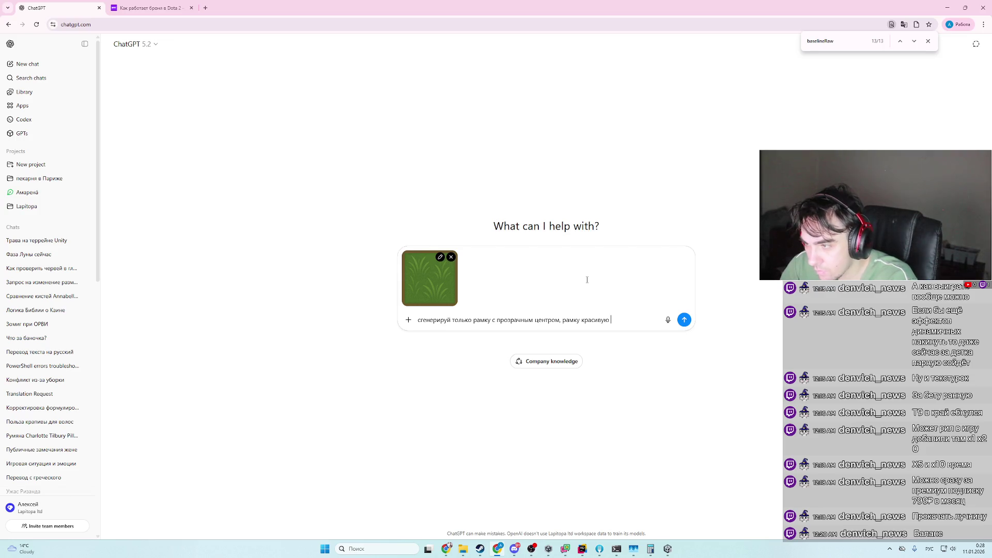
{"action": "type", "text": "сделай"}
{"action": "key", "text": "Return"}
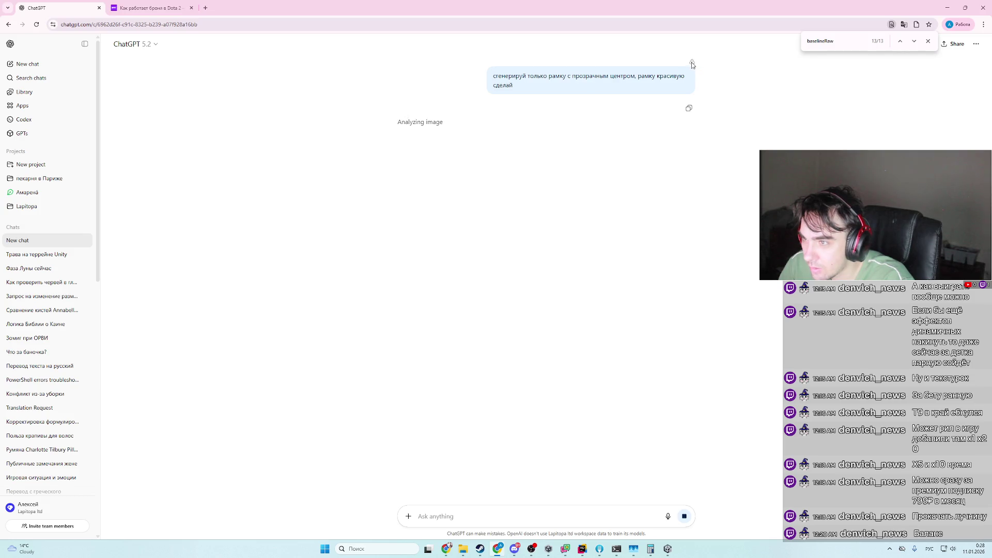
{"action": "left_click", "coordinate": [674, 555]}
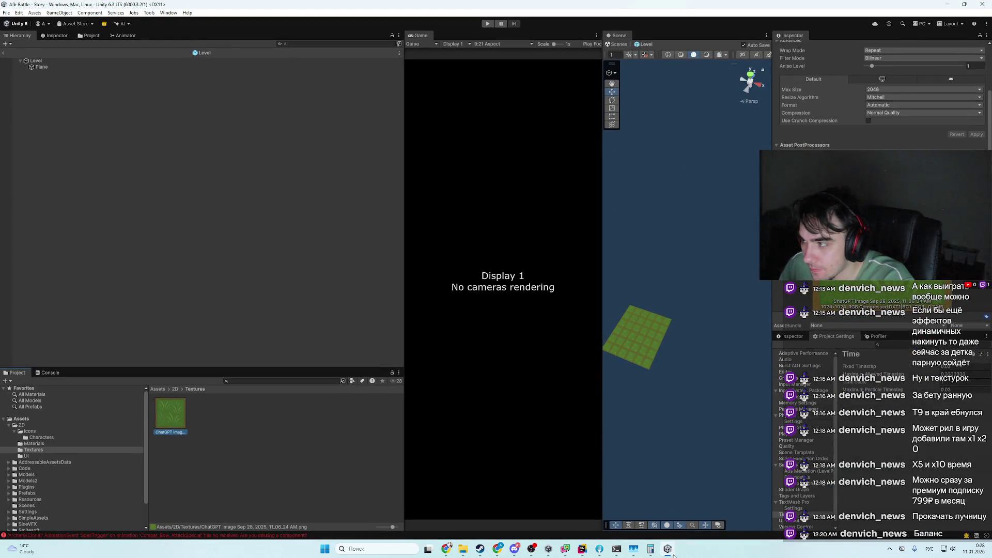
- Open the Загрузки (Downloads) folder in File Explorer and scroll to the earlier frame images
{"action": "left_click", "coordinate": [671, 552]}
{"action": "mouse_move", "coordinate": [463, 549]}
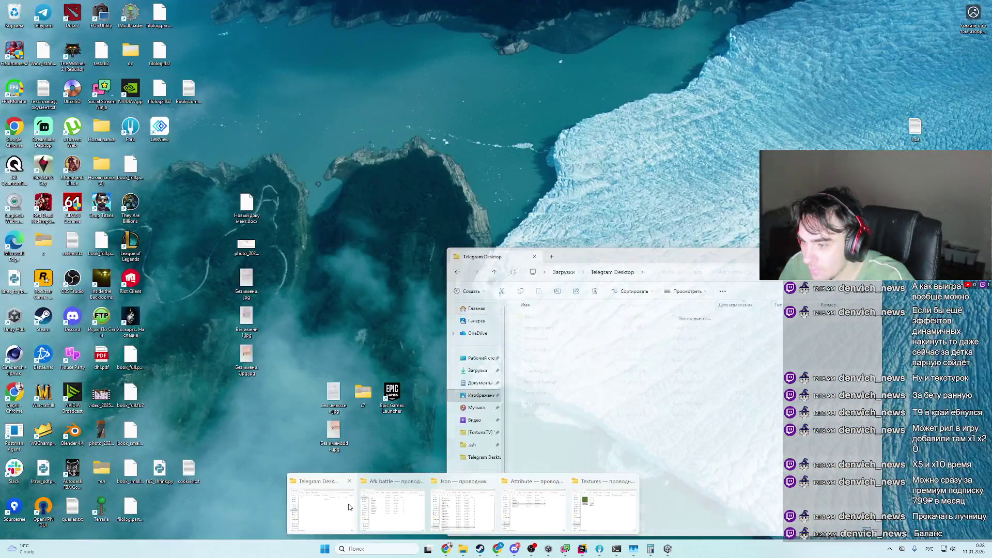
{"action": "left_click", "coordinate": [320, 507]}
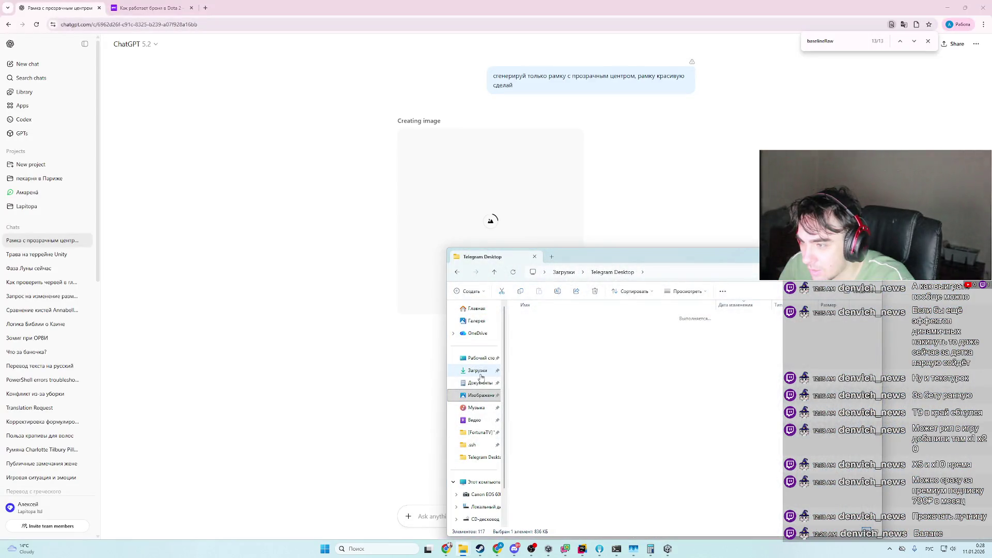
{"action": "left_click", "coordinate": [477, 370]}
{"action": "scroll", "coordinate": [726, 396], "scroll_direction": "down", "scroll_amount": 10}
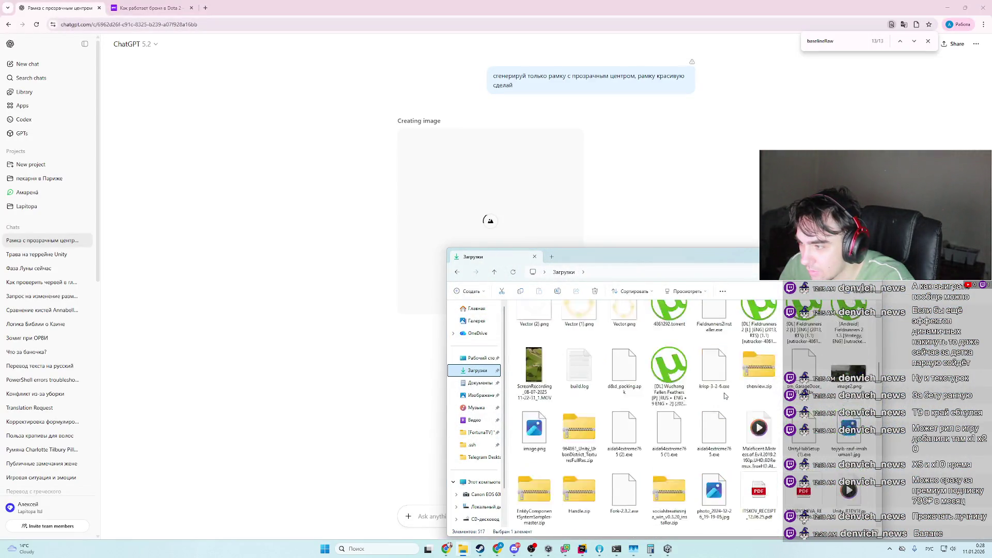
{"action": "scroll", "coordinate": [726, 397], "scroll_direction": "up", "scroll_amount": 10}
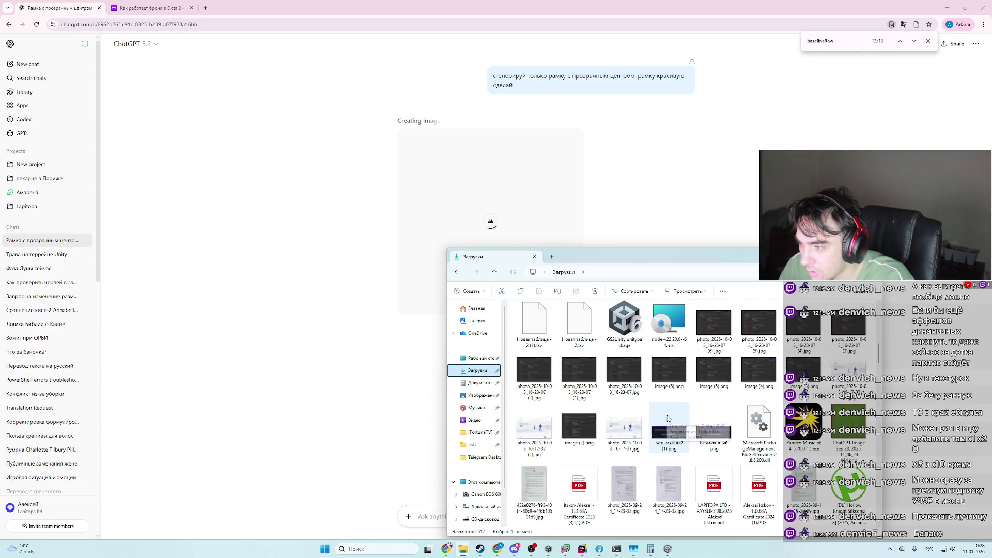
{"action": "scroll", "coordinate": [677, 434], "scroll_direction": "up", "scroll_amount": 5}
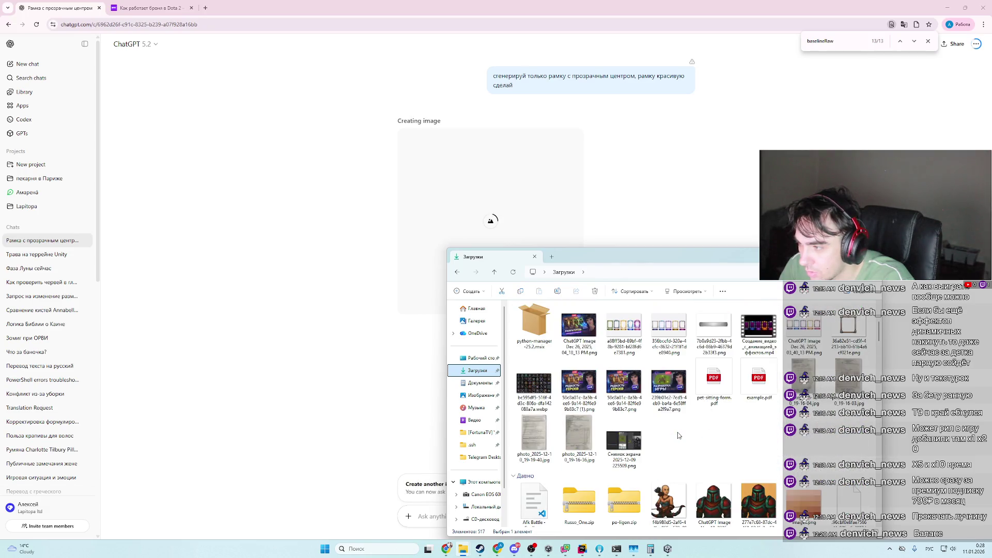
{"action": "scroll", "coordinate": [679, 436], "scroll_direction": "down", "scroll_amount": 6}
{"action": "scroll", "coordinate": [681, 438], "scroll_direction": "up", "scroll_amount": 6}
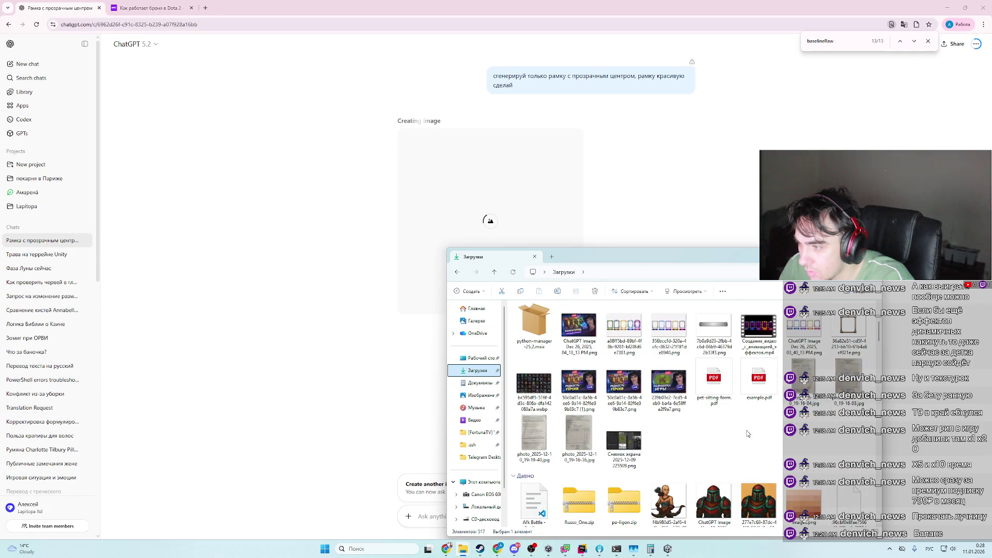
{"action": "scroll", "coordinate": [769, 432], "scroll_direction": "up", "scroll_amount": 2}
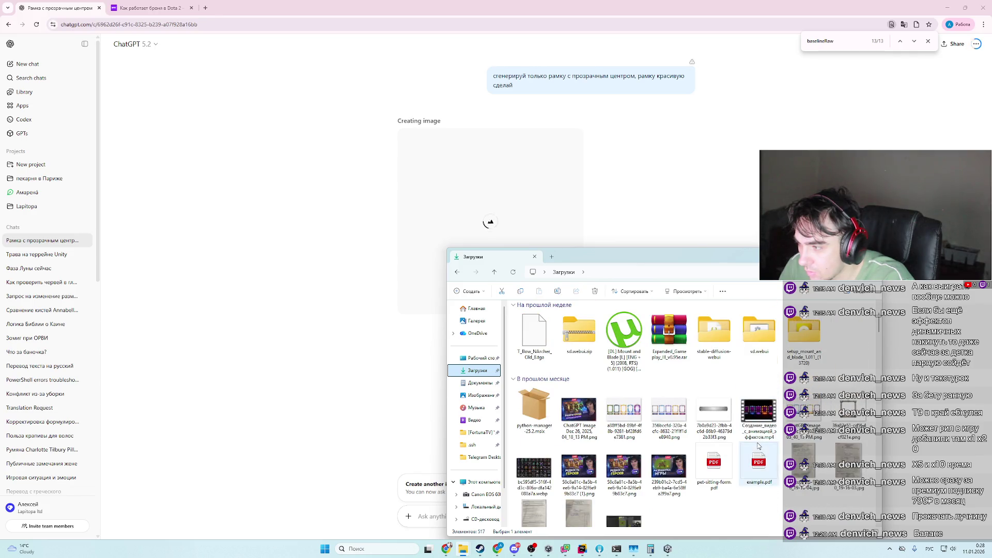
- Open the earlier five-frame PNG in the photo viewer and step to the next image
{"action": "left_click", "coordinate": [633, 415]}
{"action": "double_click", "coordinate": [633, 415]}
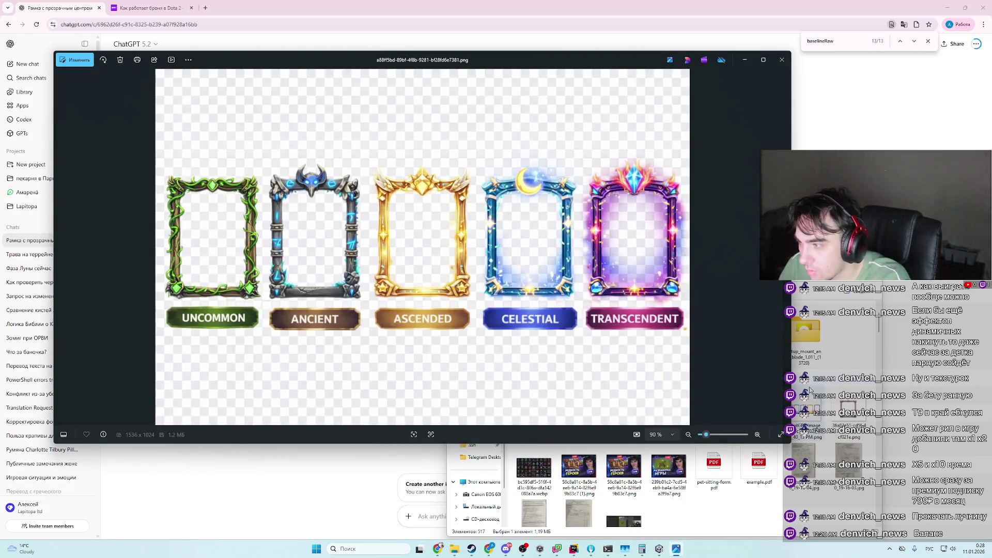
{"action": "key", "text": "Right"}
{"action": "key", "text": "Right"}
{"action": "key", "text": "Right"}
{"action": "key", "text": "Right"}
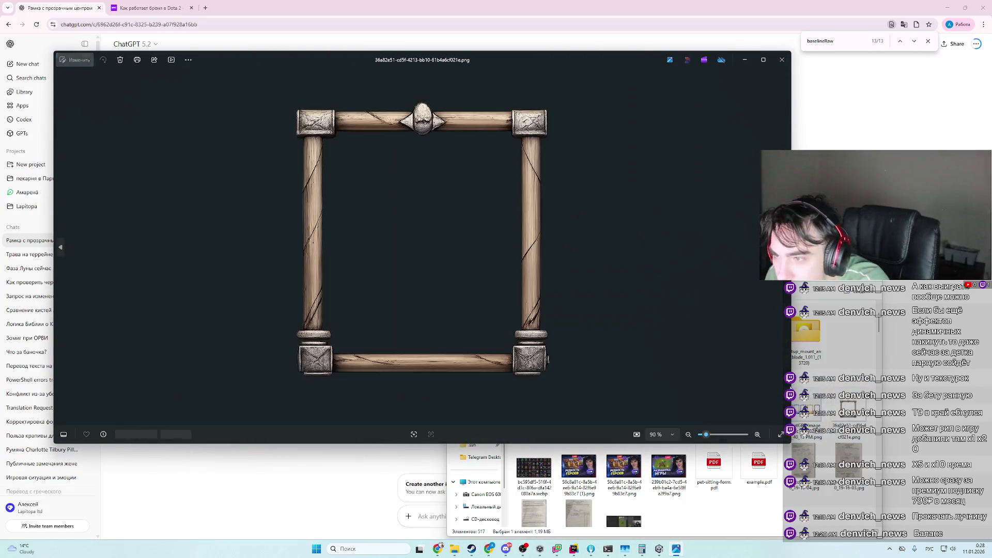
- Close the photo viewer and return to the ChatGPT chat while the frame image finishes generating
{"action": "left_click", "coordinate": [782, 60]}
{"action": "left_click", "coordinate": [360, 313]}
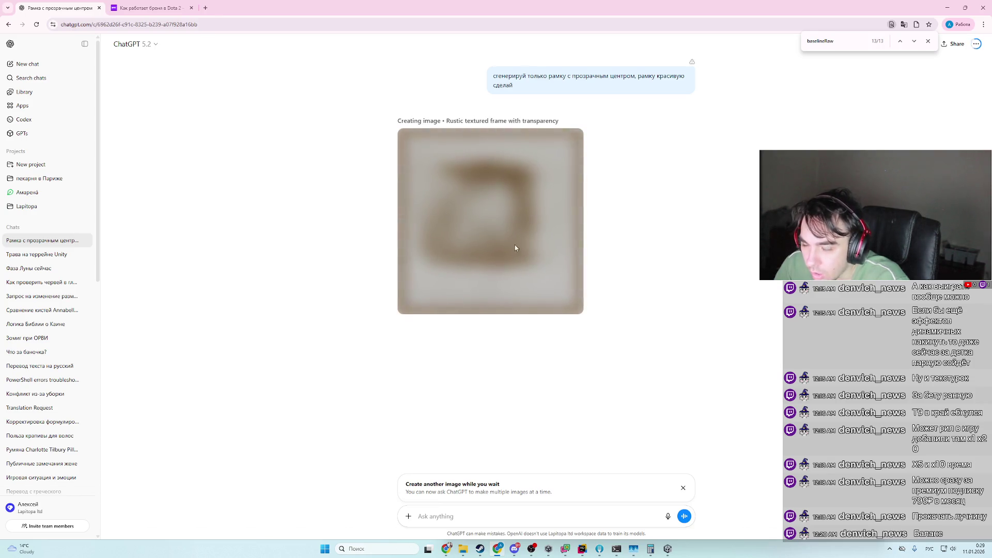
{"action": "mouse_move", "coordinate": [665, 551]}
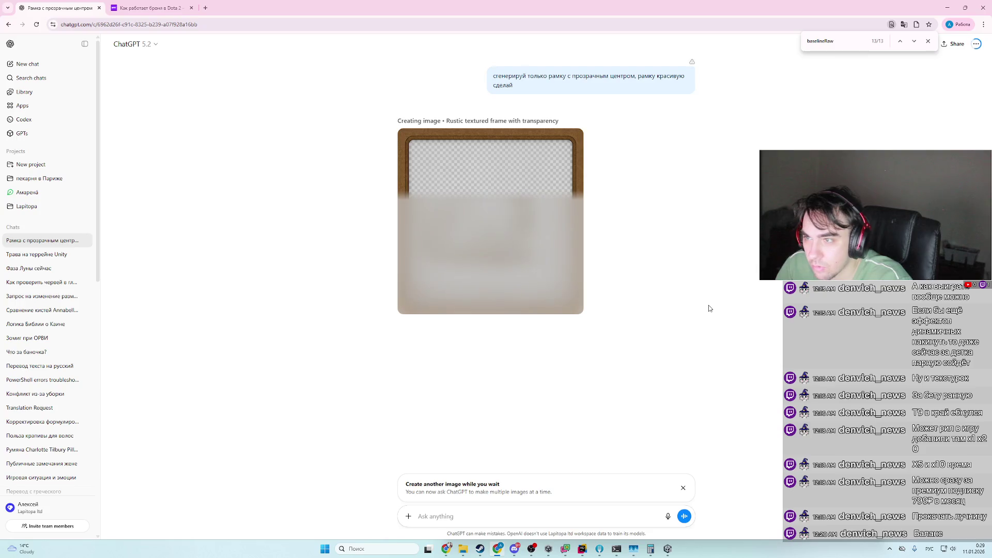
{"action": "left_click", "coordinate": [667, 551]}
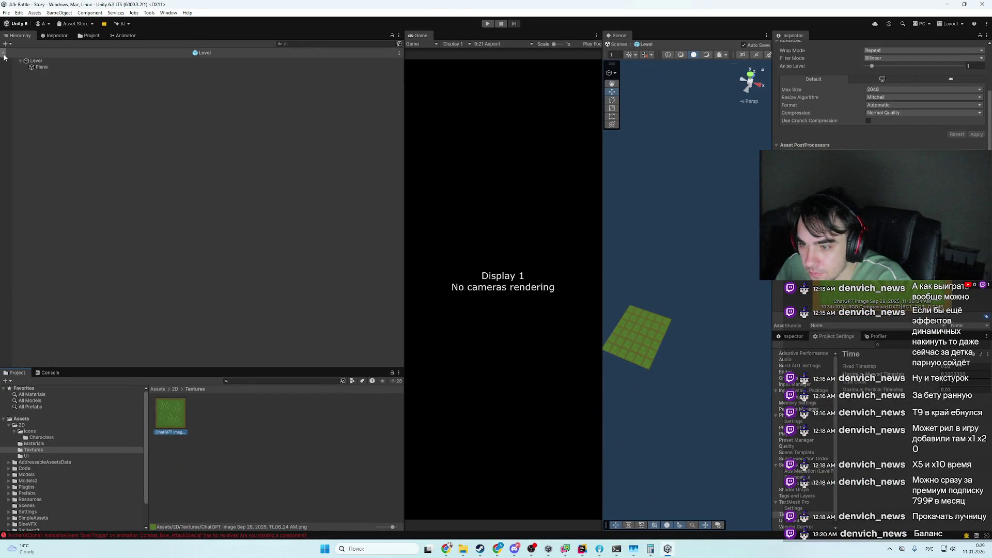
{"action": "key", "text": "alt+Tab"}
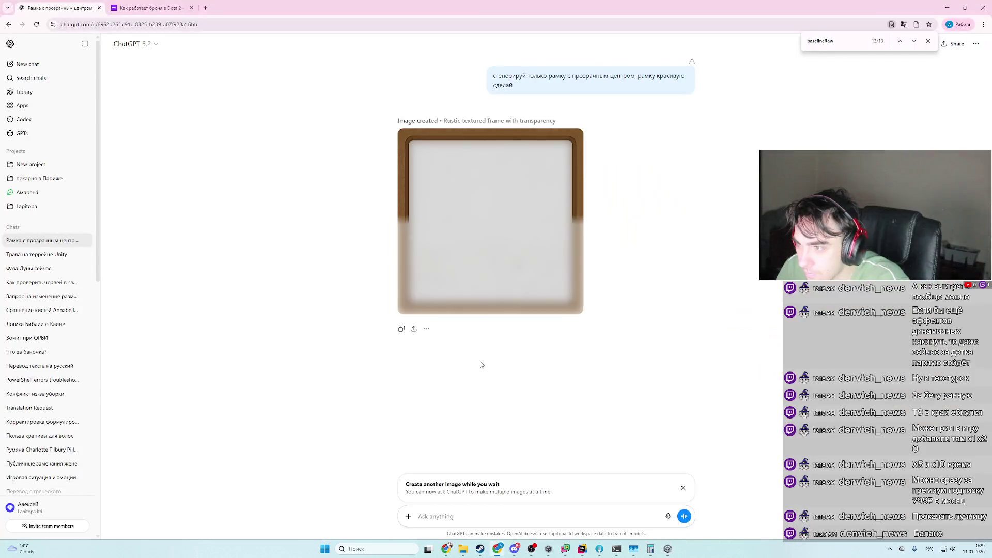
- Save the rustic wooden frame image as a PNG to disk, then return to Unity
{"action": "right_click", "coordinate": [519, 277]}
{"action": "left_click", "coordinate": [569, 298]}
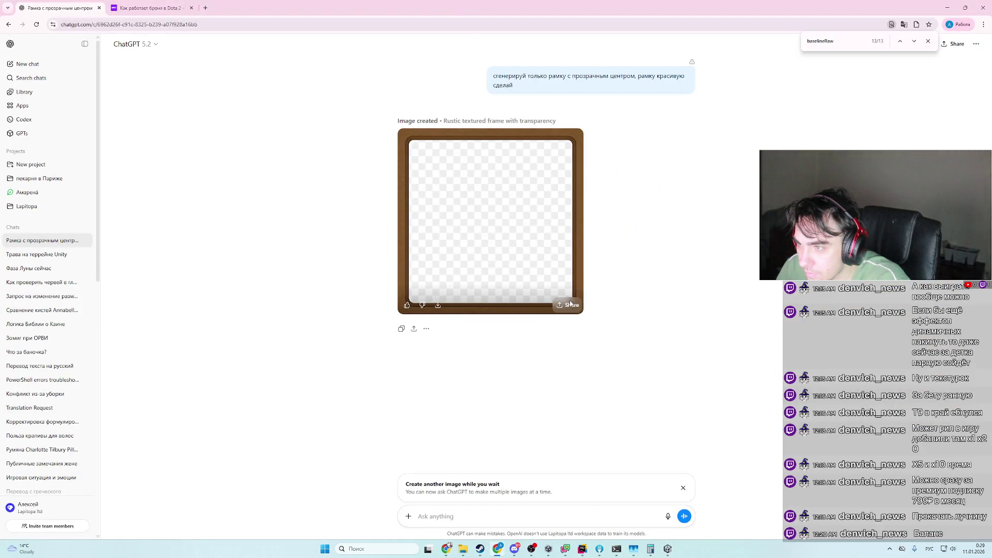
{"action": "left_click", "coordinate": [406, 264]}
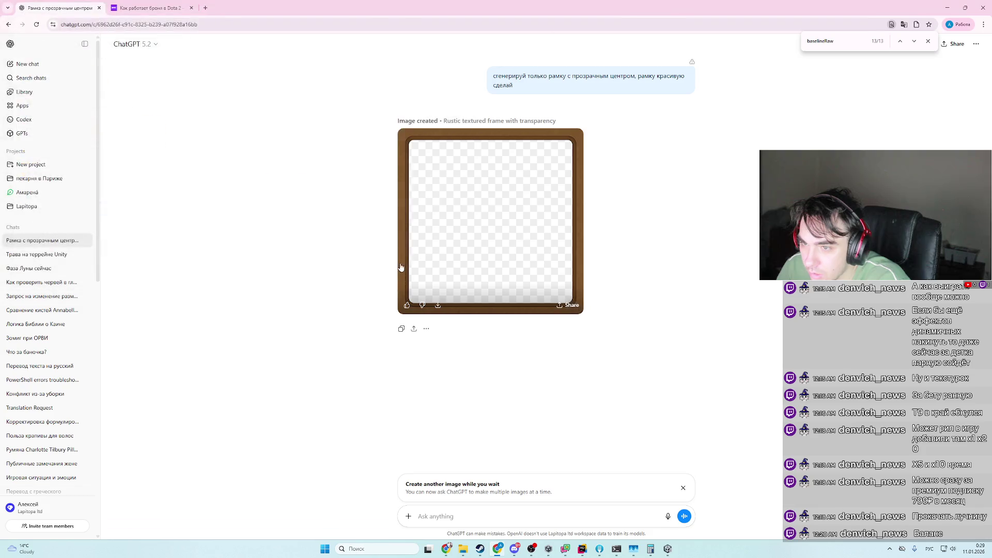
{"action": "key", "text": "alt+Tab"}
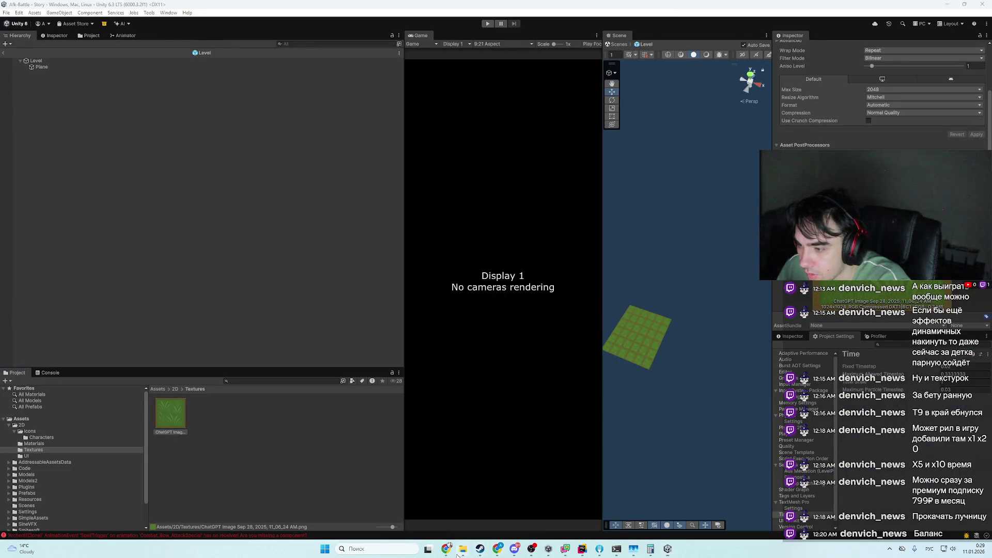
- Import the downloaded frame PNG from Downloads into Assets/2D/Textures and select it
{"action": "mouse_move", "coordinate": [463, 549]}
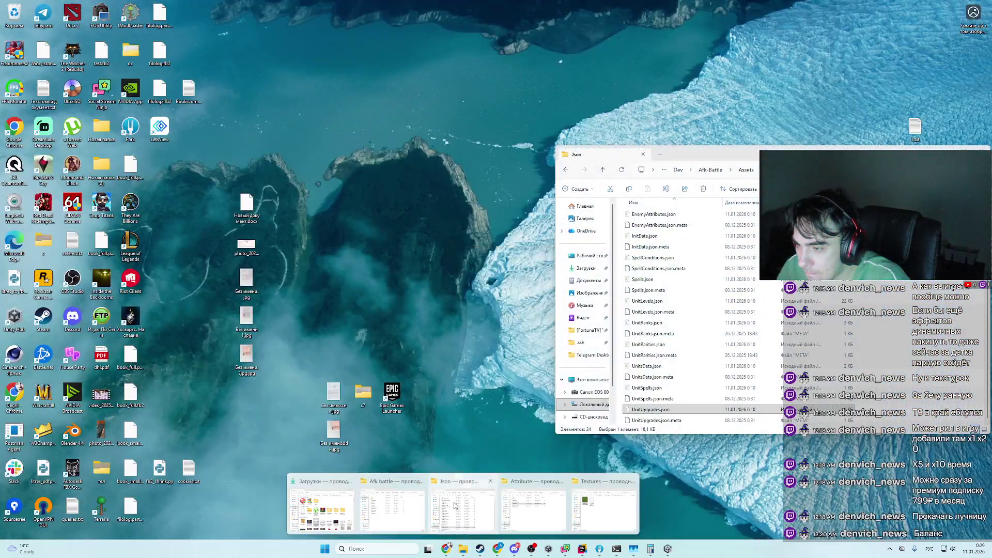
{"action": "left_click", "coordinate": [455, 506]}
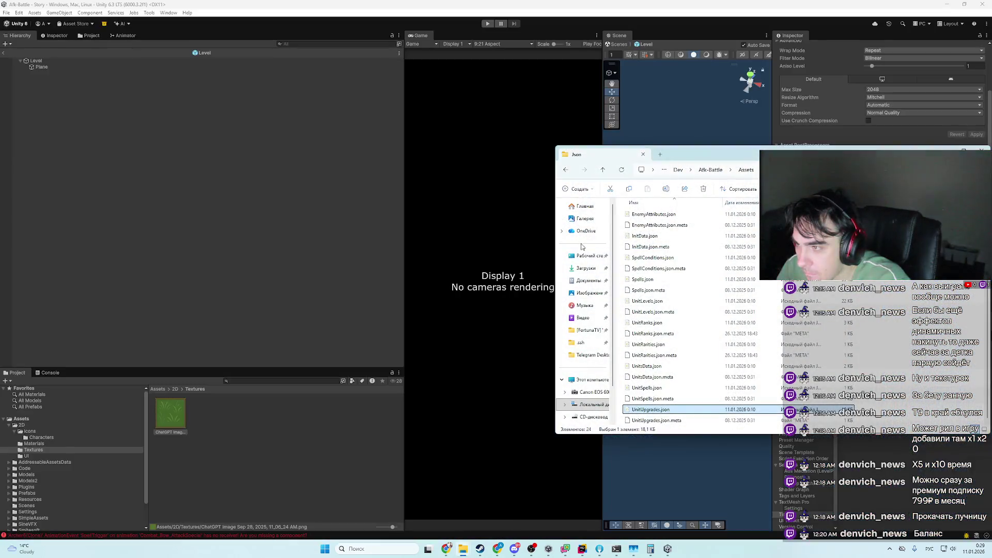
{"action": "left_click", "coordinate": [586, 268]}
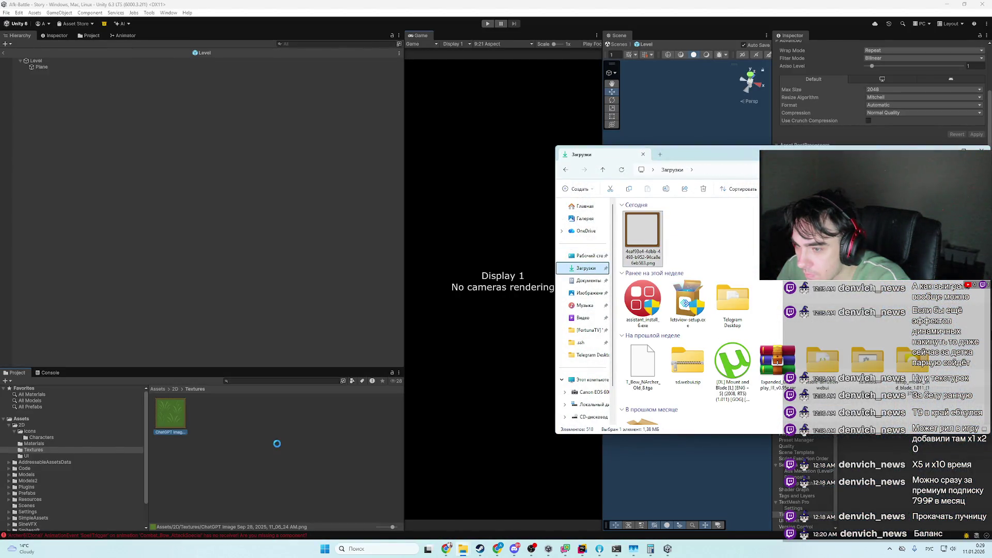
{"action": "left_click", "coordinate": [292, 485]}
{"action": "left_click", "coordinate": [174, 429]}
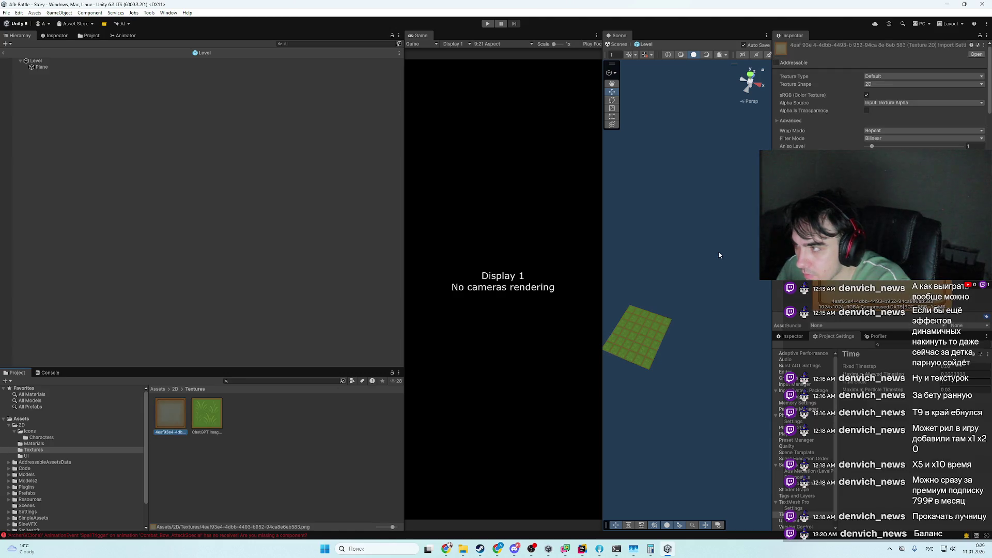
- Set the frame texture's type to Sprite (2D and UI), change its Sprite Mode, and apply
{"action": "left_click", "coordinate": [909, 77]}
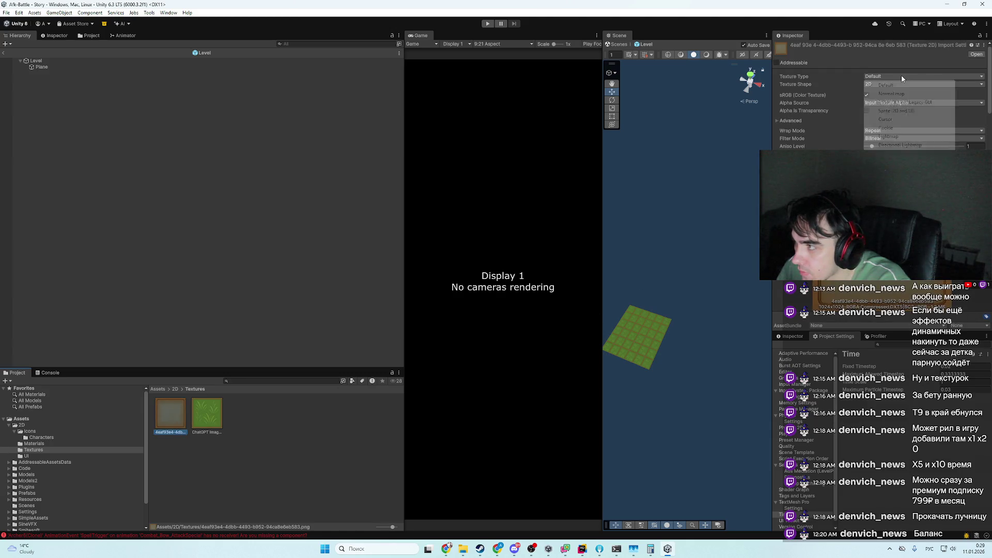
{"action": "left_click", "coordinate": [902, 111]}
{"action": "left_click", "coordinate": [946, 118]}
{"action": "left_click", "coordinate": [880, 92]}
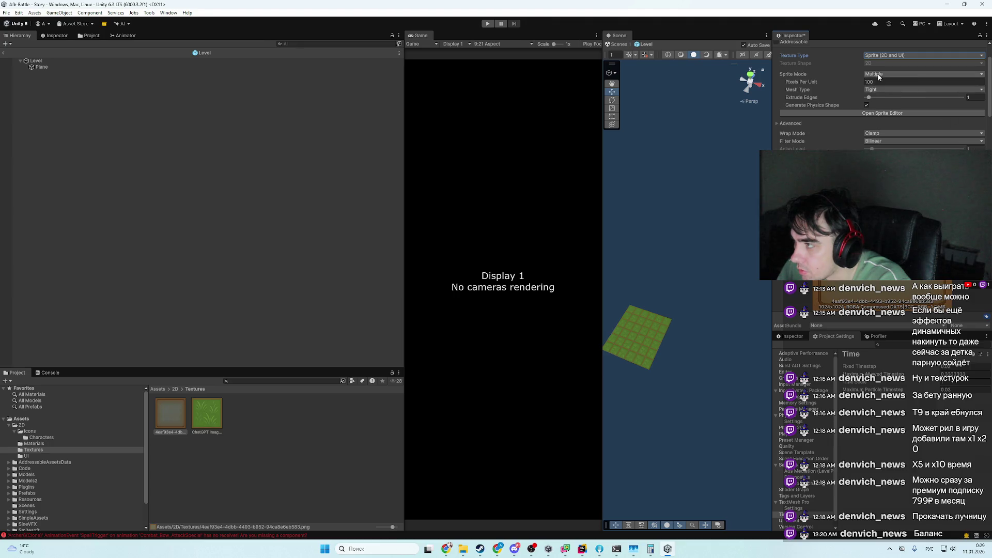
{"action": "left_click", "coordinate": [879, 76]}
{"action": "left_click", "coordinate": [905, 87]}
{"action": "scroll", "coordinate": [908, 119], "scroll_direction": "down", "scroll_amount": 3}
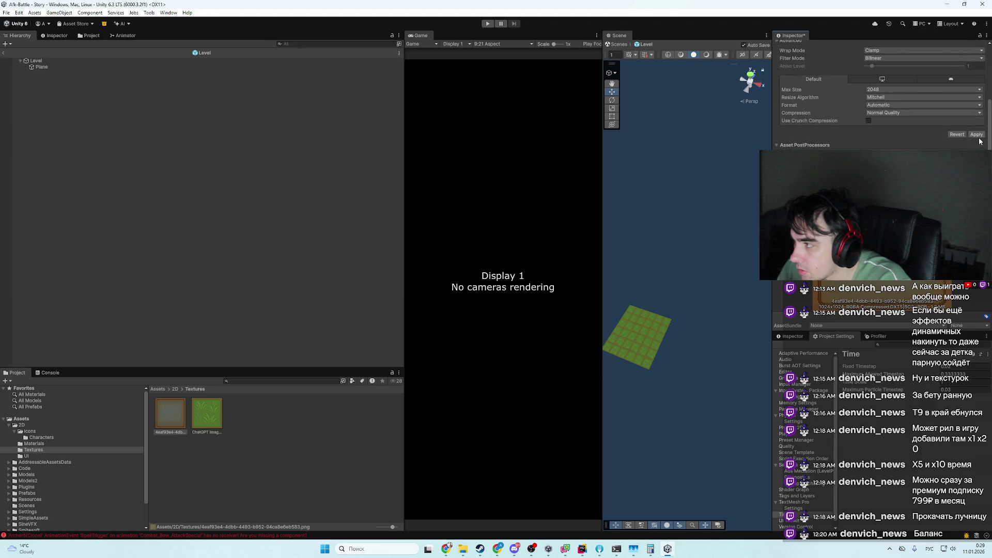
{"action": "left_click", "coordinate": [978, 135]}
{"action": "left_click", "coordinate": [630, 362]}
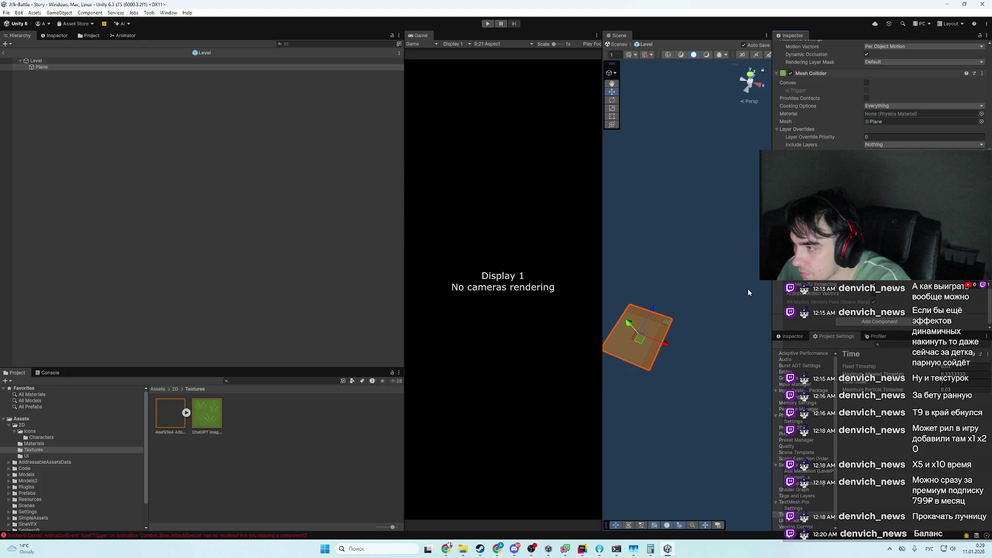
- Put the frame texture onto the level Plane, then reselect the new frame texture in Textures
{"action": "left_click", "coordinate": [634, 364]}
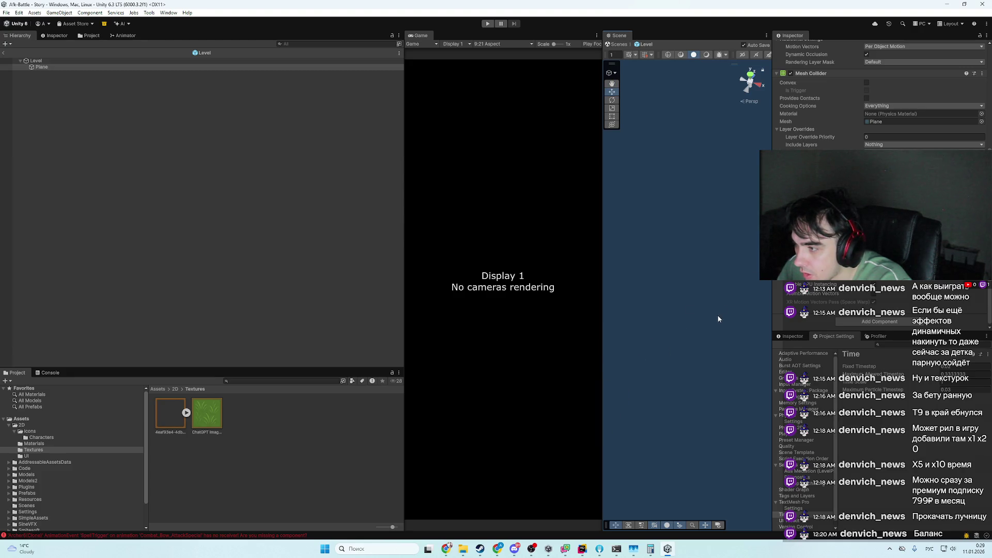
{"action": "left_click", "coordinate": [186, 412]}
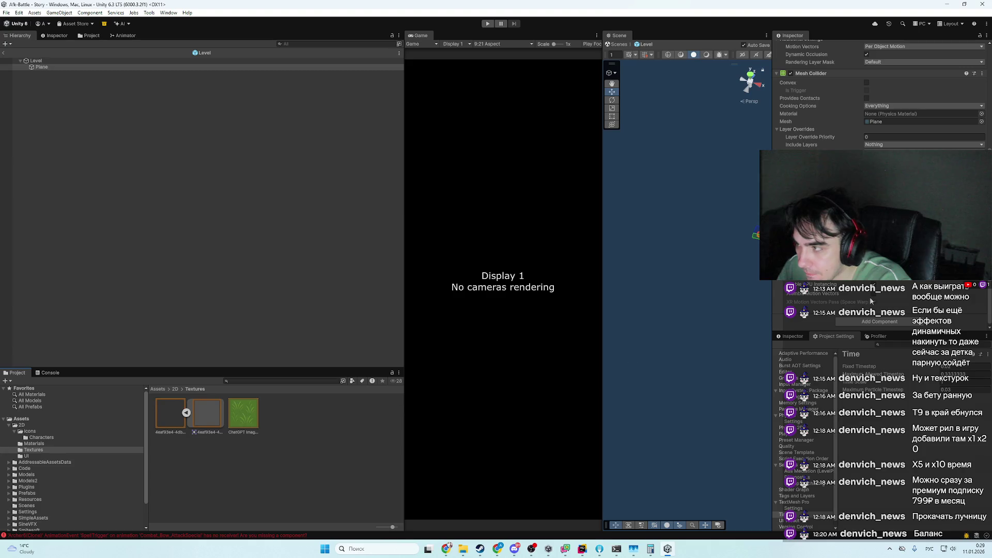
{"action": "left_click", "coordinate": [103, 67]}
{"action": "left_click_drag", "start_coordinate": [206, 413], "coordinate": [211, 414]}
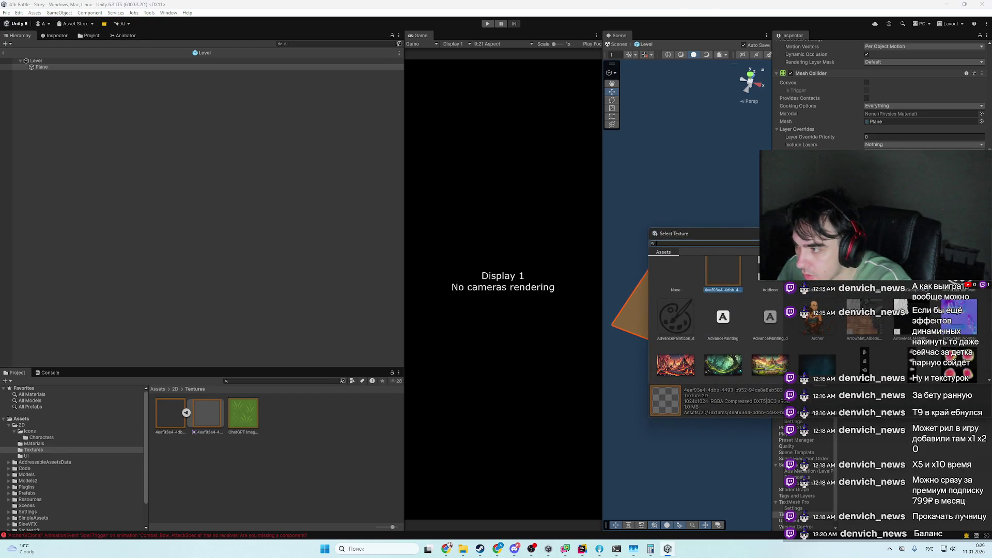
{"action": "left_click", "coordinate": [239, 414]}
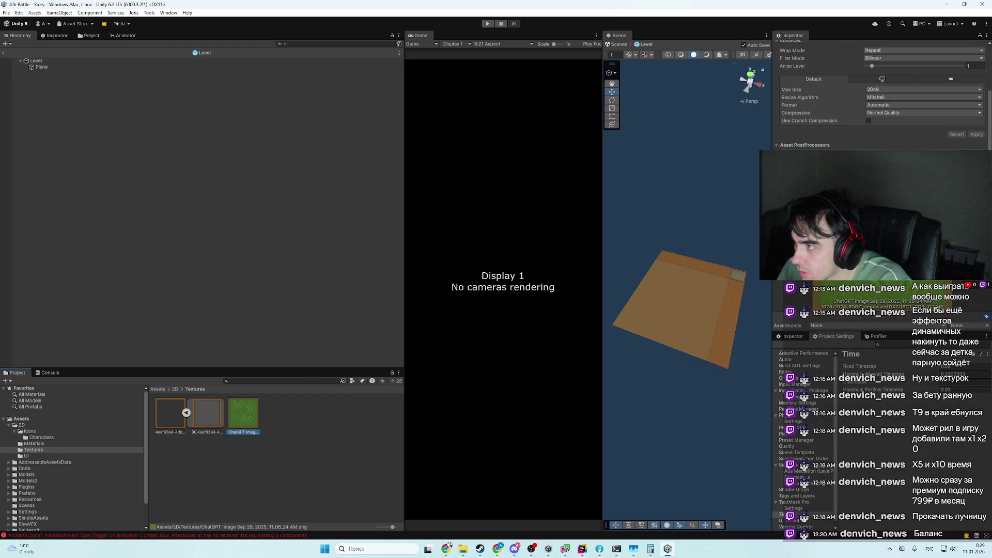
{"action": "key", "text": "Left"}
{"action": "key", "text": "Left"}
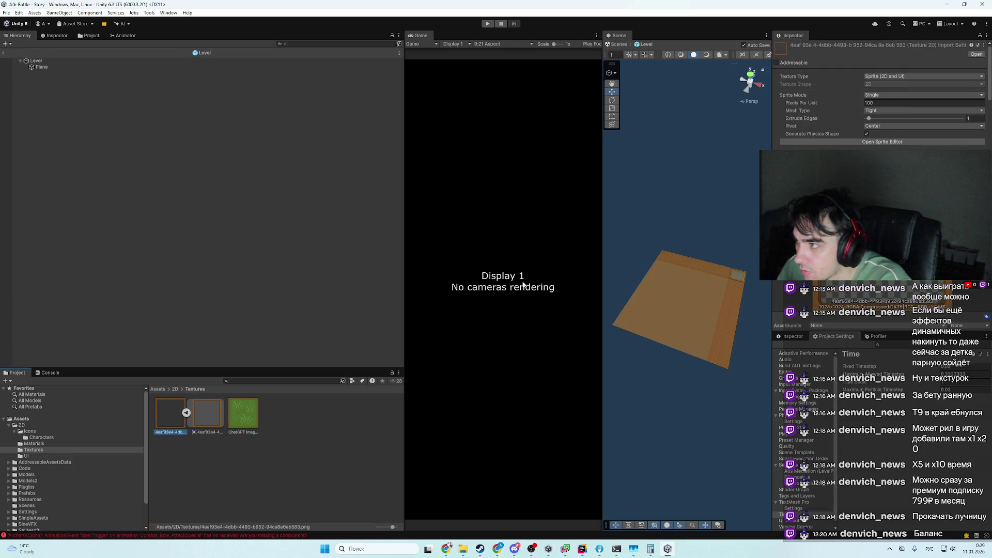
{"action": "left_click", "coordinate": [888, 77]}
- Set the frame texture back to Default type with Alpha Is Transparency enabled, and apply
{"action": "left_click", "coordinate": [887, 85]}
{"action": "scroll", "coordinate": [954, 117], "scroll_direction": "down", "scroll_amount": 3}
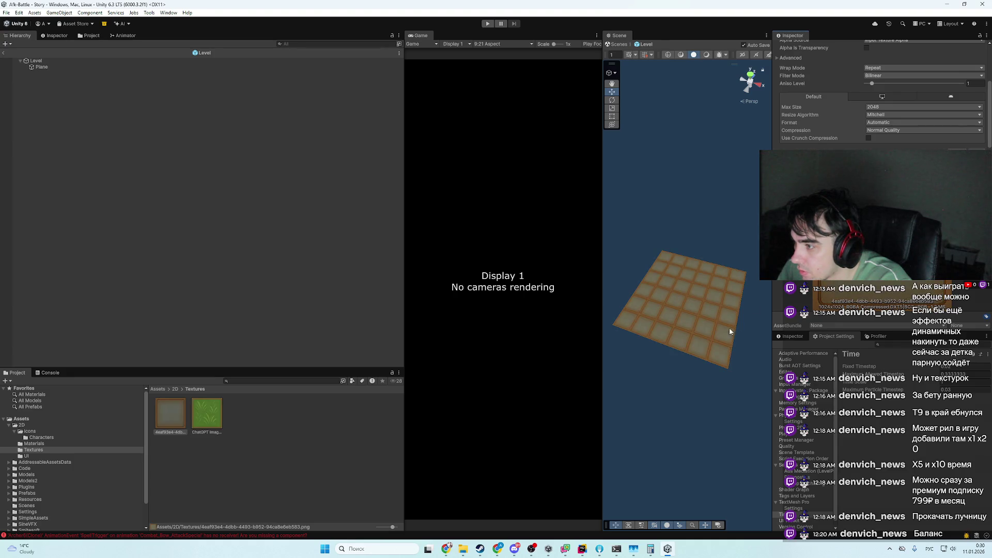
{"action": "scroll", "coordinate": [729, 327], "scroll_direction": "up", "scroll_amount": 5}
{"action": "scroll", "coordinate": [896, 110], "scroll_direction": "up", "scroll_amount": 2}
{"action": "scroll", "coordinate": [896, 111], "scroll_direction": "up", "scroll_amount": 1}
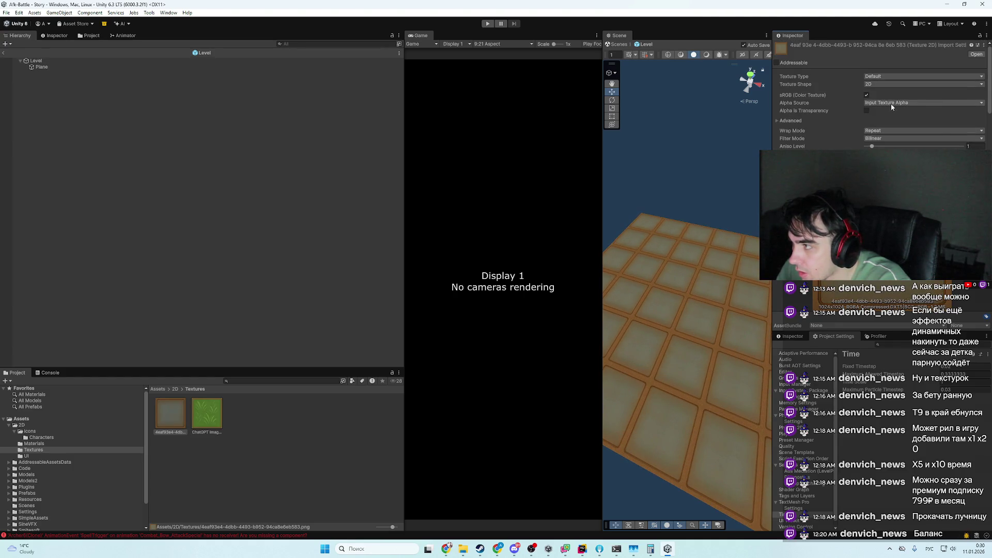
{"action": "left_click", "coordinate": [891, 103]}
{"action": "left_click", "coordinate": [879, 118]}
{"action": "left_click", "coordinate": [867, 111]}
{"action": "scroll", "coordinate": [975, 116], "scroll_direction": "down", "scroll_amount": 4}
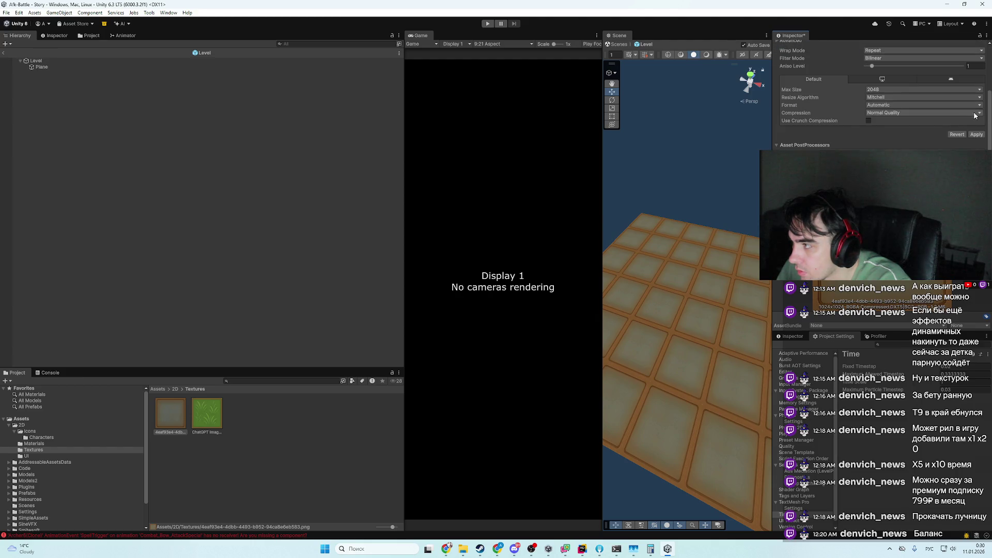
{"action": "left_click", "coordinate": [976, 134]}
- Toggle the frame texture's sRGB setting and apply the change
{"action": "scroll", "coordinate": [897, 118], "scroll_direction": "up", "scroll_amount": 4}
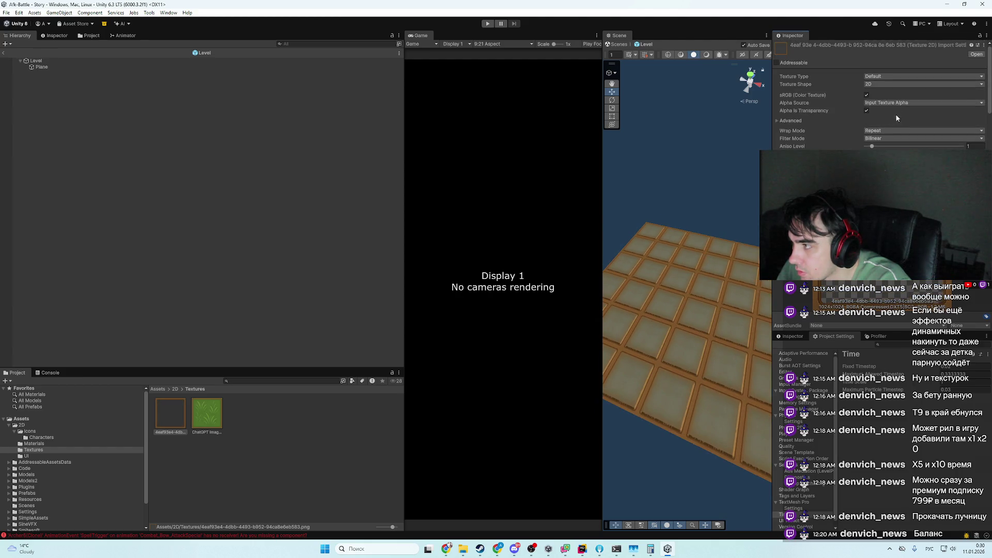
{"action": "left_click", "coordinate": [867, 96]}
{"action": "scroll", "coordinate": [984, 127], "scroll_direction": "down", "scroll_amount": 4}
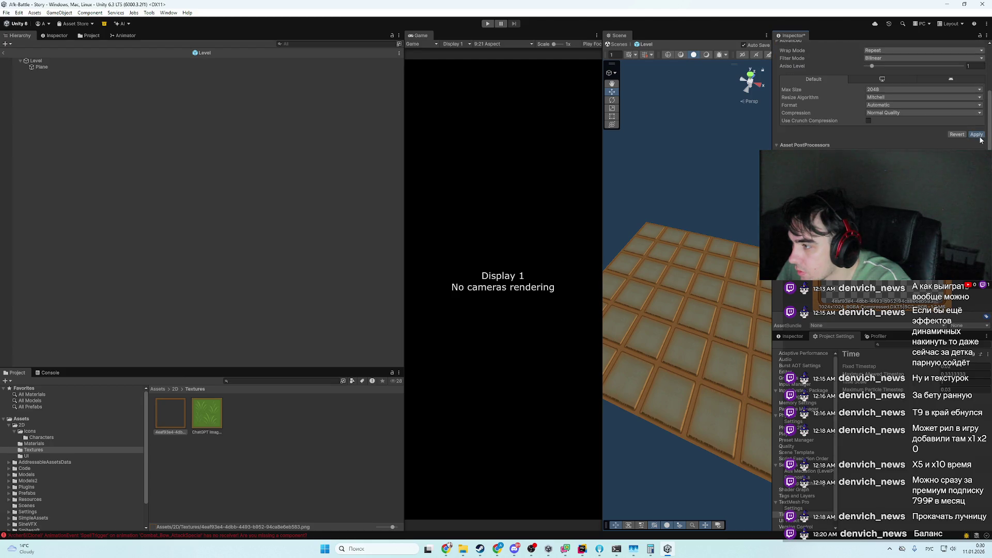
{"action": "left_click", "coordinate": [977, 135]}
- Reimport the texture with shape Cube, then switch it back to 2D and apply
{"action": "scroll", "coordinate": [879, 104], "scroll_direction": "up", "scroll_amount": 4}
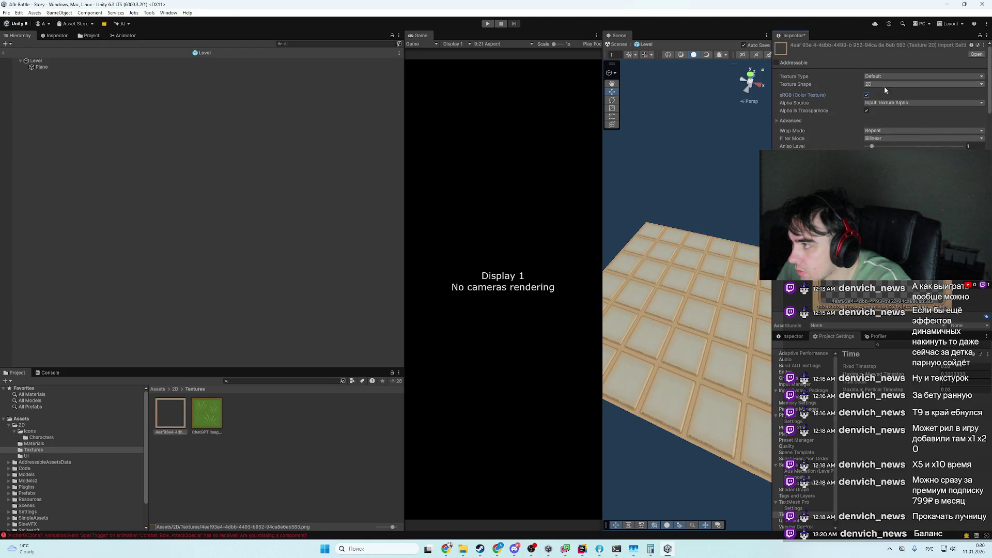
{"action": "left_click", "coordinate": [886, 85]}
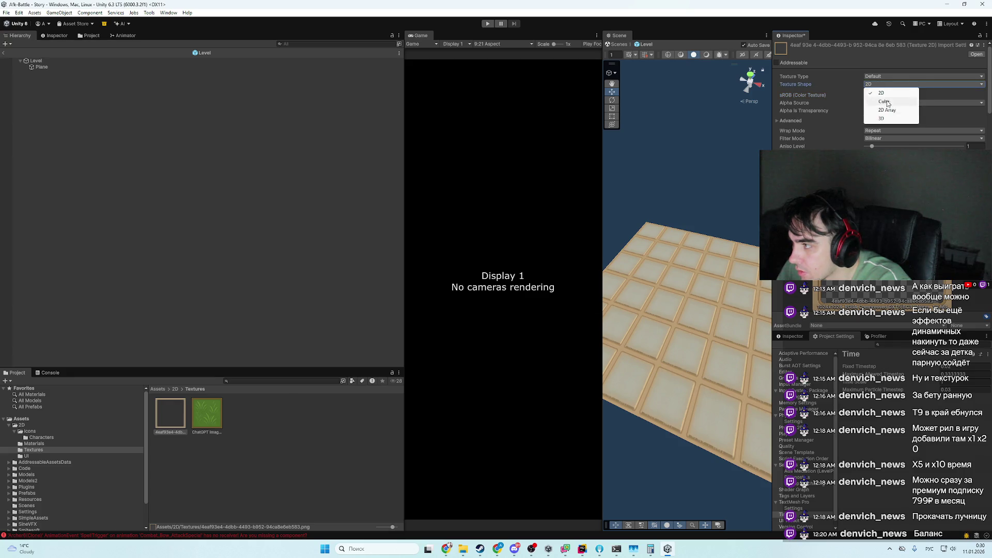
{"action": "left_click", "coordinate": [887, 110]}
{"action": "scroll", "coordinate": [977, 135], "scroll_direction": "down", "scroll_amount": 4}
{"action": "left_click", "coordinate": [976, 135]}
{"action": "scroll", "coordinate": [948, 126], "scroll_direction": "up", "scroll_amount": 4}
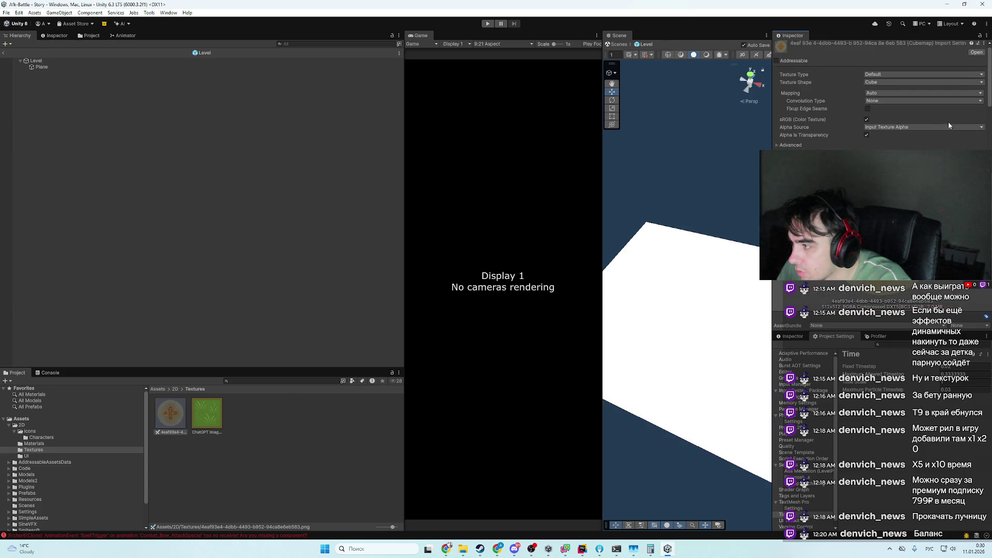
{"action": "left_click", "coordinate": [887, 83]}
{"action": "left_click", "coordinate": [911, 109]}
{"action": "scroll", "coordinate": [981, 143], "scroll_direction": "down", "scroll_amount": 4}
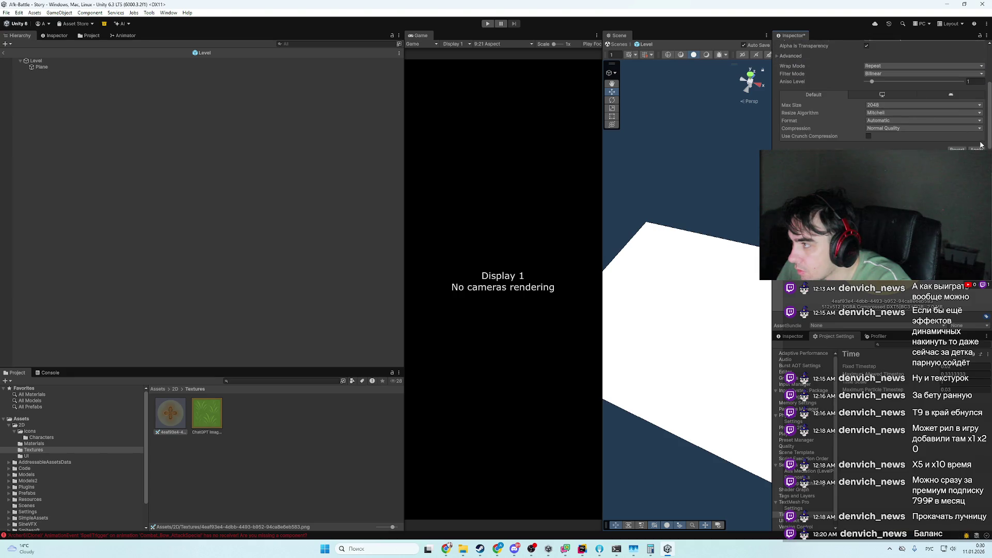
{"action": "left_click", "coordinate": [976, 149]}
- Keep the texture's wrap mode on Repeat, filter mode unchanged, and type Default
{"action": "left_click", "coordinate": [885, 67]}
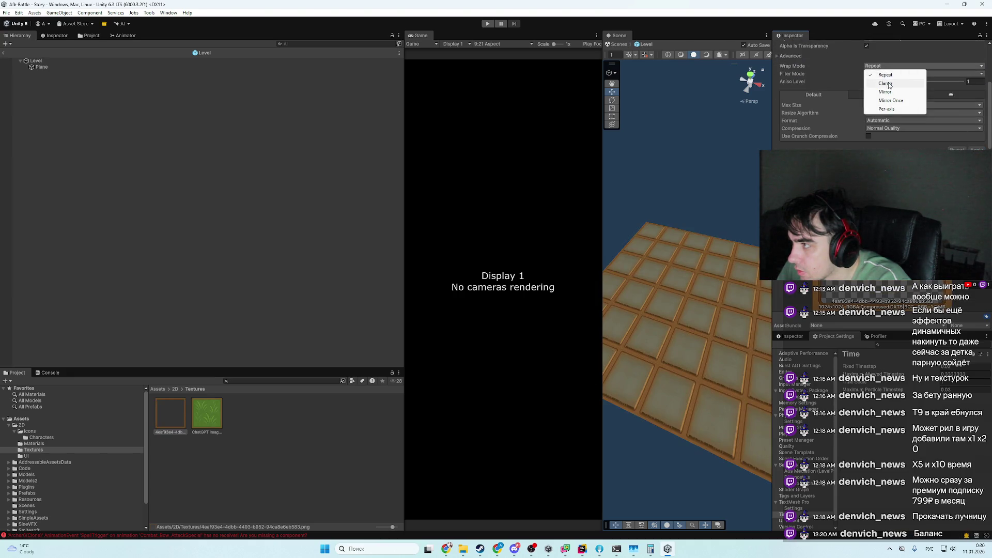
{"action": "left_click", "coordinate": [872, 76]}
{"action": "left_click", "coordinate": [872, 75]}
{"action": "left_click", "coordinate": [851, 81]}
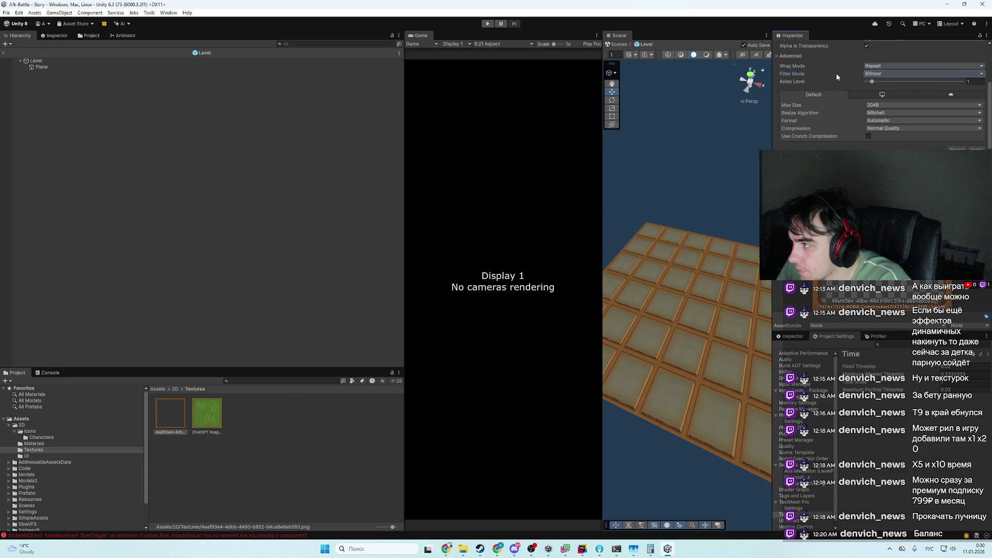
{"action": "scroll", "coordinate": [841, 78], "scroll_direction": "up", "scroll_amount": 3}
{"action": "left_click", "coordinate": [895, 75]}
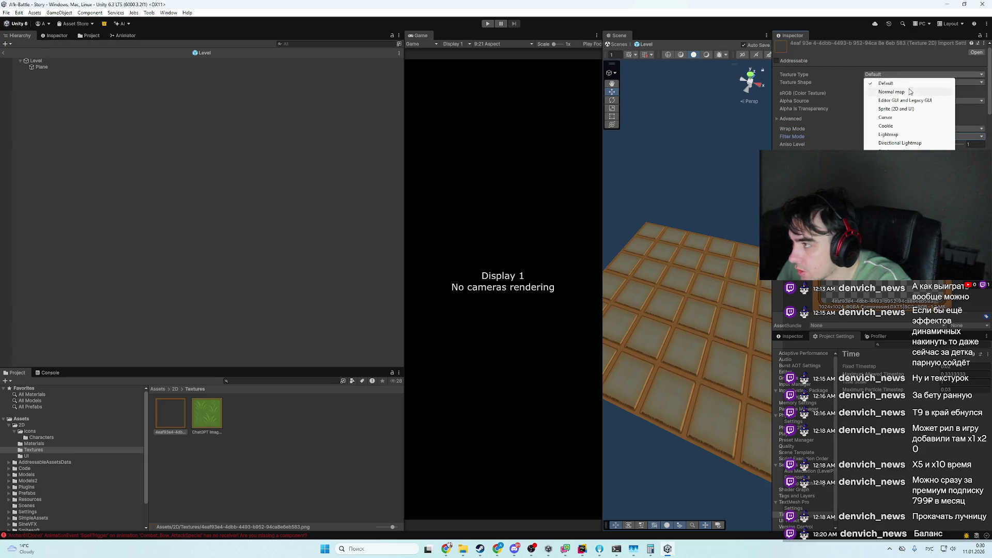
{"action": "left_click", "coordinate": [852, 108]}
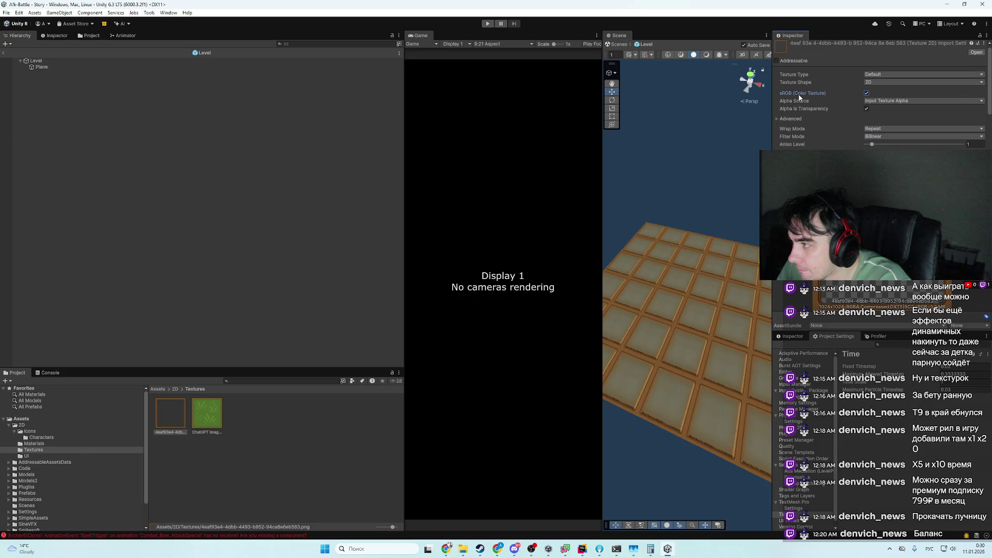
- Under Advanced, uncheck Alpha Is Transparency so the plane shows the tiled frames
{"action": "left_click_drag", "start_coordinate": [750, 342], "coordinate": [736, 307]}
{"action": "scroll", "coordinate": [740, 336], "scroll_direction": "up", "scroll_amount": 5}
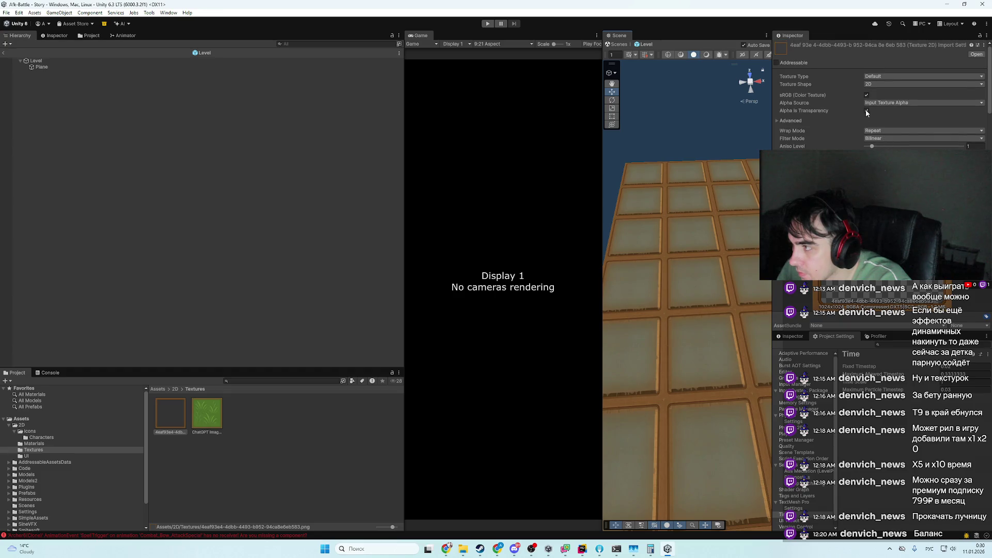
{"action": "left_click", "coordinate": [799, 121]}
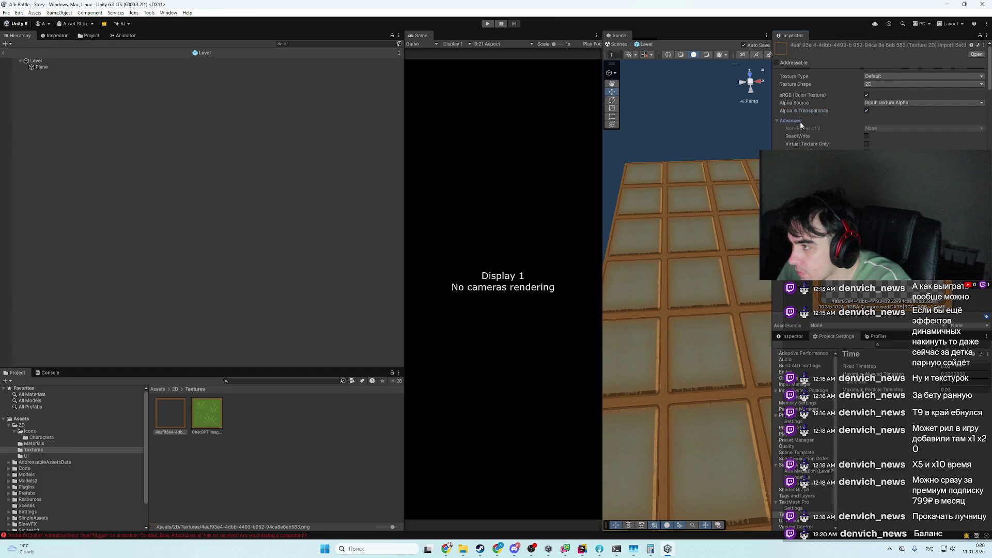
{"action": "scroll", "coordinate": [876, 104], "scroll_direction": "down", "scroll_amount": 1}
{"action": "left_click", "coordinate": [866, 90]}
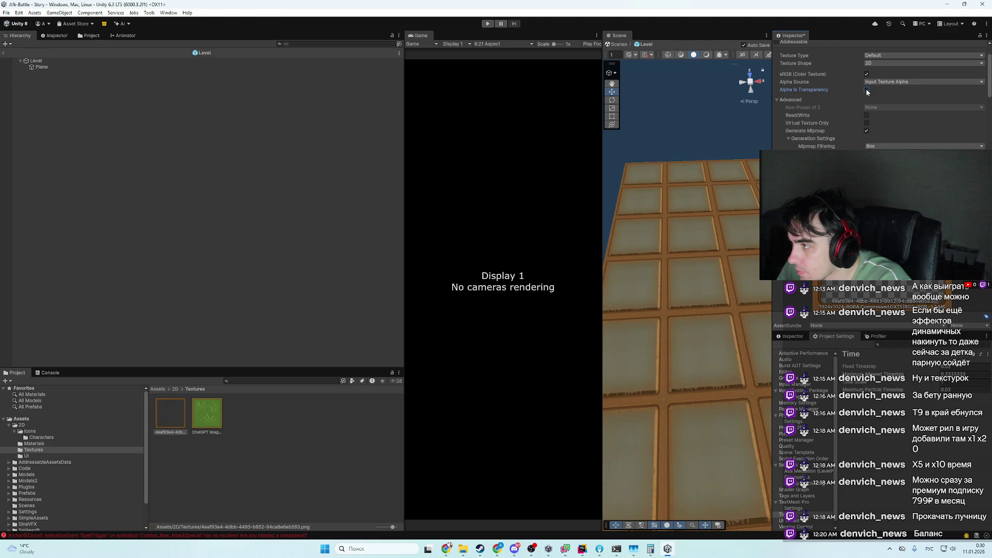
{"action": "scroll", "coordinate": [854, 115], "scroll_direction": "down", "scroll_amount": 2}
{"action": "scroll", "coordinate": [883, 122], "scroll_direction": "down", "scroll_amount": 2}
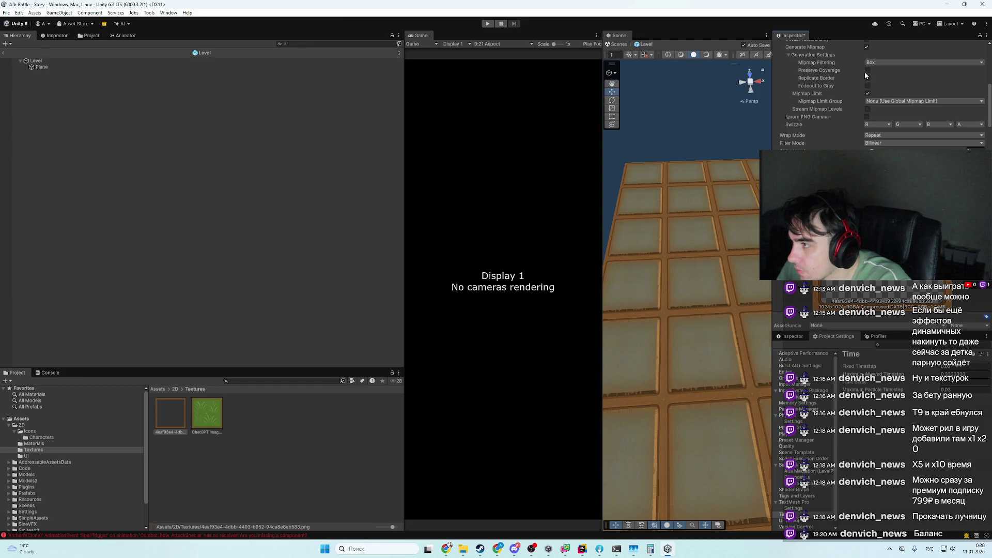
{"action": "scroll", "coordinate": [869, 74], "scroll_direction": "up", "scroll_amount": 1}
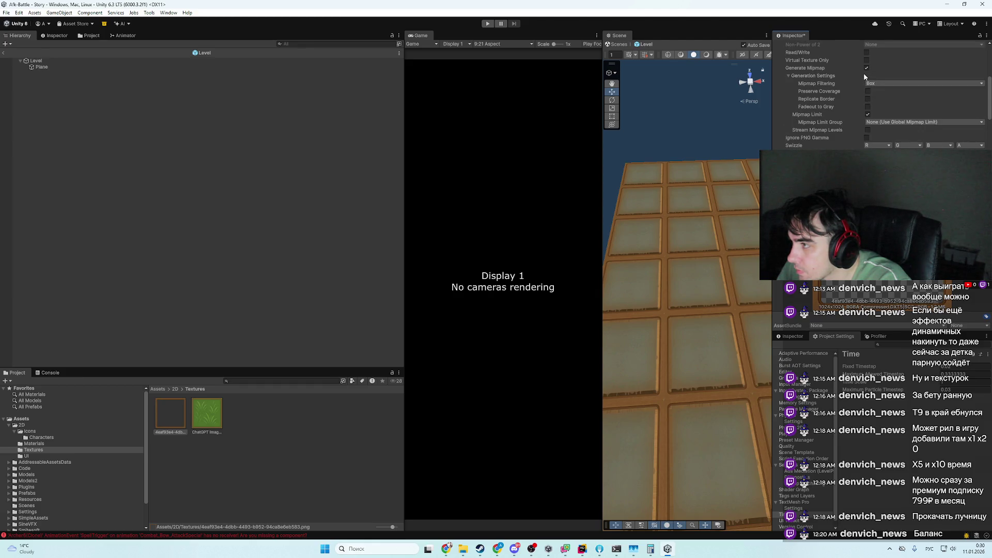
{"action": "scroll", "coordinate": [886, 82], "scroll_direction": "down", "scroll_amount": 4}
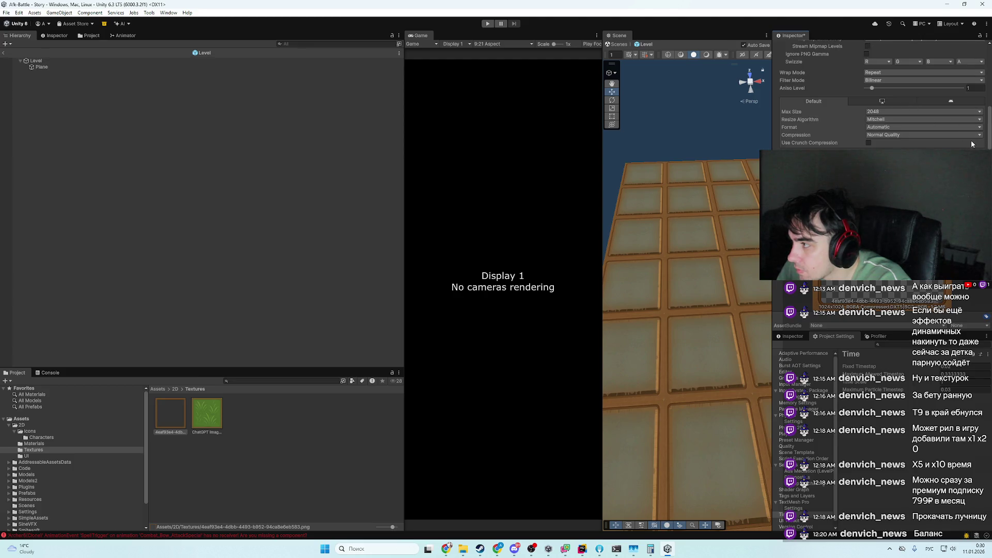
{"action": "mouse_move", "coordinate": [743, 199]}
{"action": "left_mouse_down"}
{"action": "mouse_move", "coordinate": [709, 204]}
{"action": "mouse_move", "coordinate": [748, 82]}
{"action": "mouse_move", "coordinate": [916, 96]}
{"action": "left_mouse_up"}
{"action": "scroll", "coordinate": [886, 98], "scroll_direction": "up", "scroll_amount": 5}
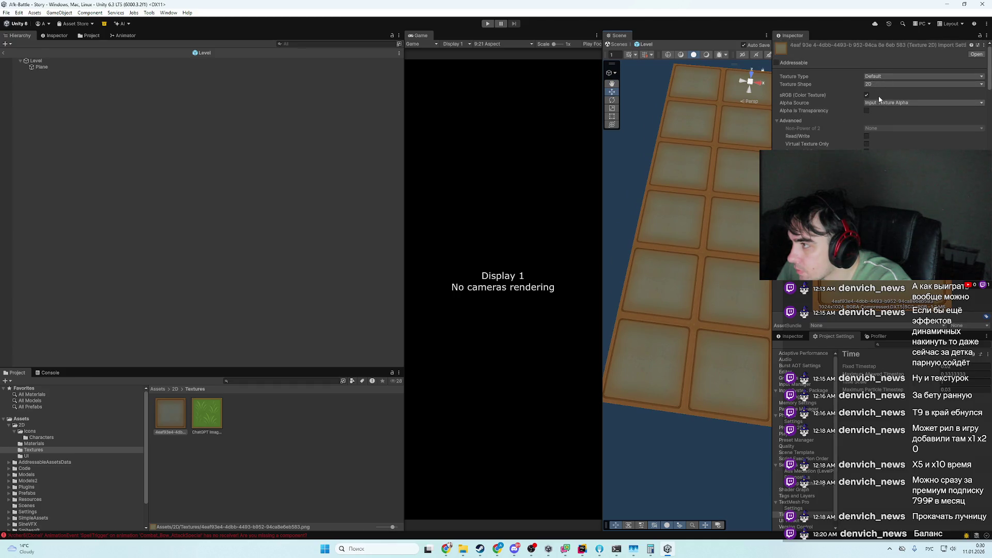
- Change the frame texture's Alpha Source to From Gray Scale and apply
{"action": "left_click", "coordinate": [876, 103]}
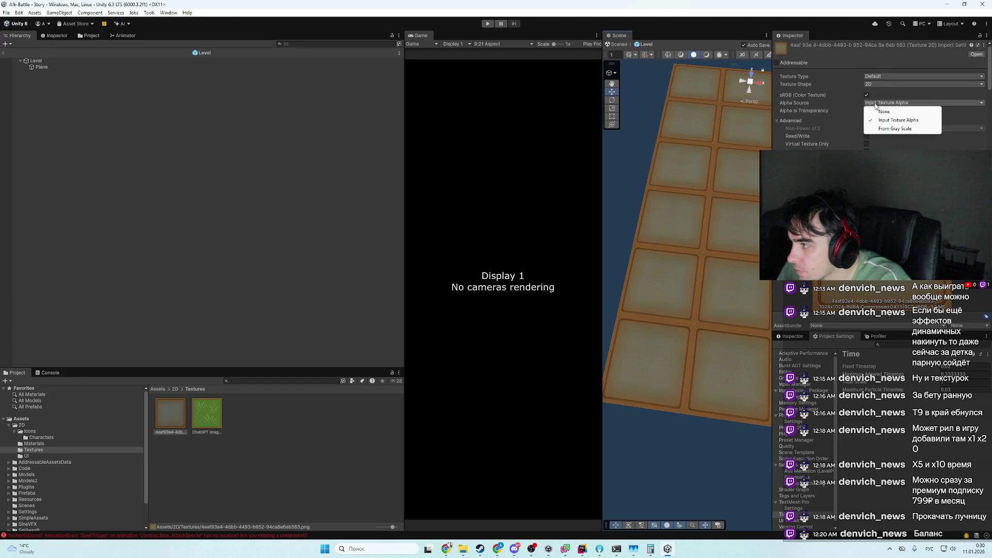
{"action": "left_click", "coordinate": [909, 128]}
{"action": "scroll", "coordinate": [977, 139], "scroll_direction": "down", "scroll_amount": 5}
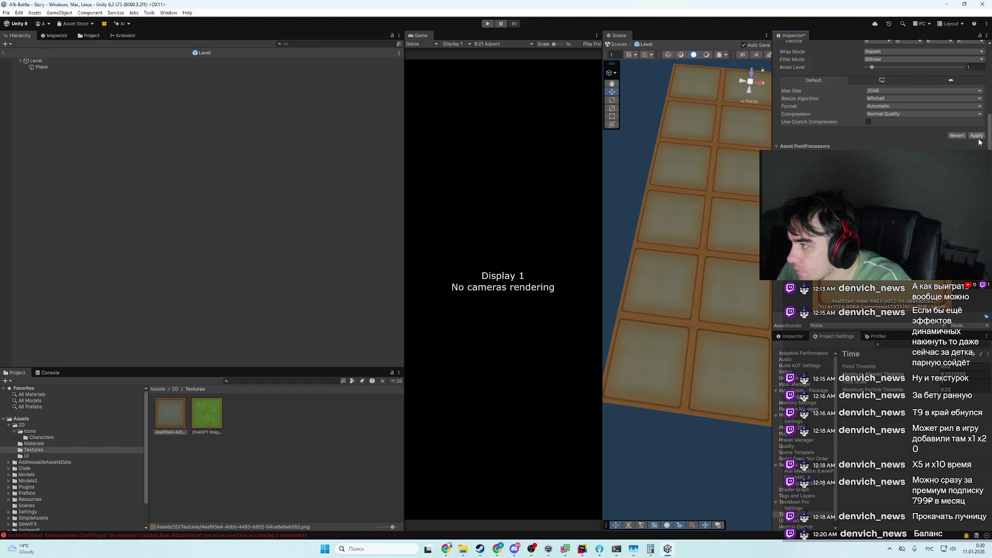
{"action": "left_click", "coordinate": [977, 136]}
{"action": "scroll", "coordinate": [886, 107], "scroll_direction": "up", "scroll_amount": 5}
{"action": "left_click", "coordinate": [885, 87]}
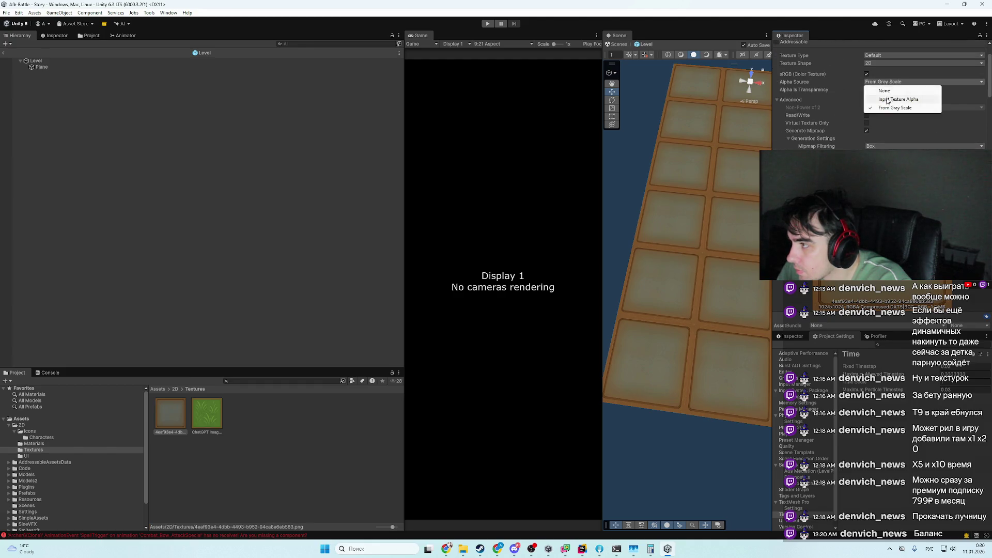
{"action": "left_click", "coordinate": [887, 98]}
{"action": "scroll", "coordinate": [972, 132], "scroll_direction": "down", "scroll_amount": 5}
{"action": "scroll", "coordinate": [927, 129], "scroll_direction": "up", "scroll_amount": 3}
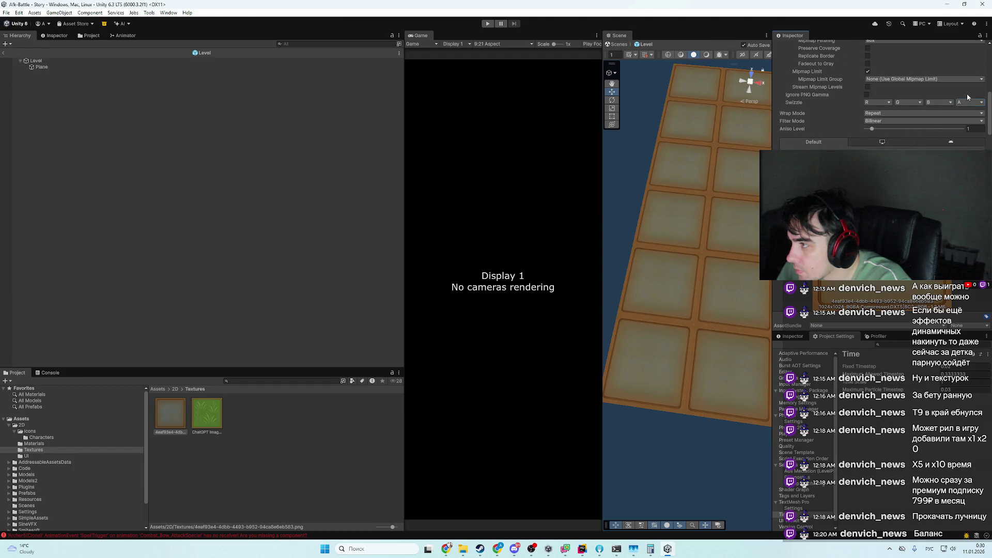
- Toggle Ignore PNG Gamma and apply, then uncheck Mipmap Limit under Advanced
{"action": "left_click", "coordinate": [867, 95]}
{"action": "scroll", "coordinate": [956, 116], "scroll_direction": "down", "scroll_amount": 3}
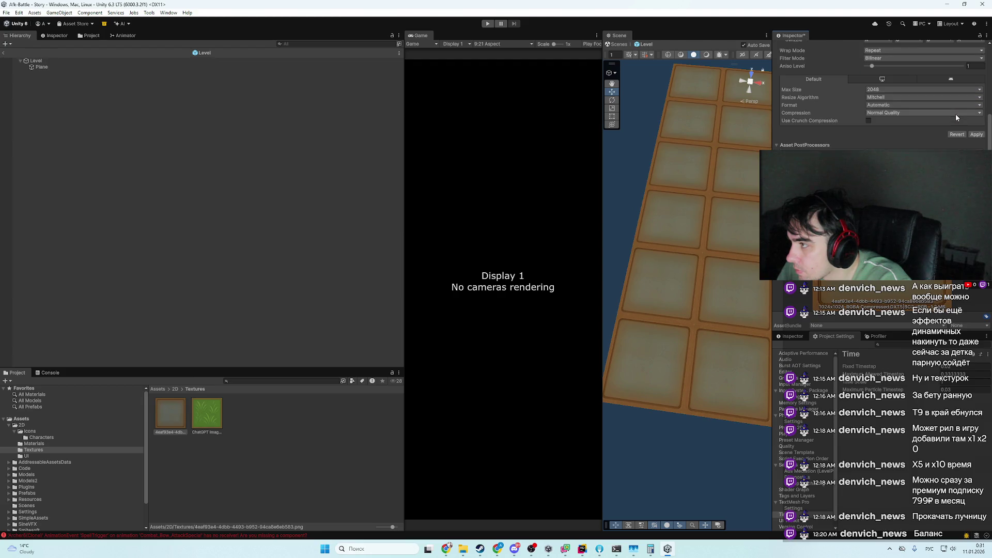
{"action": "left_click", "coordinate": [977, 134]}
{"action": "scroll", "coordinate": [914, 120], "scroll_direction": "up", "scroll_amount": 3}
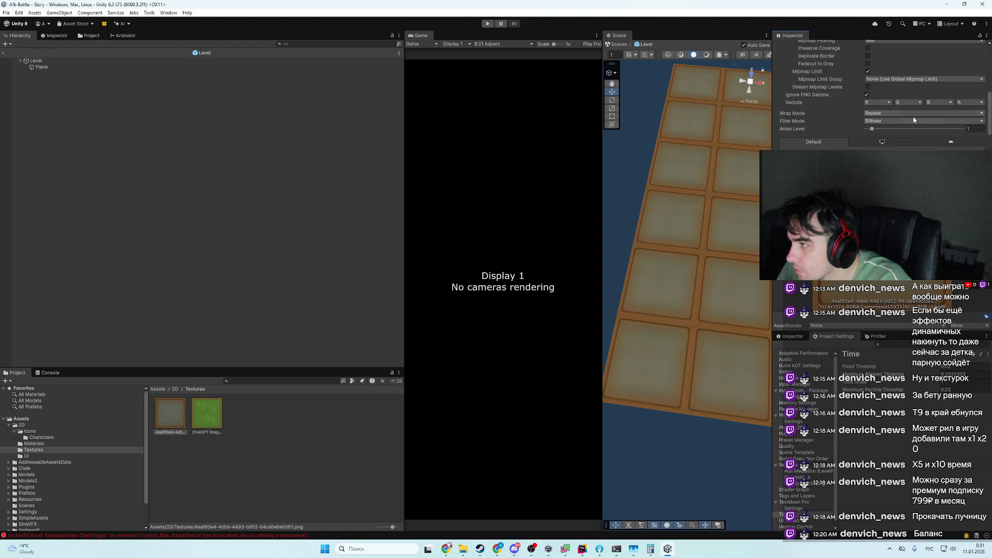
{"action": "left_click", "coordinate": [868, 71]}
{"action": "scroll", "coordinate": [866, 85], "scroll_direction": "up", "scroll_amount": 2}
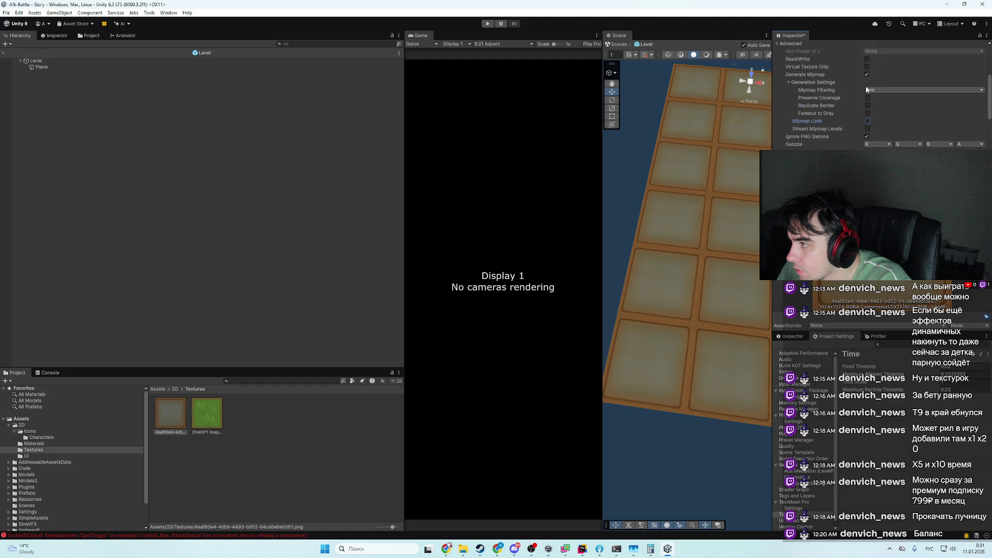